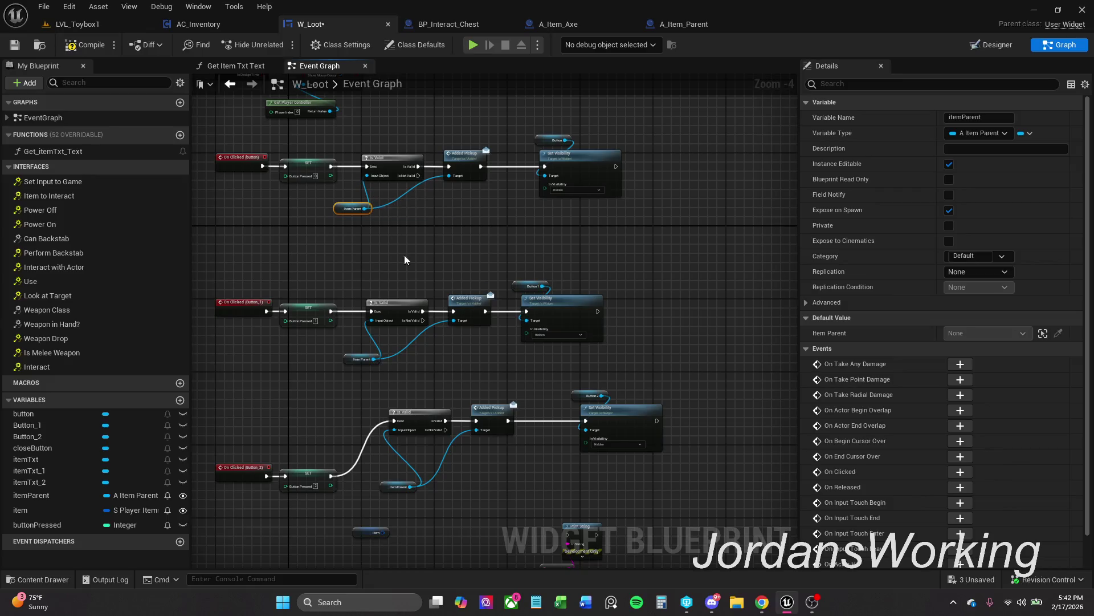
Move the Button_2 event and SET node row up into a tidier position
drag(456, 448, 497, 330)
mouse_move(287, 323)
mouse_down()
mouse_move(342, 365)
mouse_move(376, 373)
mouse_up()
drag(352, 358, 355, 302)
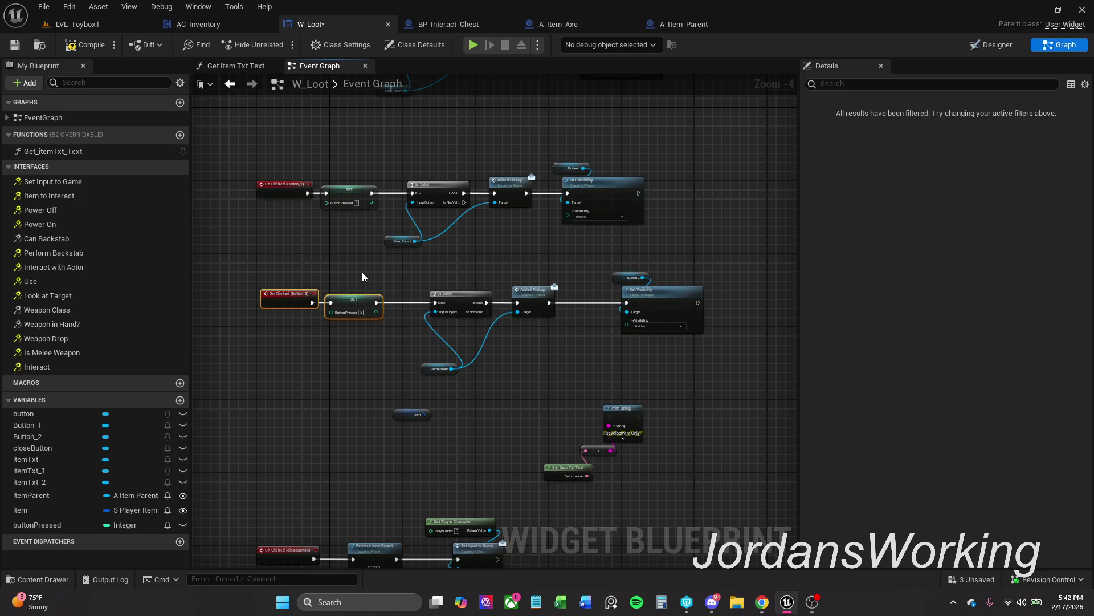
mouse_move(280, 272)
mouse_down()
mouse_move(403, 325)
mouse_move(685, 338)
mouse_move(720, 389)
mouse_move(706, 477)
mouse_up()
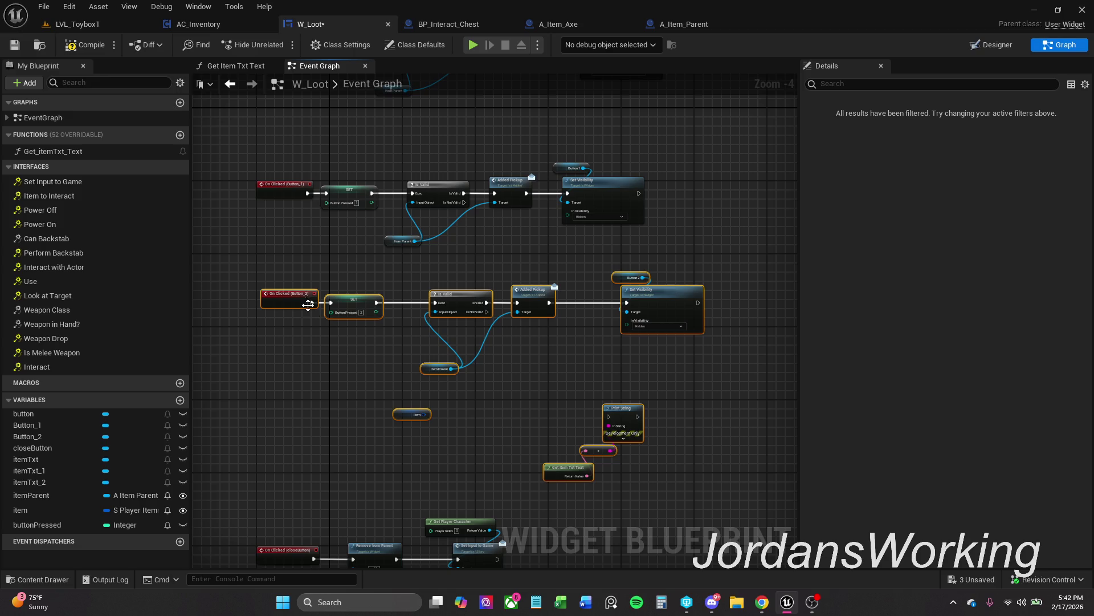
drag(289, 297, 286, 316)
click(307, 386)
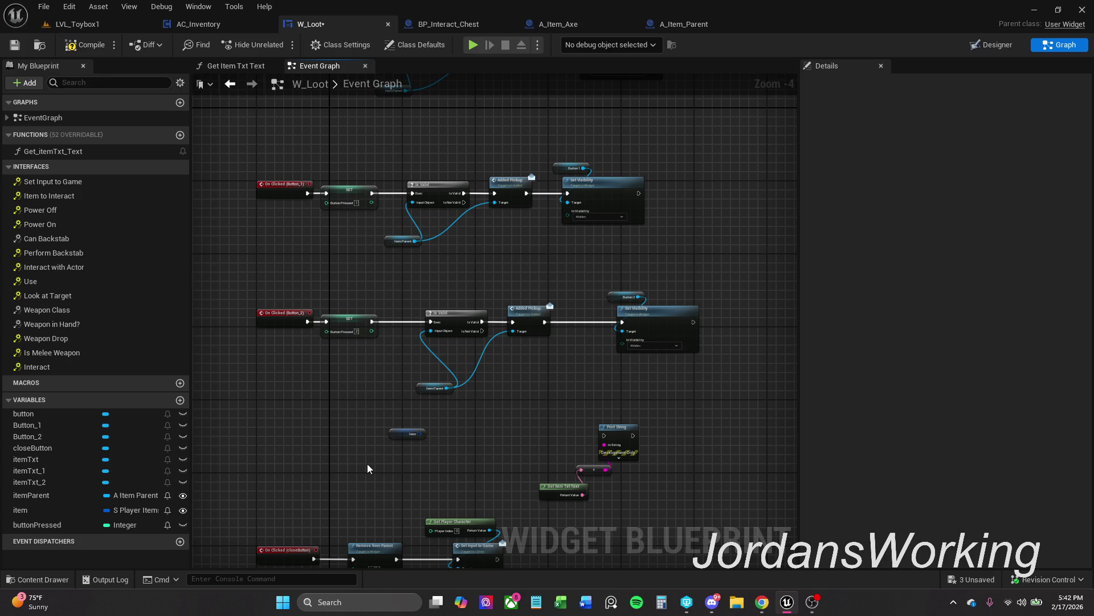
Lower the close-button node chain below the Button_2 row and save W_Loot
drag(681, 443, 579, 254)
mouse_move(344, 276)
mouse_down()
mouse_move(429, 345)
mouse_move(408, 362)
mouse_move(605, 347)
mouse_up()
click(456, 319)
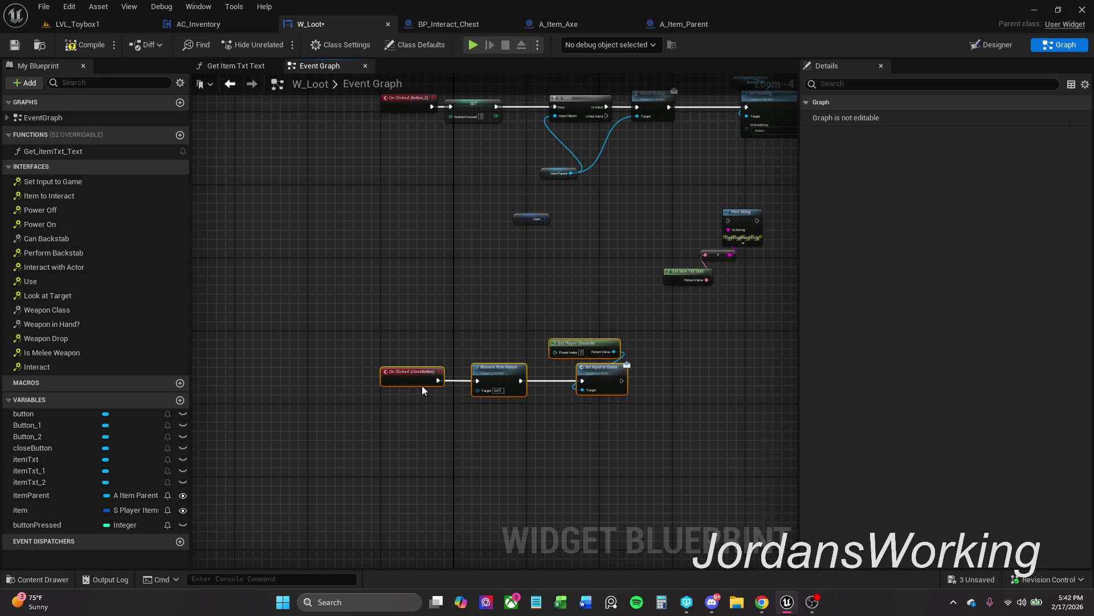
drag(411, 382, 452, 497)
click(495, 314)
scroll(435, 398, down, 2)
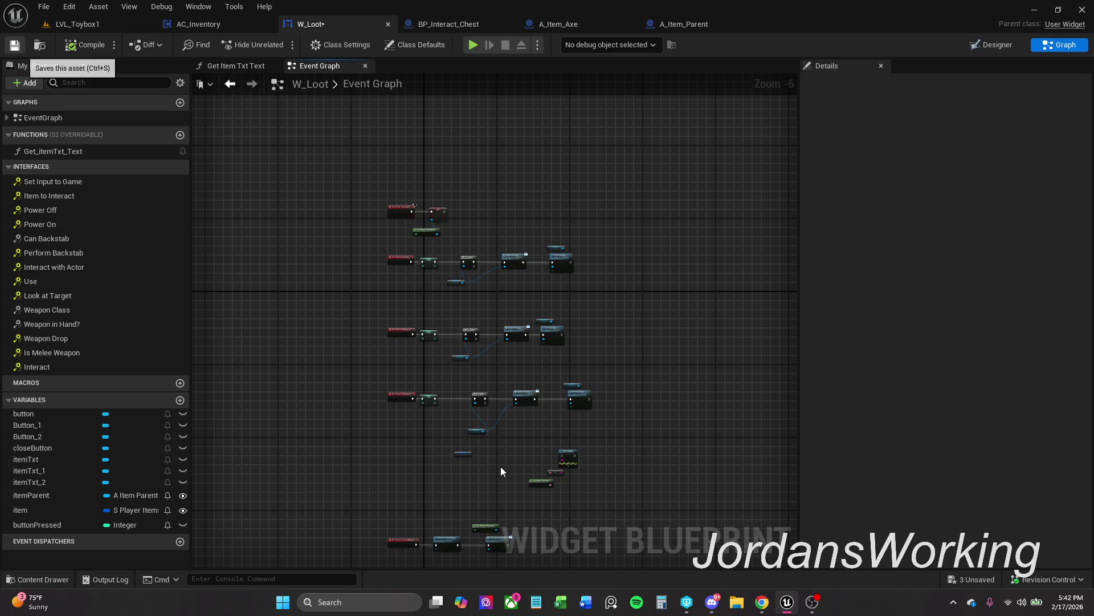
key(ctrl+s)
Reposition the Item Parent nodes and select the four close-button chain nodes
scroll(477, 428, up, 5)
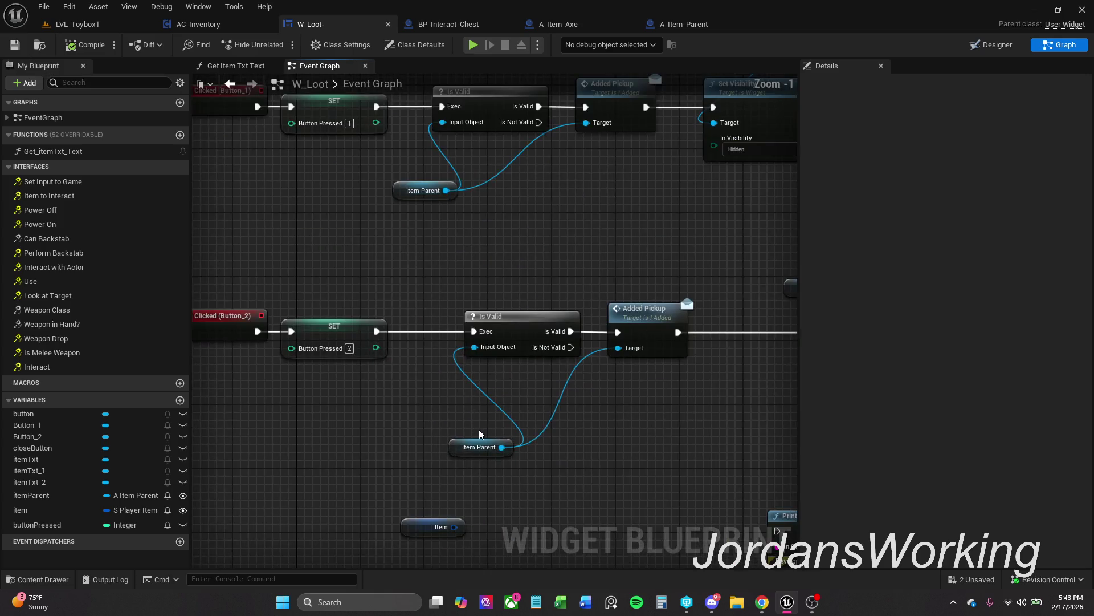
mouse_move(458, 449)
mouse_down()
mouse_move(439, 408)
mouse_move(469, 492)
mouse_up()
click(450, 274)
scroll(512, 285, down, 5)
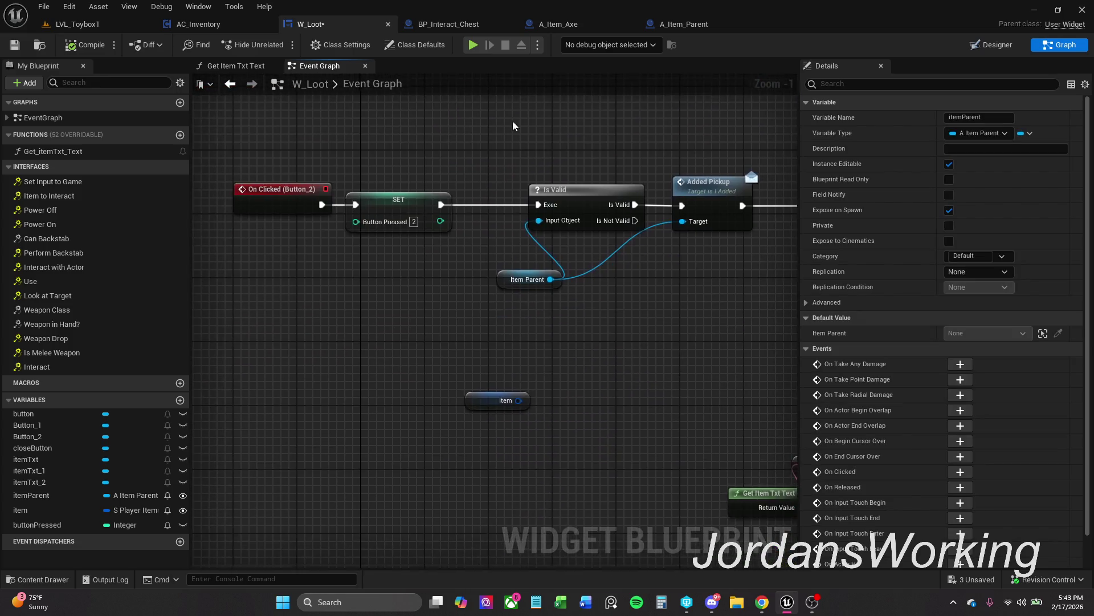
scroll(591, 453, down, 2)
drag(323, 226, 720, 424)
Wrap the close-button nodes in a 'Close button' comment with zoom bubble and dark grey colour (V 0.123)
key(c)
text(Close button)
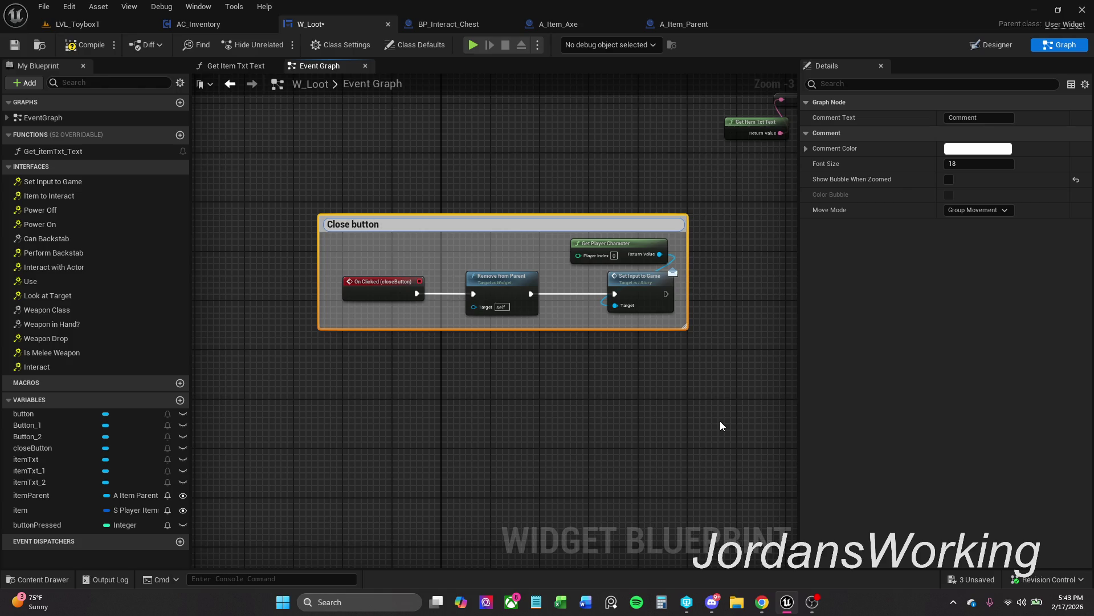
key(Return)
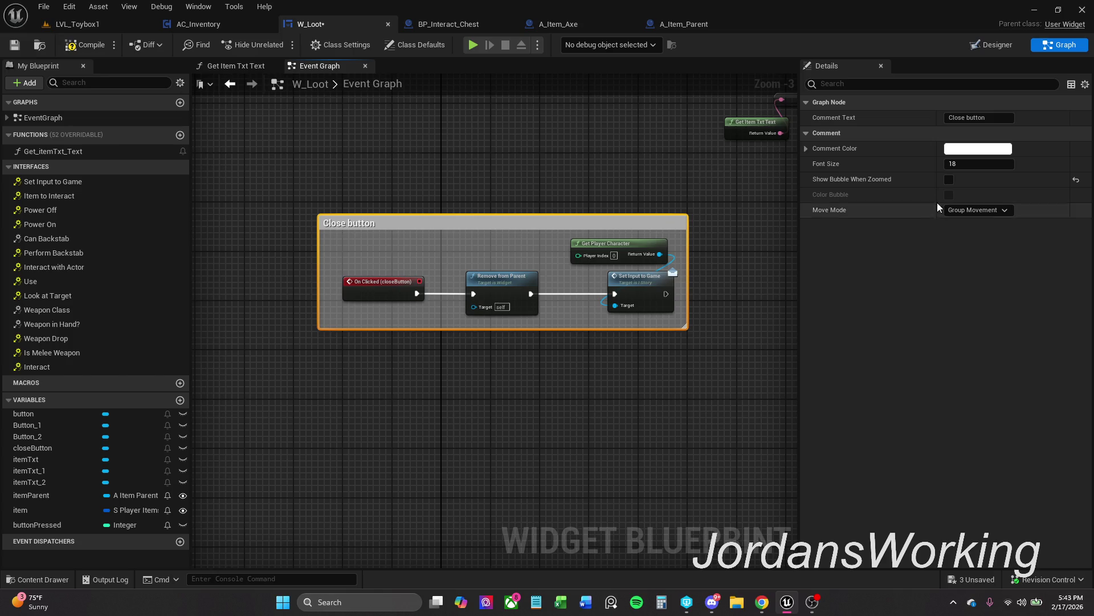
click(949, 179)
click(969, 149)
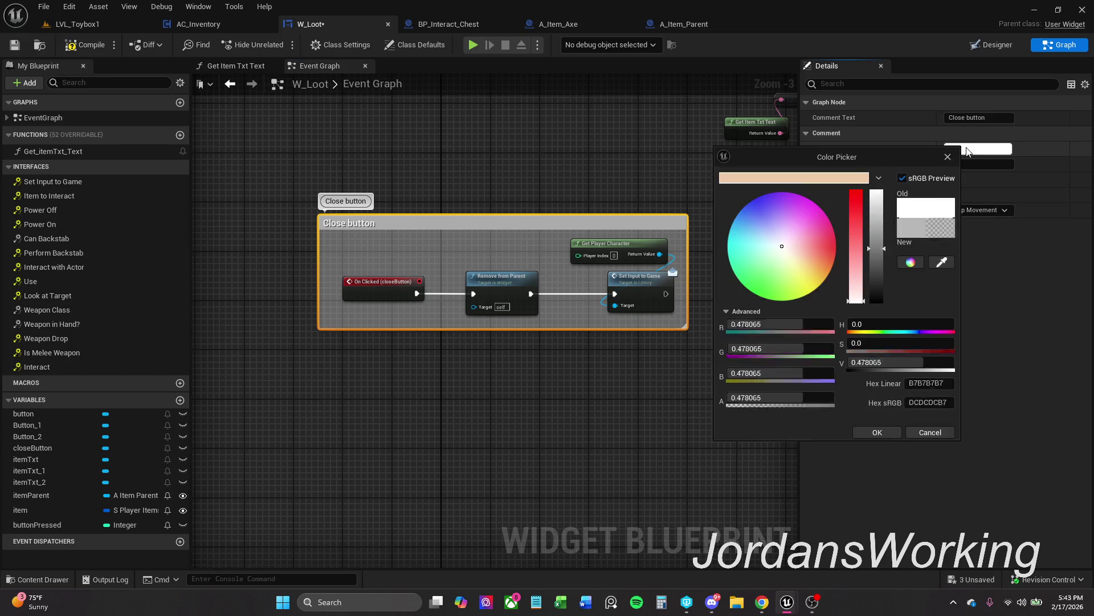
click(917, 359)
text(0.123)
key(Return)
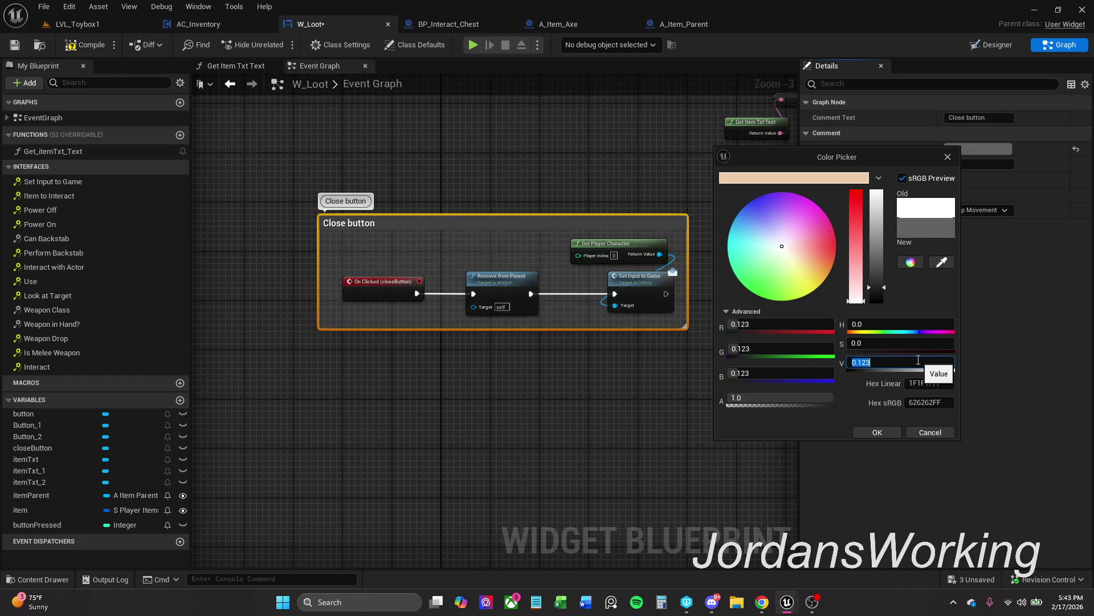
click(882, 434)
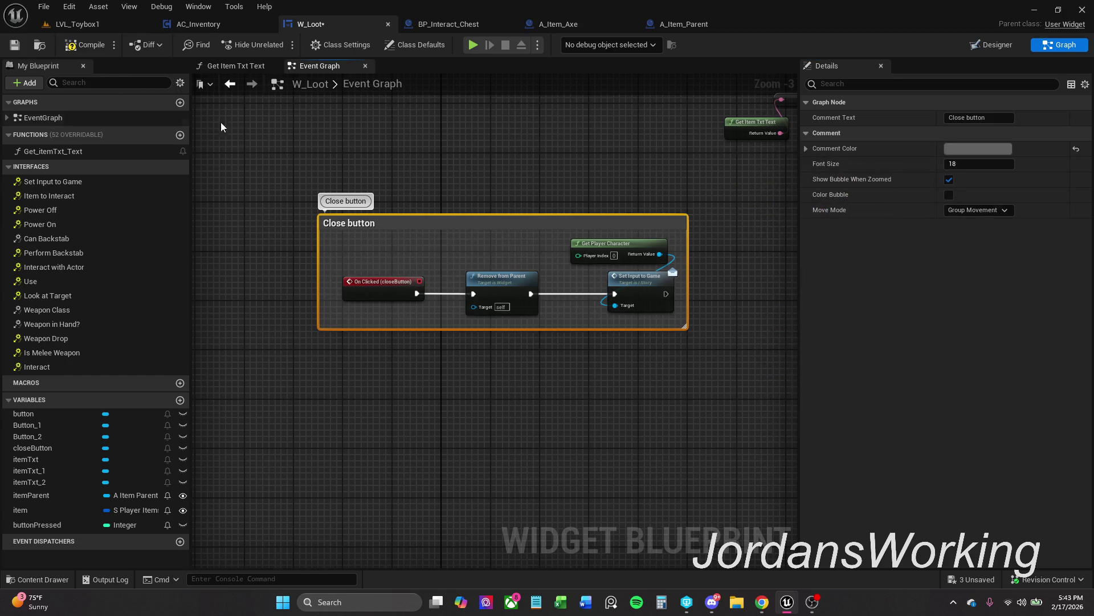
Compile and save the W_Loot widget blueprint
click(89, 51)
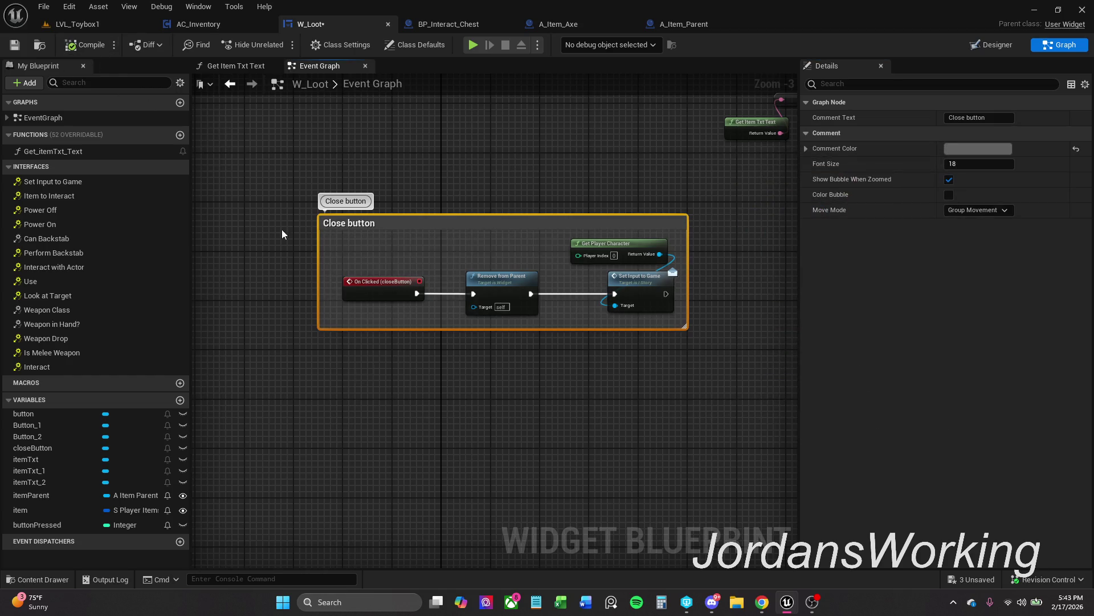
click(15, 45)
click(401, 422)
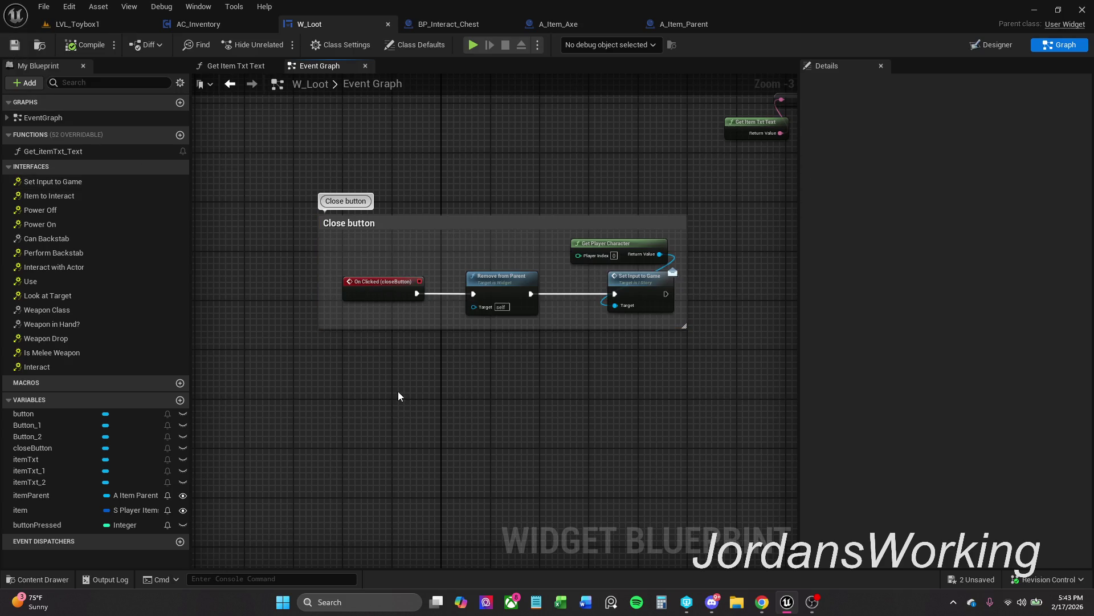
Add an Escape key event and wire its Pressed output to Remove from Parent
right_click(391, 408)
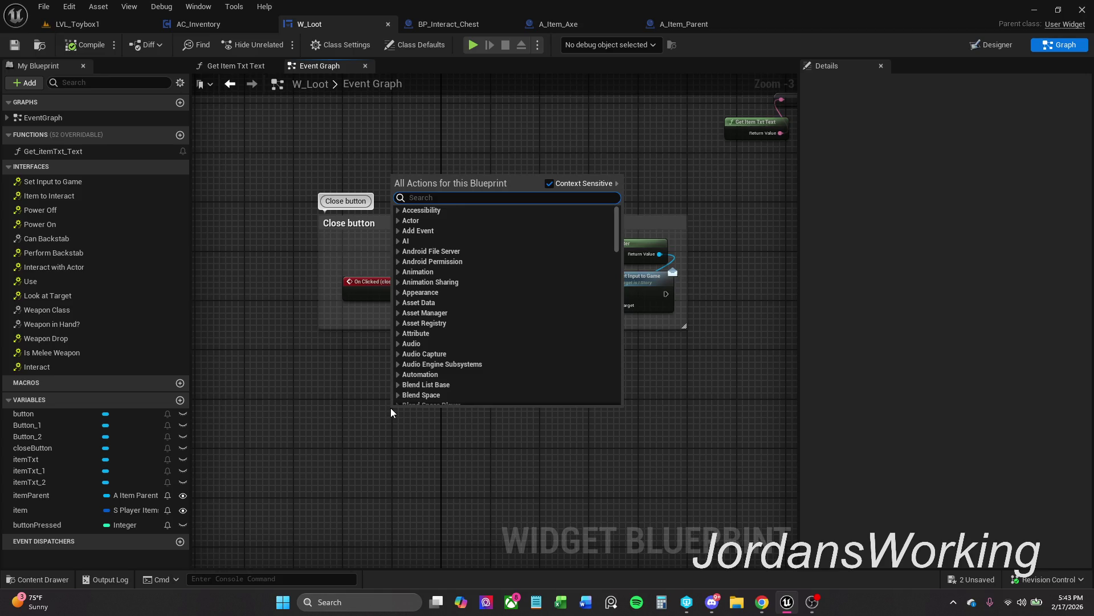
text(ESC)
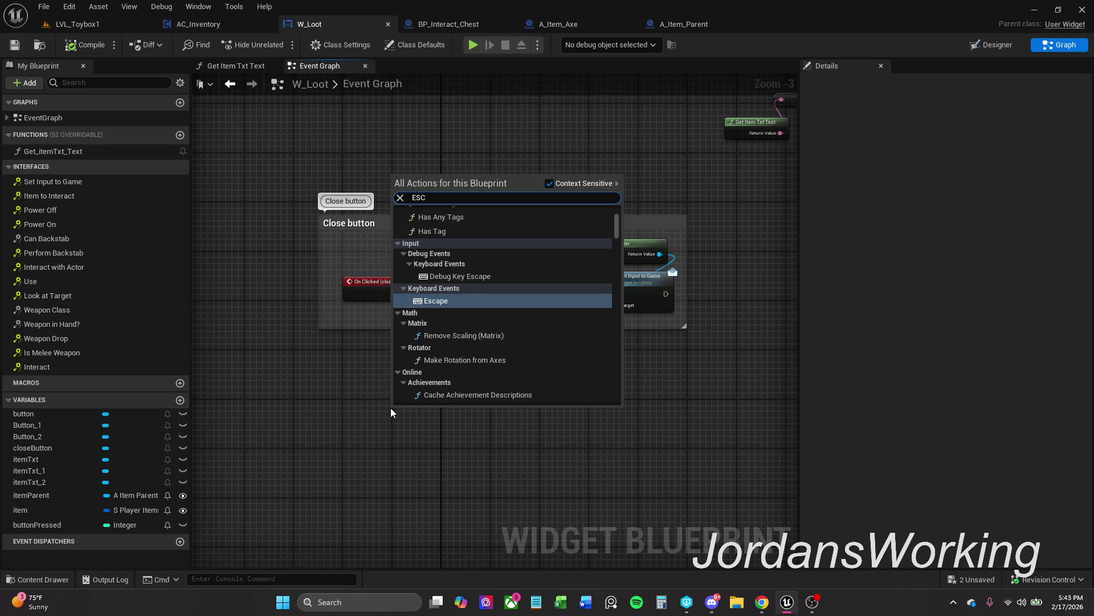
key(Return)
mouse_move(420, 421)
mouse_down()
mouse_move(446, 336)
mouse_move(474, 294)
mouse_up()
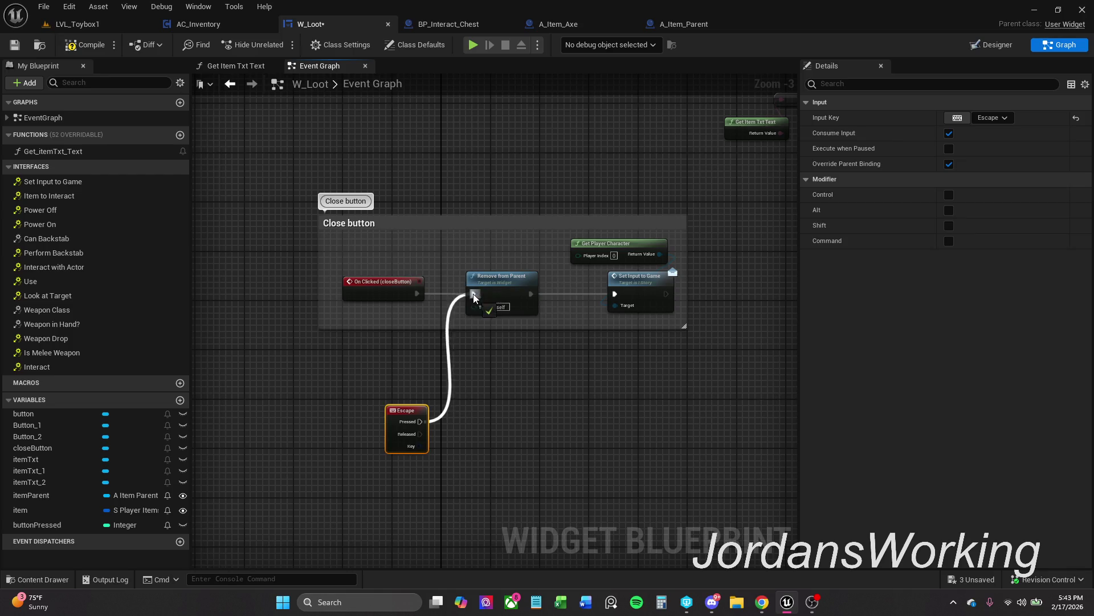
mouse_move(406, 411)
mouse_down()
mouse_move(376, 368)
mouse_move(366, 387)
mouse_move(380, 399)
mouse_move(426, 377)
mouse_up()
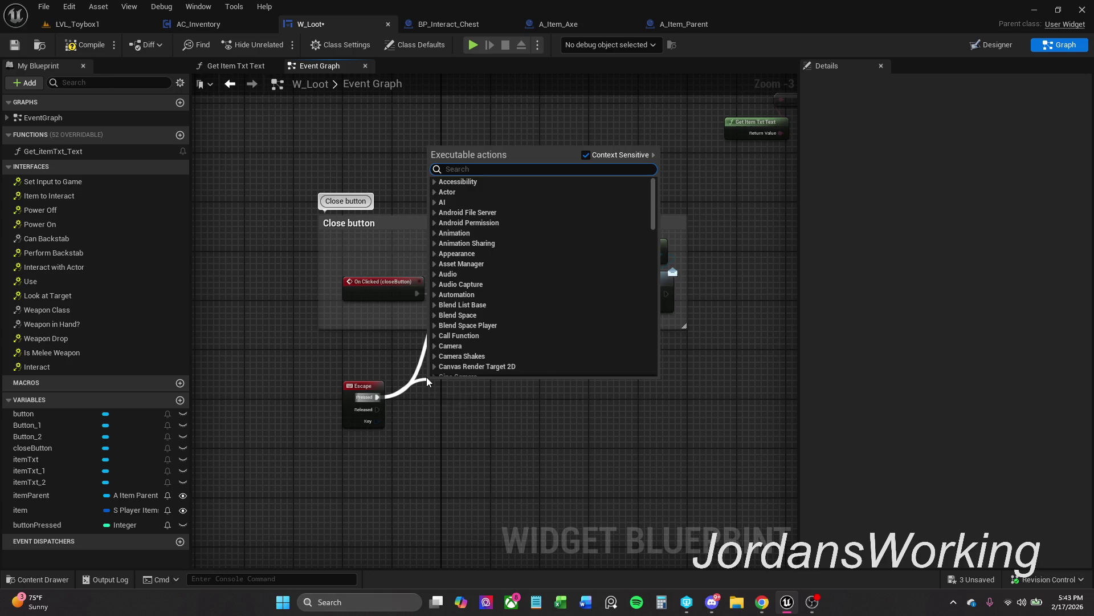
Route Escape through a Do Once node, save W_Loot and return to LVL_Toybox1
text(do o)
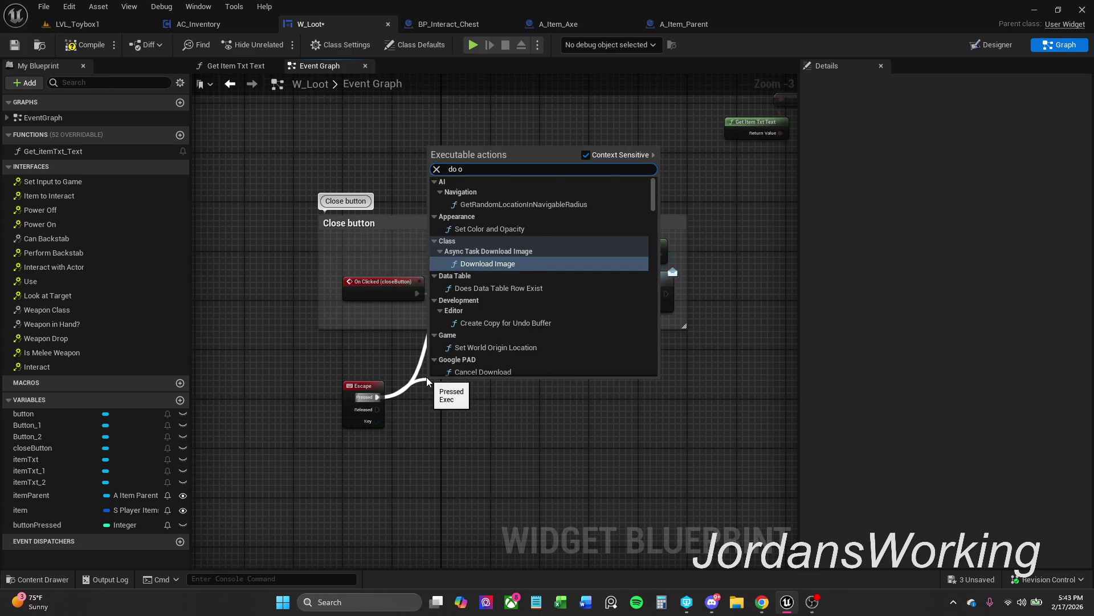
text(nce)
key(Return)
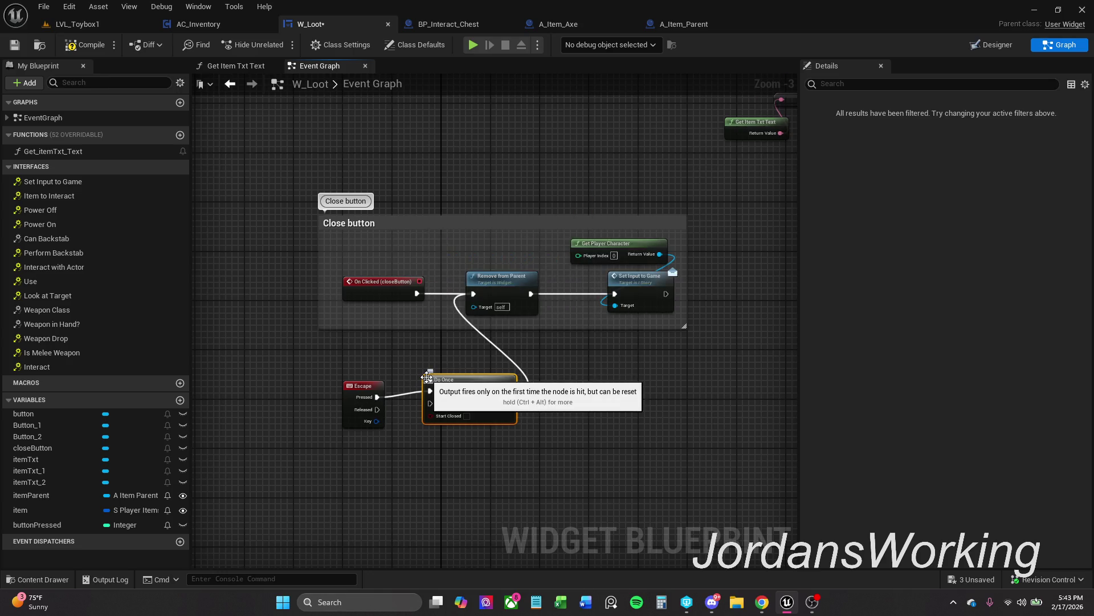
drag(493, 381, 476, 351)
click(446, 436)
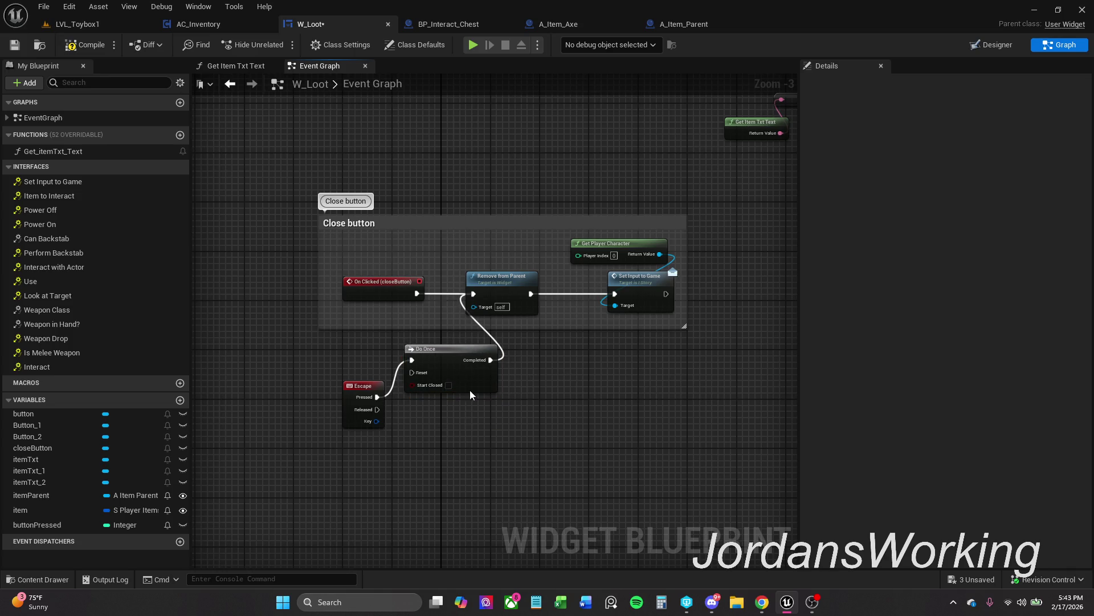
click(15, 45)
click(101, 25)
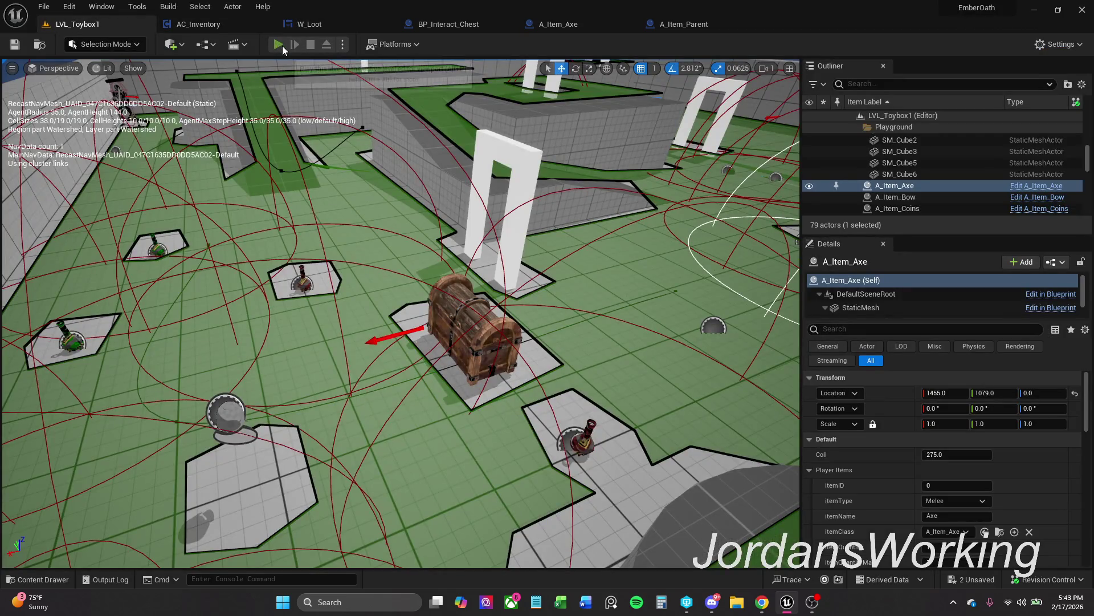
click(282, 46)
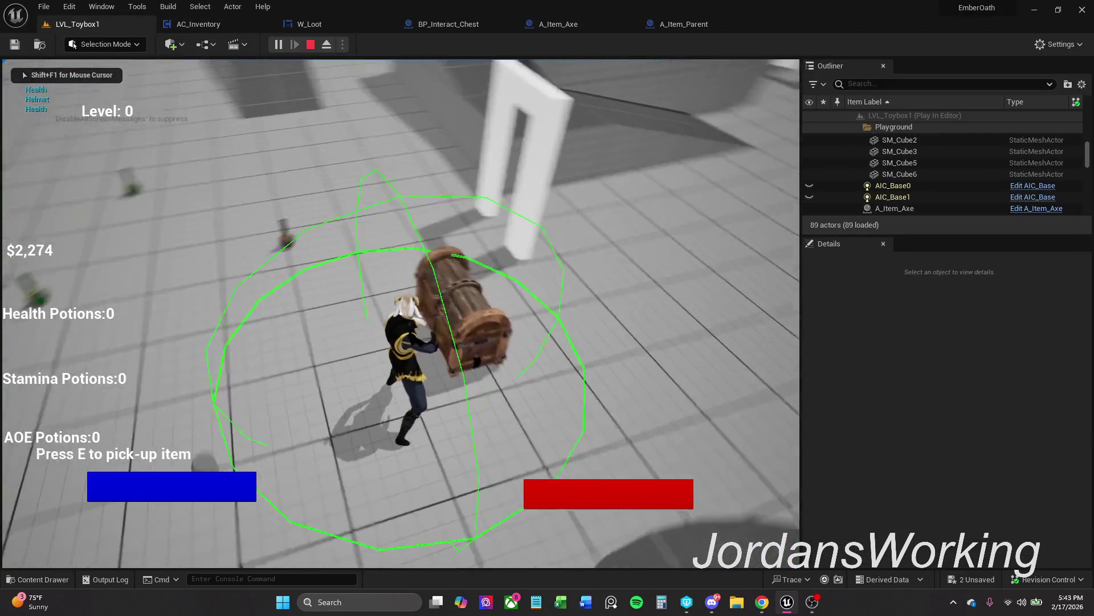
key(e)
key(Escape)
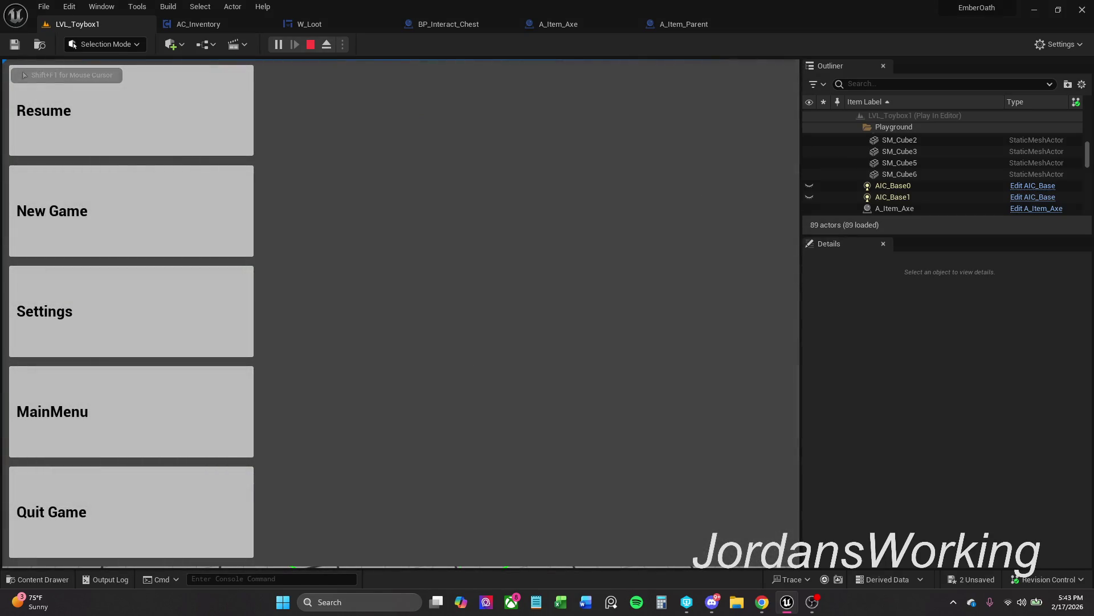
key(Escape)
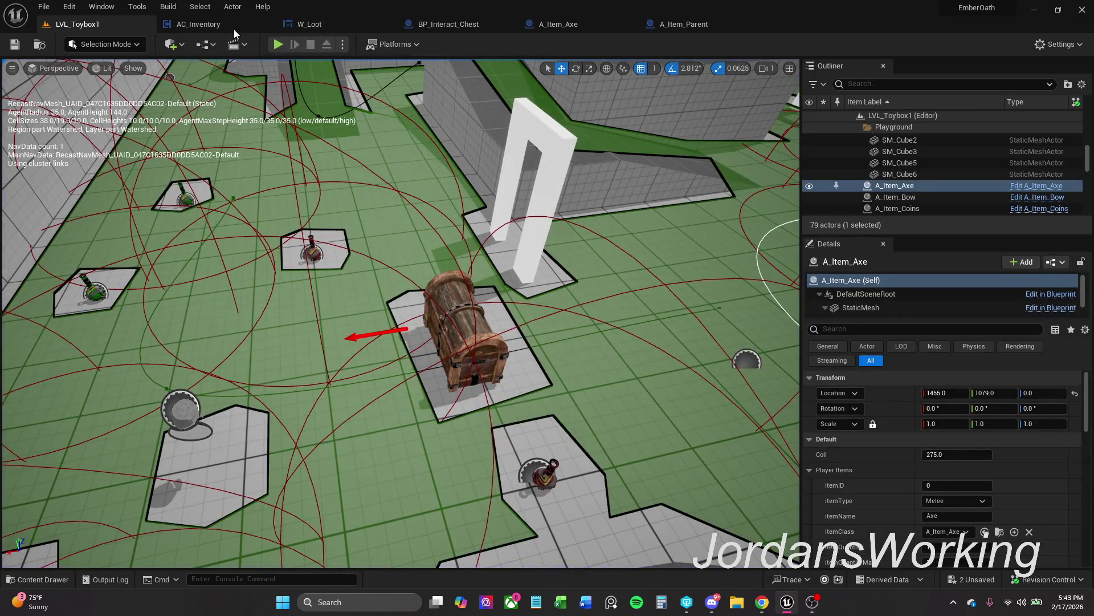
Back in W_Loot's graph, tidy the positions of the close-button chain and Remove from Parent node
click(290, 29)
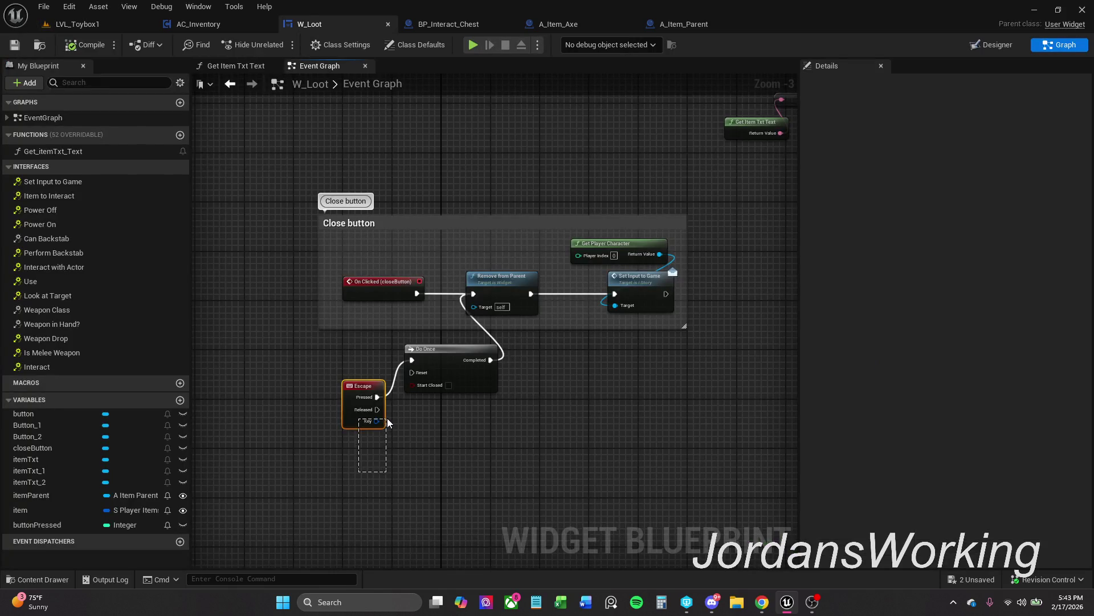
drag(388, 422, 389, 423)
click(415, 463)
drag(500, 300, 506, 299)
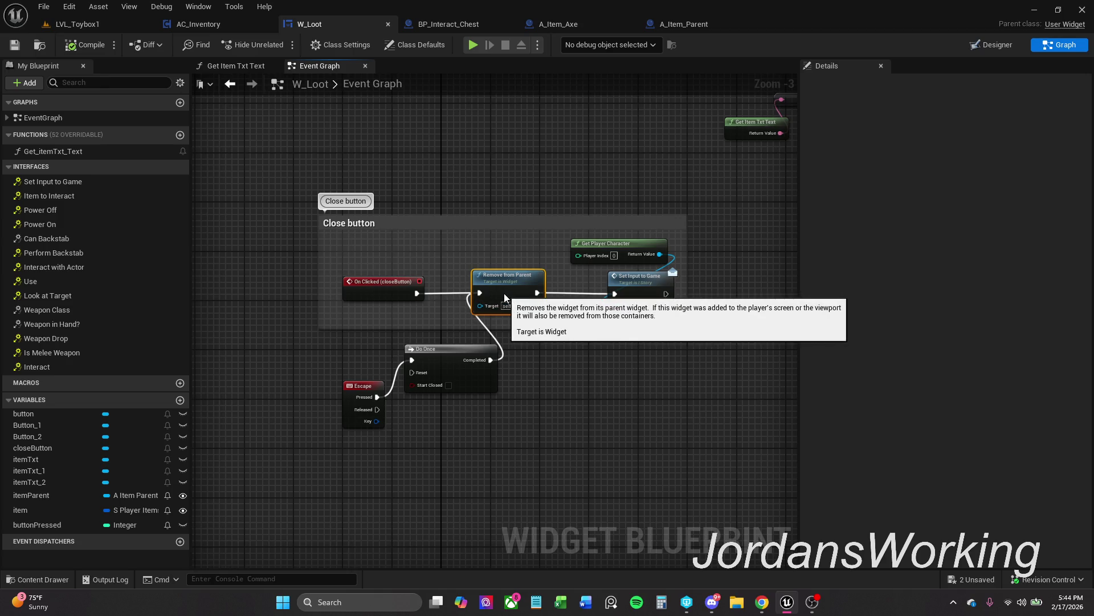
drag(385, 318, 665, 303)
click(643, 360)
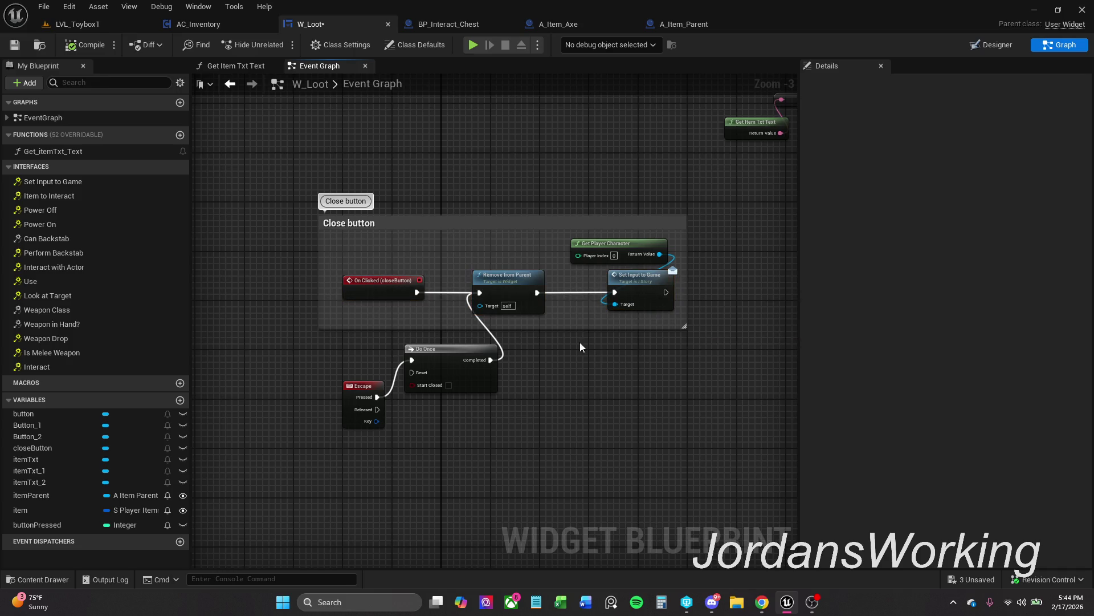
drag(422, 166, 442, 130)
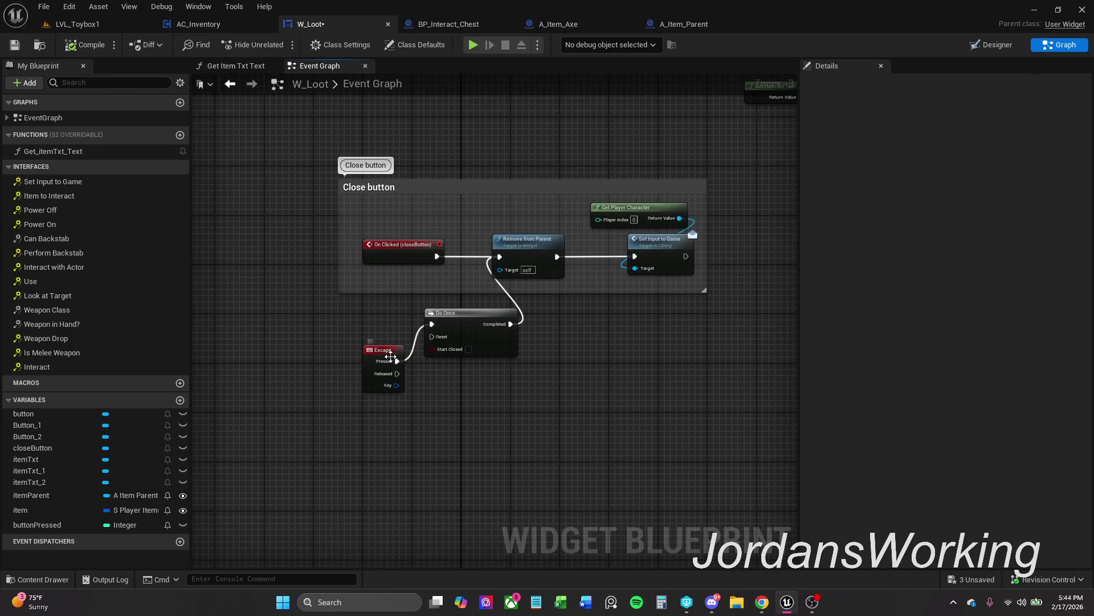
Delete the Escape and Do Once nodes and save W_Loot
drag(390, 356, 379, 349)
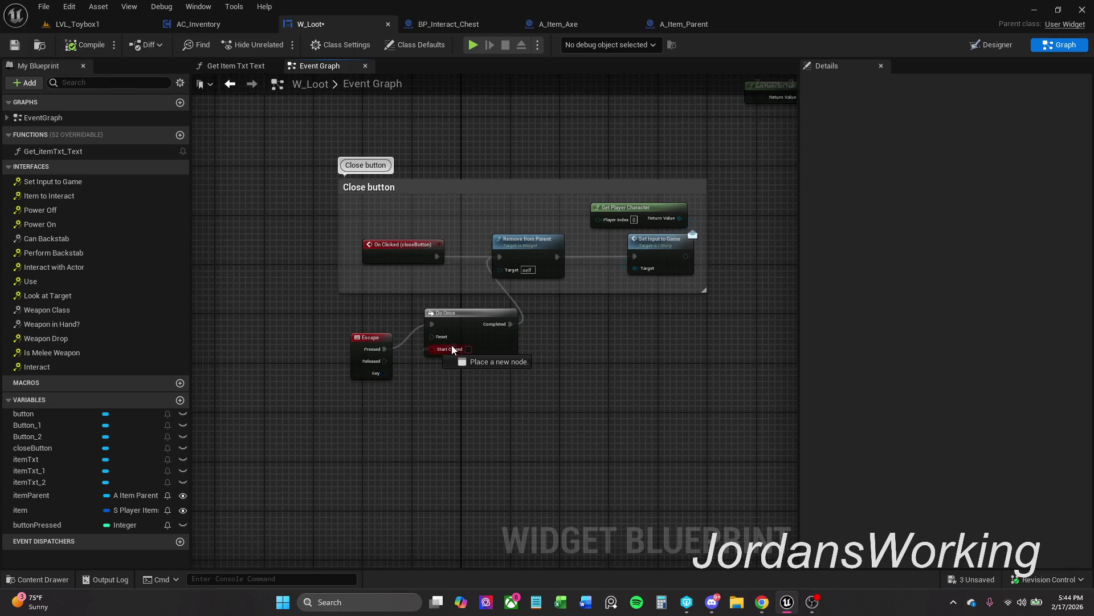
drag(490, 348, 472, 341)
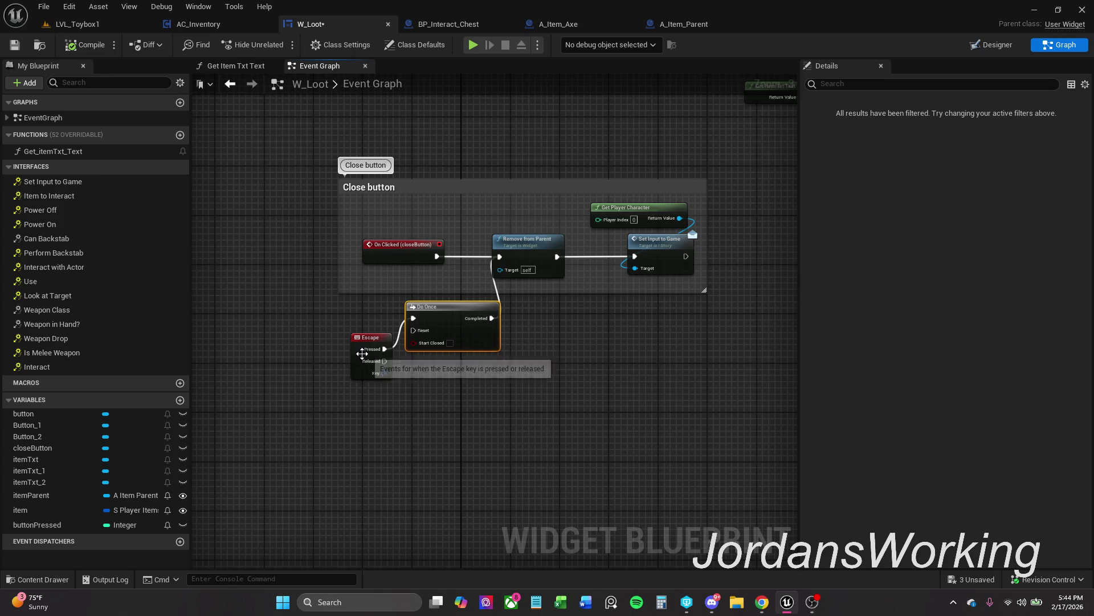
mouse_move(389, 372)
mouse_down()
mouse_move(383, 378)
mouse_move(520, 307)
mouse_up()
click(363, 399)
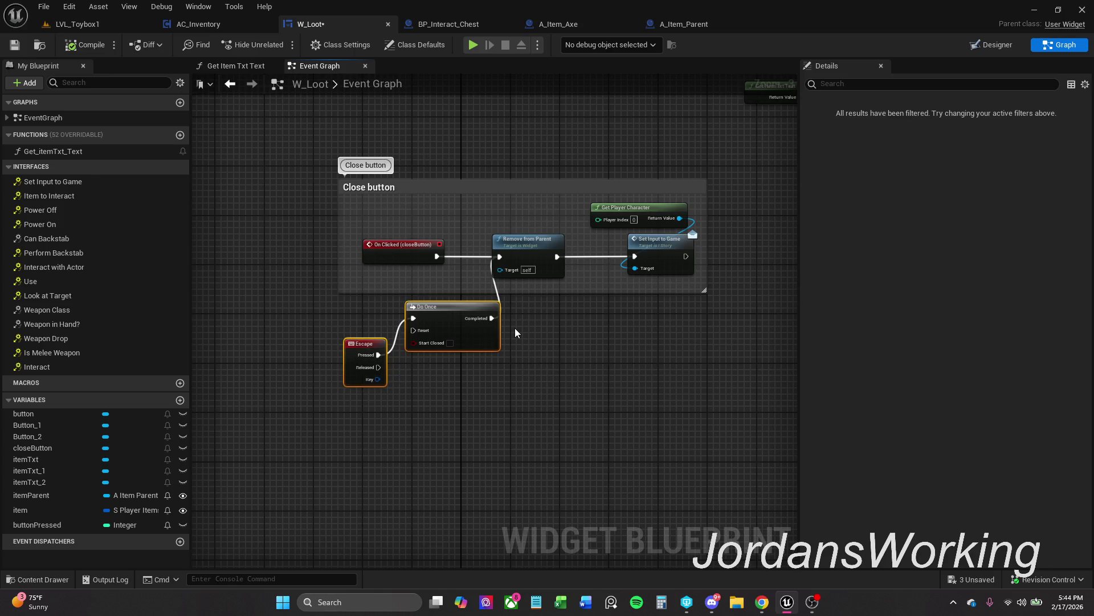
key(Delete)
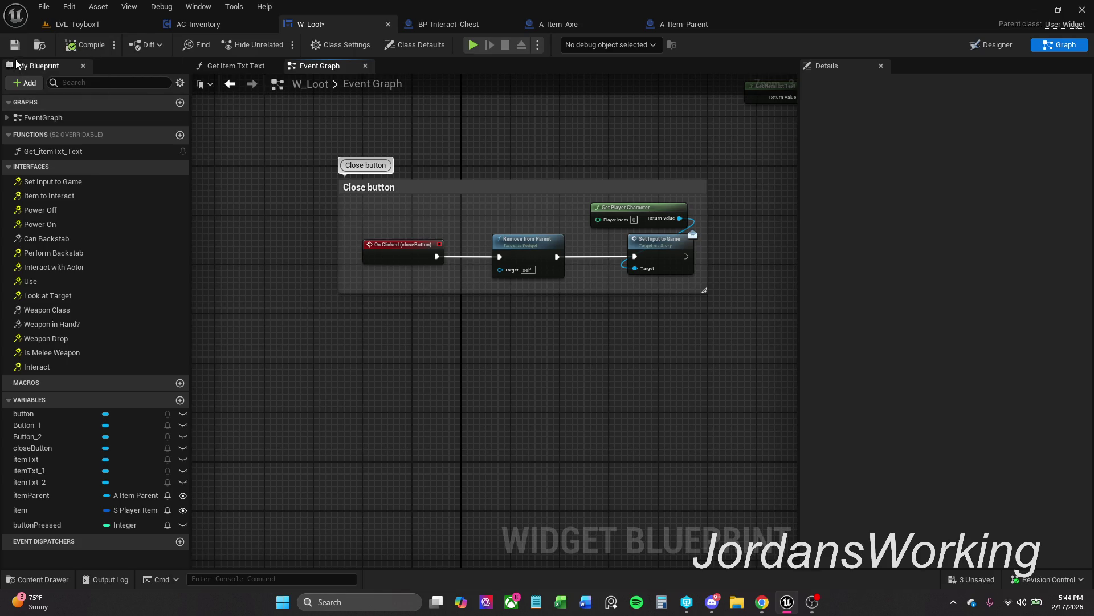
click(15, 45)
click(100, 24)
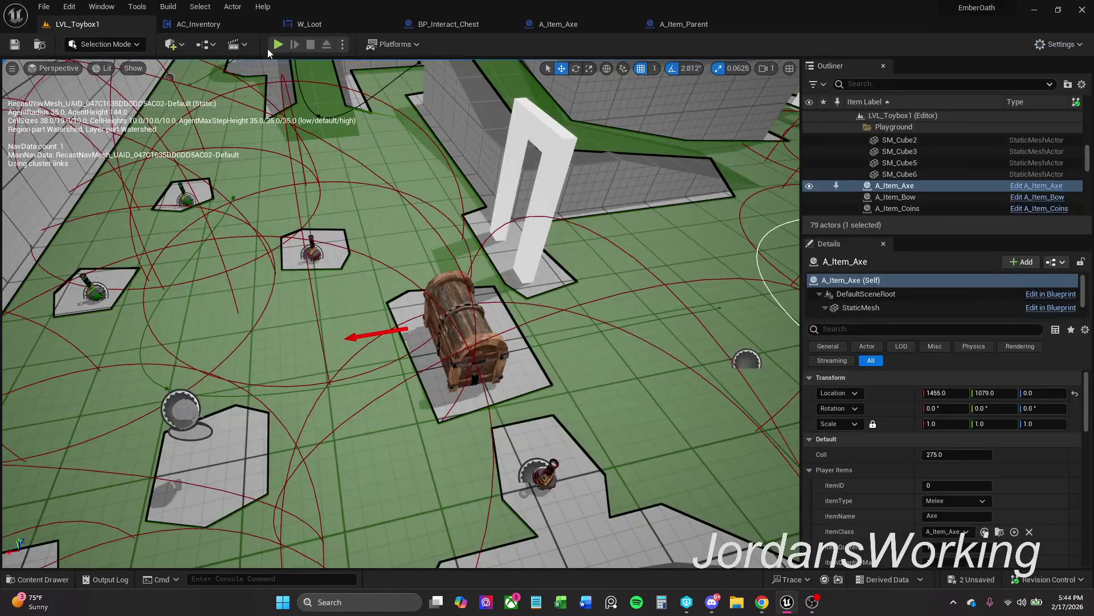
click(279, 44)
key(w)
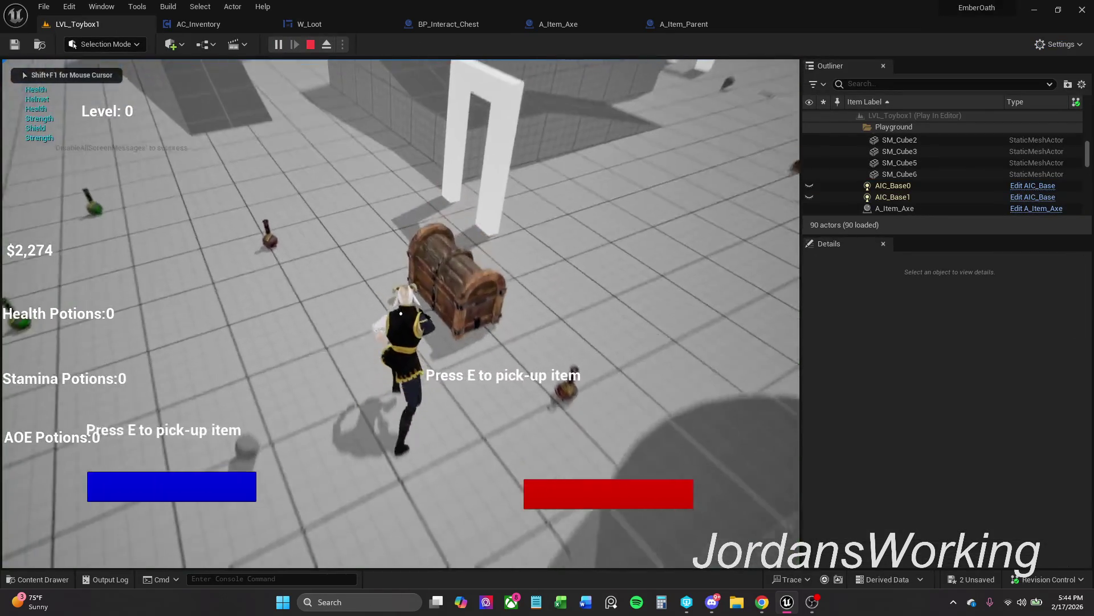
key(e)
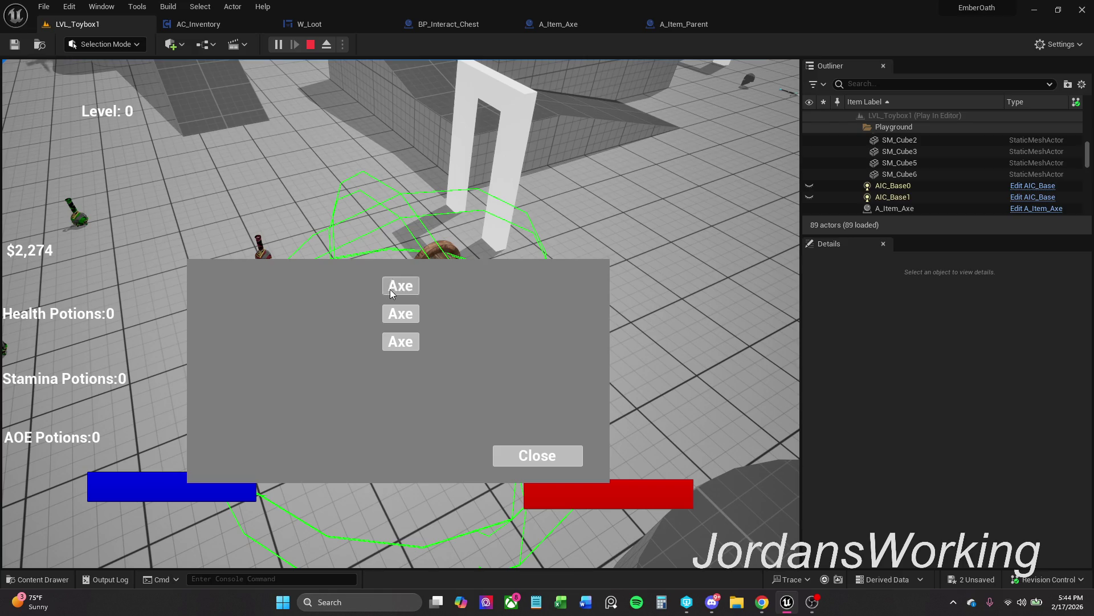
click(525, 454)
key(i)
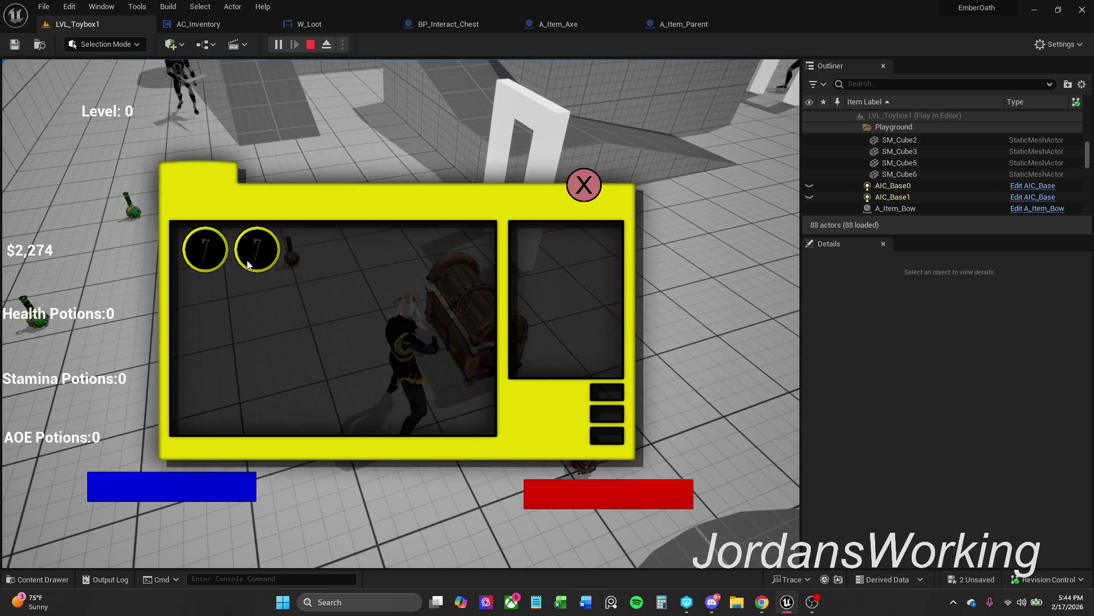
click(248, 264)
click(206, 263)
key(i)
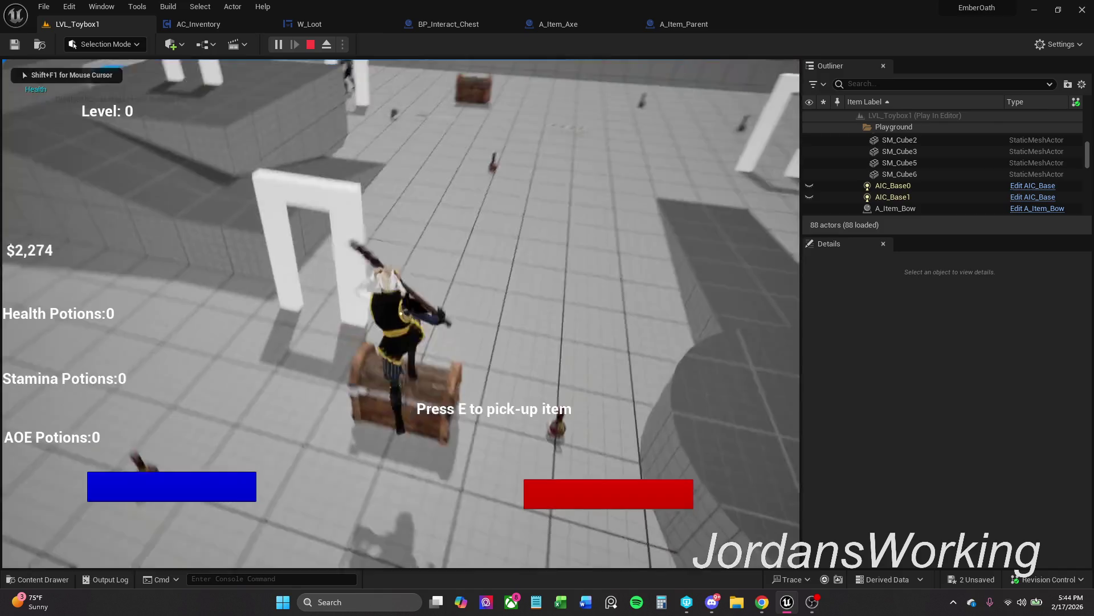
key(i)
click(584, 185)
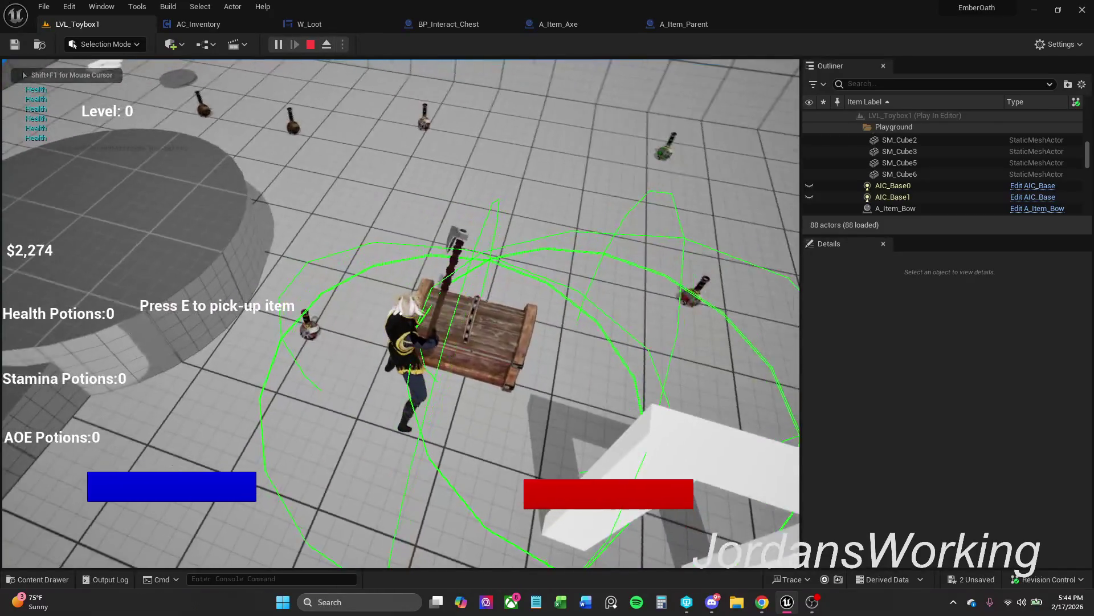
key(i)
key(Escape)
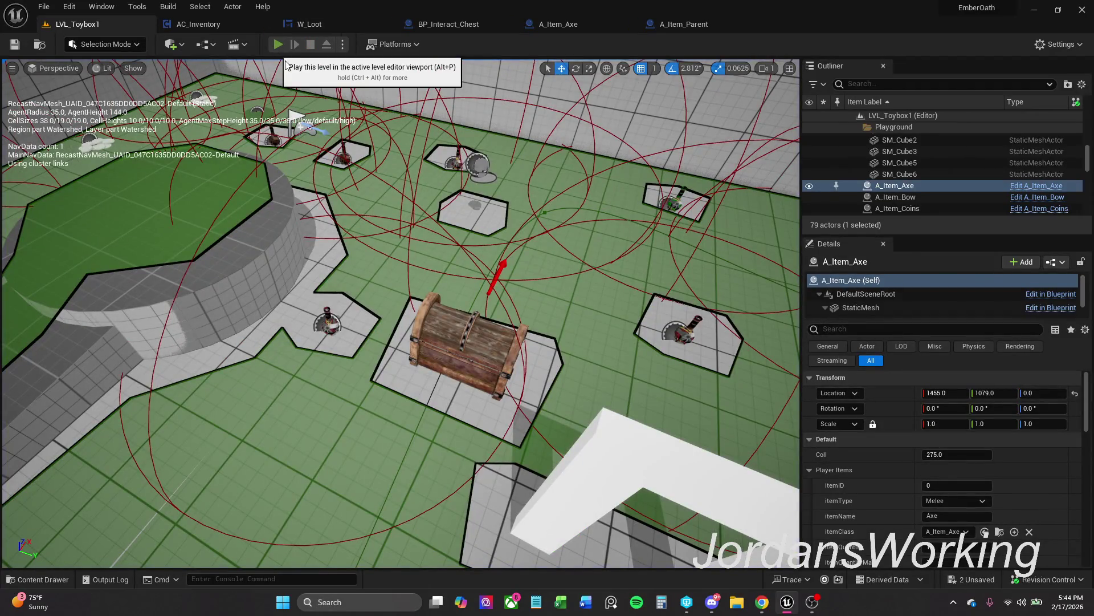
click(274, 40)
key(e)
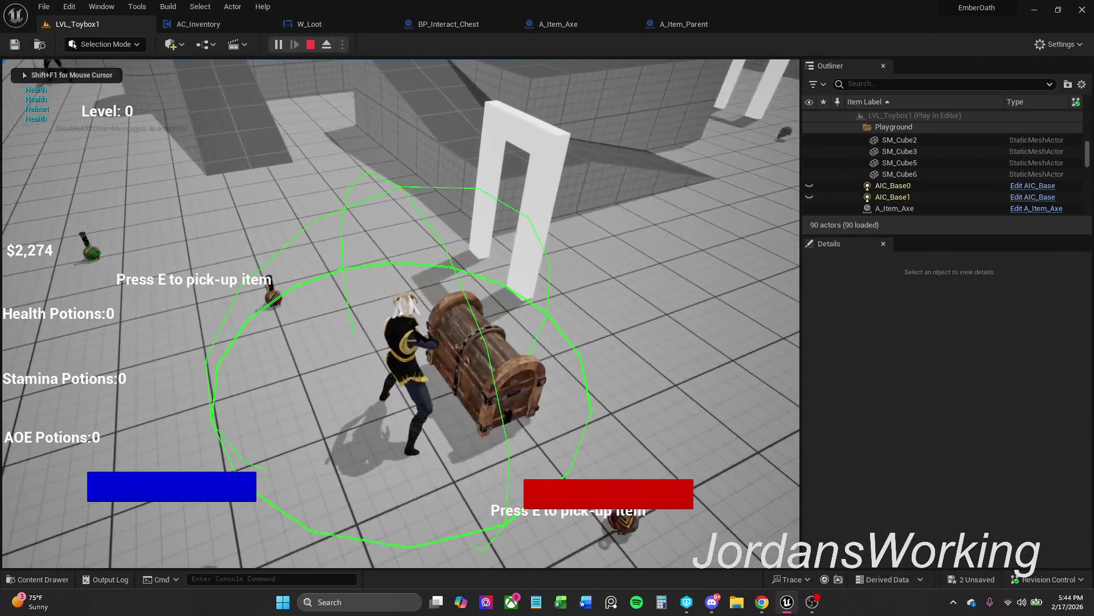
click(401, 342)
click(531, 452)
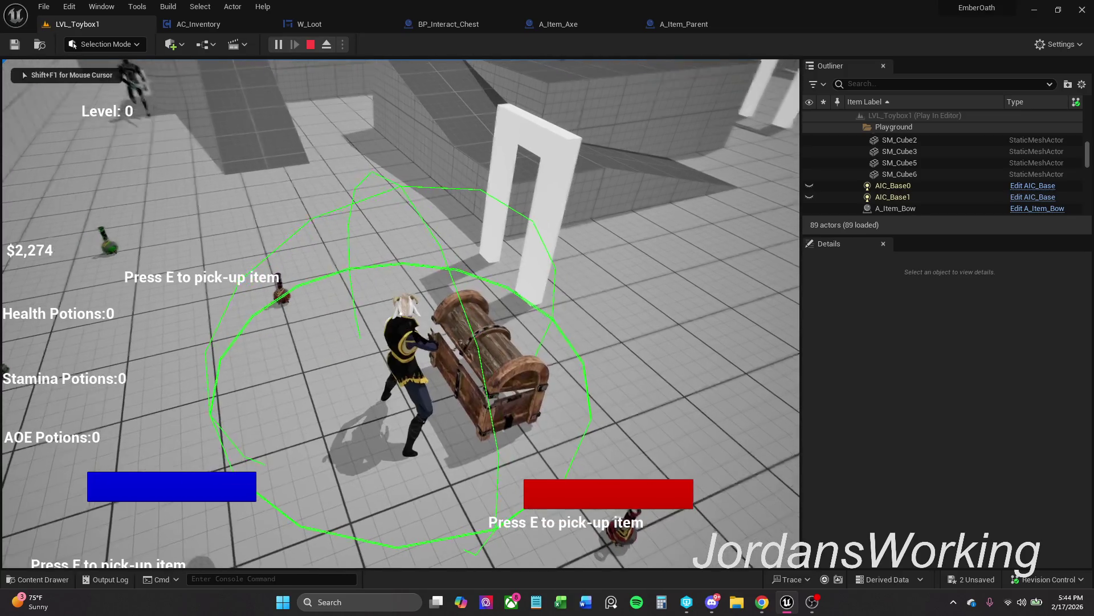
key(i)
click(205, 249)
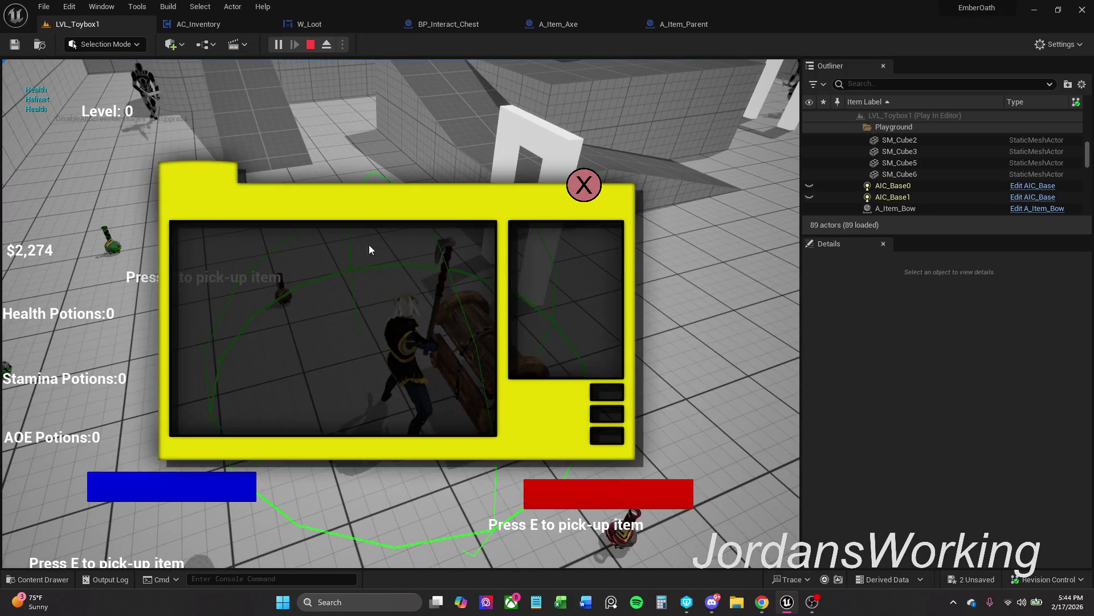
click(596, 188)
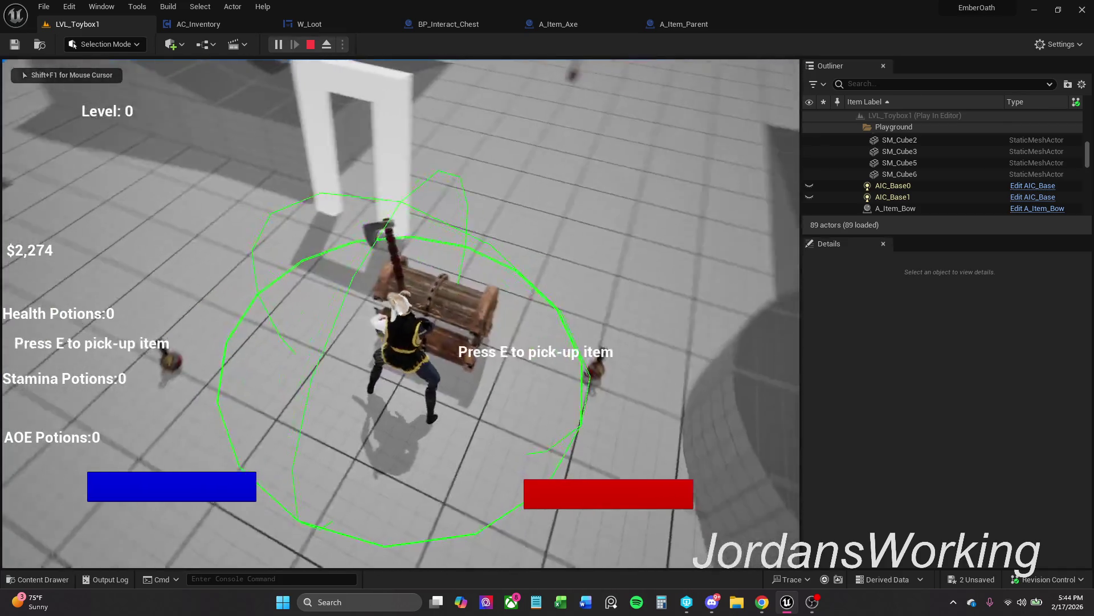
key(Escape)
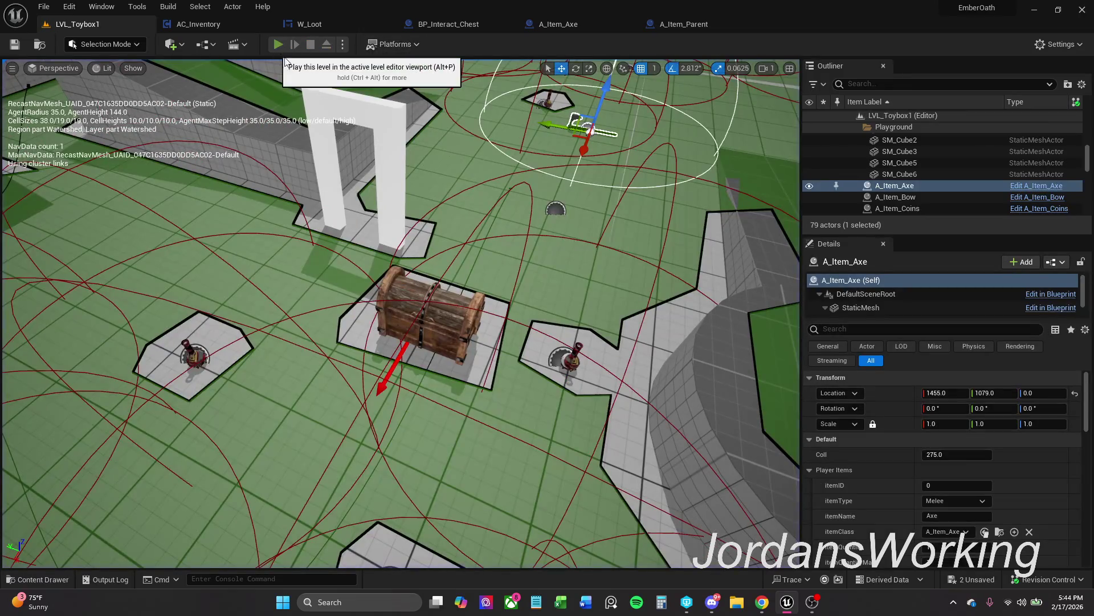
click(278, 45)
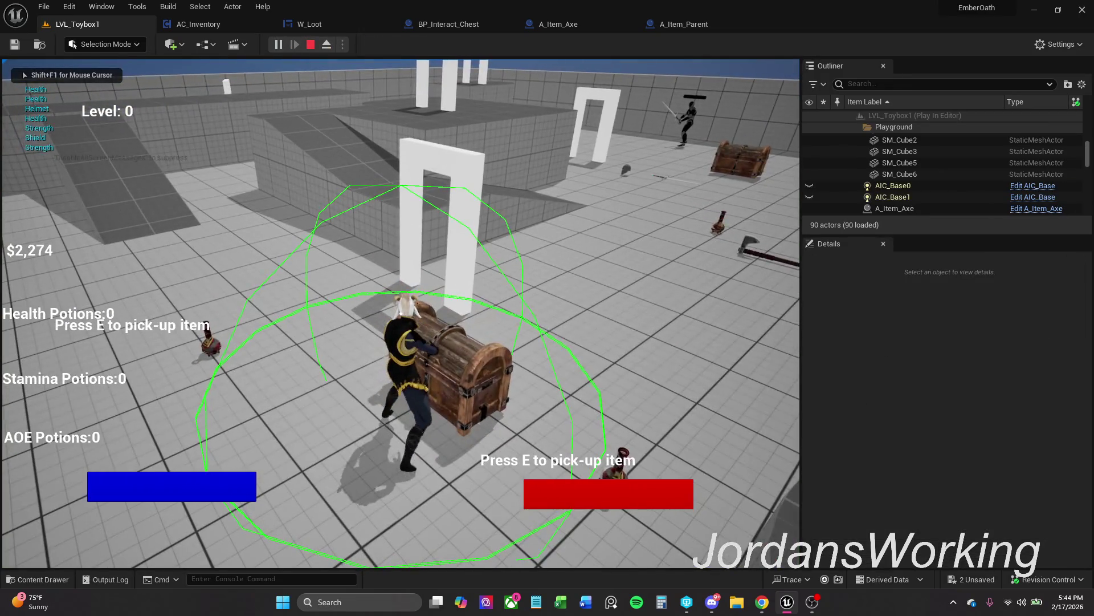
key(e)
click(414, 285)
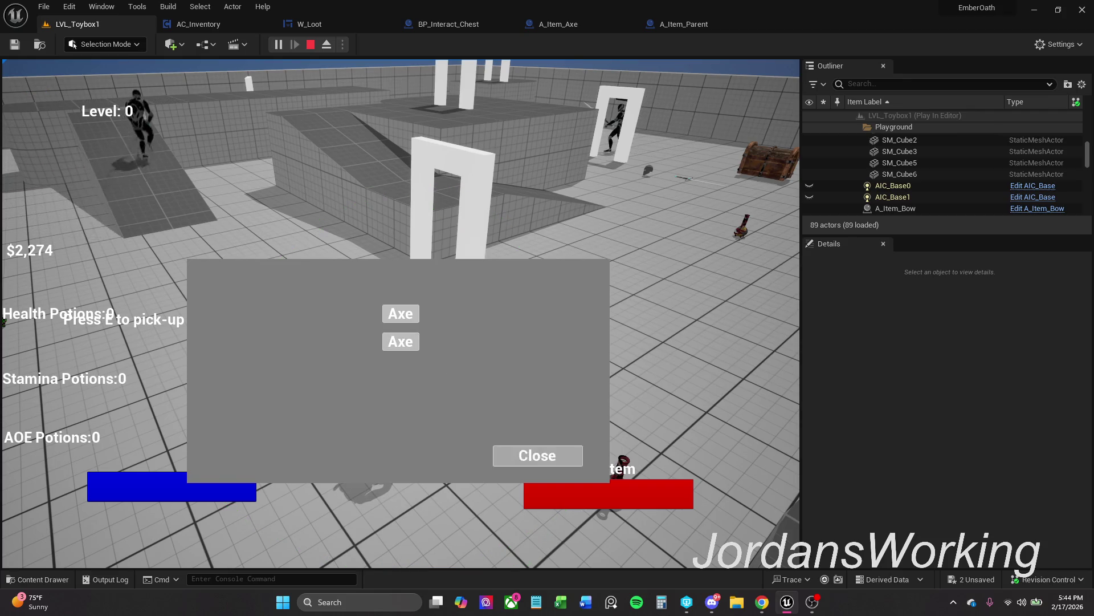
click(537, 455)
key(Escape)
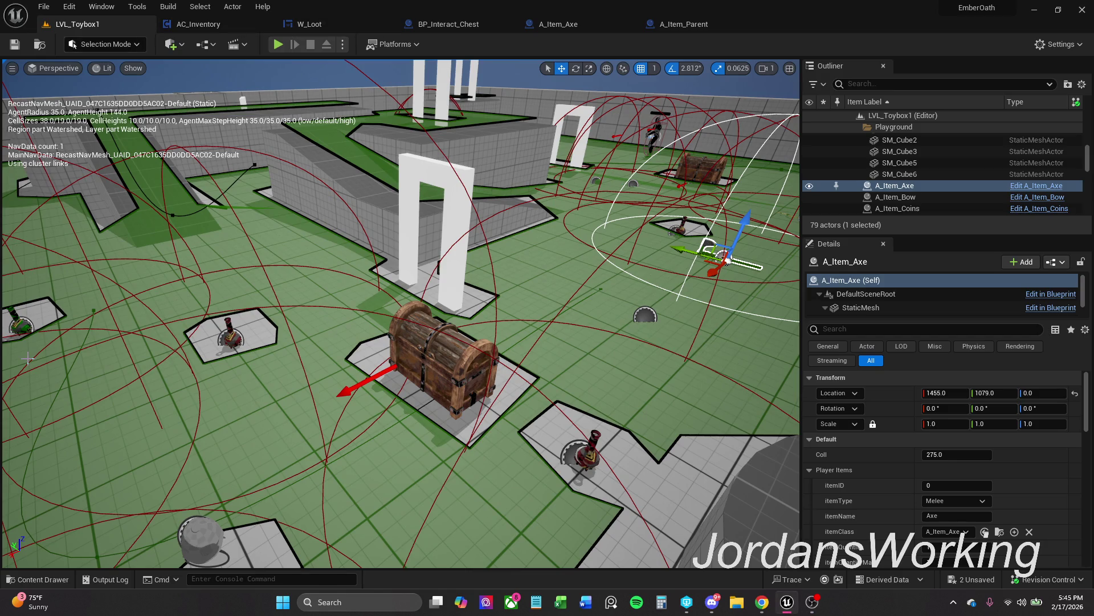
In W_Loot's Event Graph, frame all three On Clicked chains and select their three Set Visibility nodes
click(332, 22)
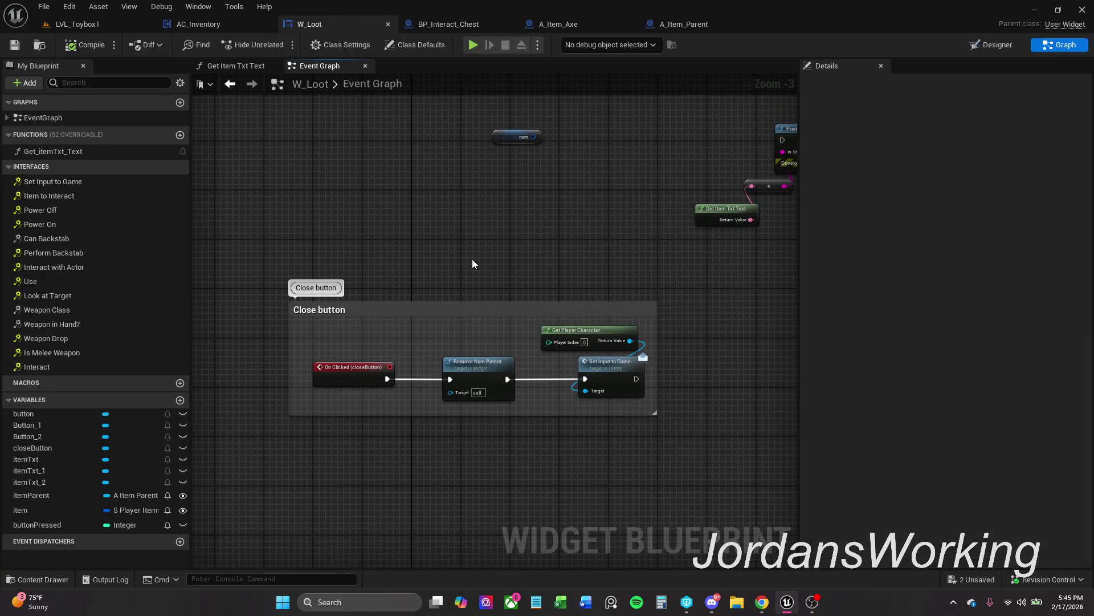
drag(472, 263, 429, 487)
scroll(429, 488, down, 1)
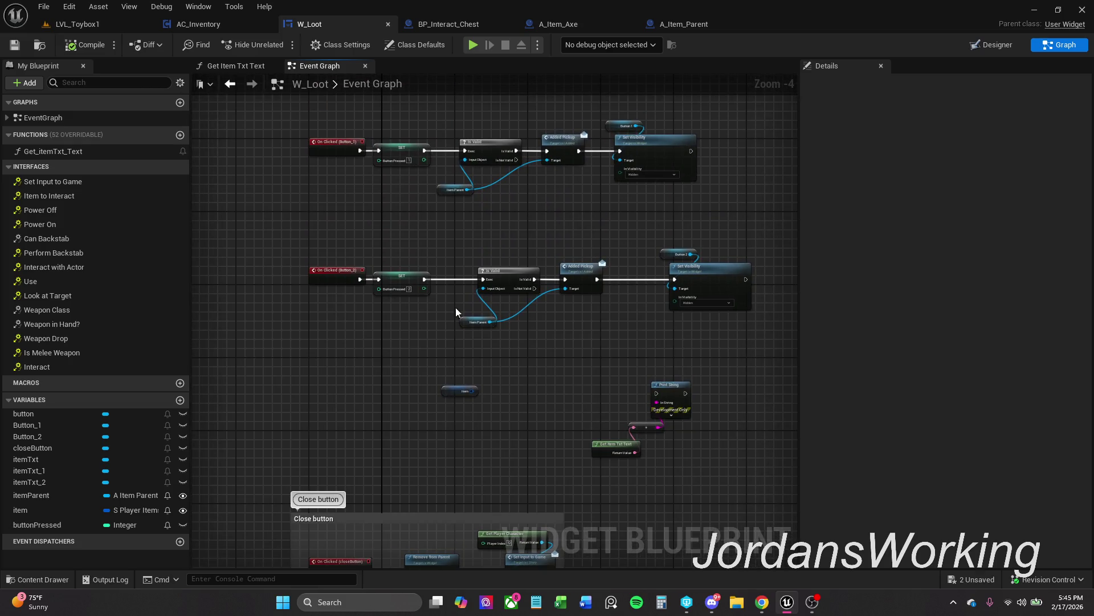
drag(665, 299, 562, 340)
scroll(578, 300, up, 2)
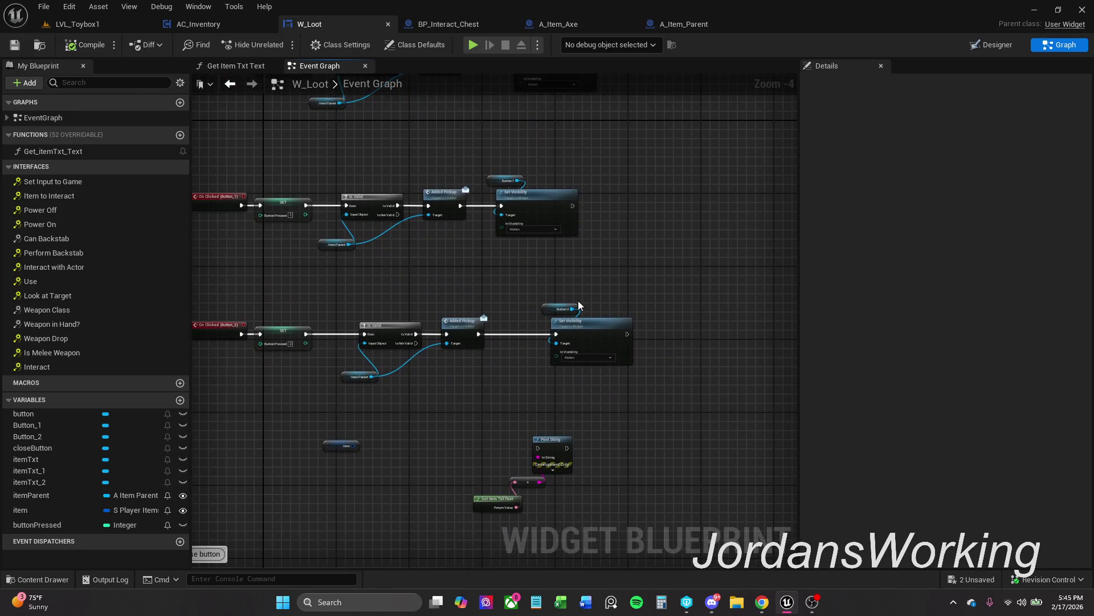
mouse_move(578, 295)
mouse_down()
mouse_move(574, 336)
mouse_move(608, 355)
mouse_move(593, 434)
mouse_move(605, 428)
mouse_up()
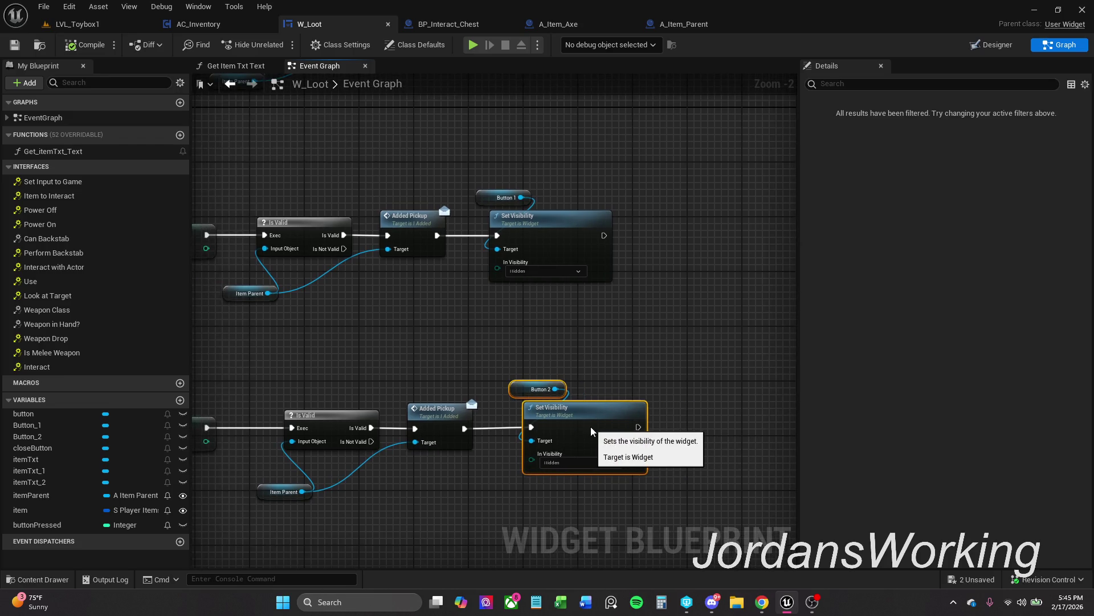
click(539, 352)
scroll(604, 328, down, 1)
mouse_move(597, 320)
mouse_down()
mouse_move(609, 396)
mouse_move(601, 417)
mouse_move(587, 360)
mouse_move(596, 396)
mouse_up()
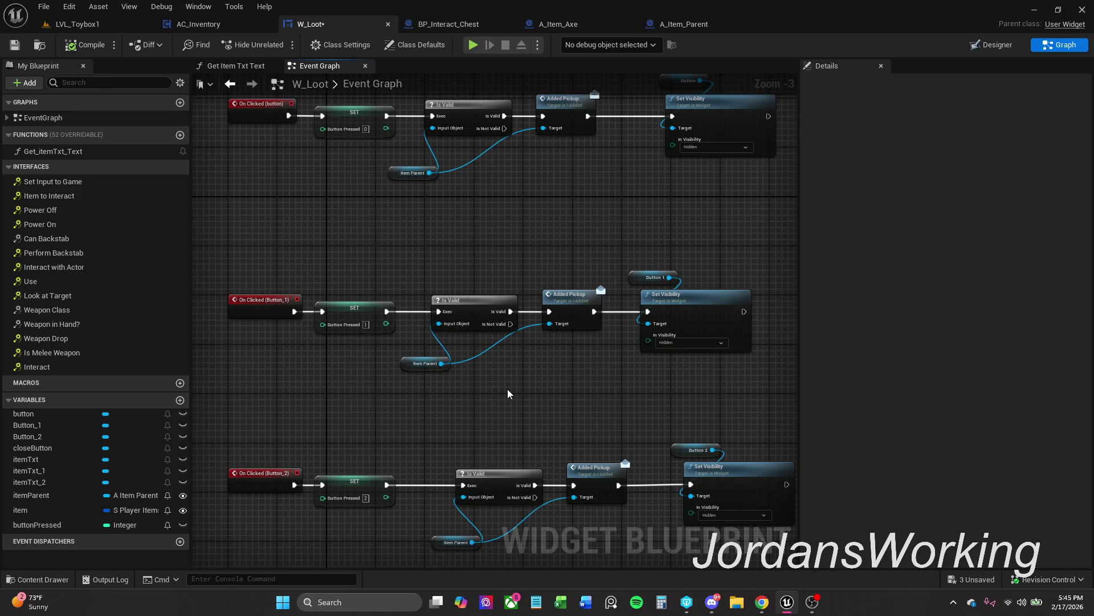
mouse_move(515, 385)
mouse_down()
mouse_move(487, 379)
mouse_move(447, 399)
mouse_move(444, 454)
mouse_move(455, 384)
mouse_move(503, 354)
mouse_move(489, 344)
mouse_move(464, 357)
mouse_move(474, 360)
mouse_up()
scroll(479, 350, down, 1)
mouse_move(748, 440)
mouse_down()
mouse_move(675, 399)
mouse_move(627, 161)
mouse_up()
Breakpoint the three Set Visibility nodes and play-test taking an Axe, resuming past the break
right_click(627, 162)
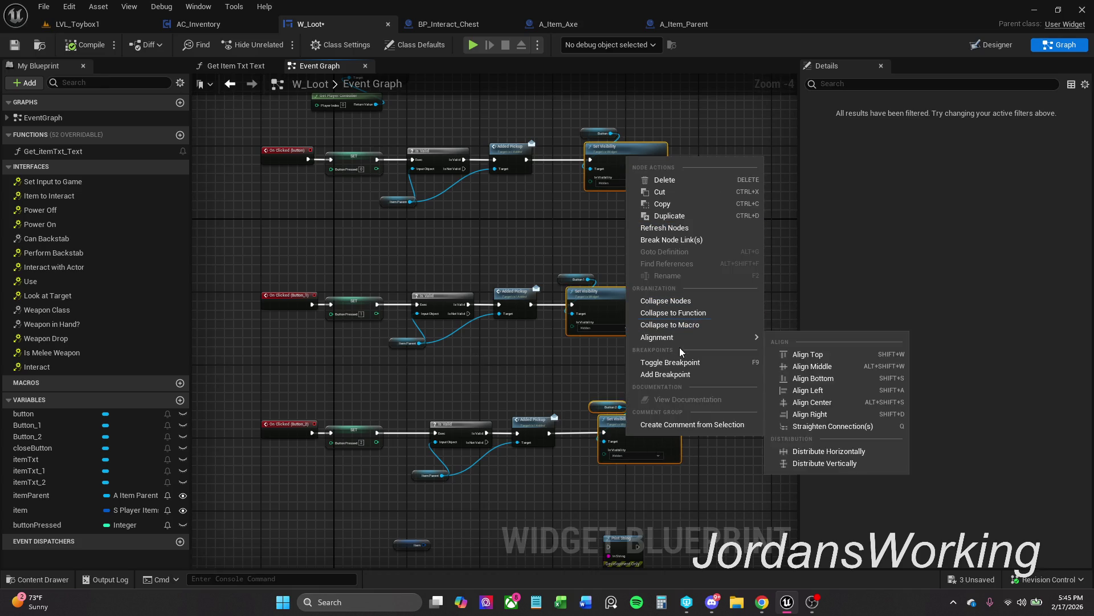
click(700, 359)
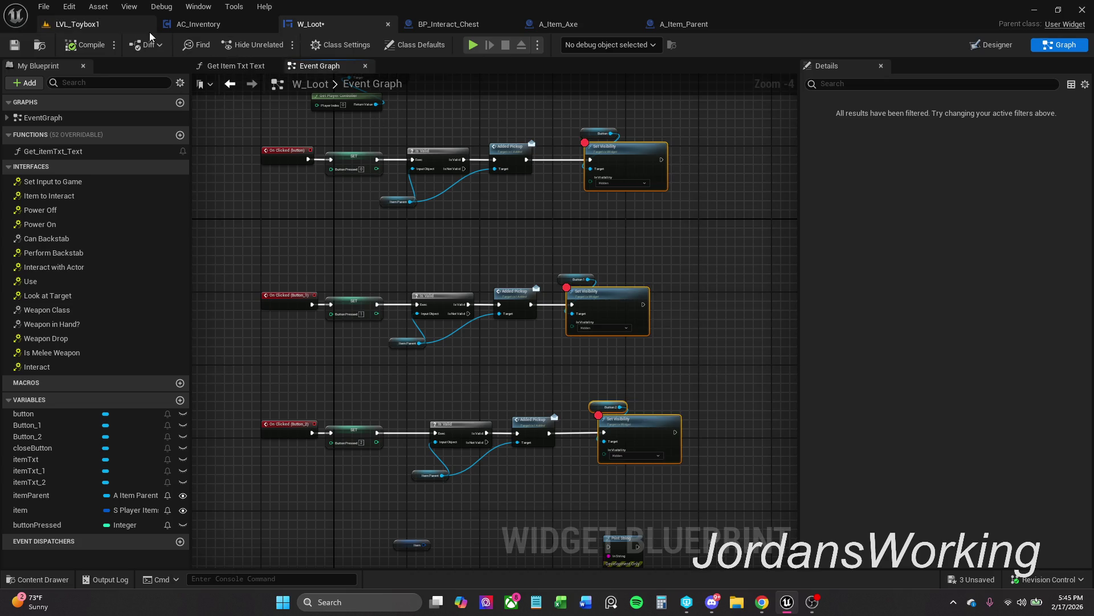
click(107, 24)
click(278, 45)
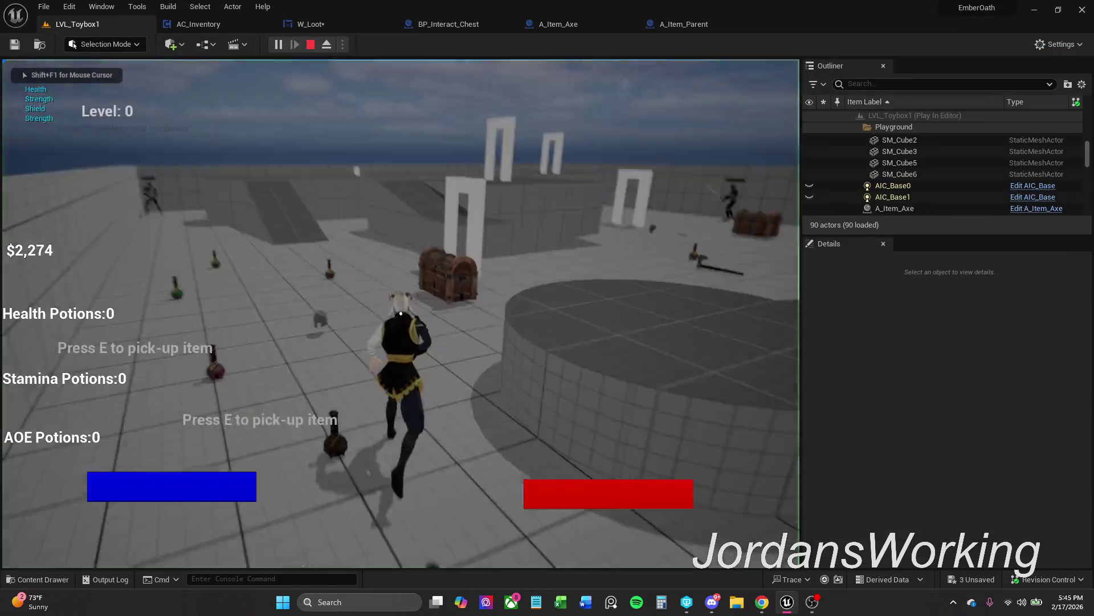
key(w)
key(e)
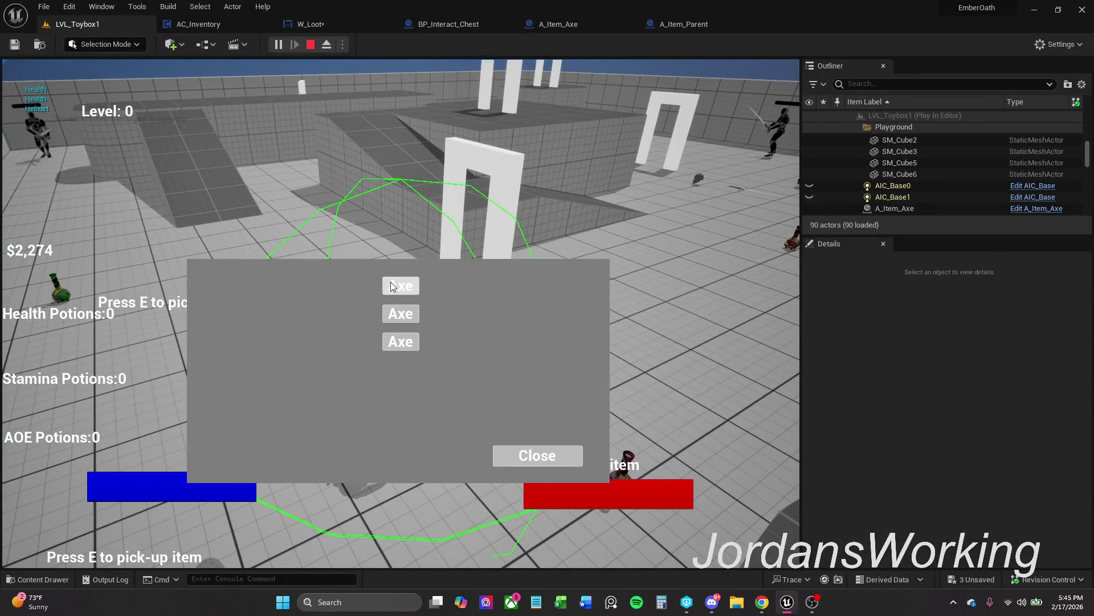
click(394, 287)
click(472, 44)
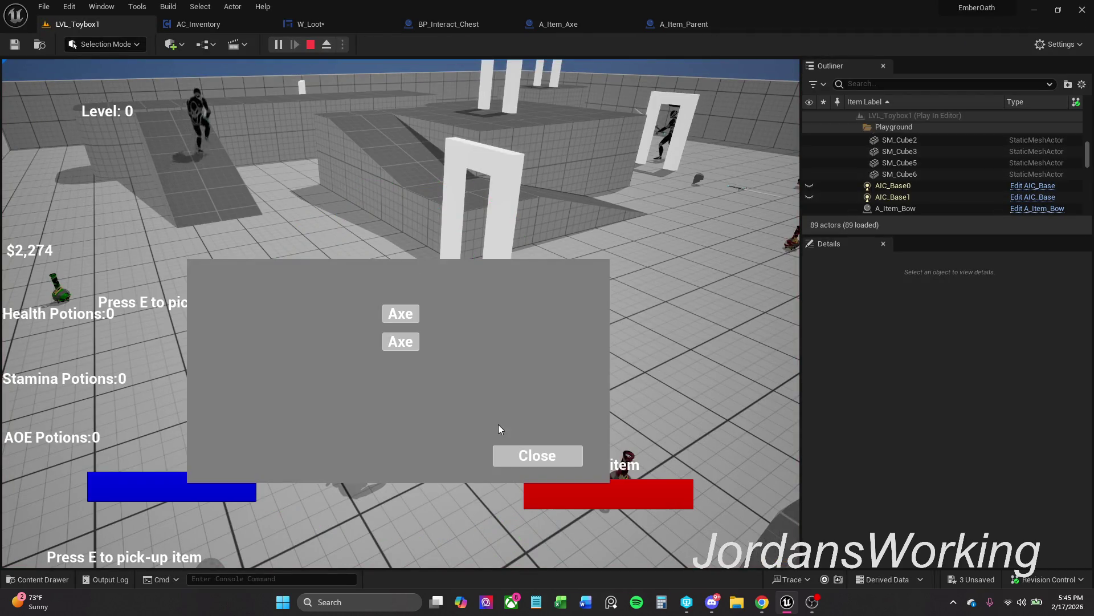
click(532, 467)
key(Escape)
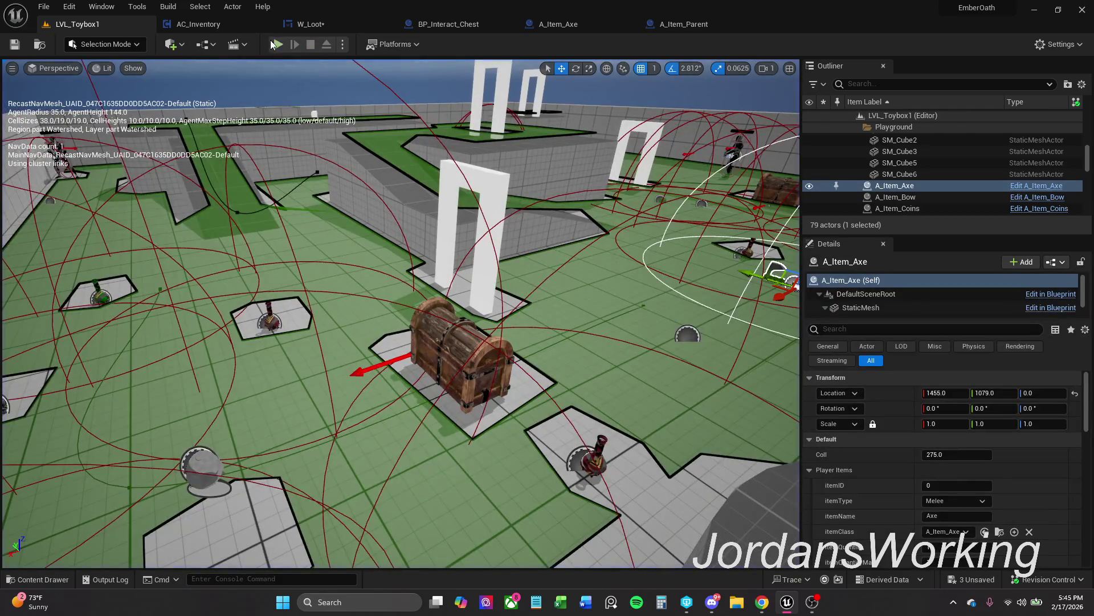
Play-test again, taking the second Axe from the chest's loot window and resuming
click(278, 44)
key(w)
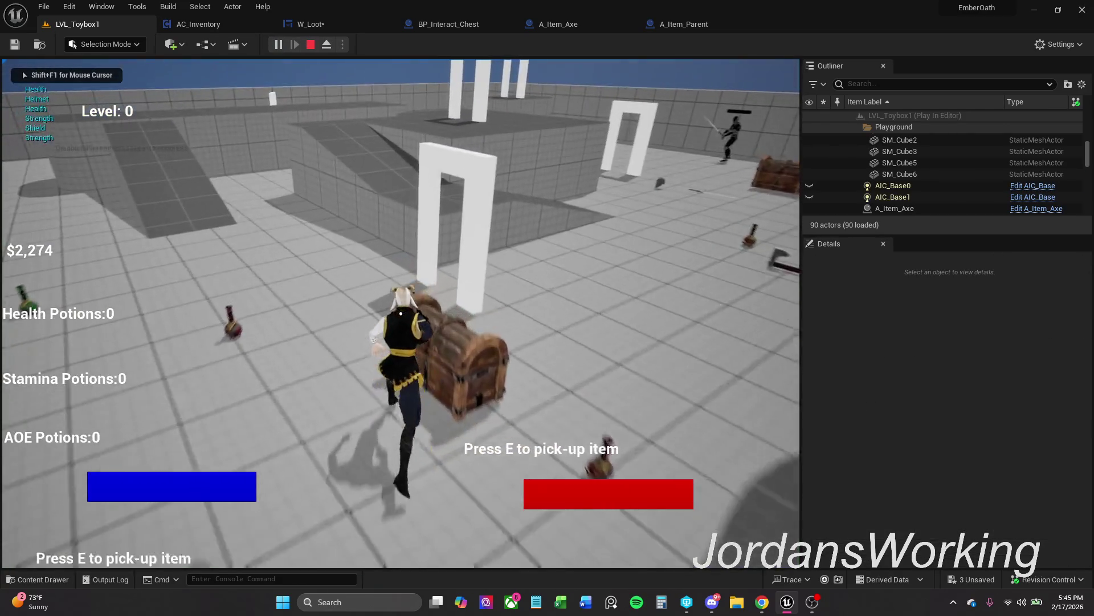
key(e)
click(416, 344)
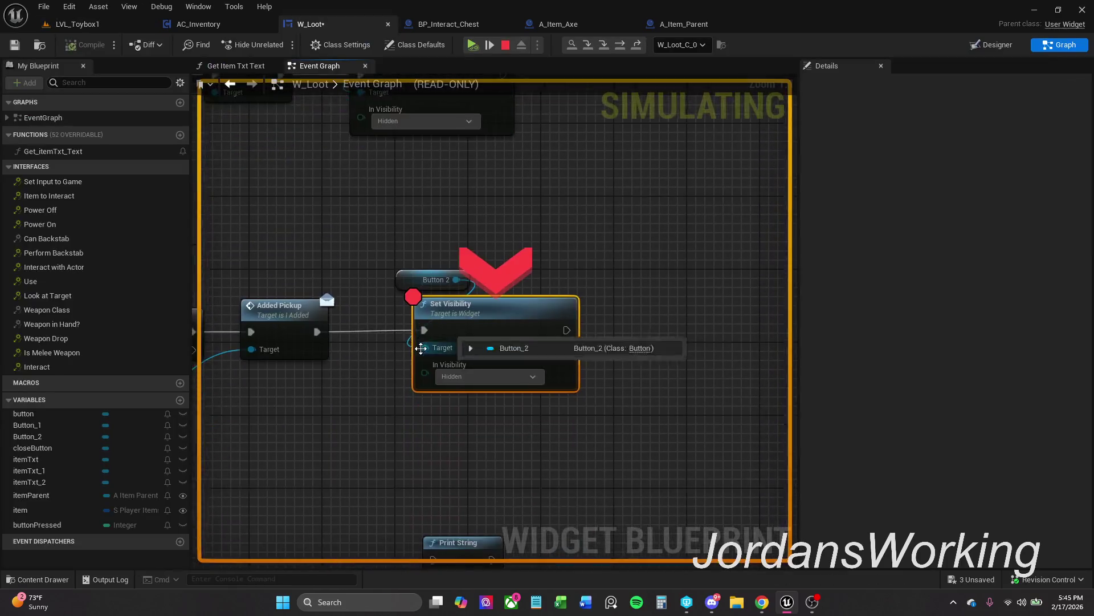
click(473, 45)
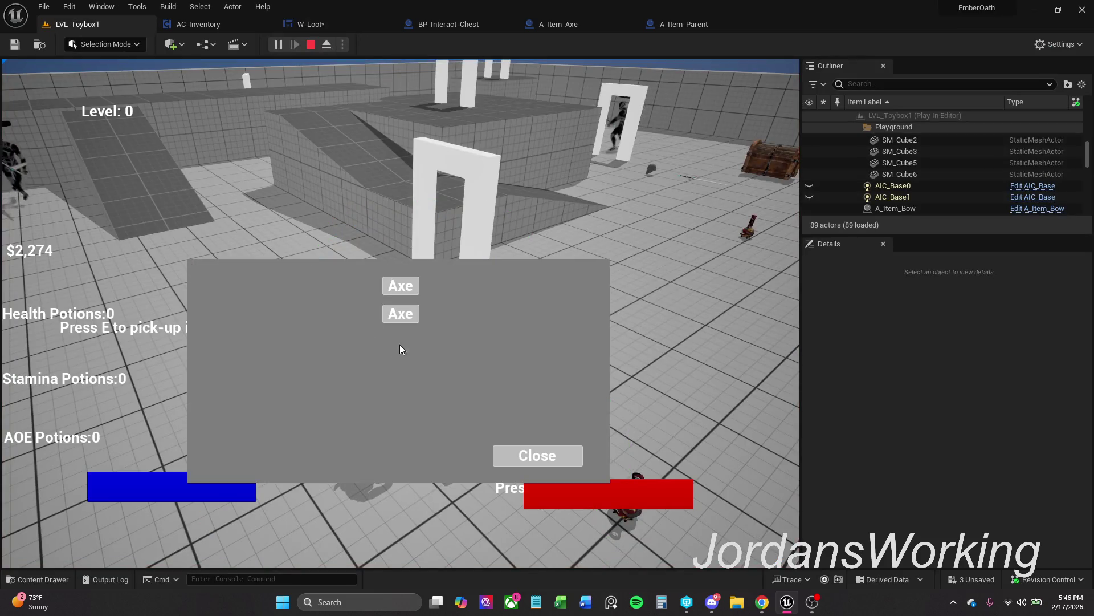
key(Escape)
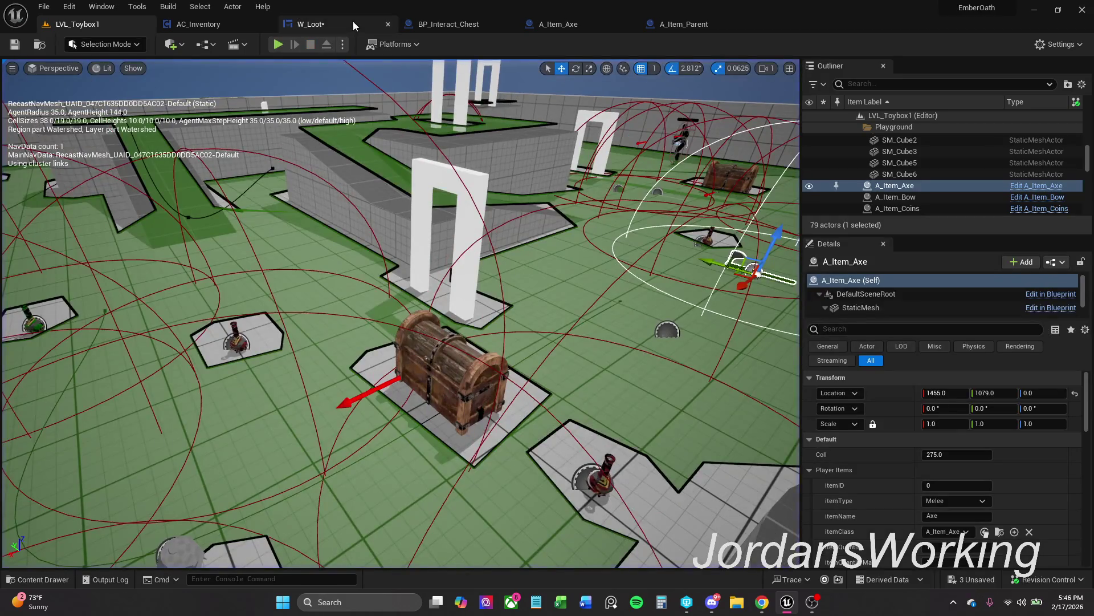
Back in W_Loot, select the three Set Visibility nodes and toggle off their breakpoints
click(354, 21)
scroll(658, 336, down, 7)
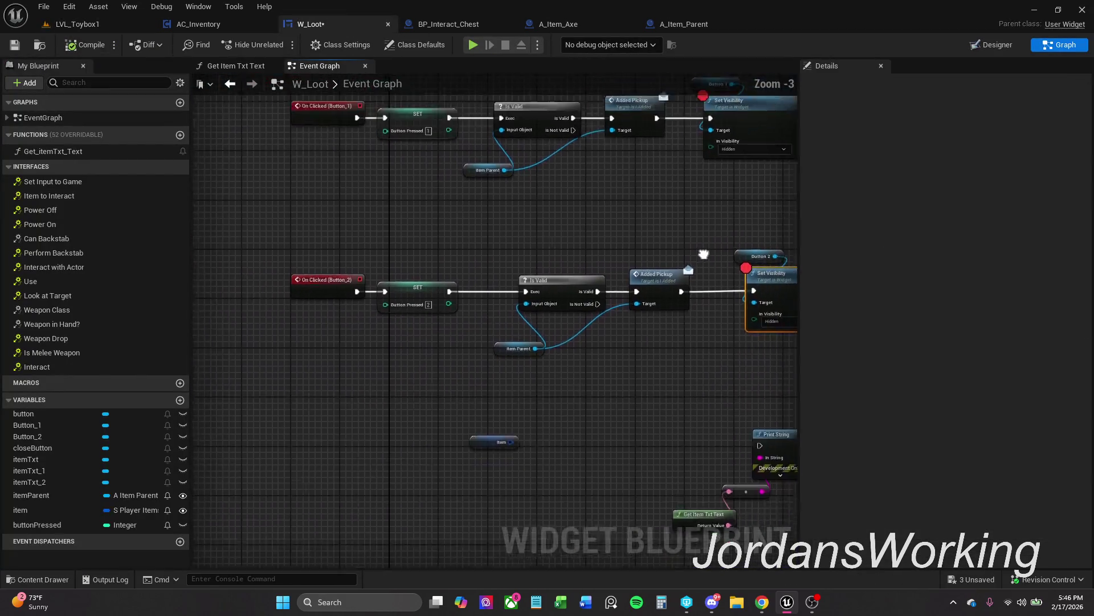
mouse_move(658, 336)
mouse_down()
mouse_move(606, 357)
mouse_move(579, 181)
mouse_move(565, 328)
mouse_up()
scroll(466, 221, up, 3)
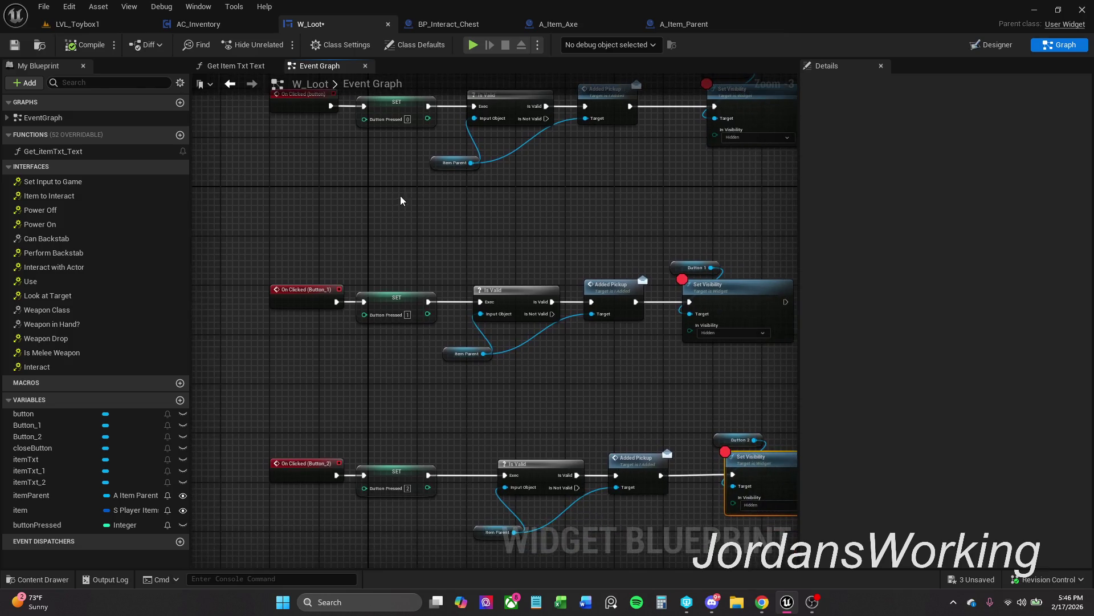
scroll(481, 255, down, 1)
mouse_move(680, 483)
mouse_down()
mouse_move(593, 258)
mouse_move(597, 185)
mouse_up()
right_click(598, 185)
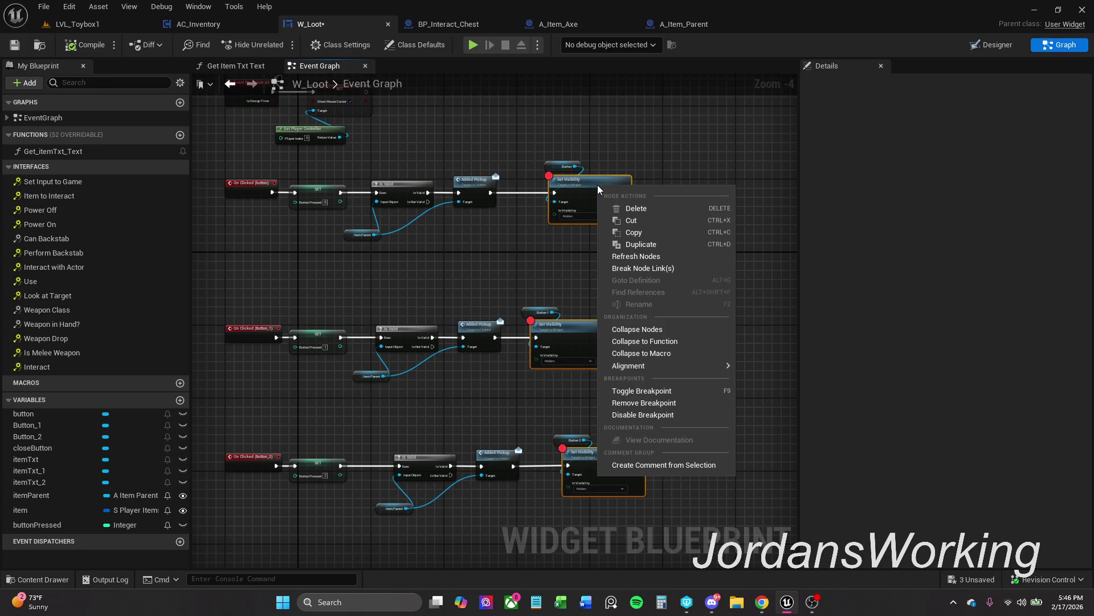
click(666, 391)
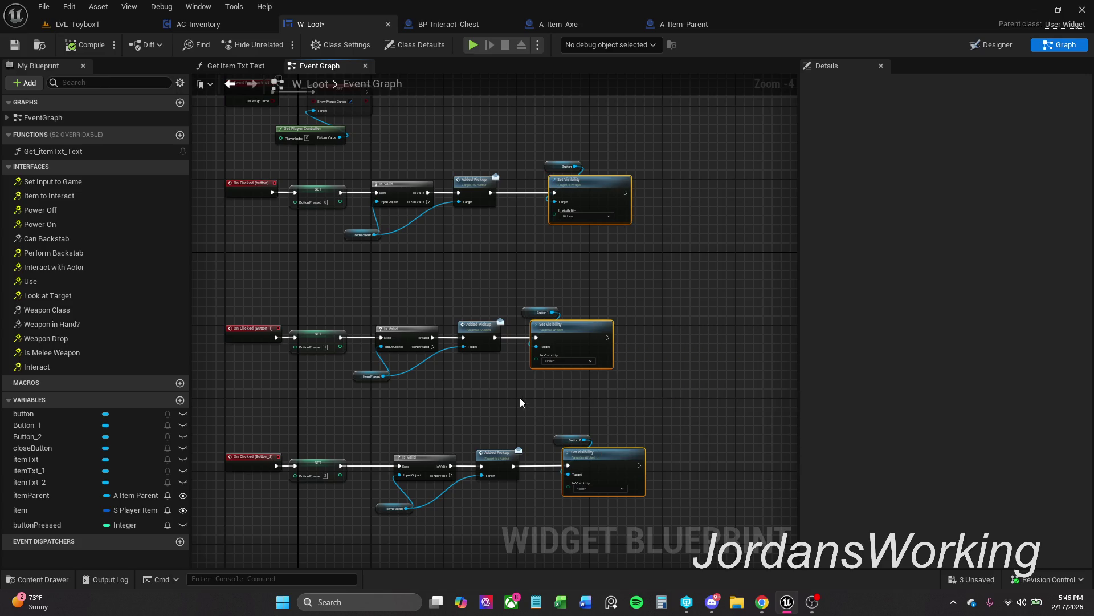
scroll(449, 310, up, 2)
click(413, 361)
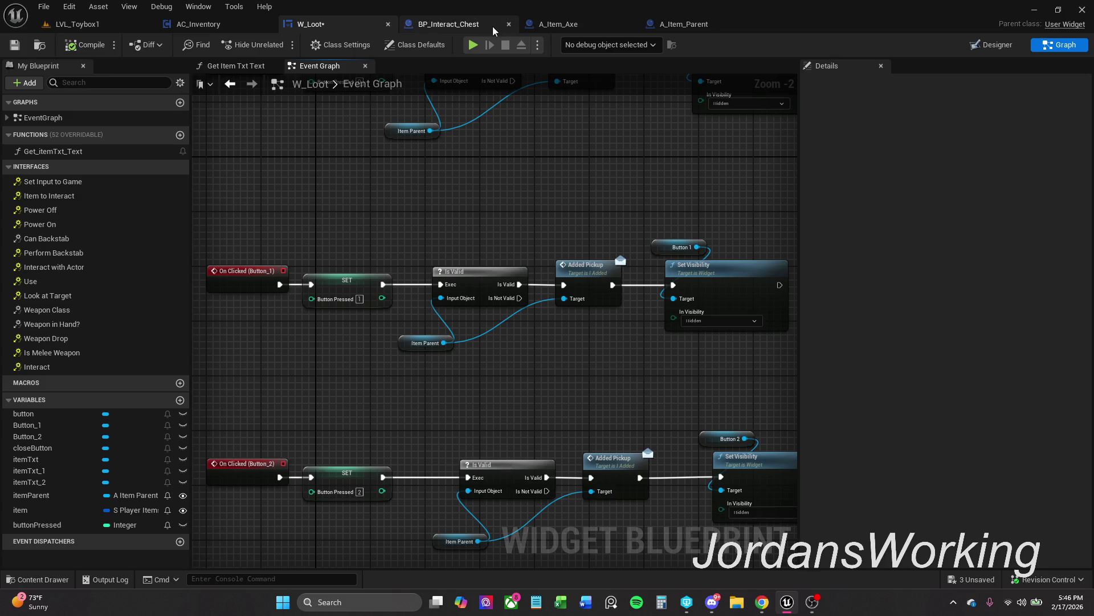
Wire the Do Once Completed output into the Timeline's Play input in BP_Interact_Chest
click(469, 27)
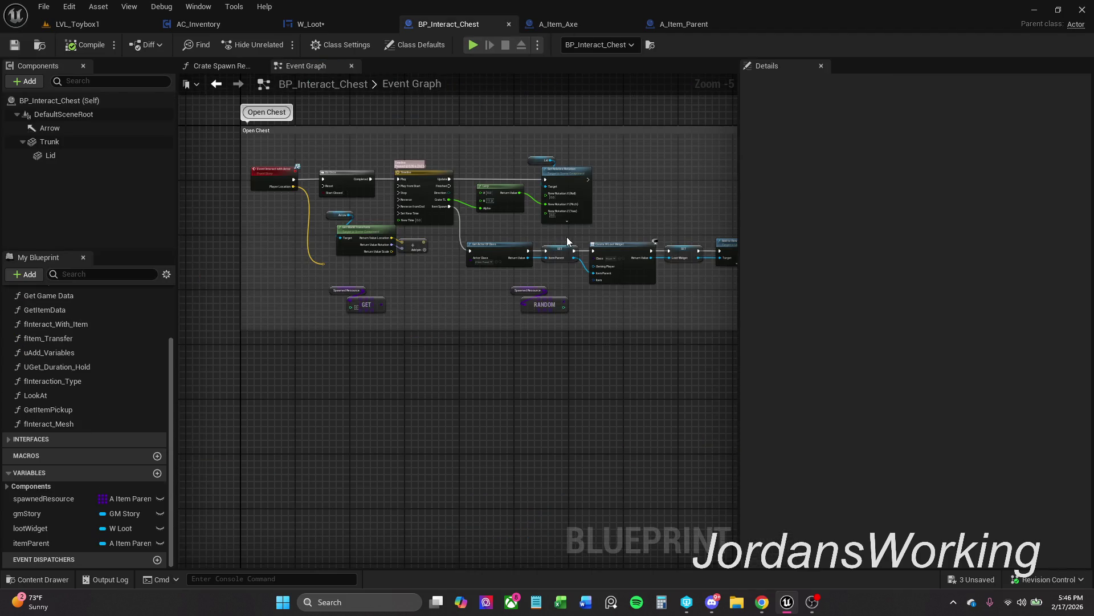
scroll(442, 239, up, 1)
scroll(441, 238, down, 1)
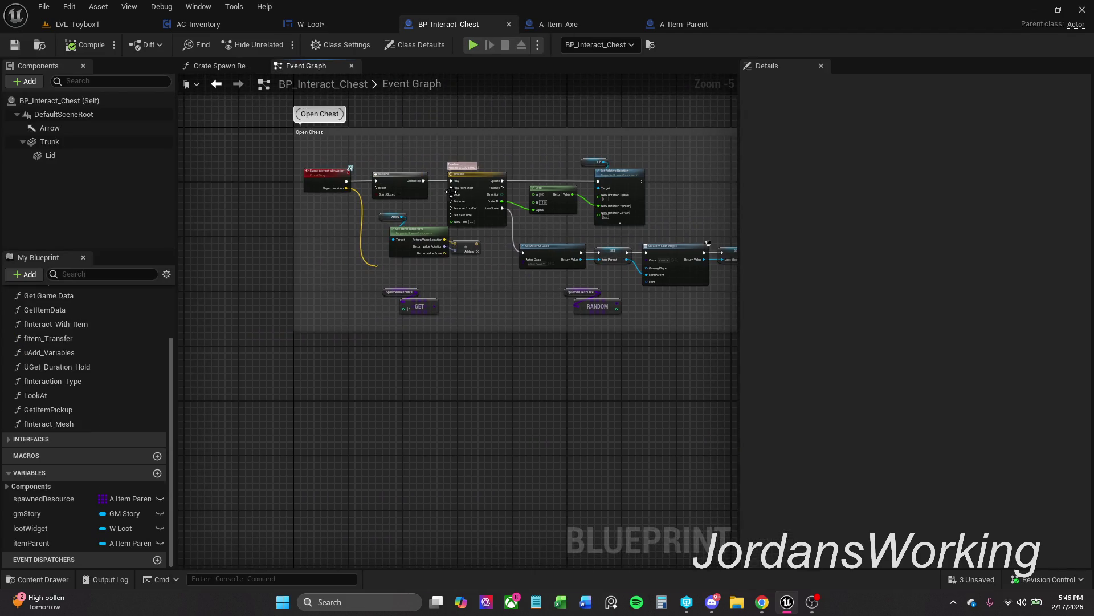
scroll(379, 174, up, 3)
scroll(379, 174, up, 1)
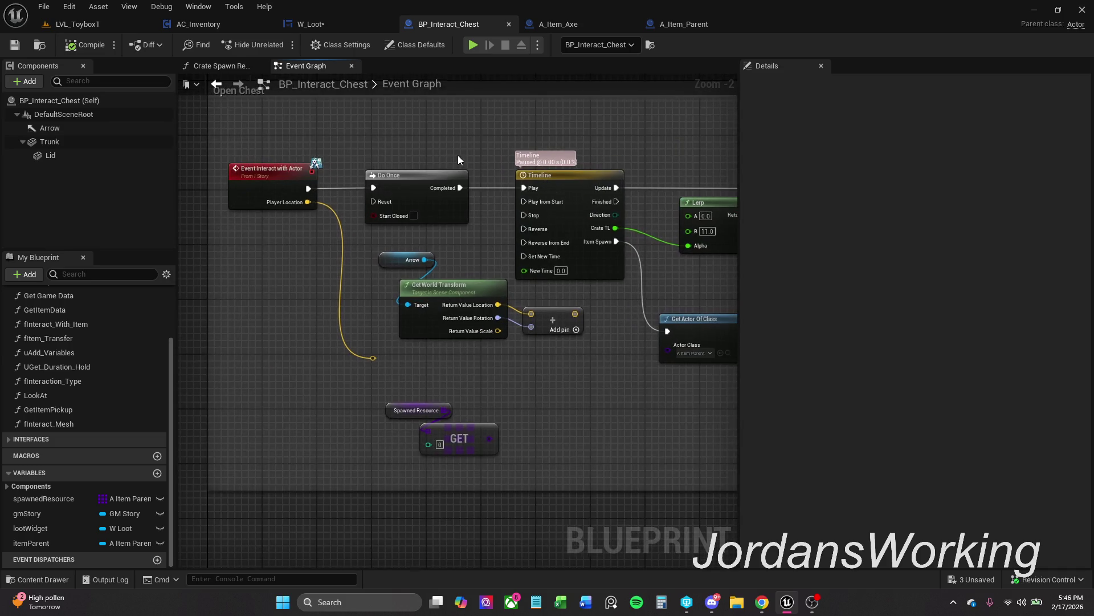
click(324, 189)
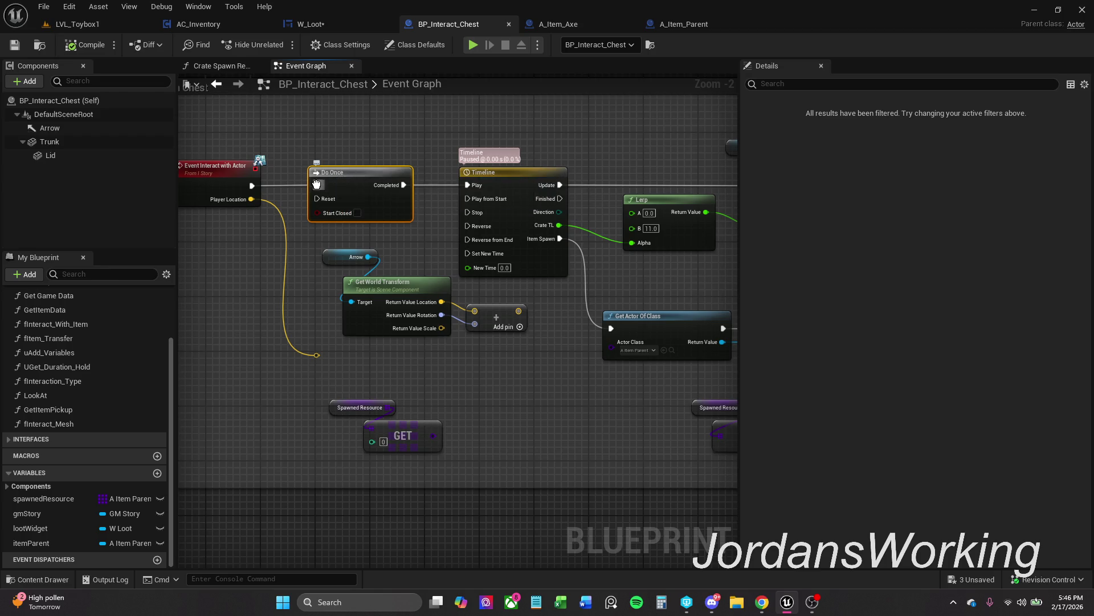
mouse_move(404, 184)
mouse_down()
mouse_move(483, 191)
mouse_move(470, 186)
mouse_up()
Refresh all nodes inside the Open Chest comment and save BP_Interact_Chest
scroll(388, 174, down, 6)
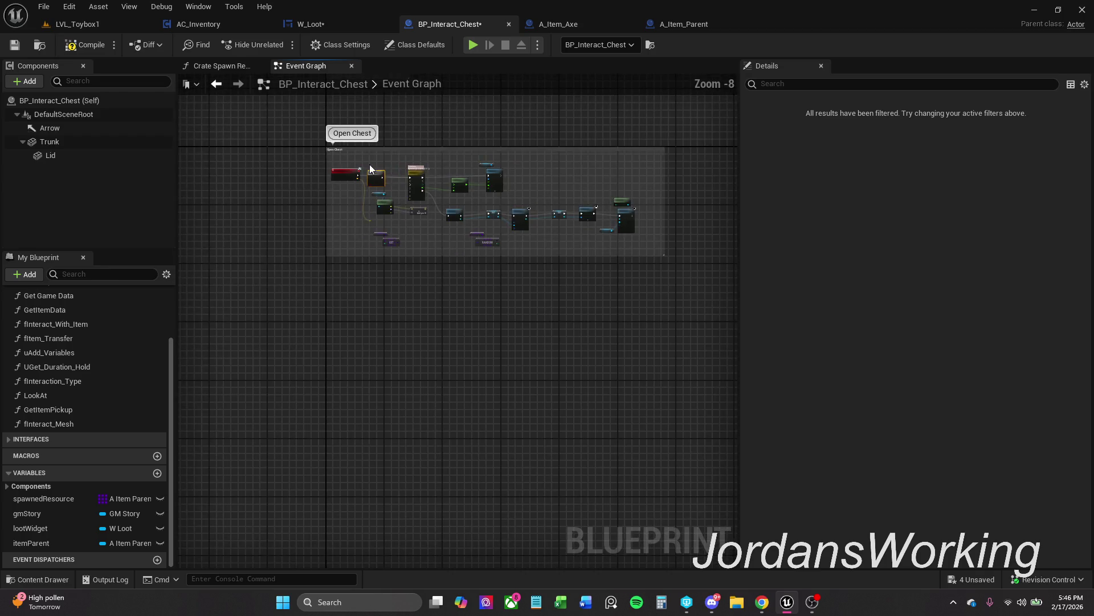
drag(289, 275, 675, 138)
right_click(639, 218)
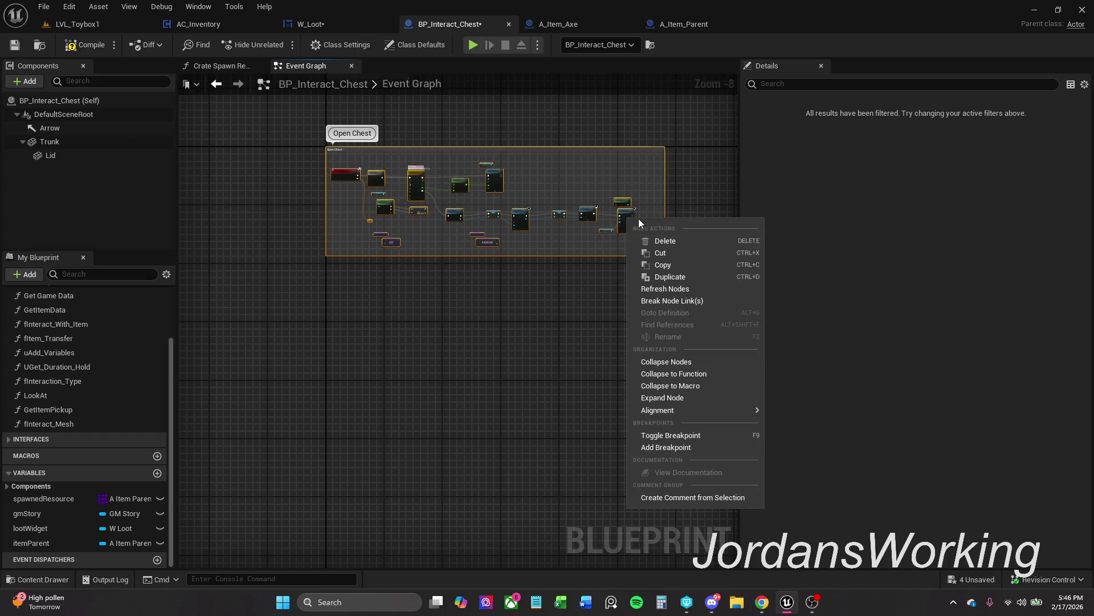
click(685, 288)
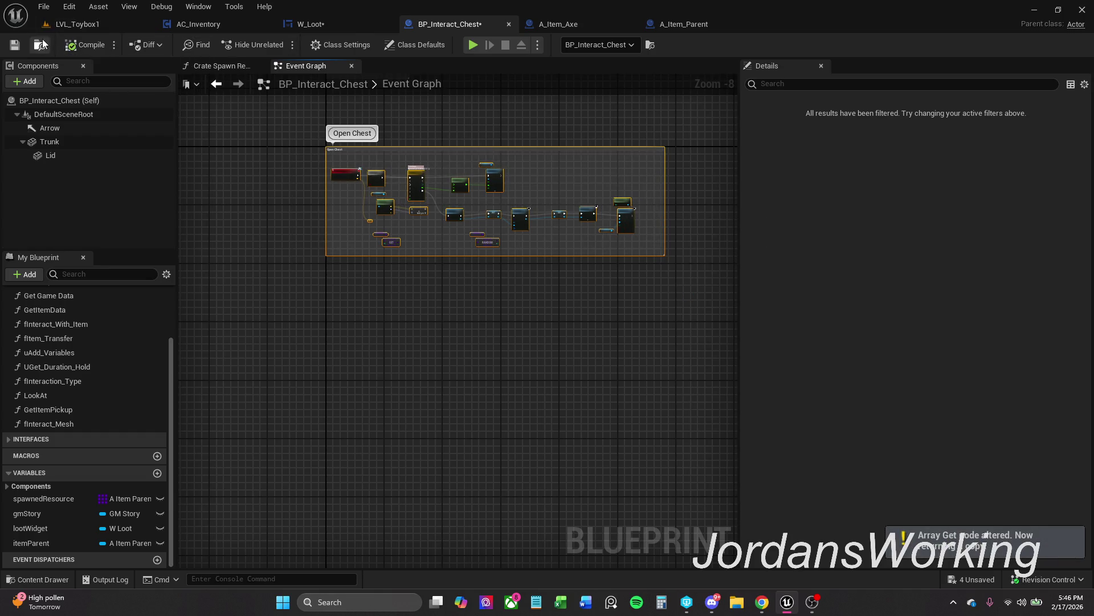
click(14, 44)
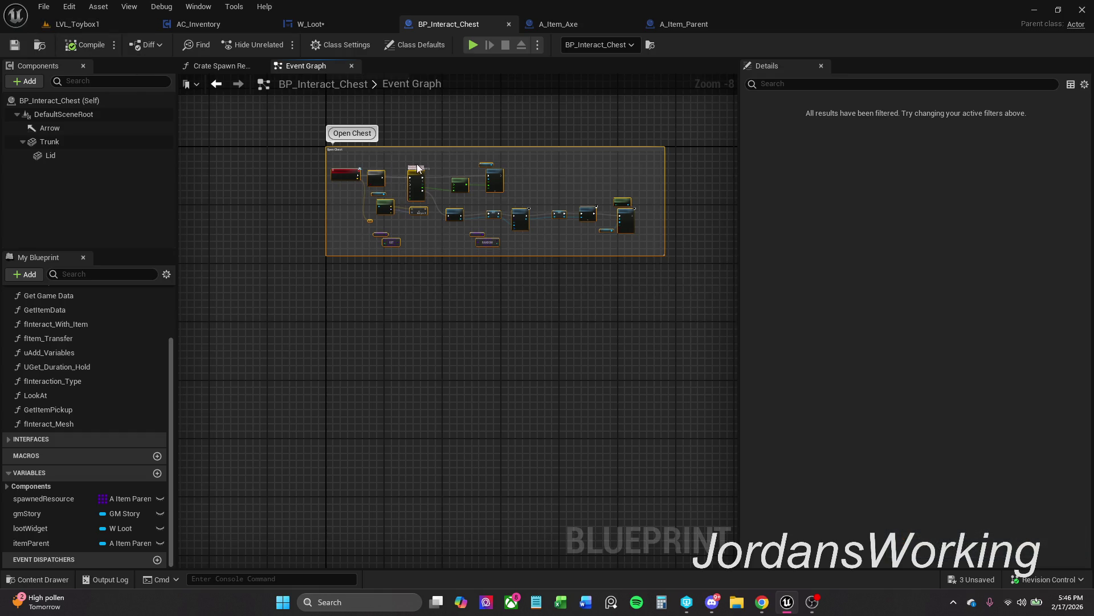
scroll(404, 198, up, 5)
mouse_move(472, 263)
mouse_down()
mouse_move(416, 259)
mouse_move(627, 257)
mouse_move(559, 258)
mouse_up()
Play-test the level, taking the top Axe from the chest's loot window and closing it
click(91, 23)
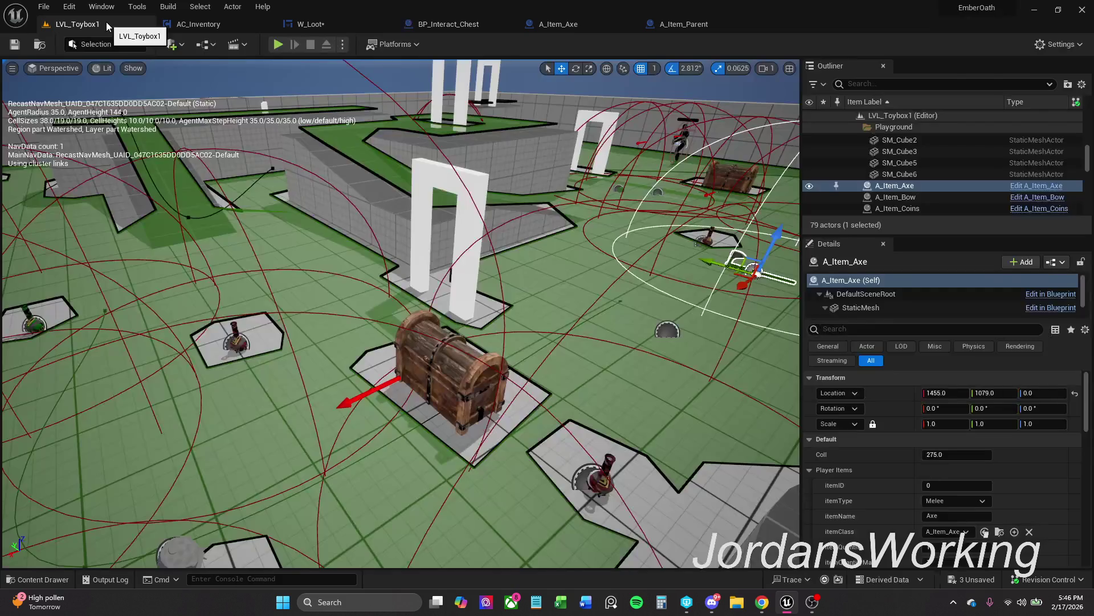
key(alt+p)
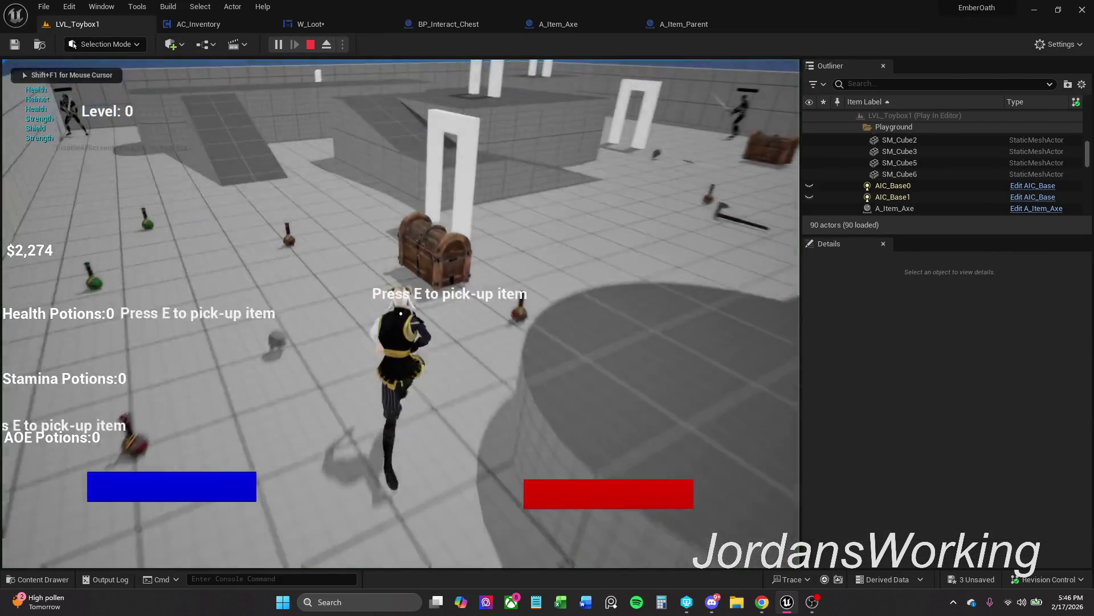
key(e)
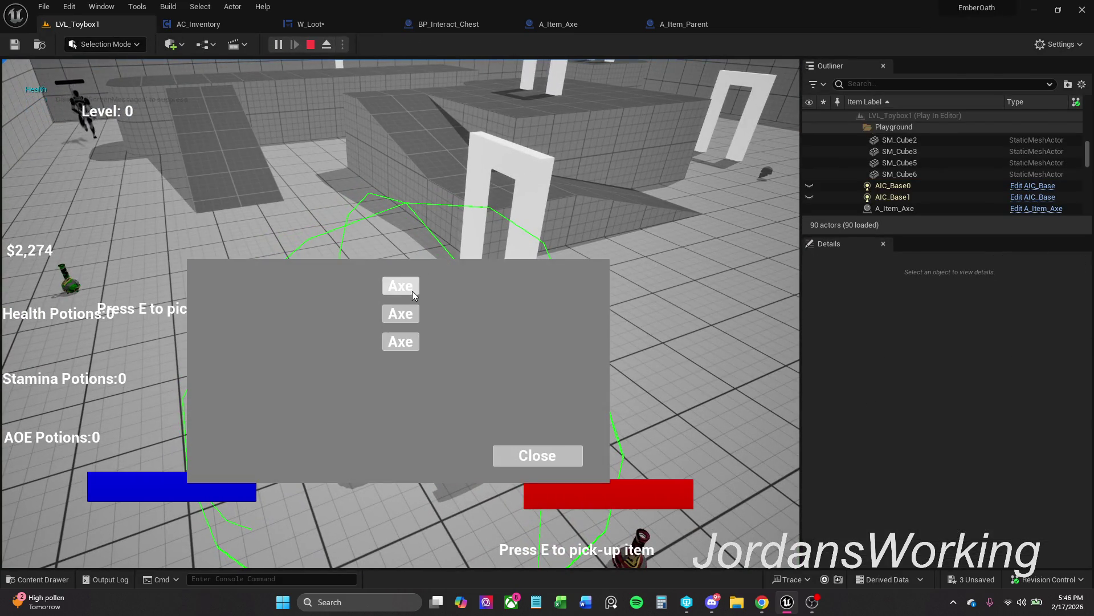
click(409, 285)
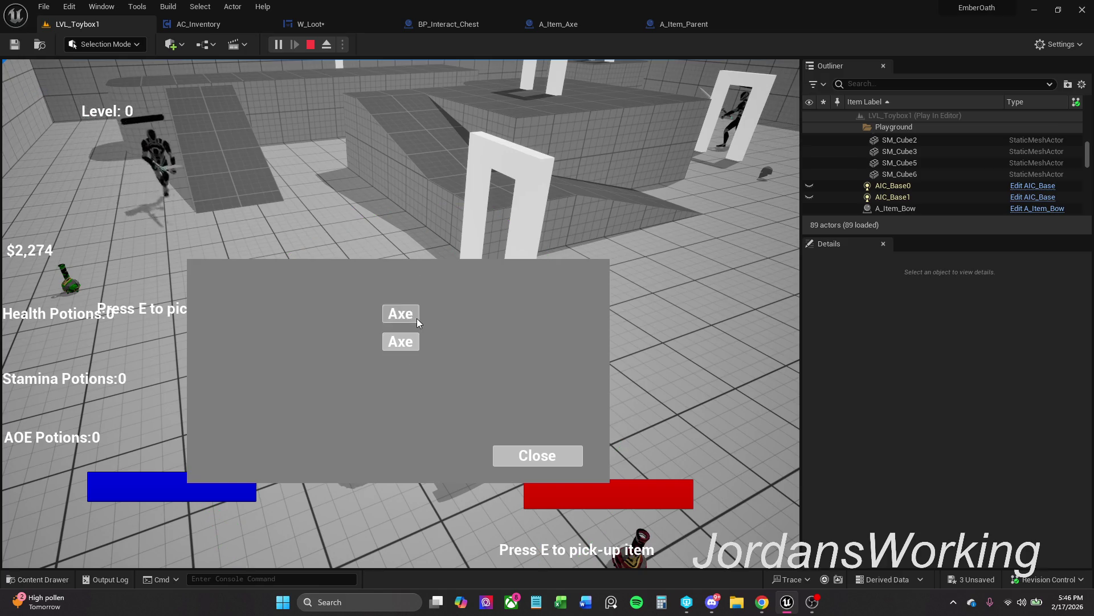
click(562, 456)
key(Escape)
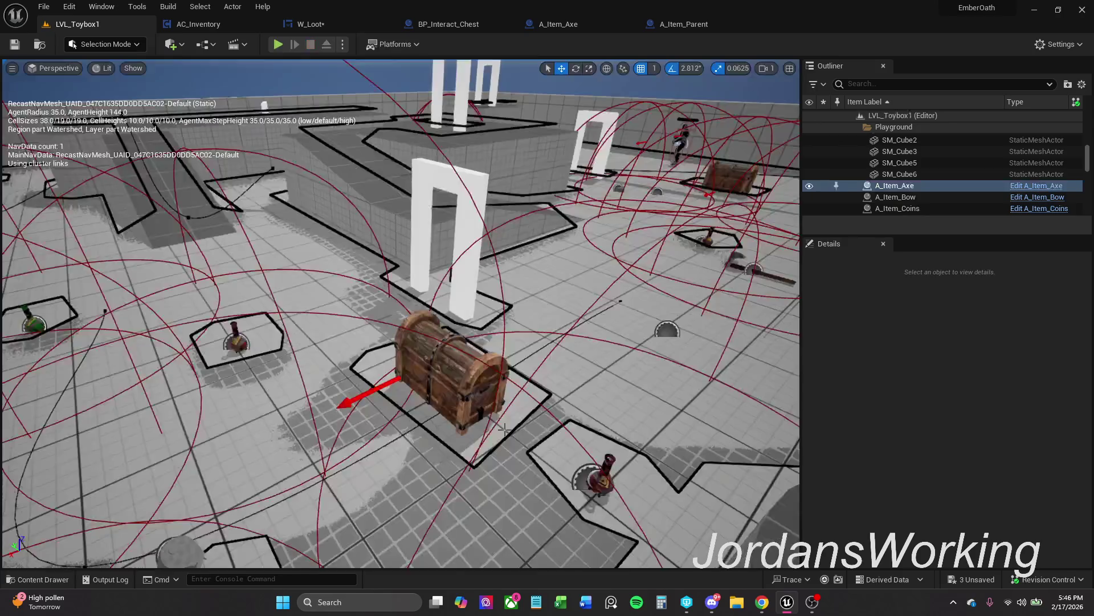
Return to W_Loot's Event Graph and save it with Ctrl+S
mouse_move(787, 609)
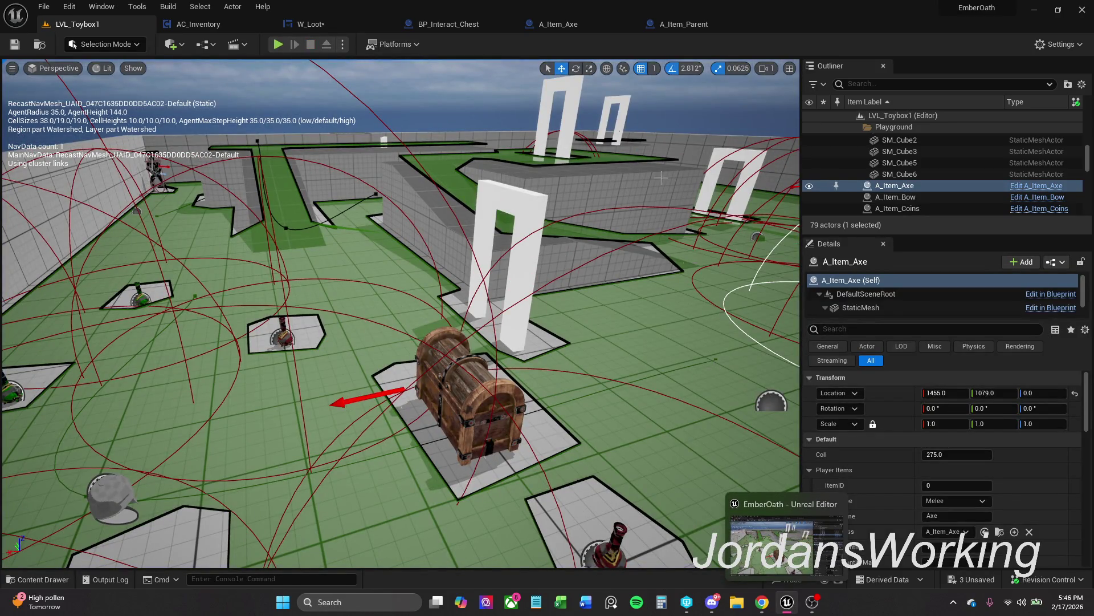
click(314, 28)
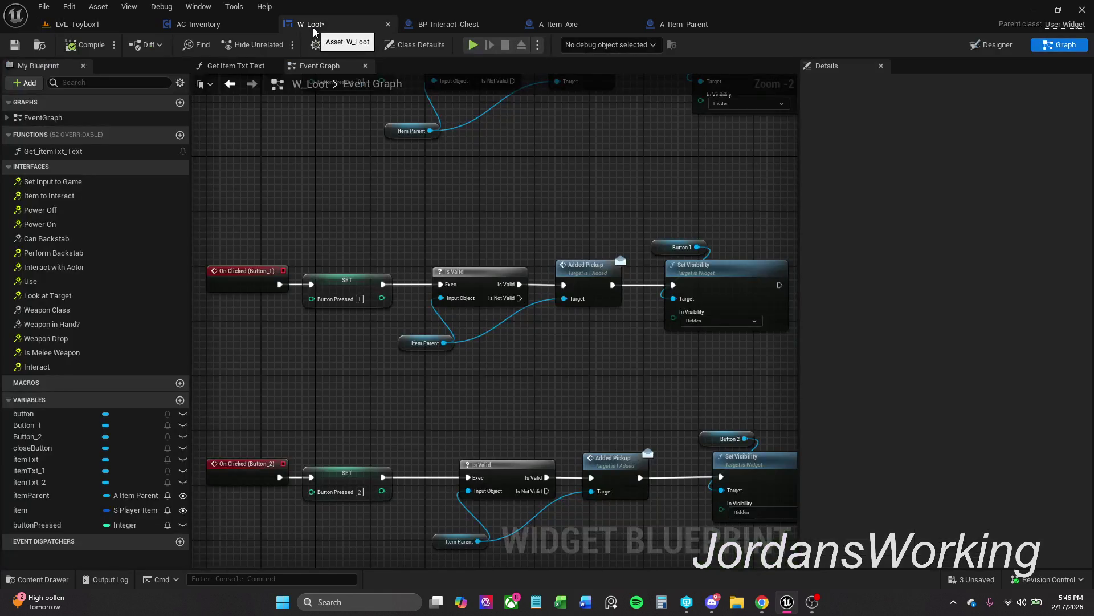
scroll(394, 154, down, 1)
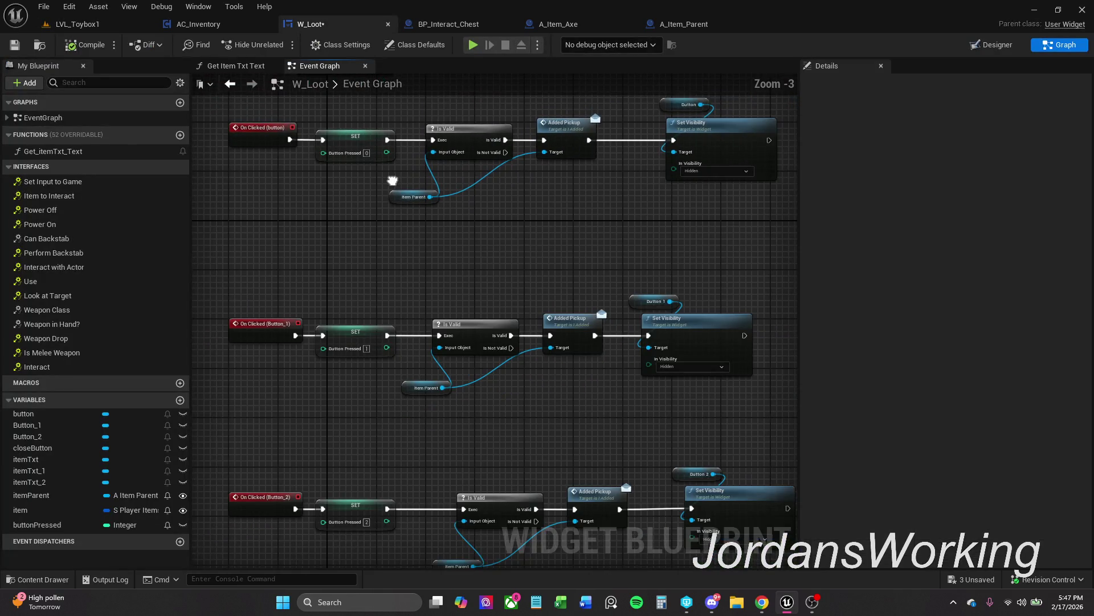
drag(400, 169, 403, 187)
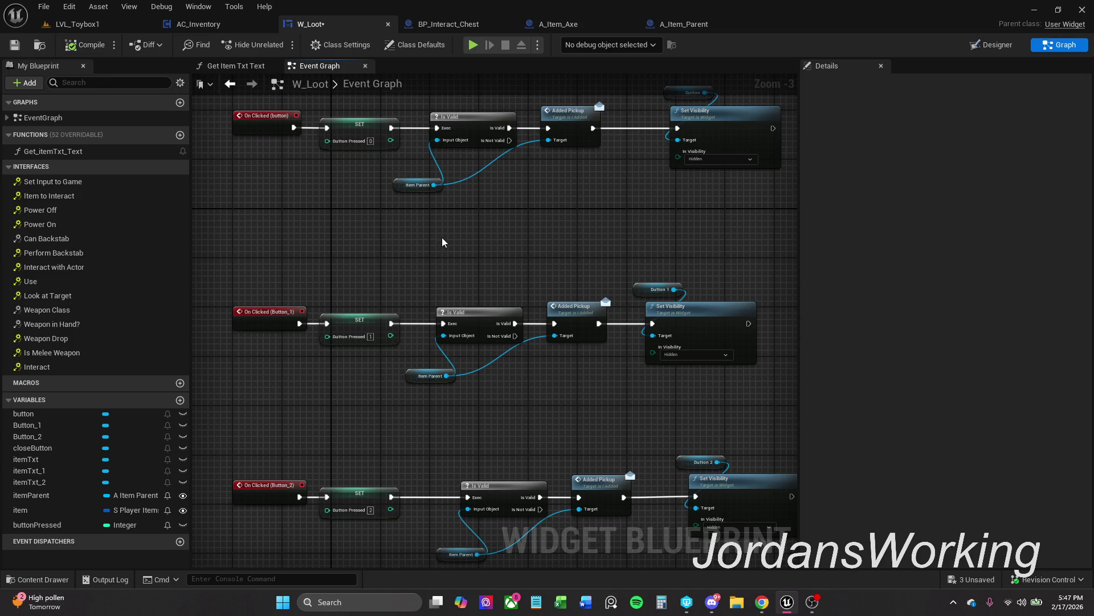
drag(456, 228, 436, 190)
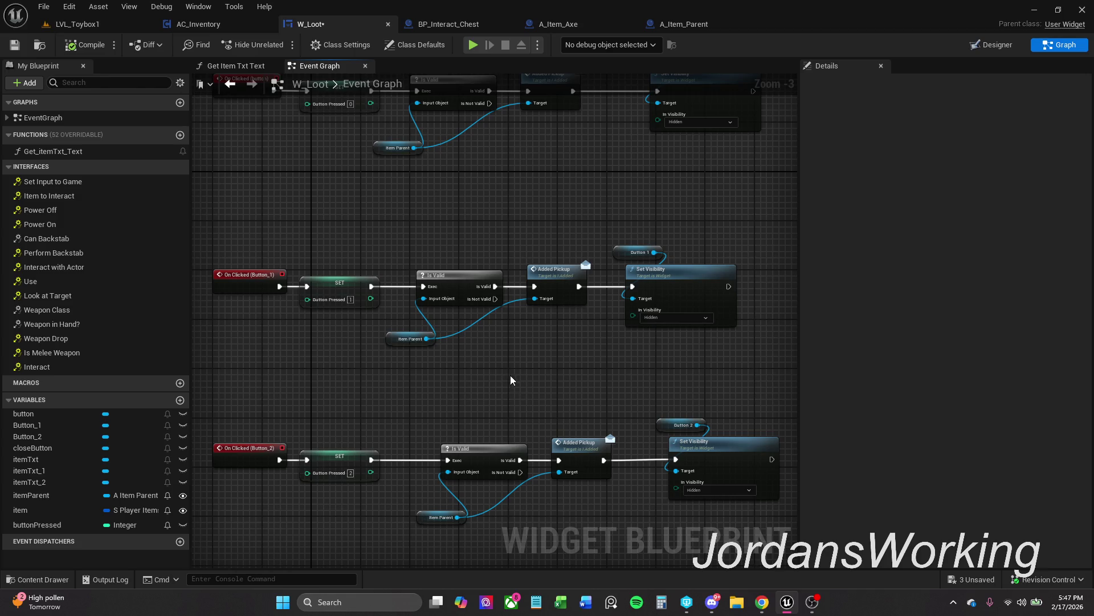
drag(510, 375, 507, 406)
scroll(514, 396, down, 1)
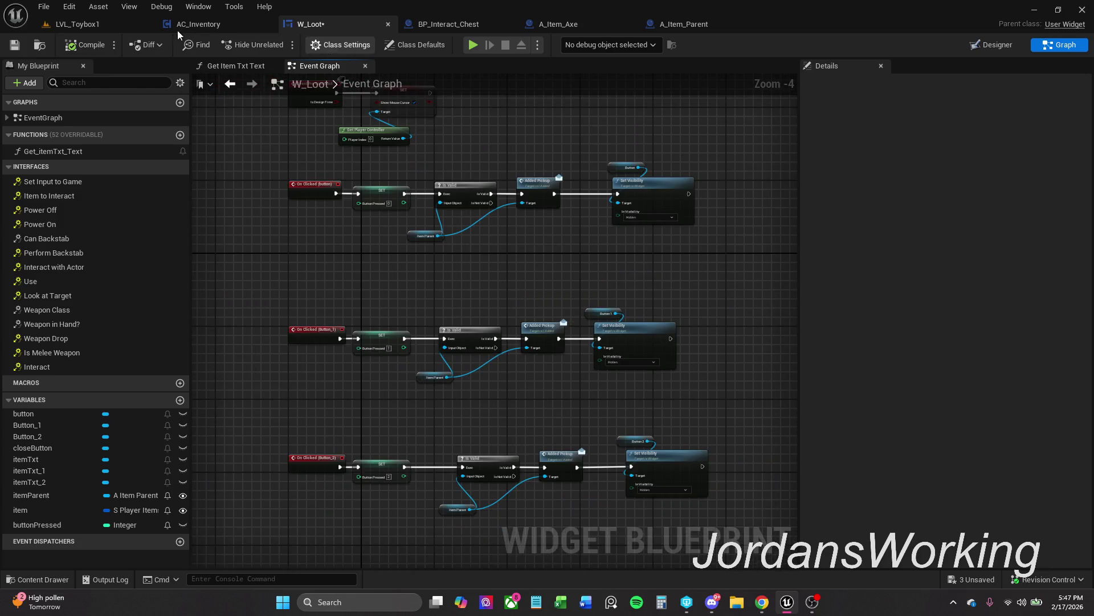
key(ctrl+s)
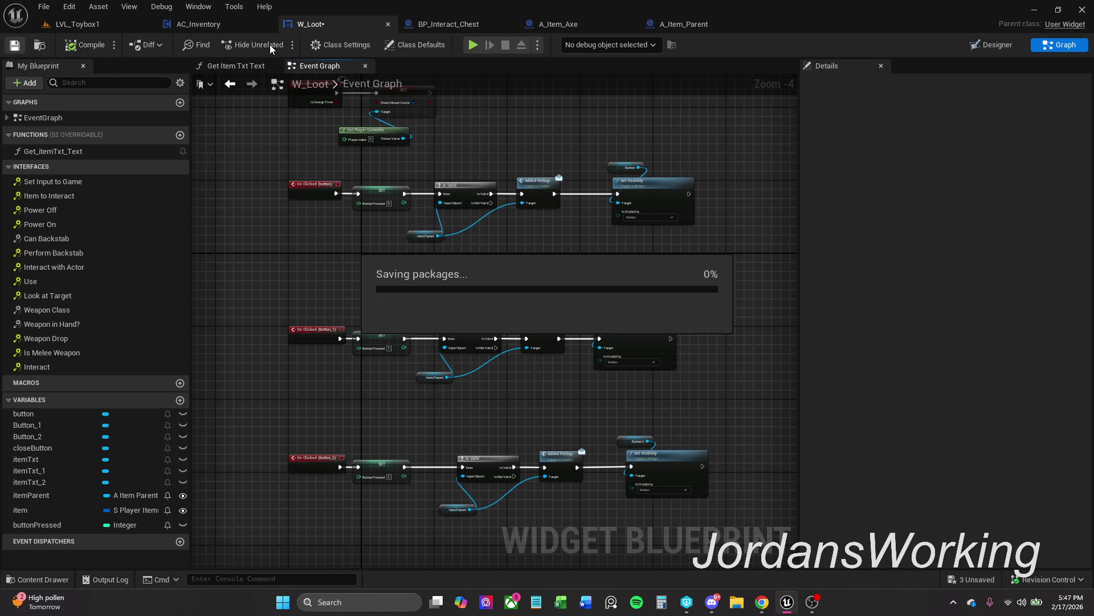
In BP_Interact_Chest, break the Do Once Completed link to the Timeline and tidy the node
click(420, 22)
scroll(418, 272, down, 1)
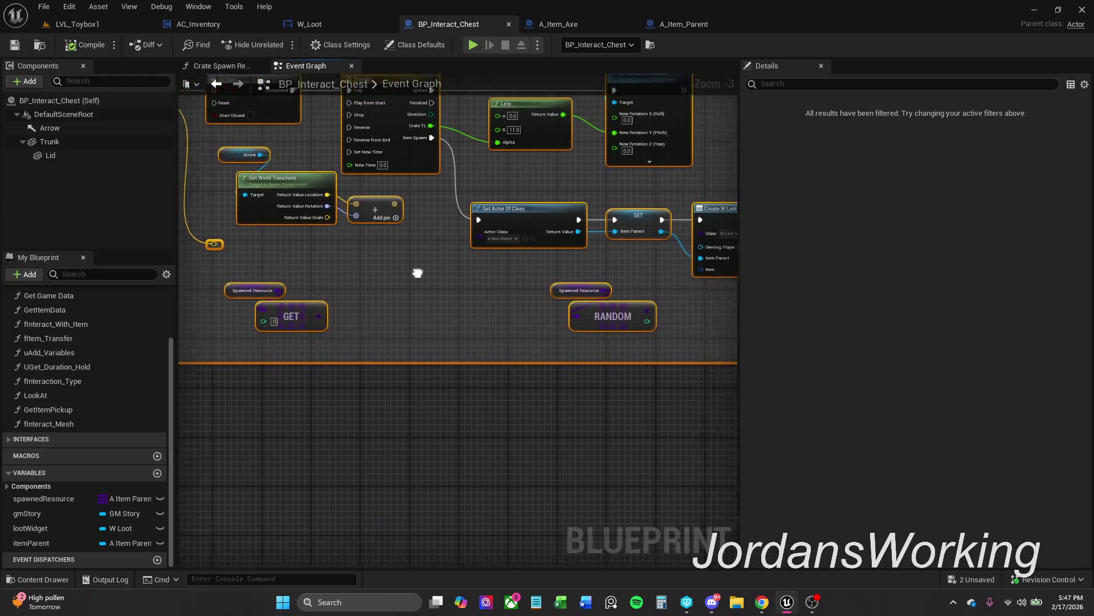
mouse_move(418, 271)
mouse_down()
mouse_move(249, 276)
mouse_move(418, 275)
mouse_up()
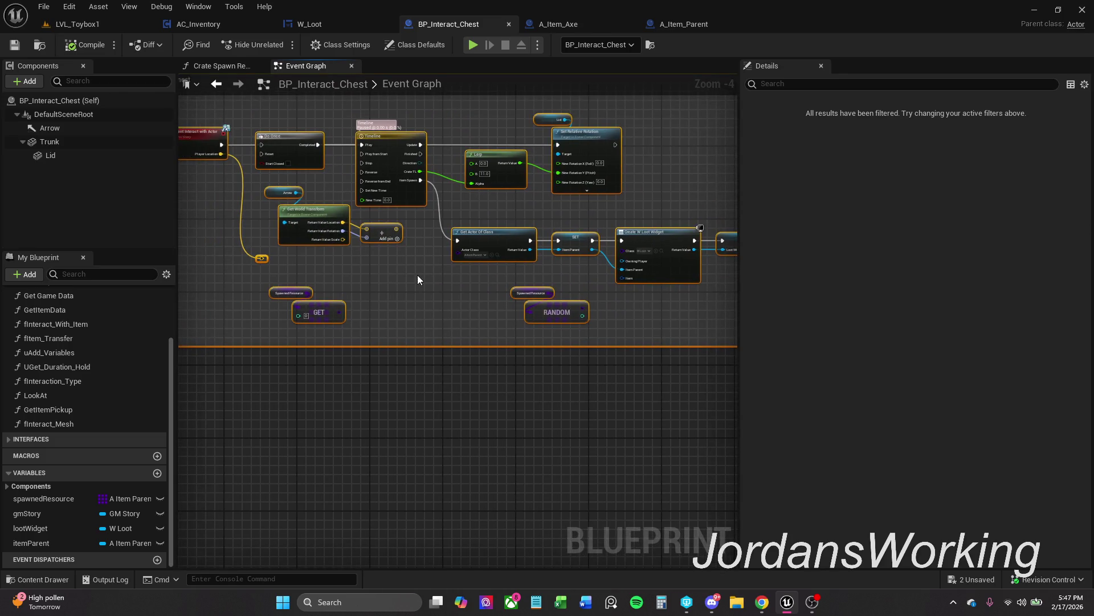
drag(245, 105, 258, 205)
mouse_move(295, 252)
mouse_down()
mouse_move(308, 170)
mouse_move(285, 206)
mouse_up()
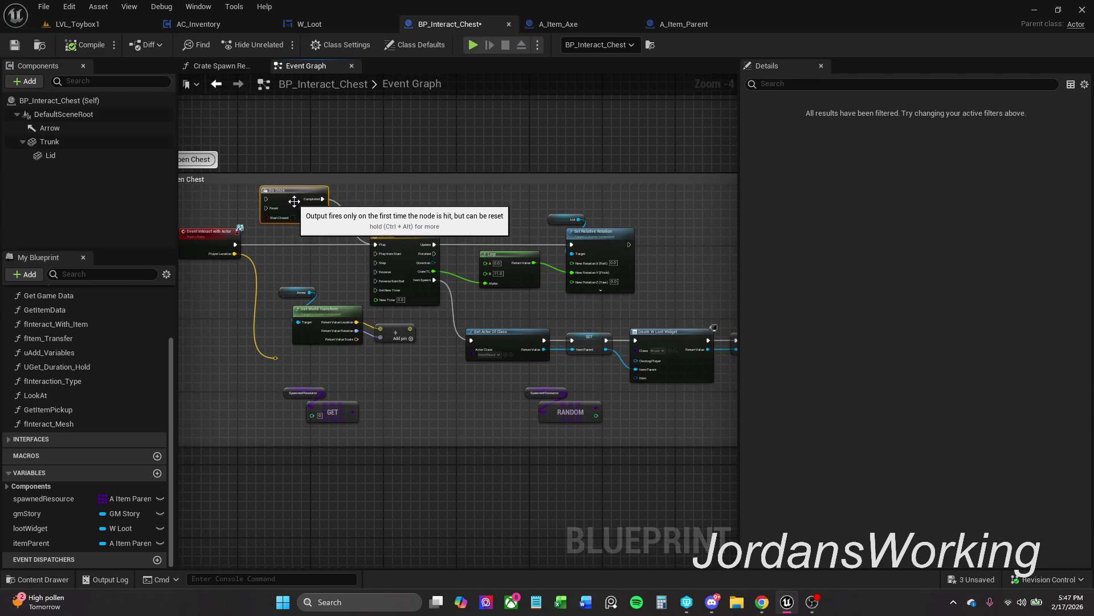
alt+click(323, 200)
scroll(339, 217, up, 2)
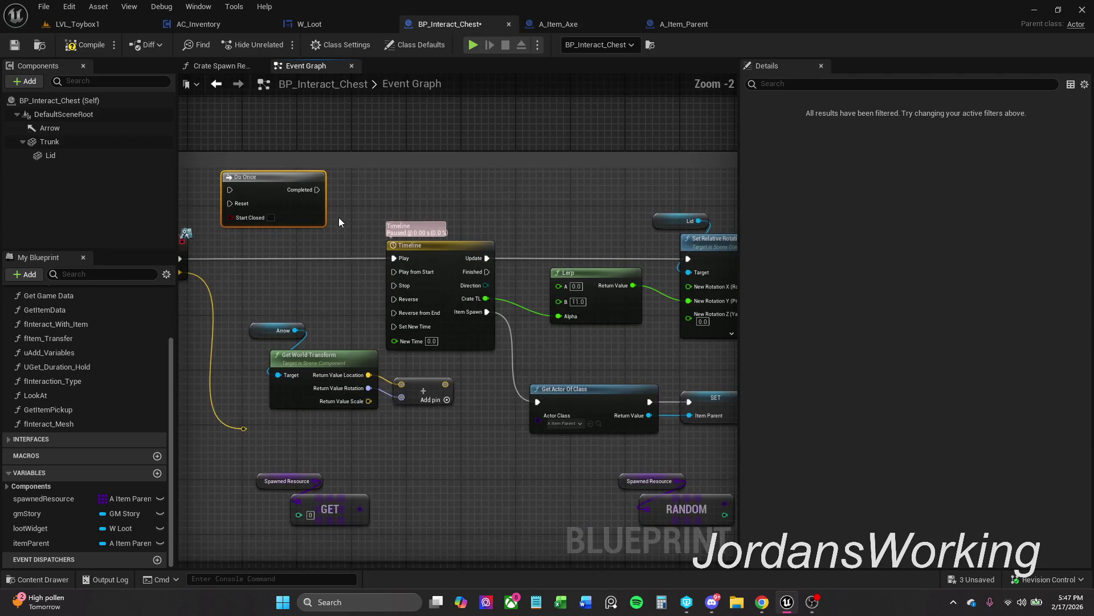
drag(313, 206, 333, 212)
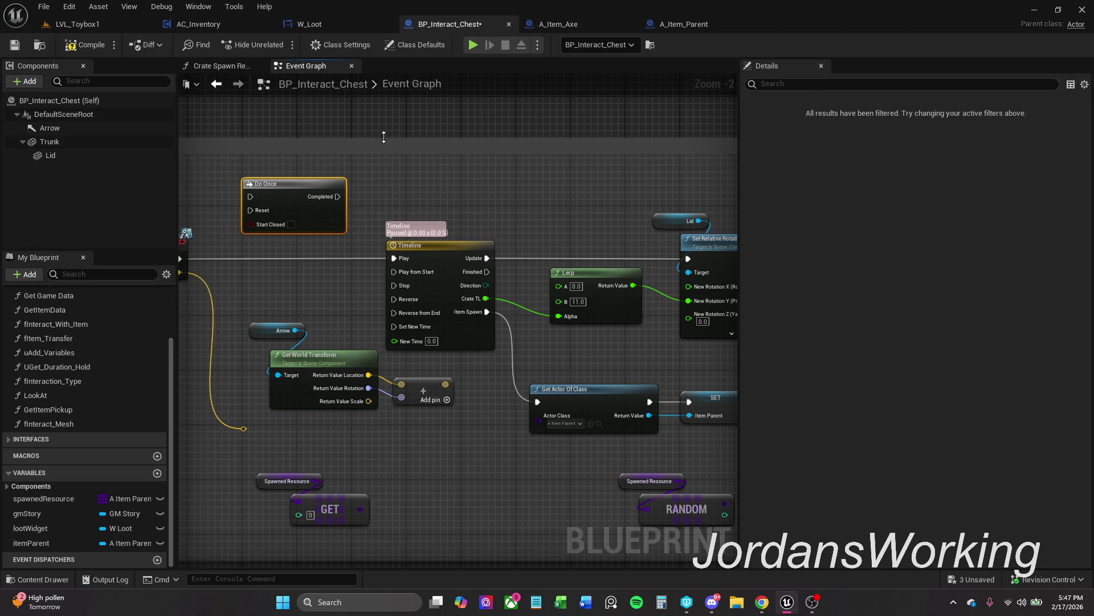
click(440, 204)
Compile BP_Interact_Chest so it builds without errors
mouse_move(440, 204)
mouse_down()
mouse_move(344, 176)
mouse_move(546, 173)
mouse_up()
scroll(345, 176, down, 1)
scroll(546, 173, down, 2)
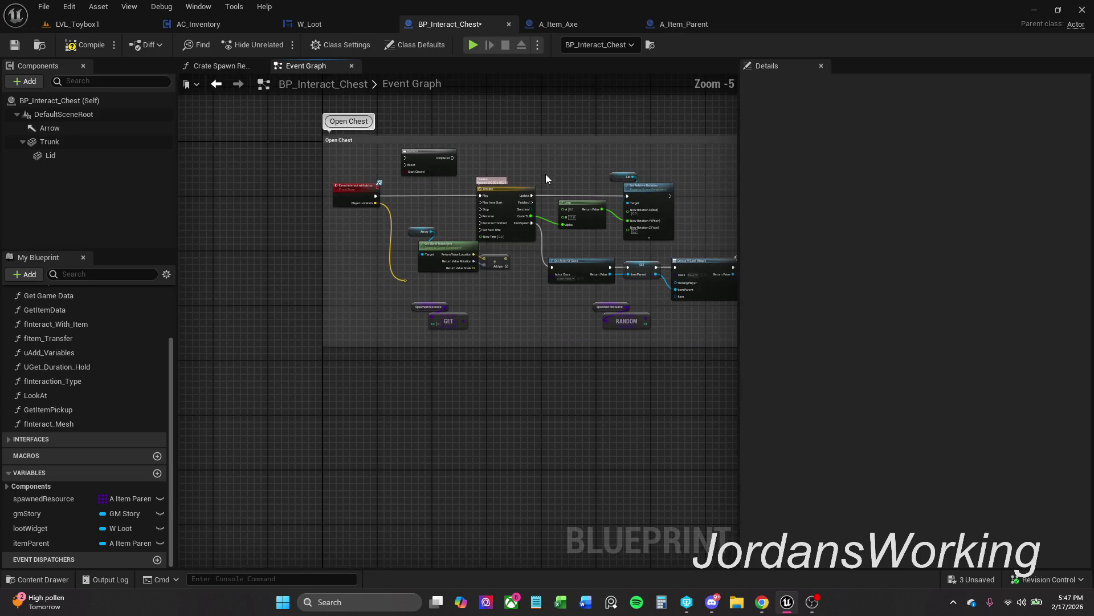
click(82, 47)
Save BP_Interact_Chest and open I_Story from _MyContent > Blueprints > Interfaces
click(14, 44)
click(38, 579)
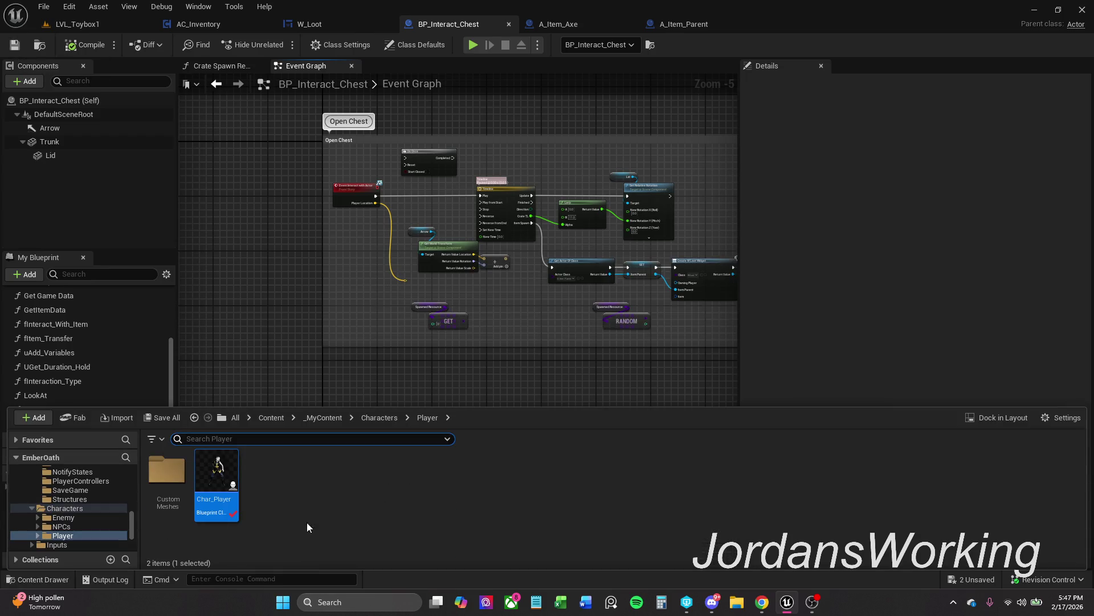
click(334, 418)
click(323, 497)
double_click(324, 497)
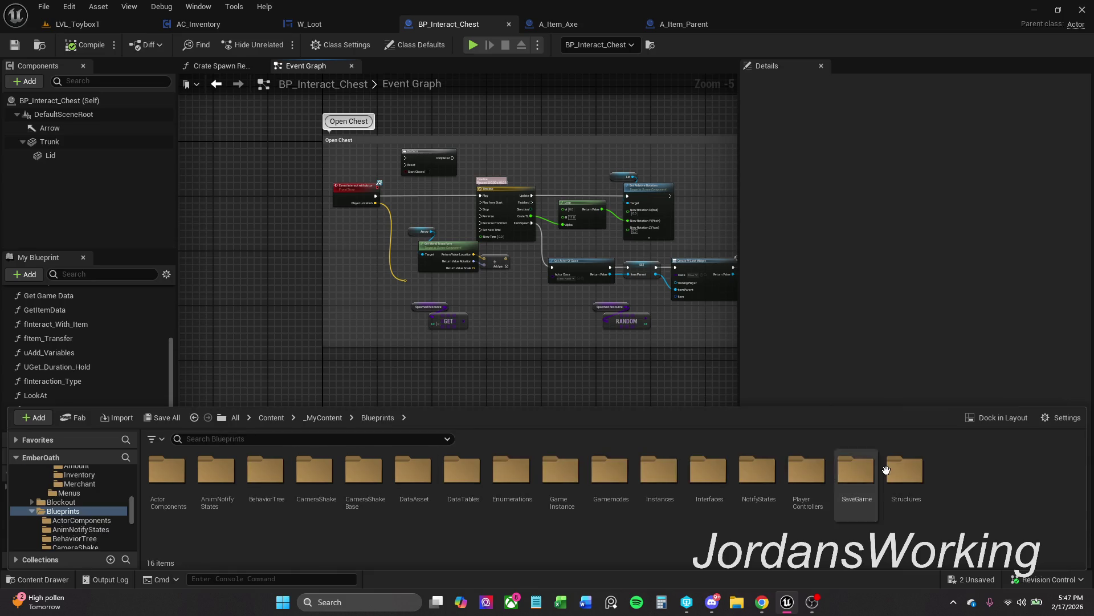
click(904, 479)
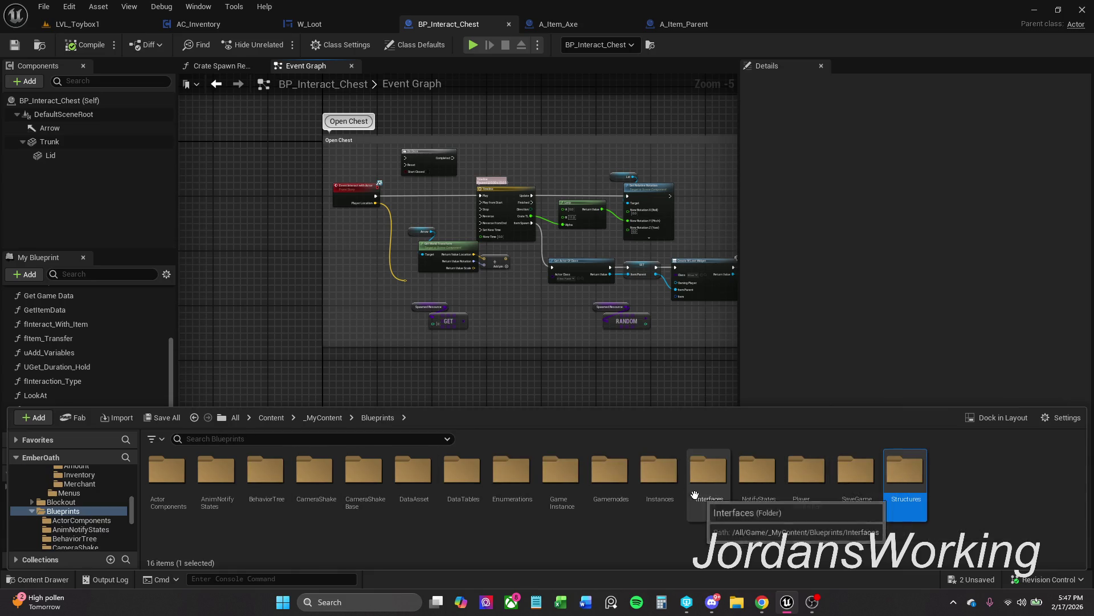
double_click(709, 478)
double_click(552, 491)
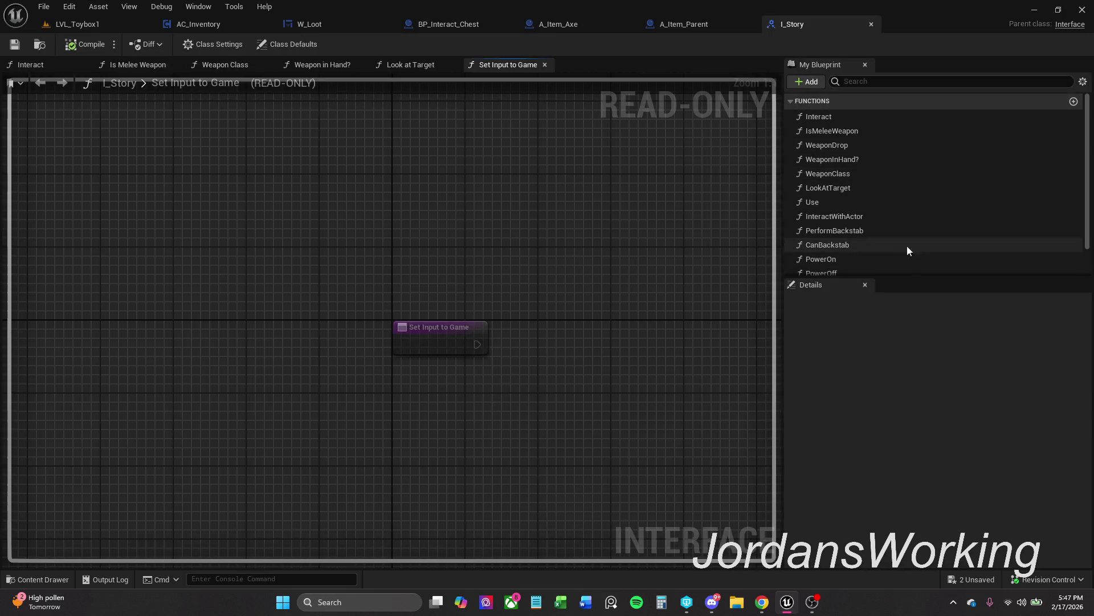
Review the InteractWithActor and Interact functions of I_Story in My Blueprint
click(876, 218)
scroll(876, 218, down, 2)
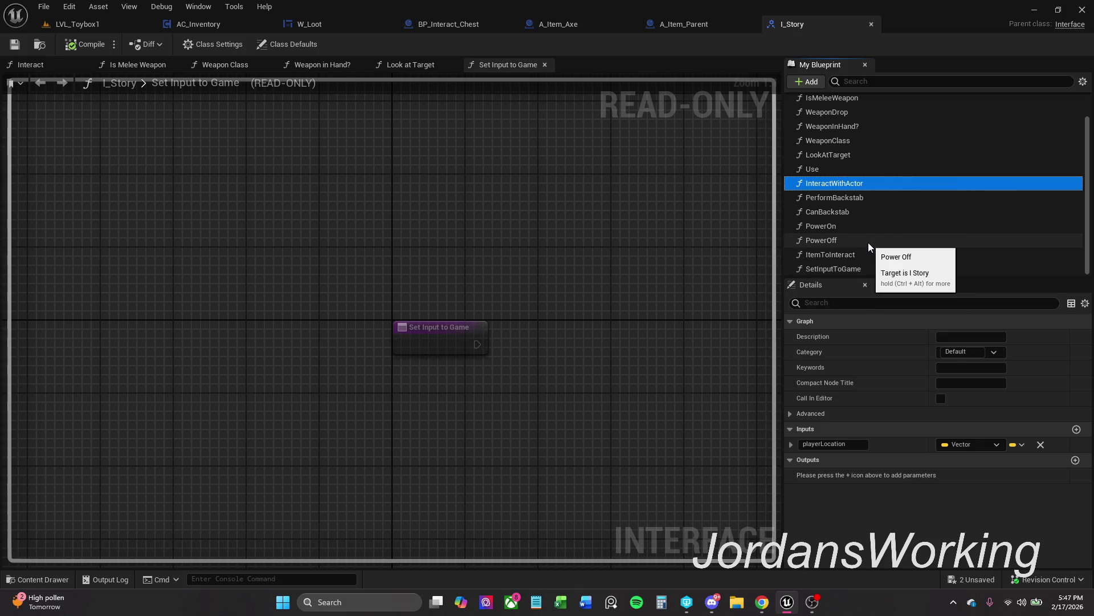
scroll(864, 219, up, 2)
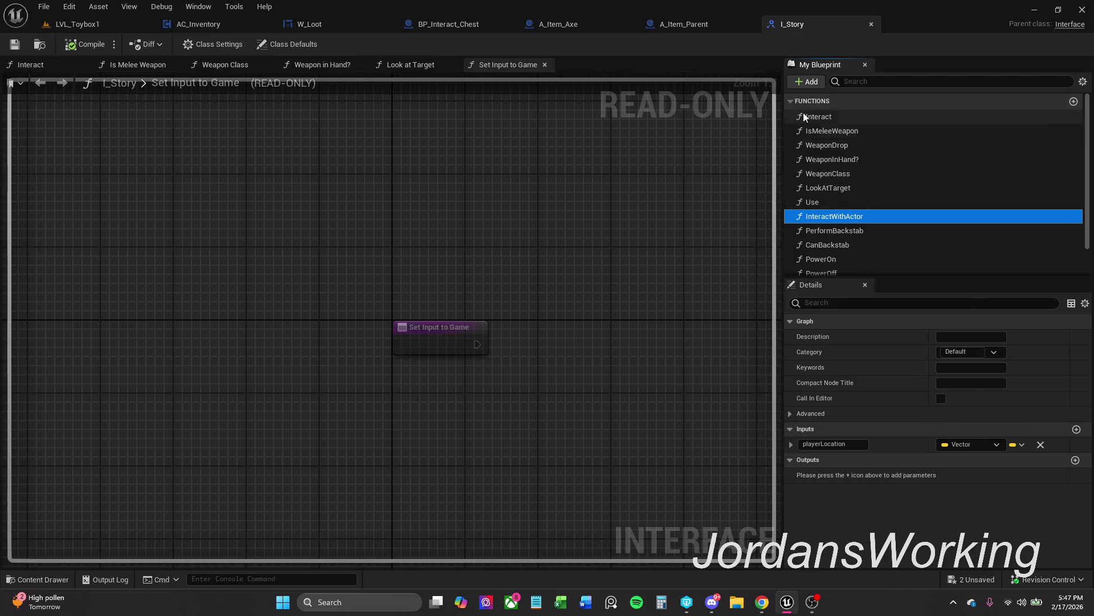
click(843, 117)
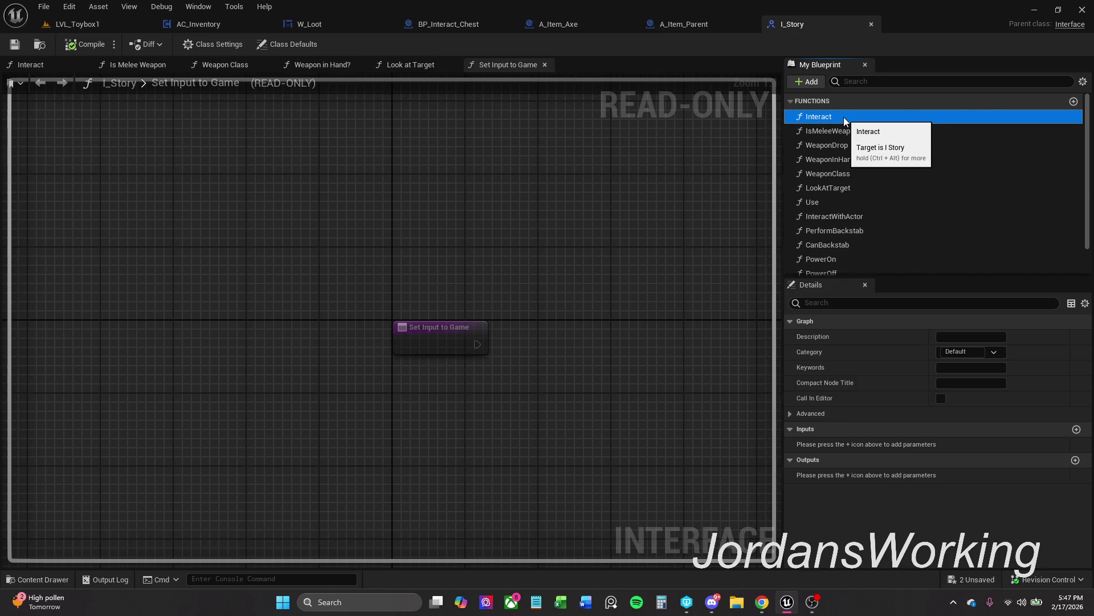
click(812, 84)
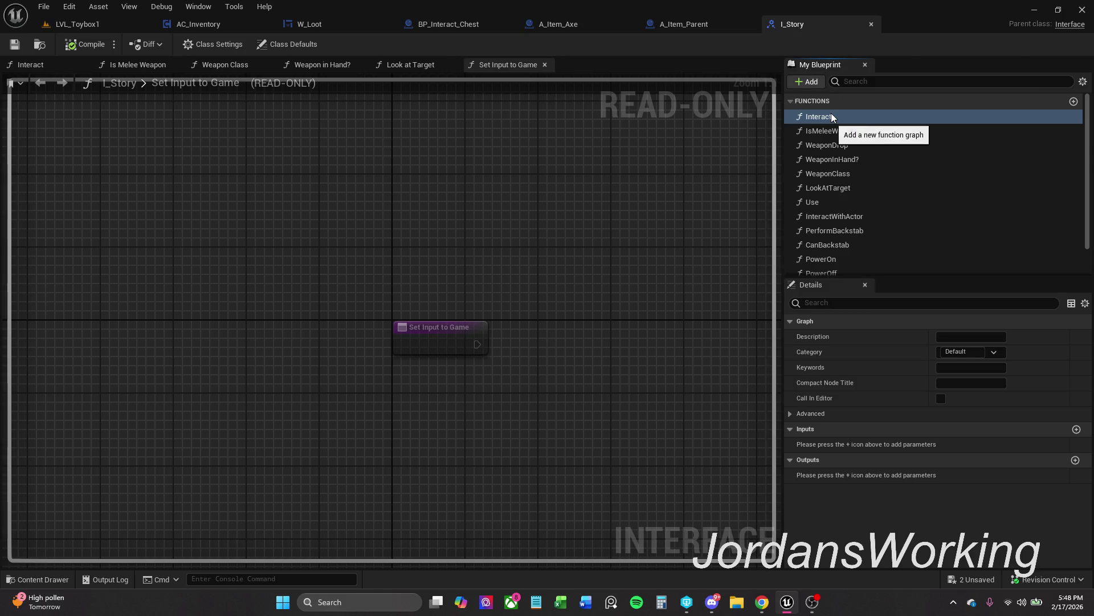
Add a new interface function to I_Story and name it InteractedWit
click(831, 112)
text(iNT)
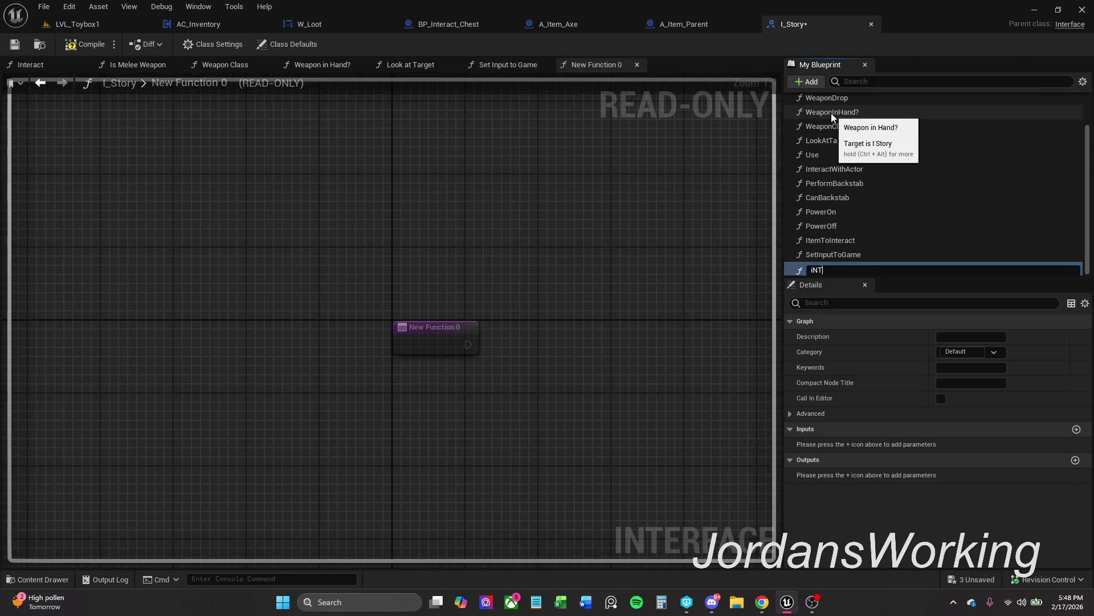
text(ERACT)
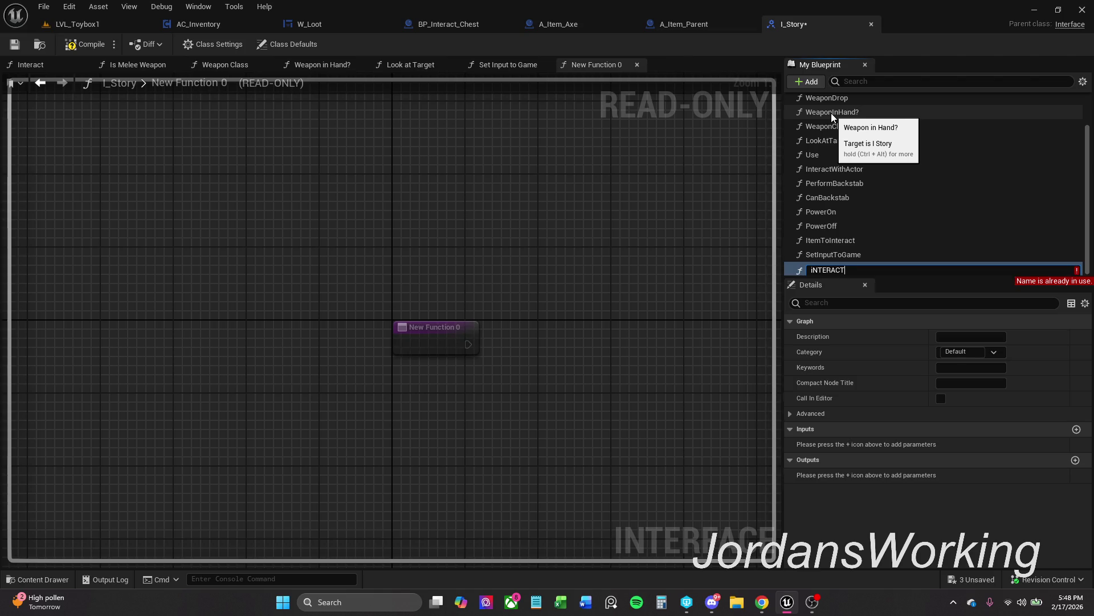
key(BackSpace)
key(BackSpace)
key(BackSpace)
text(Interact)
text(edWith)
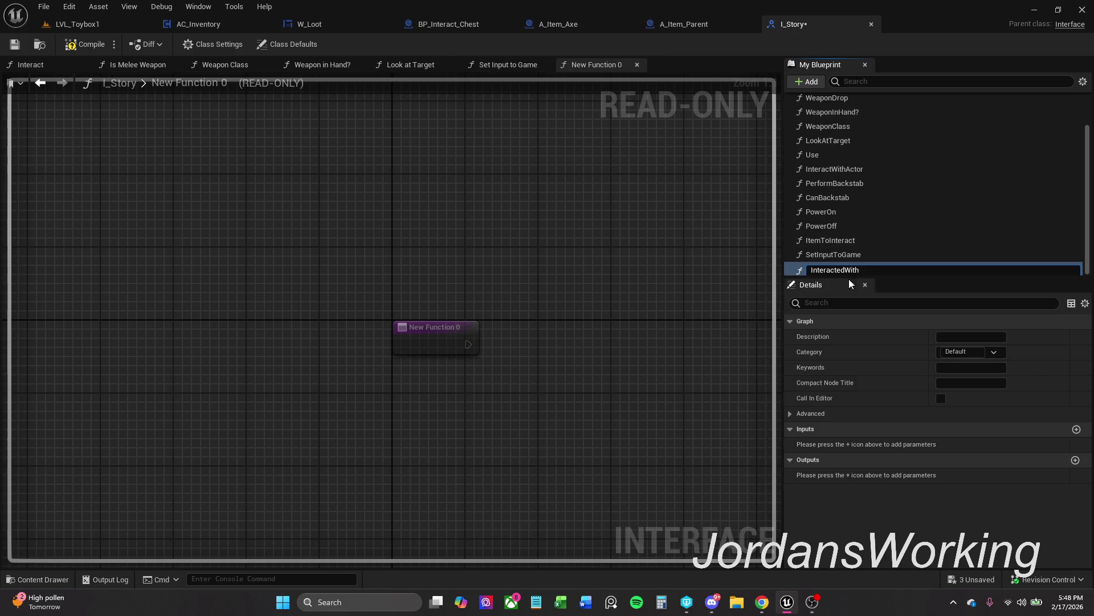
double_click(871, 269)
click(869, 270)
key(Return)
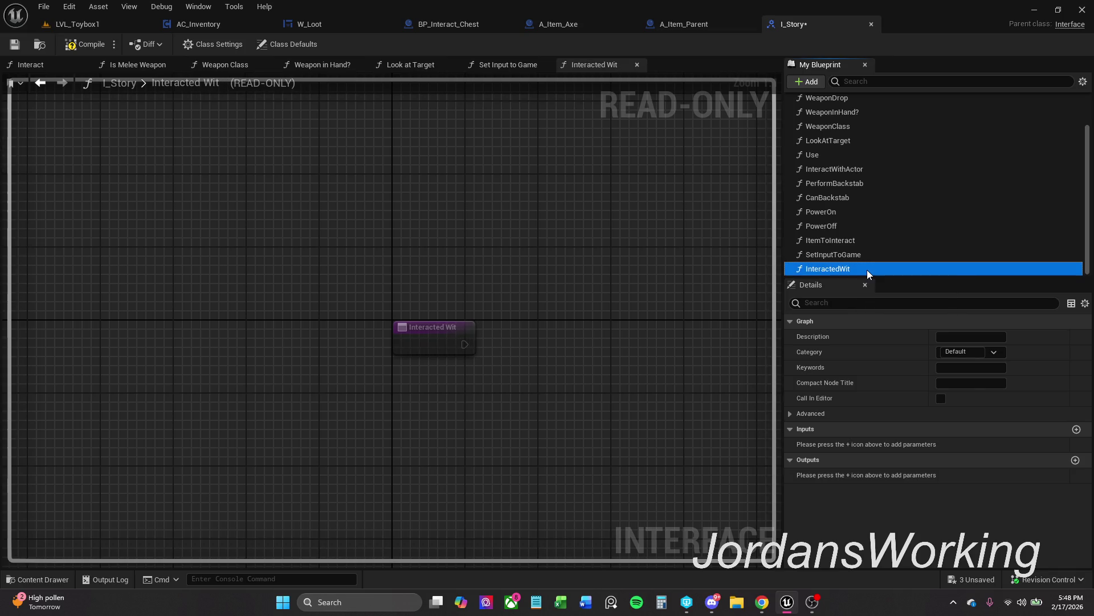
Open I_Save_Game and check the inputs of its SaveInteraction function
click(42, 579)
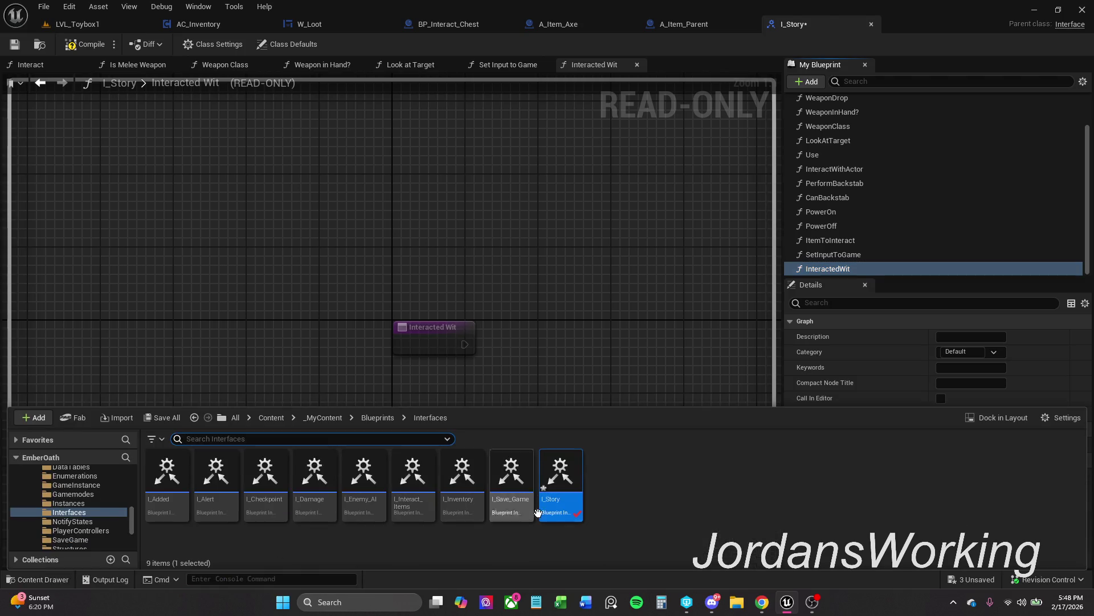
double_click(516, 490)
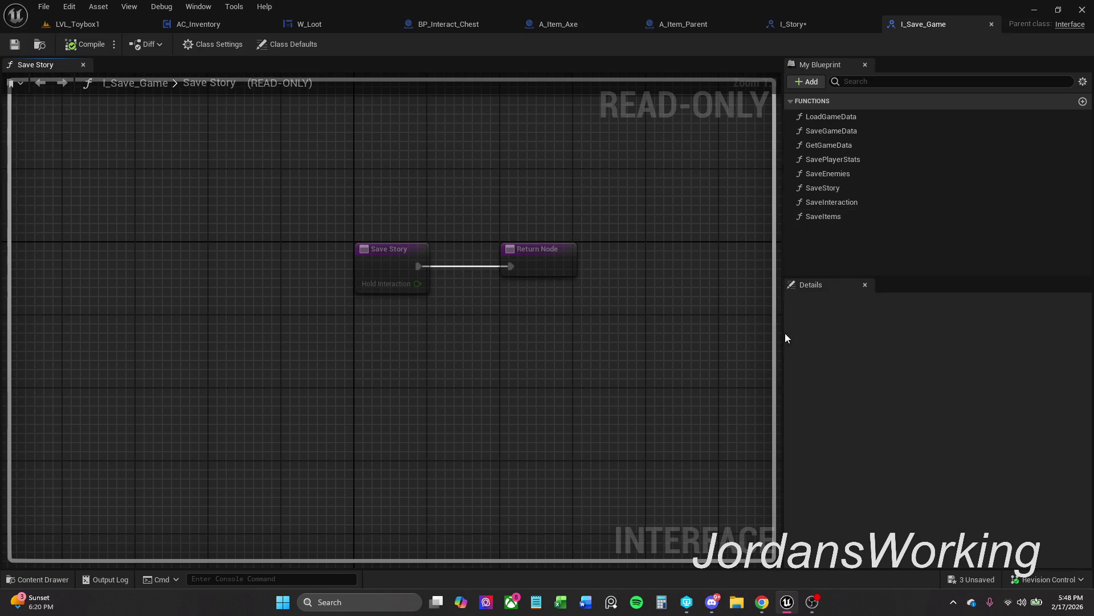
click(43, 580)
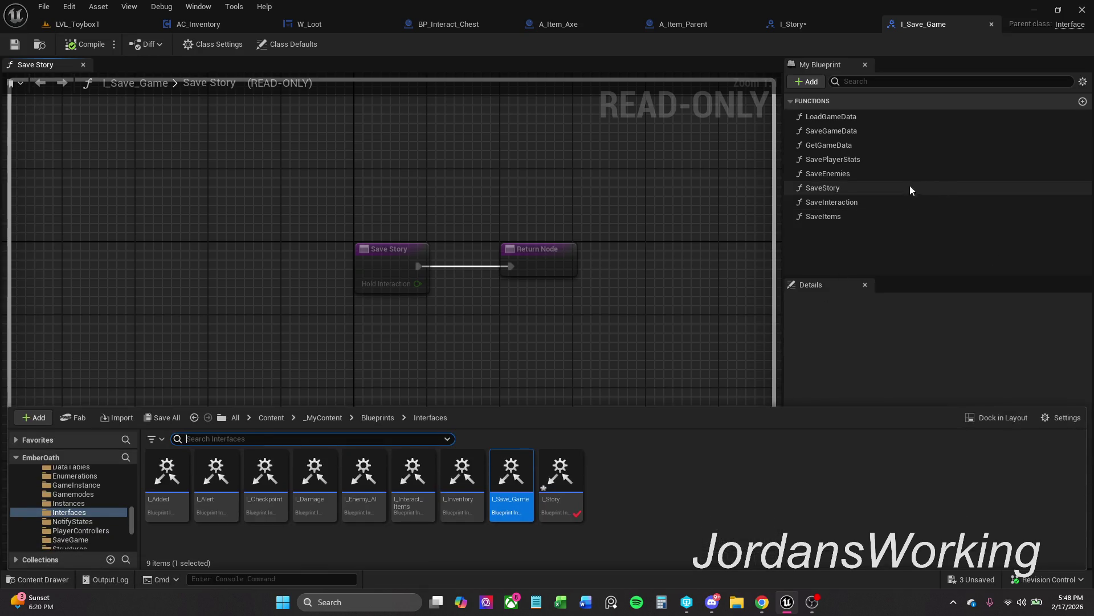
click(895, 203)
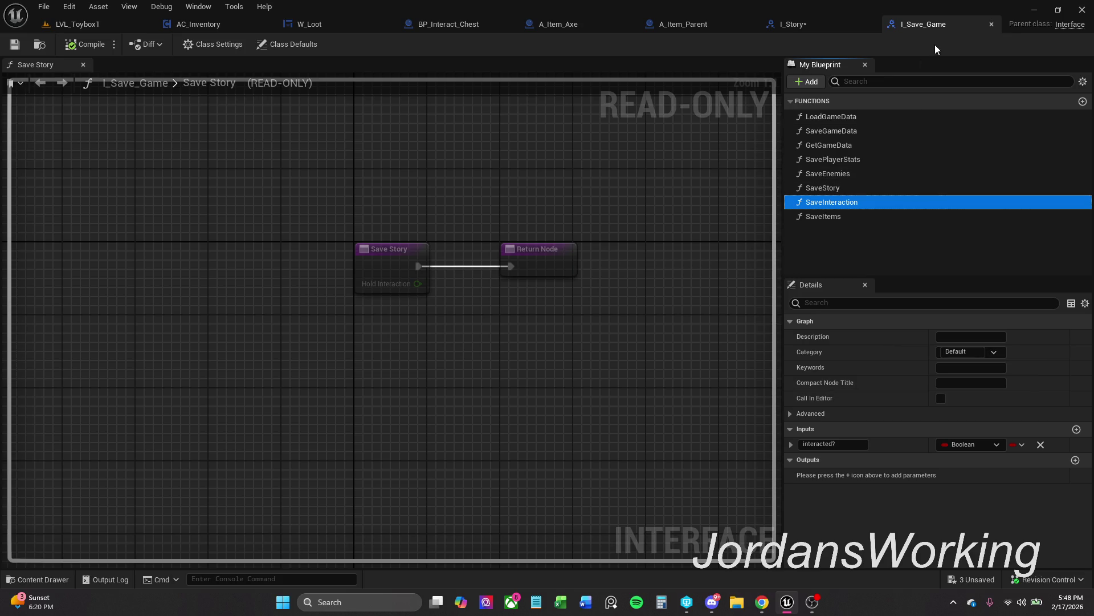
Delete InteractedWit from I_Story, compile and save it, then close its tab
click(812, 32)
click(862, 257)
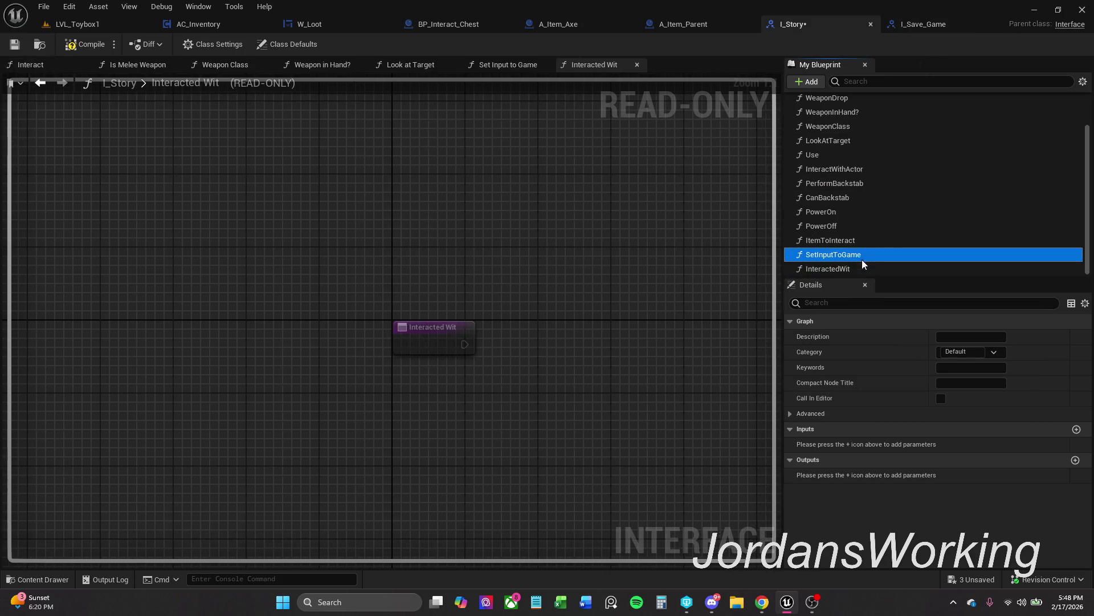
click(864, 269)
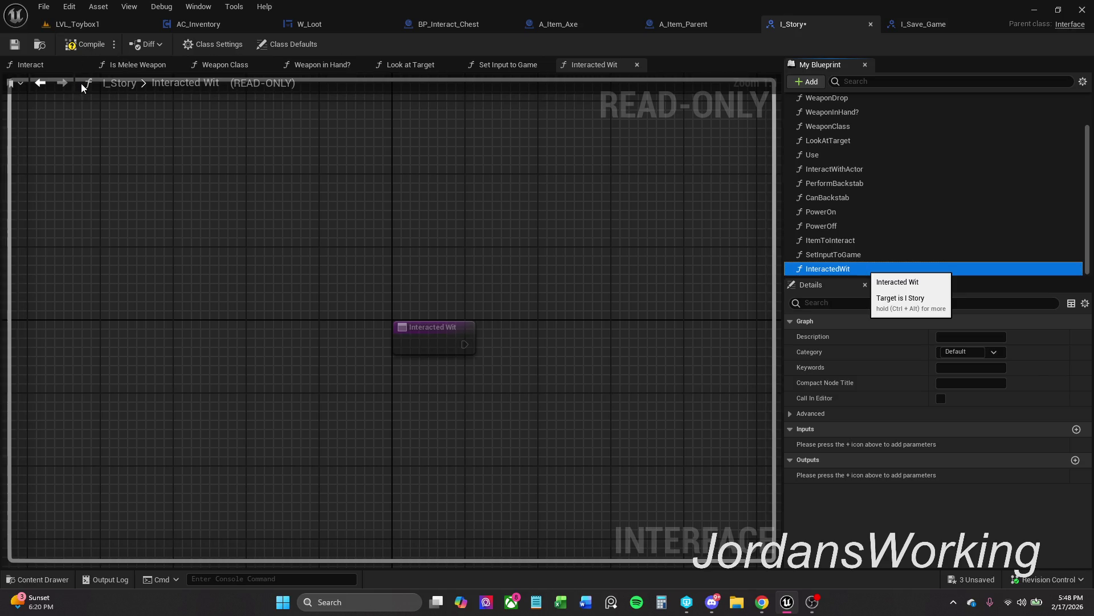
key(Delete)
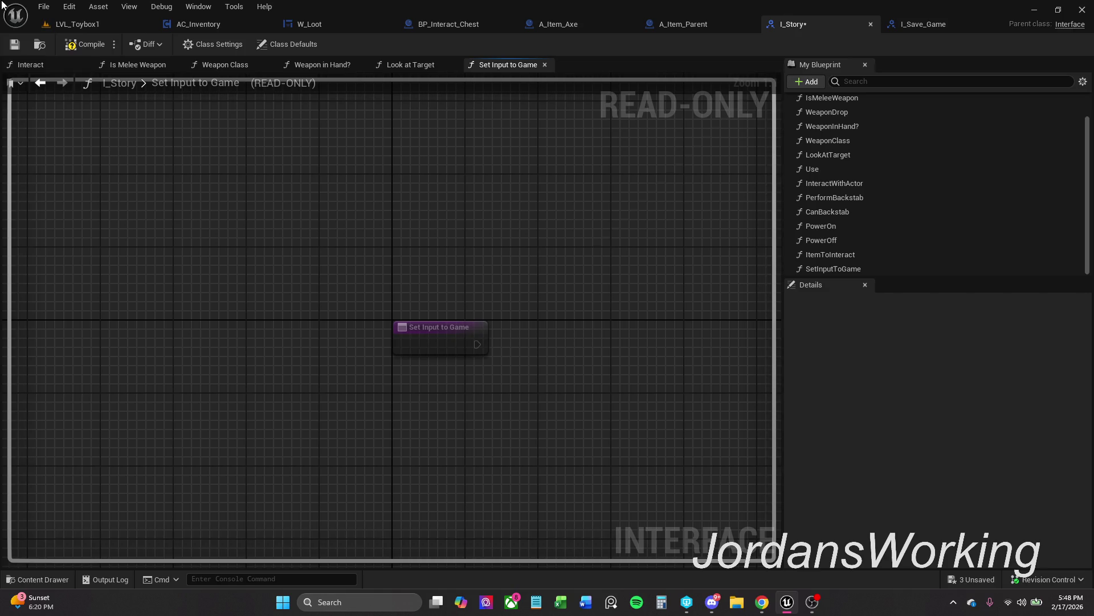
click(76, 45)
click(23, 46)
click(908, 32)
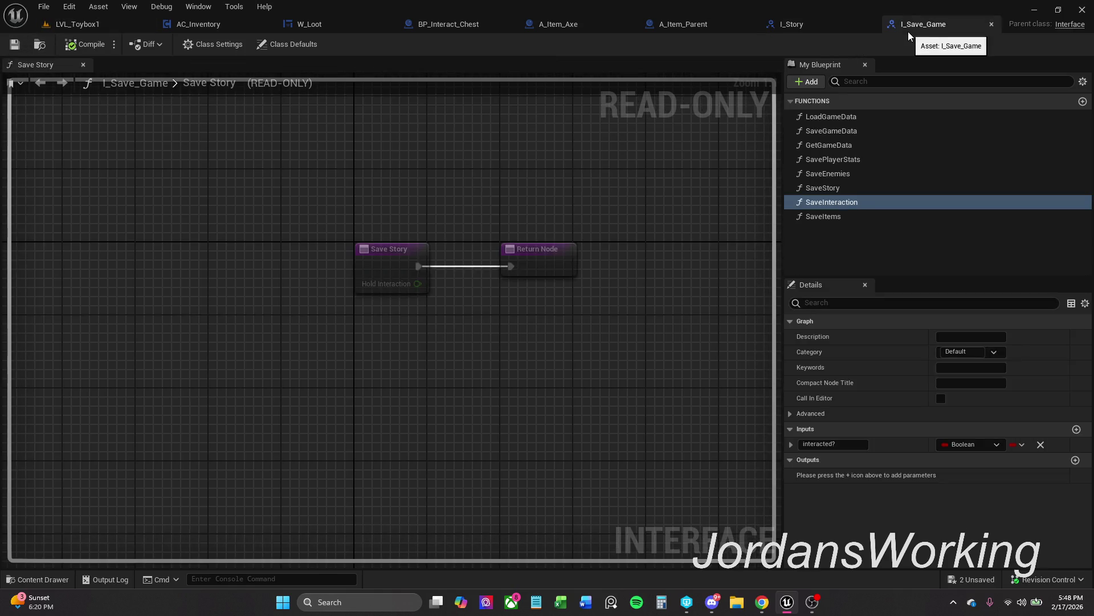
click(855, 26)
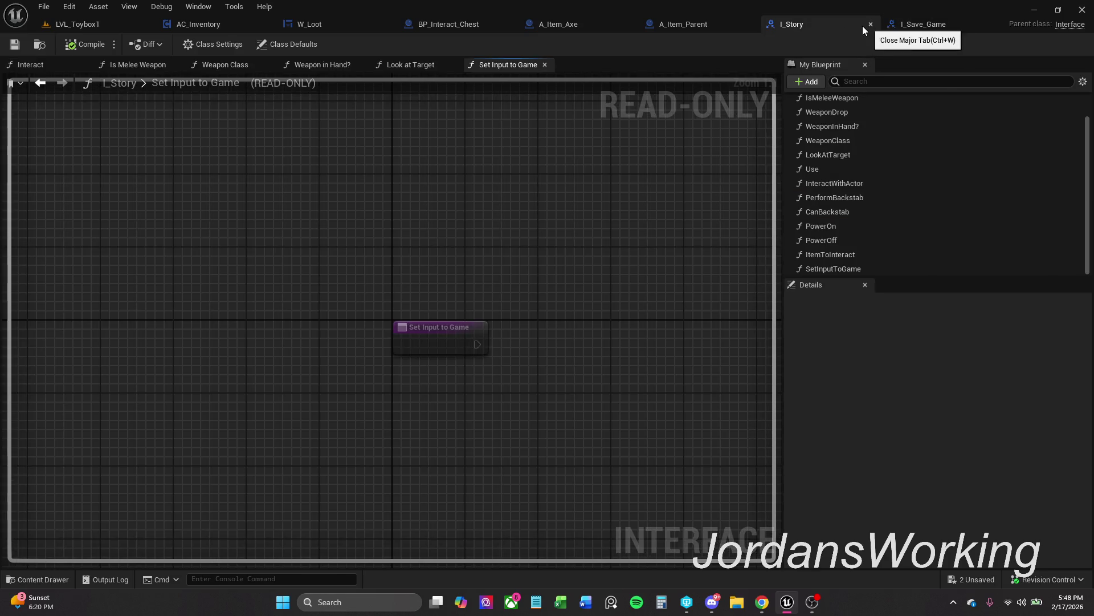
click(863, 26)
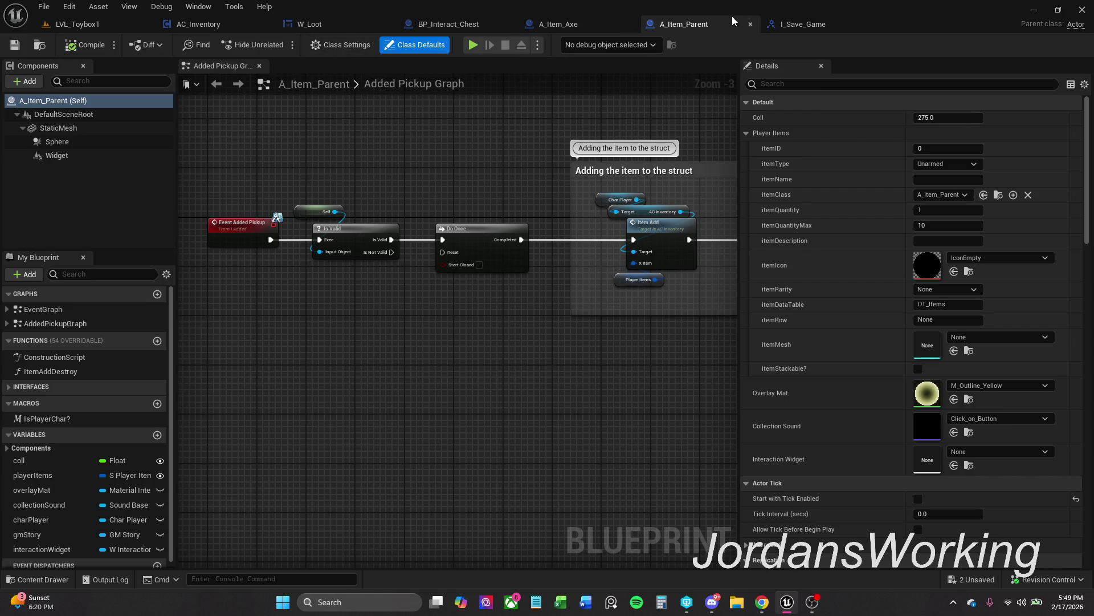
Close the A_Item_Parent and A_Item_Axe tabs and review I_Save_Game's SaveInteraction inputs
click(749, 25)
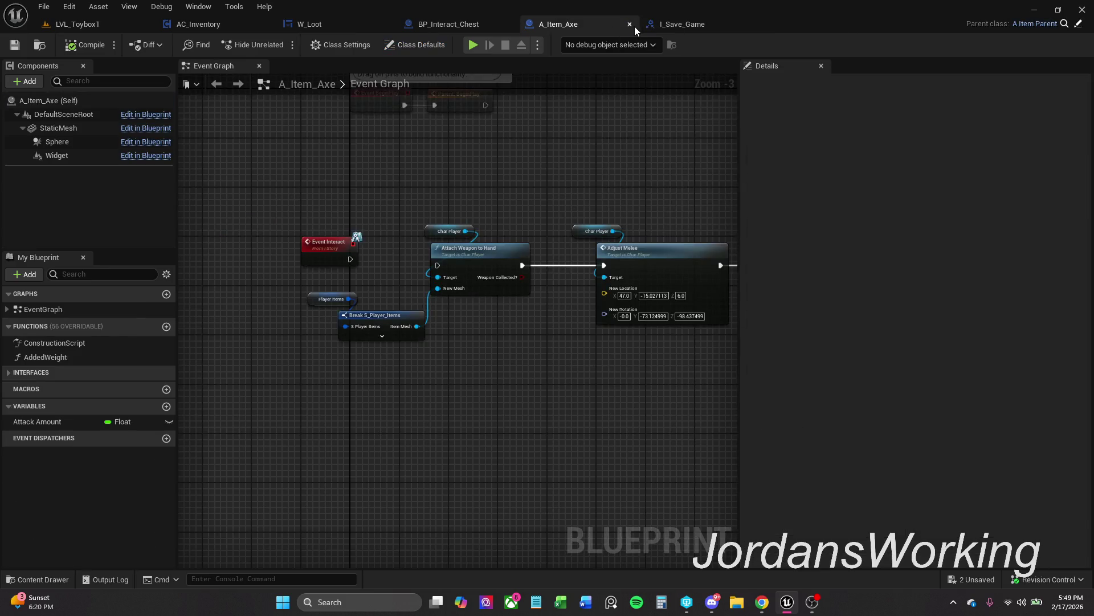
click(629, 25)
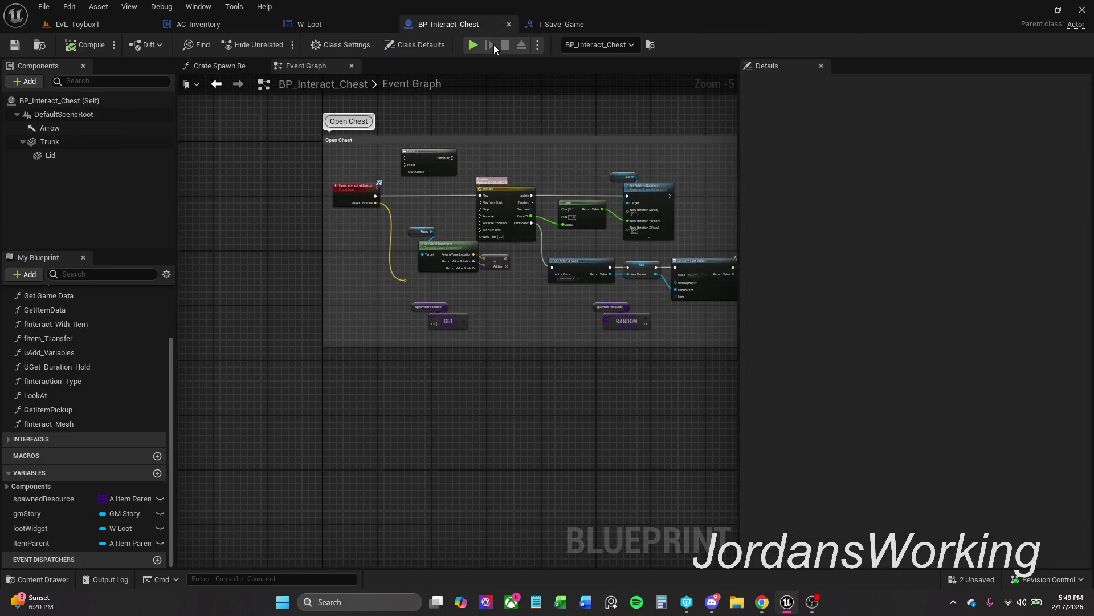
click(567, 25)
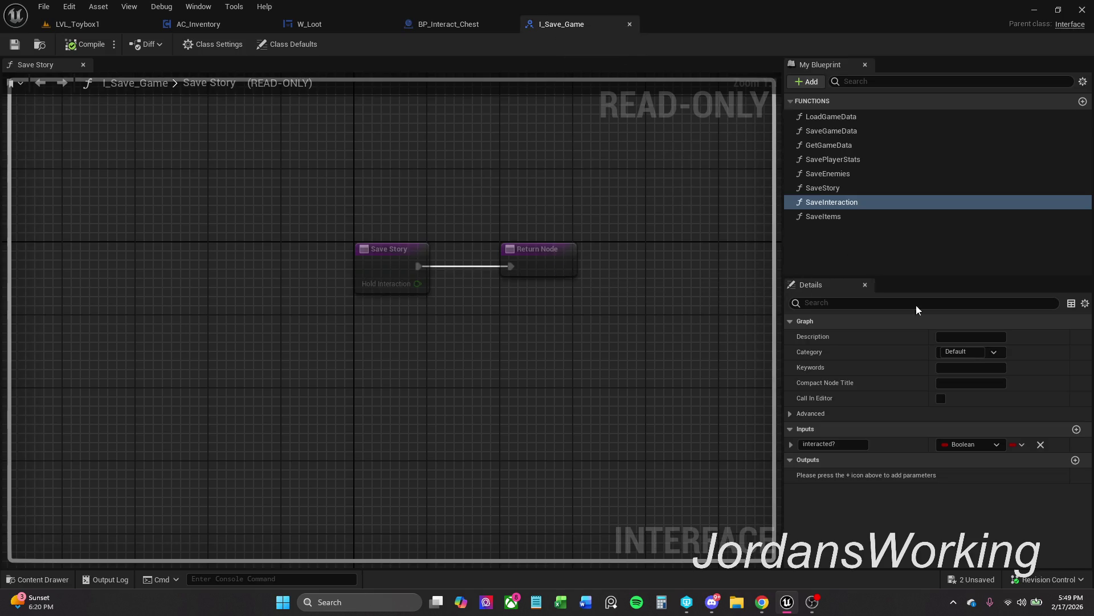
click(826, 217)
click(841, 203)
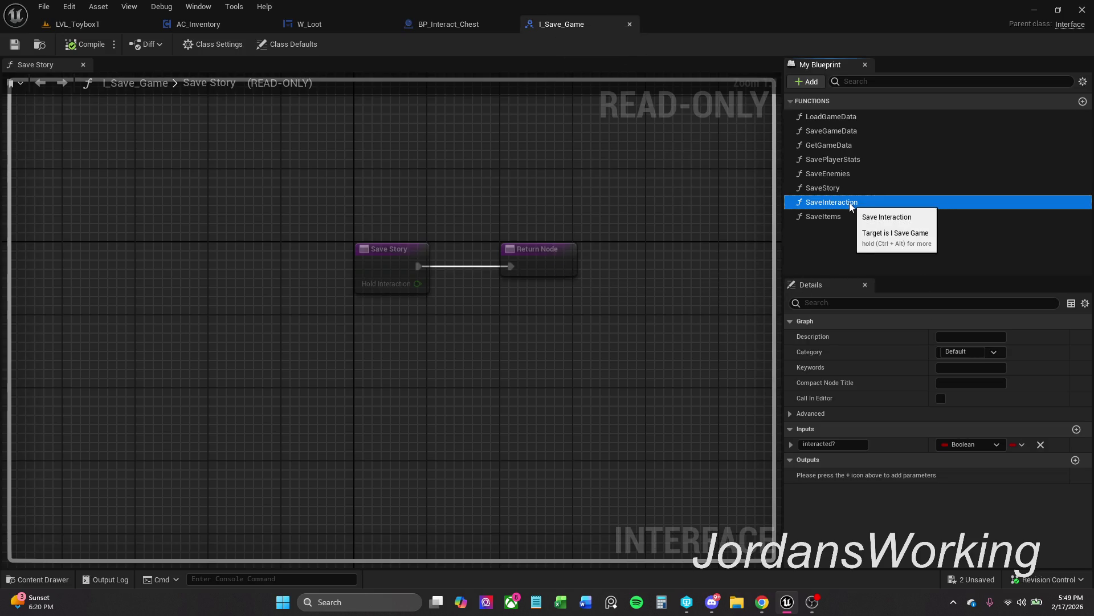
click(629, 25)
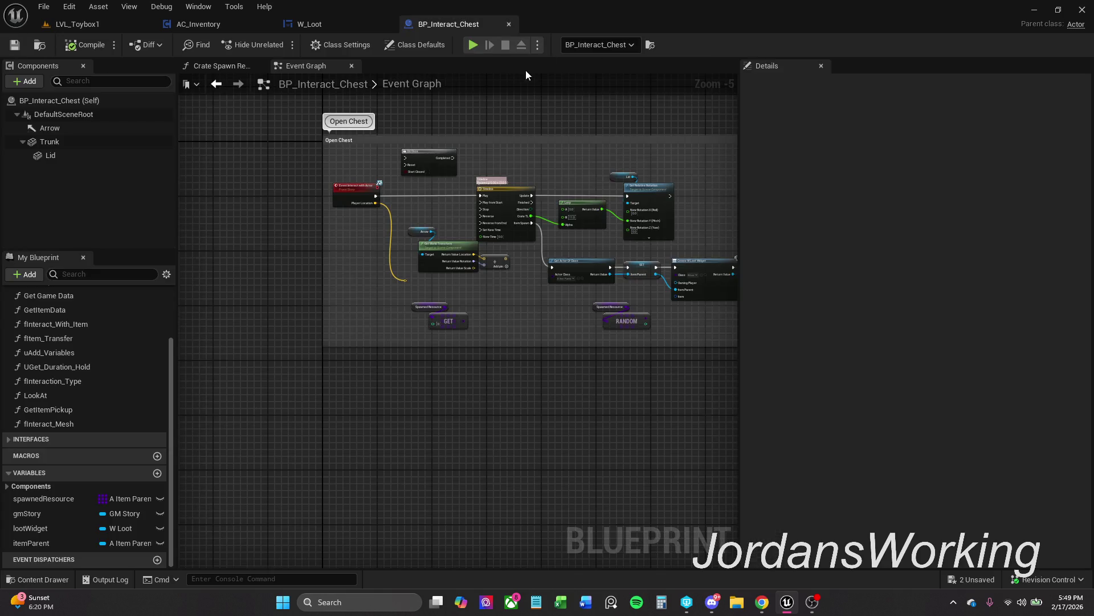
Add I_Save_Game to the chest's Implemented Interfaces in Class Settings
click(345, 46)
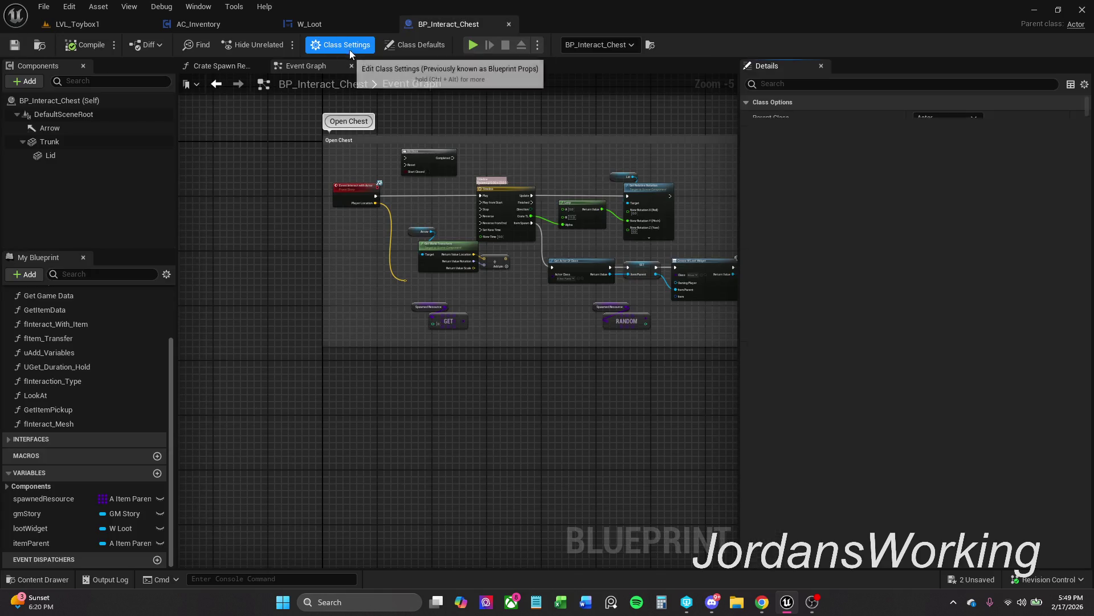
click(927, 365)
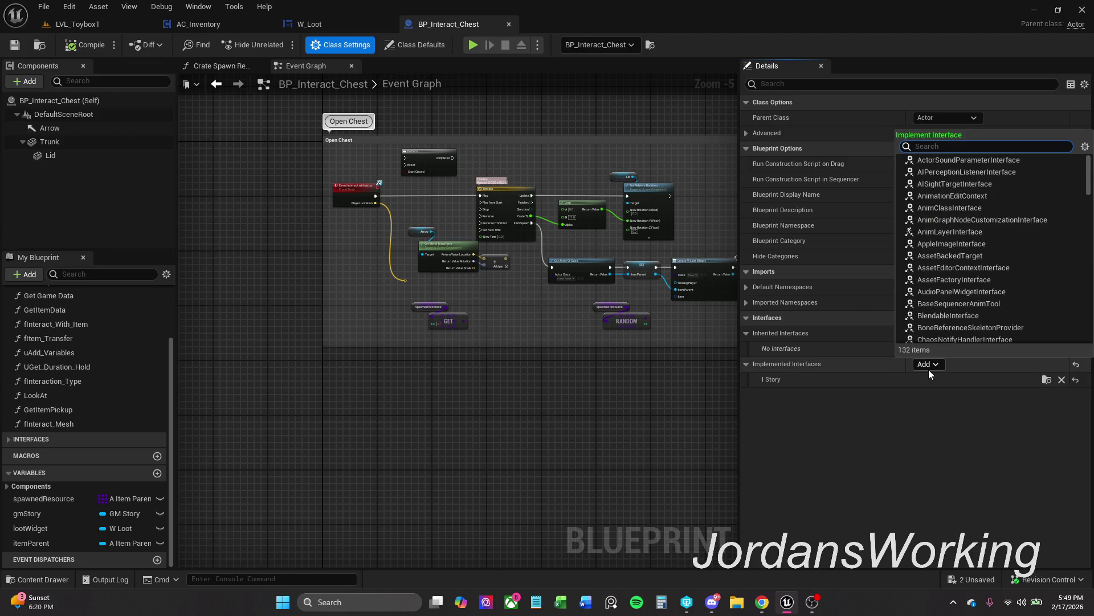
text(i st)
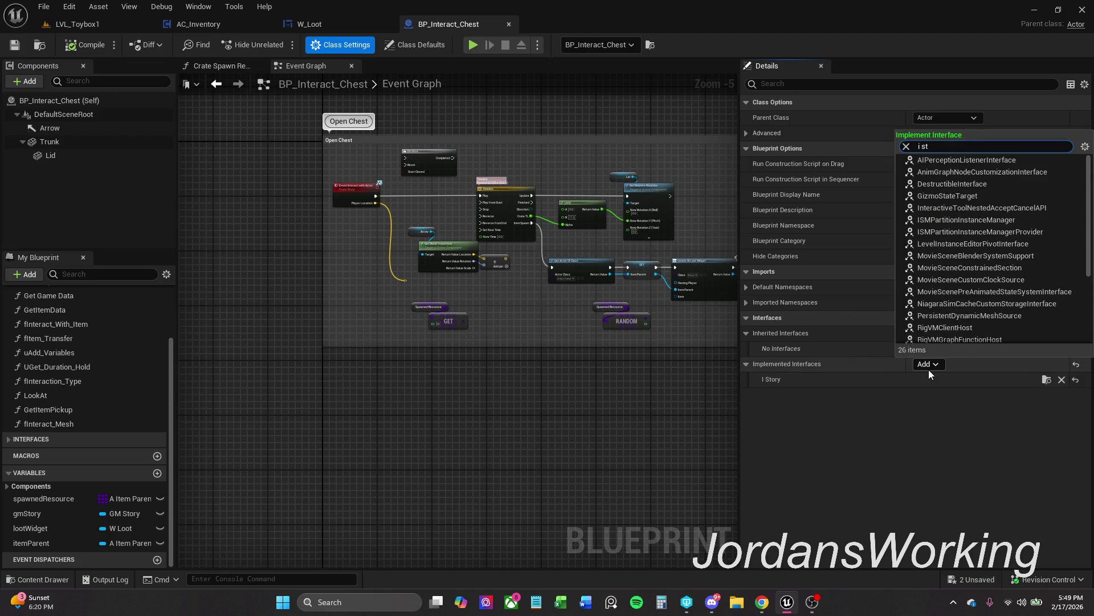
key(BackSpace)
text(a)
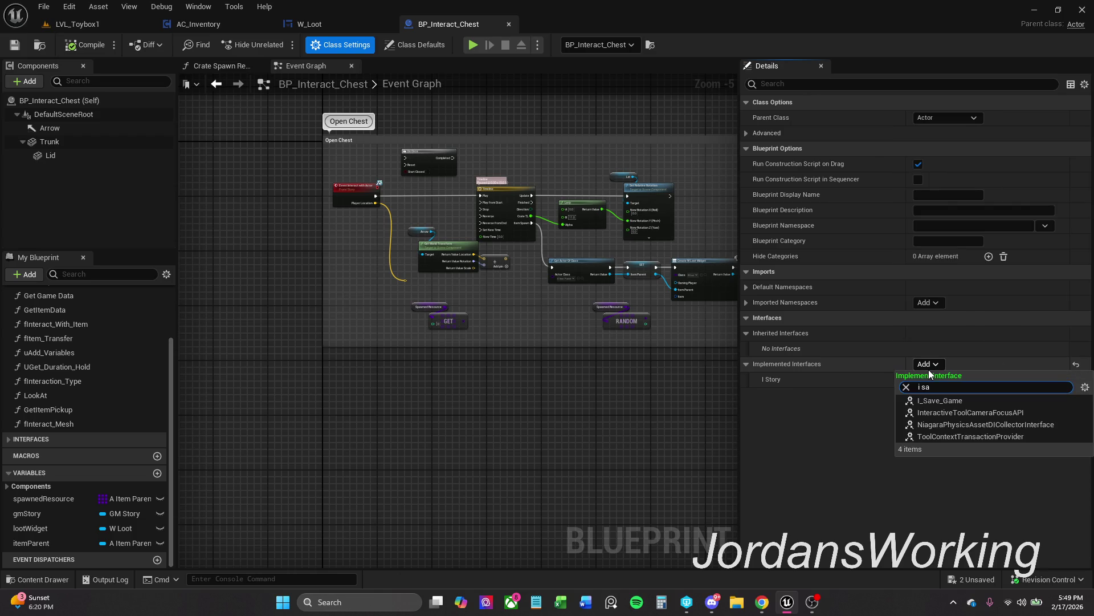
click(952, 402)
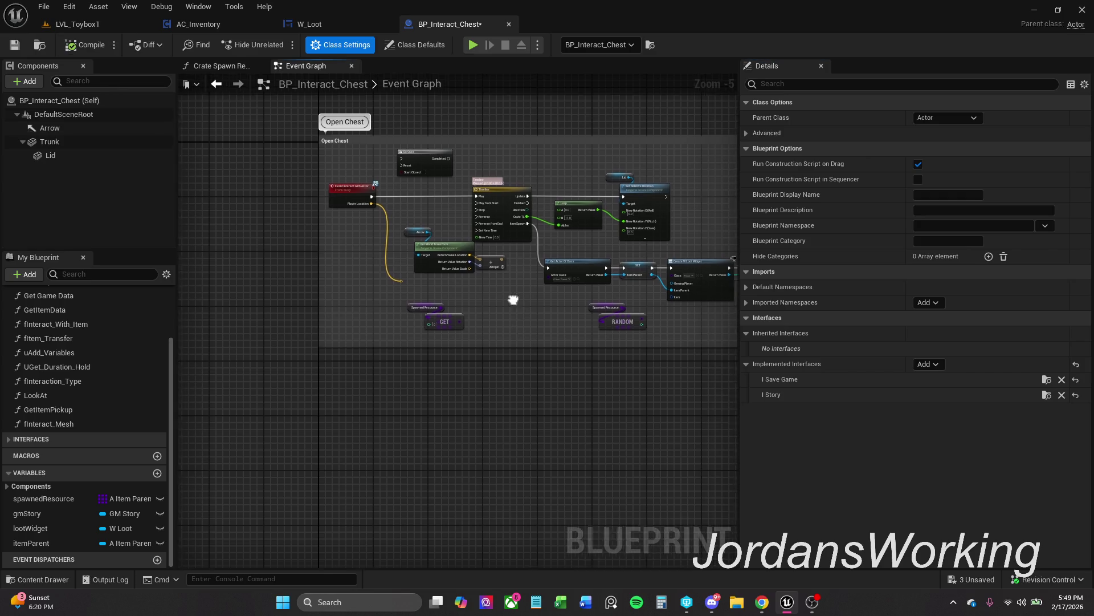
Expand the Interfaces list to show Save Interaction, Save Story and Load Game Data
drag(513, 301, 473, 320)
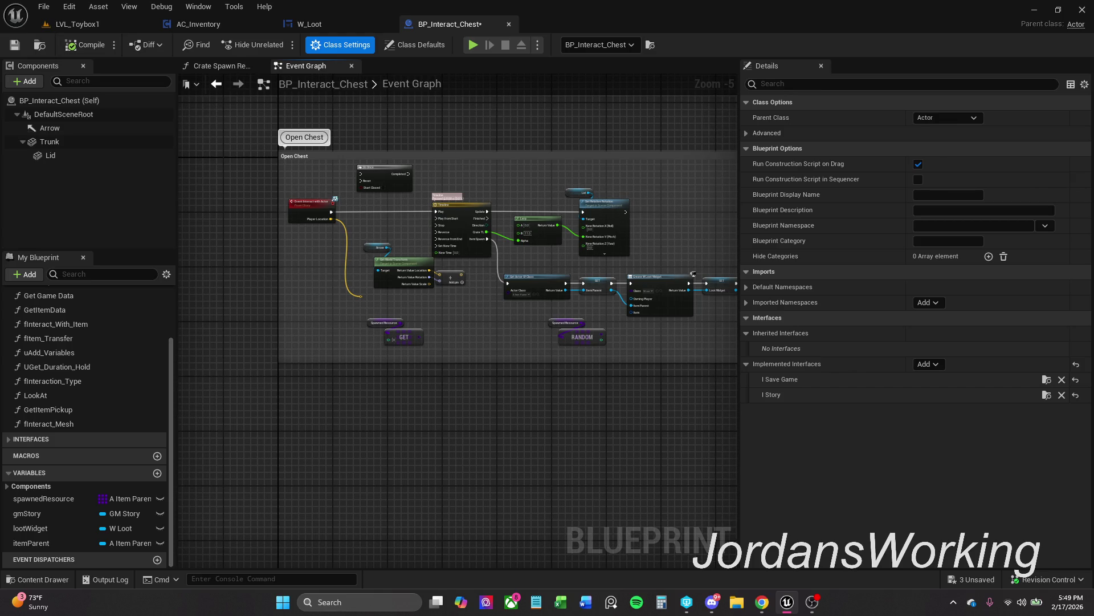
click(9, 439)
scroll(57, 473, down, 3)
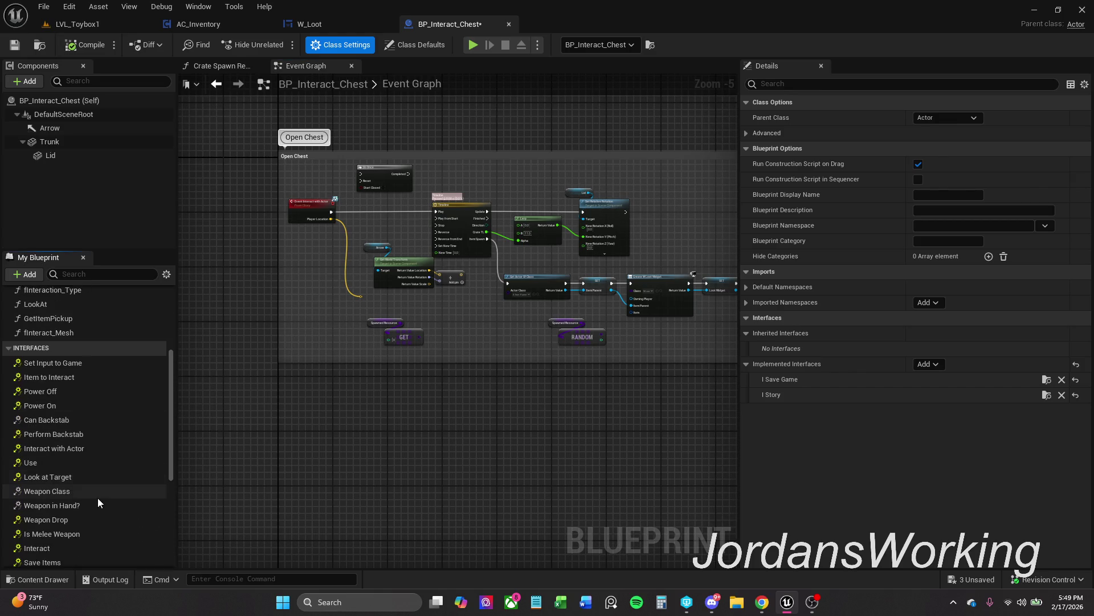
scroll(69, 479, down, 2)
scroll(69, 475, down, 1)
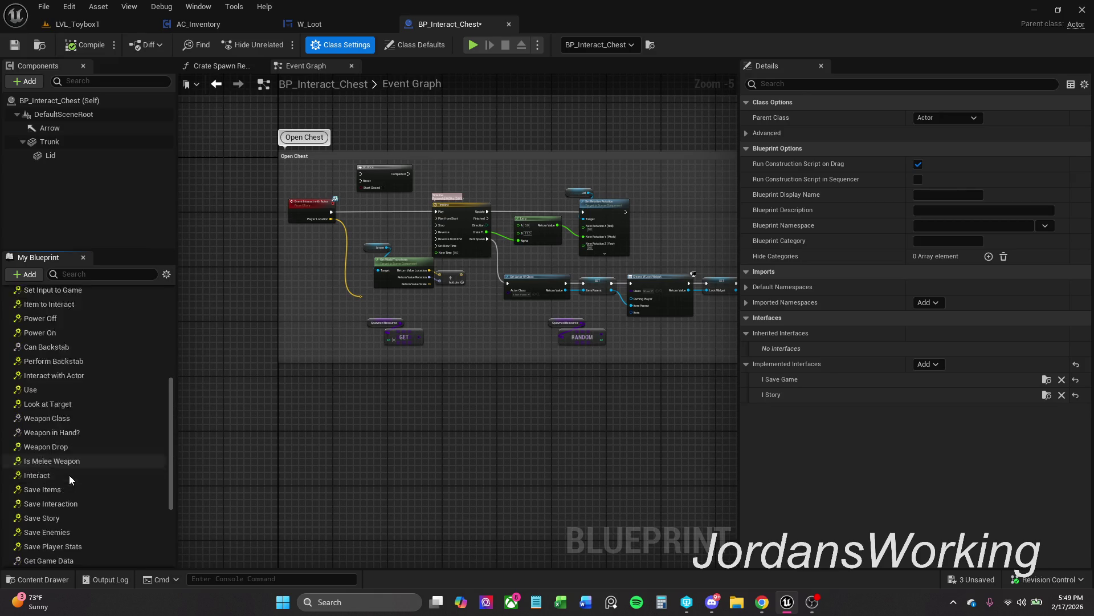
scroll(69, 478, down, 2)
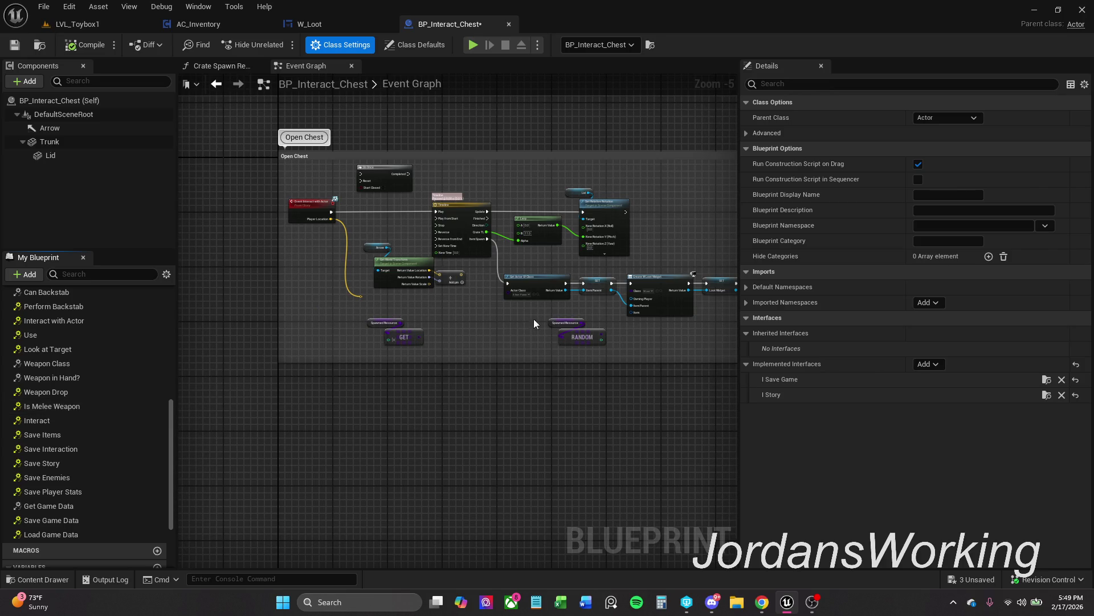
scroll(562, 265, up, 2)
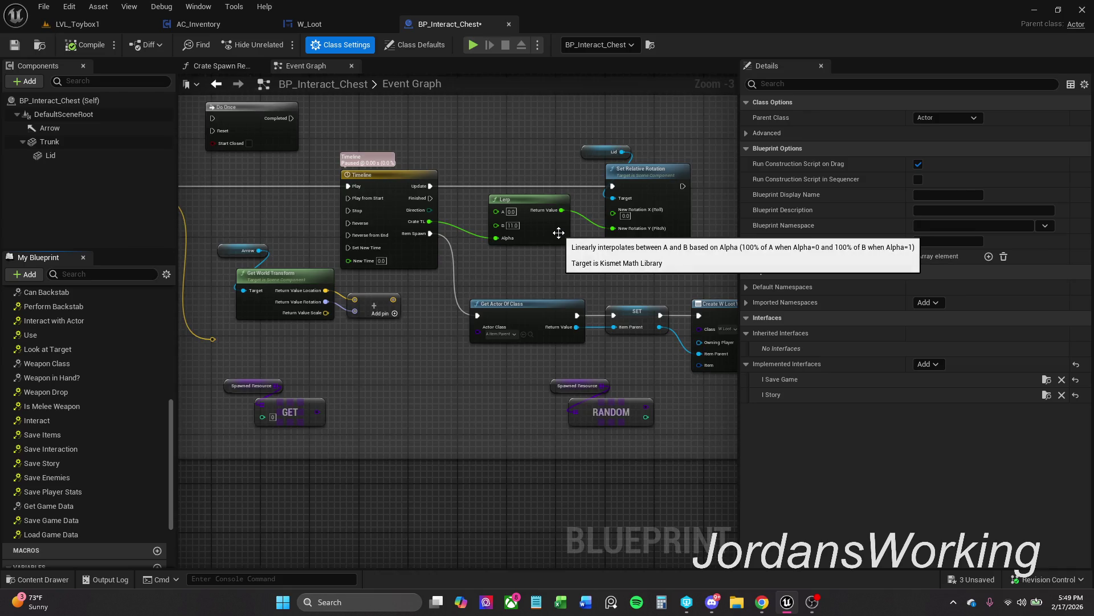
scroll(558, 223, up, 1)
Pan and zoom the Open Chest graph around the timeline and rotation nodes
drag(558, 222, 525, 239)
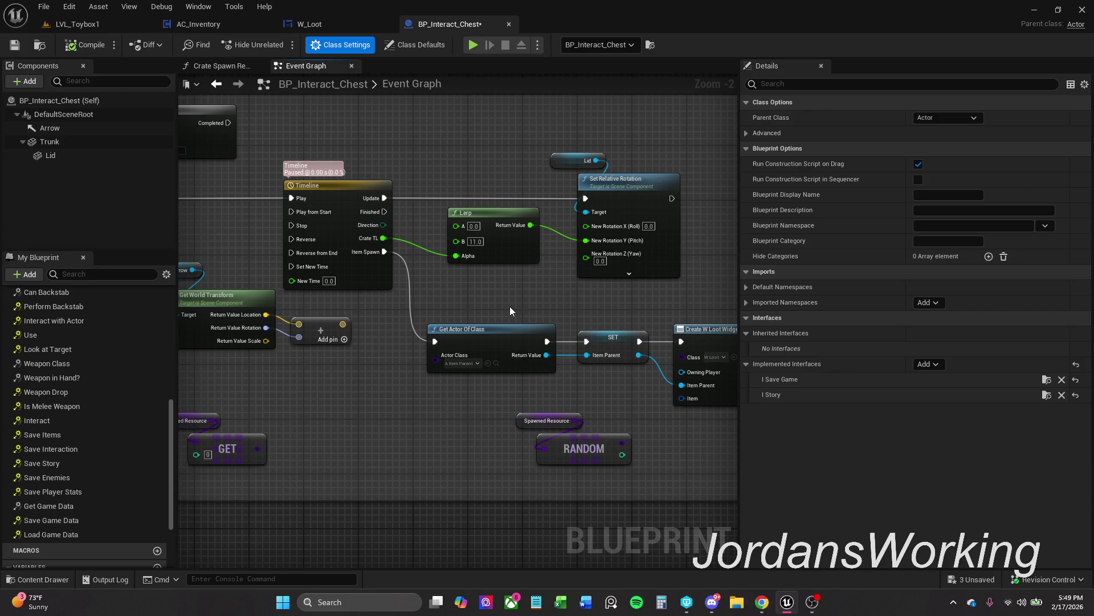
scroll(511, 310, down, 1)
drag(511, 310, 525, 296)
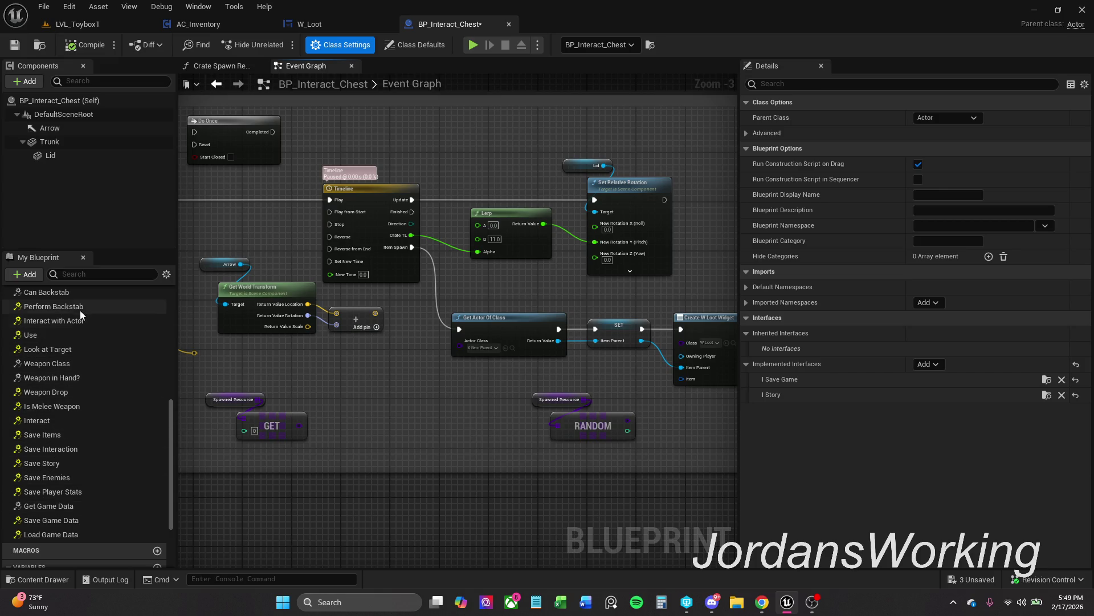
scroll(83, 344, up, 2)
scroll(84, 344, up, 3)
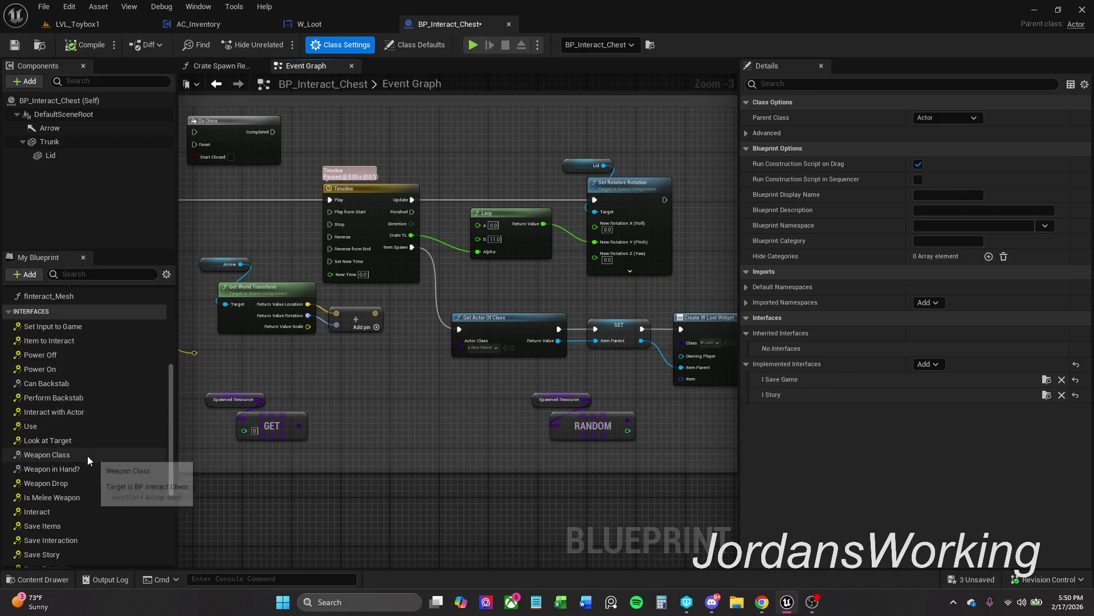
scroll(87, 460, down, 1)
scroll(87, 465, down, 3)
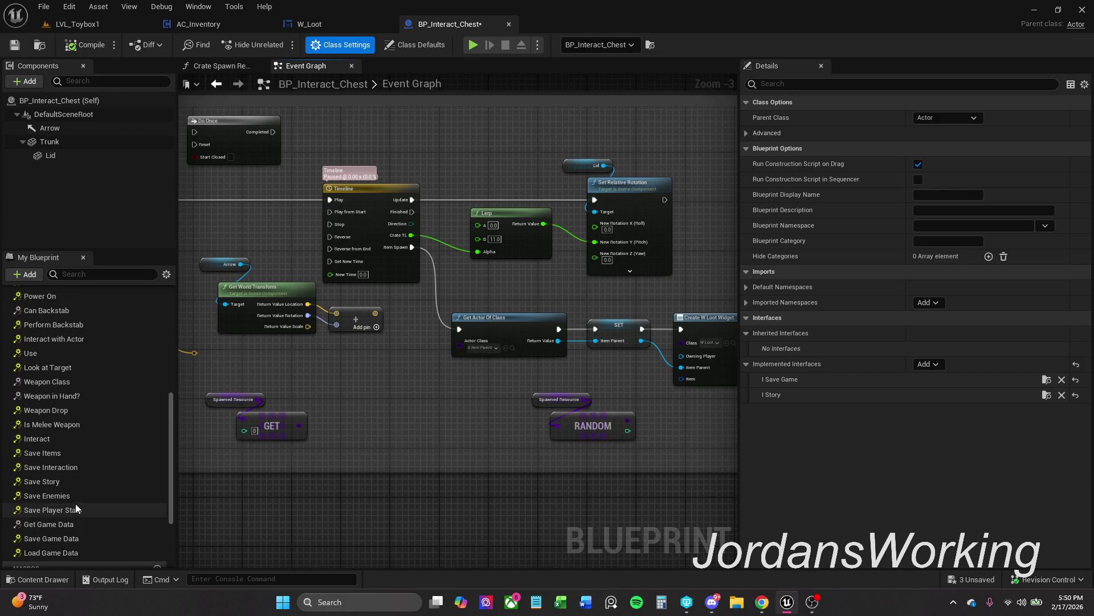
Place an Event Save Interaction node in the chest graph
double_click(76, 468)
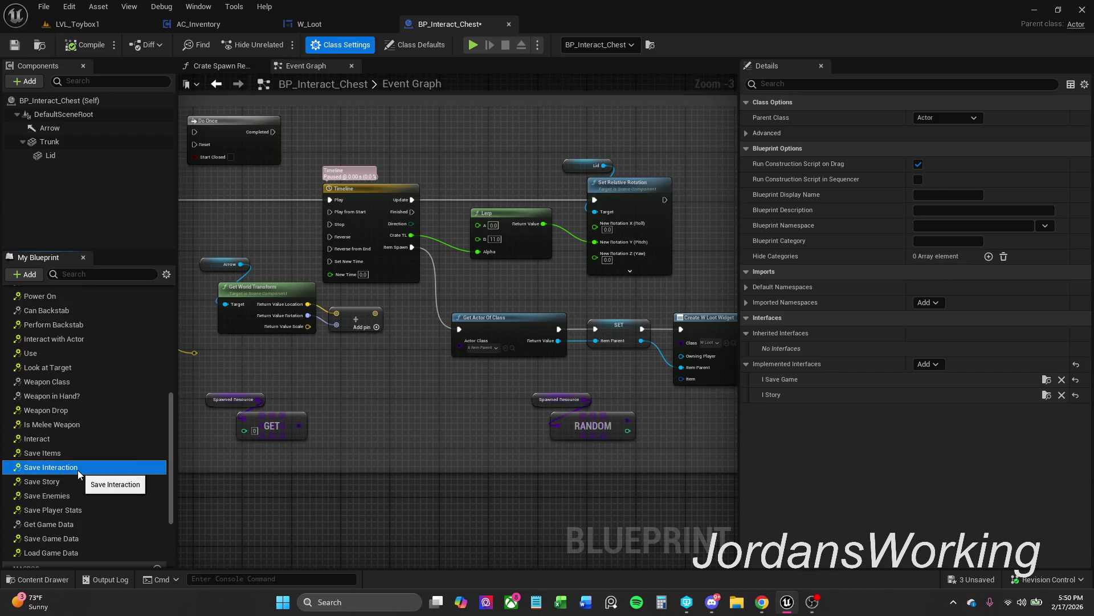
mouse_move(352, 372)
mouse_down()
mouse_move(381, 387)
mouse_move(402, 382)
mouse_up()
scroll(487, 333, down, 3)
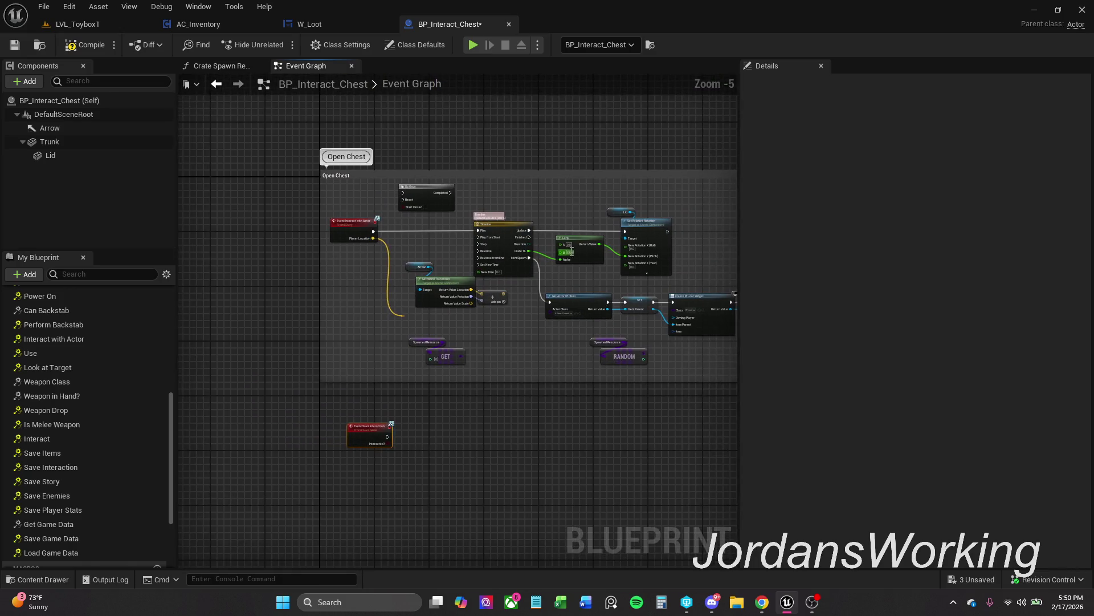
Paste copies of the Lid and Set Relative Rotation nodes beside the event, dropping the Lerp
drag(517, 249, 614, 293)
drag(389, 546, 431, 351)
key(ctrl+v)
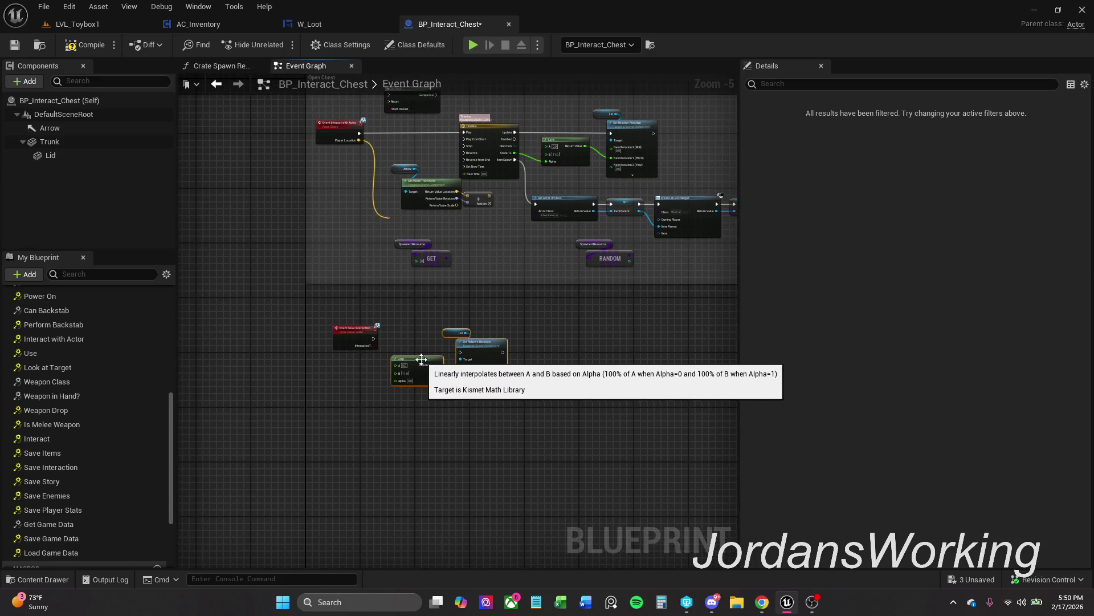
scroll(429, 342, up, 3)
drag(287, 323, 288, 350)
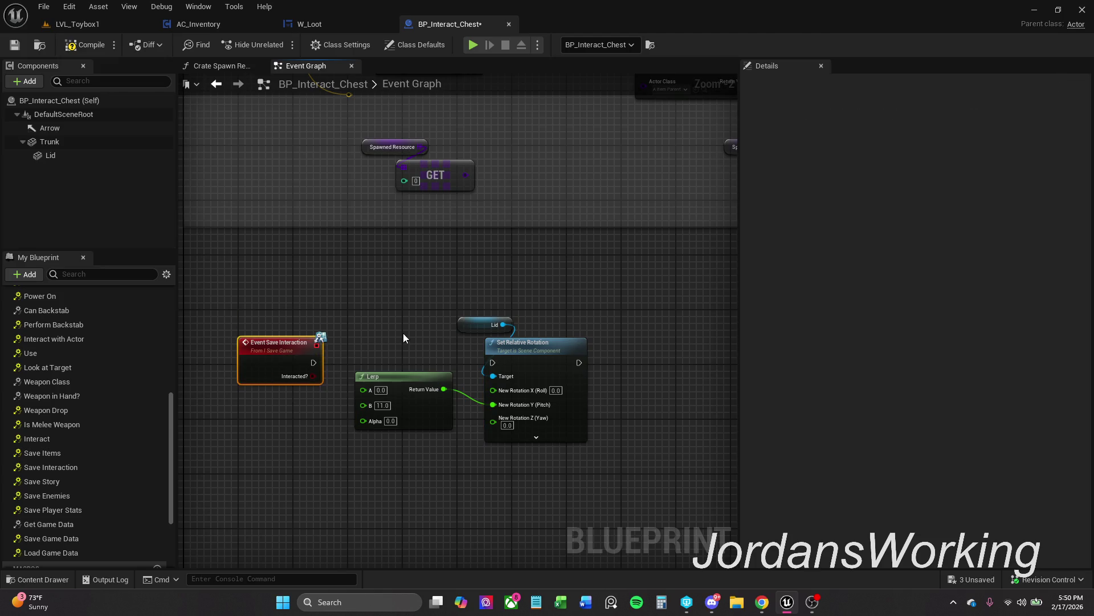
click(397, 412)
key(Delete)
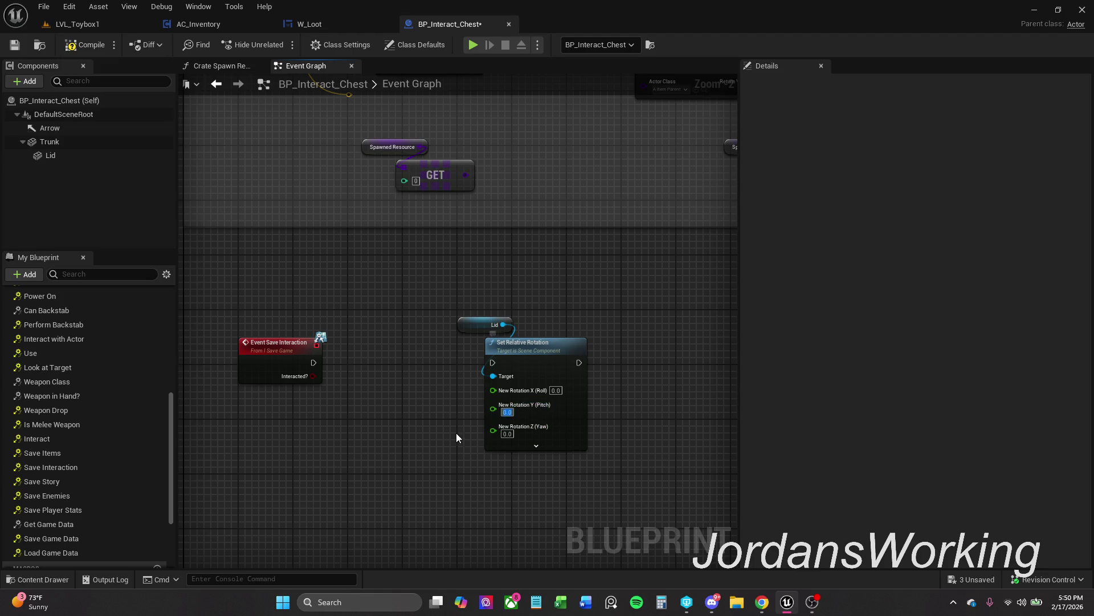
drag(492, 409, 430, 433)
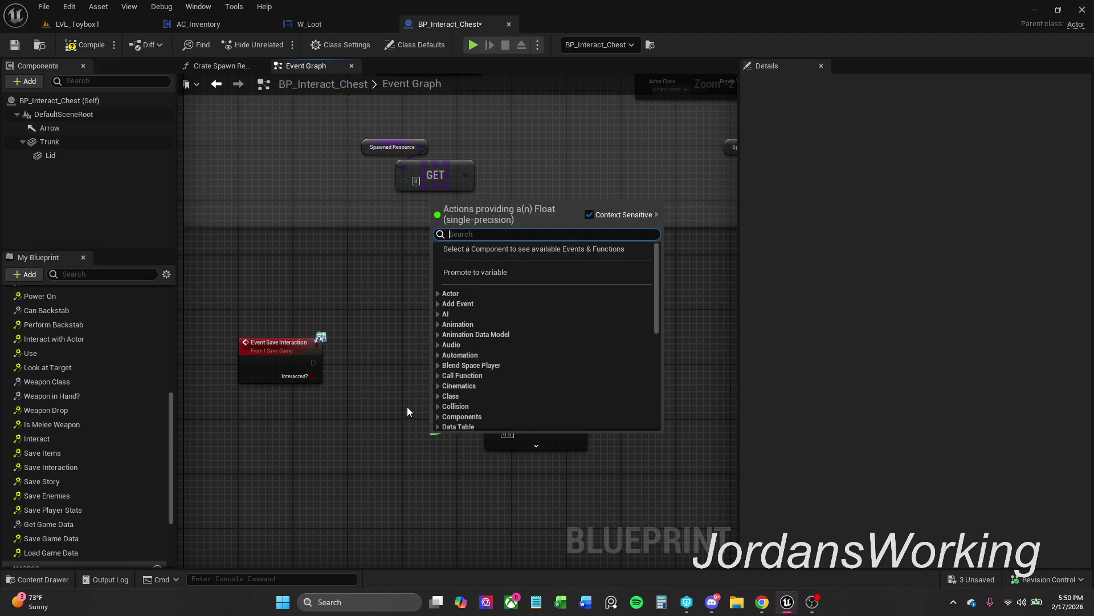
Promote the pitch pin to a float variable New Rotation Y (Pitch) with default 11.0
text(11)
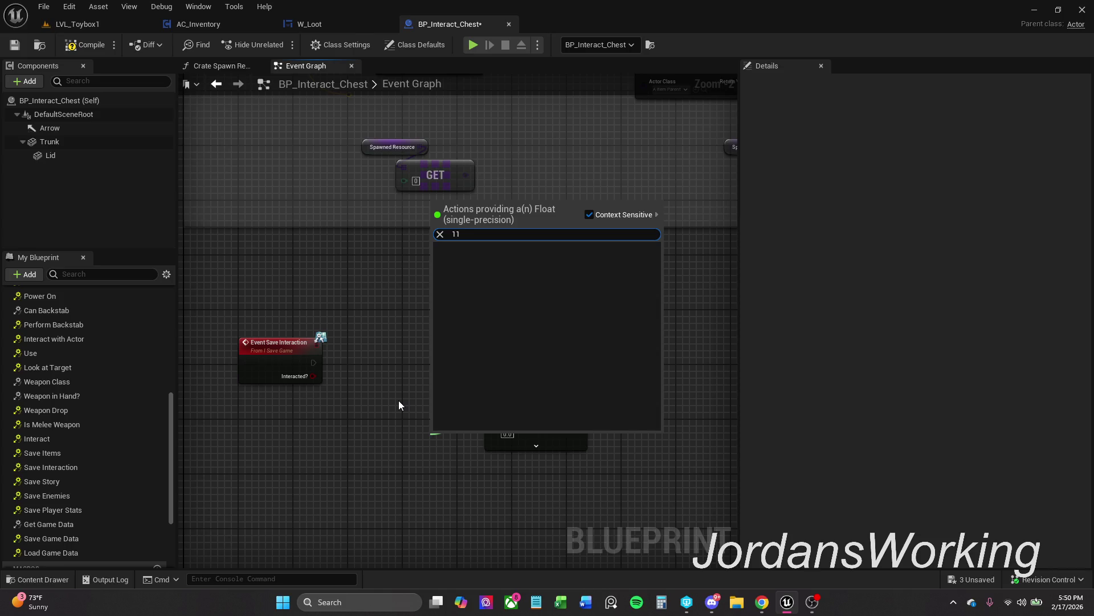
key(Escape)
drag(491, 409, 450, 423)
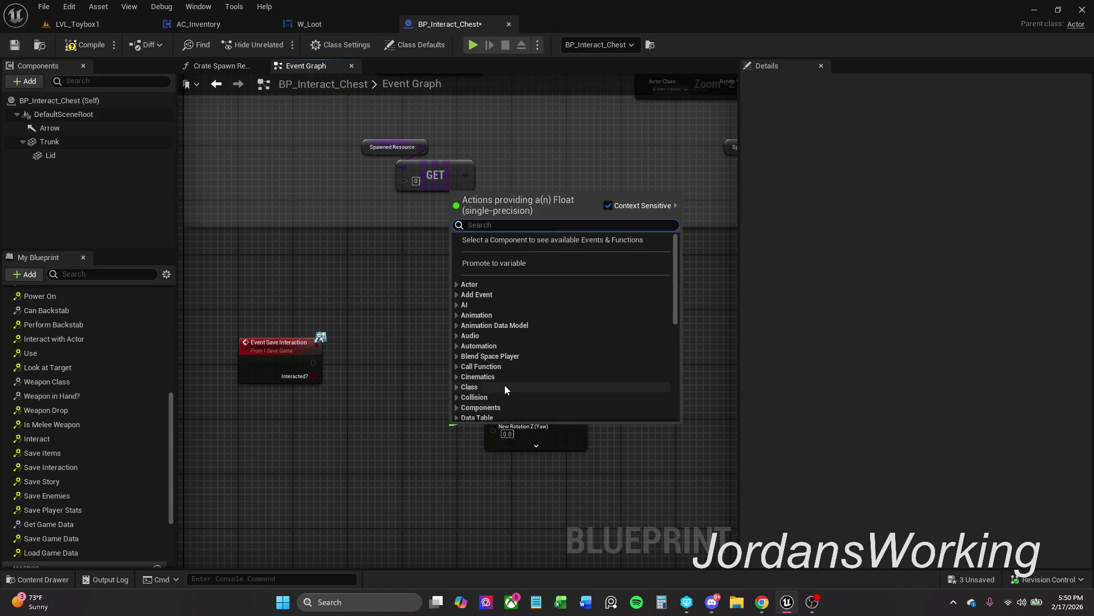
click(519, 264)
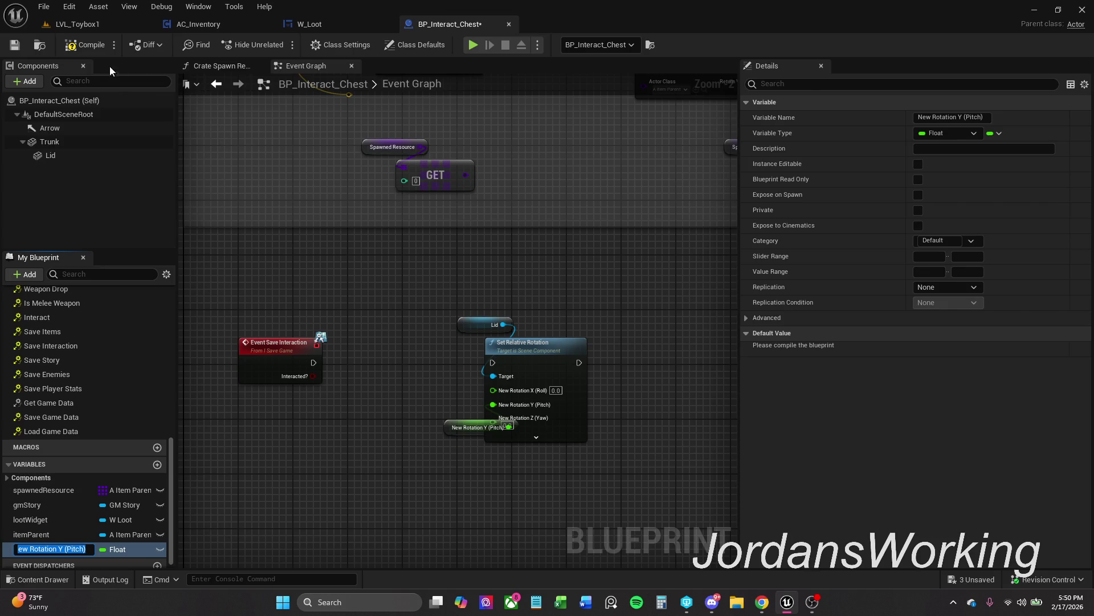
click(88, 45)
click(948, 348)
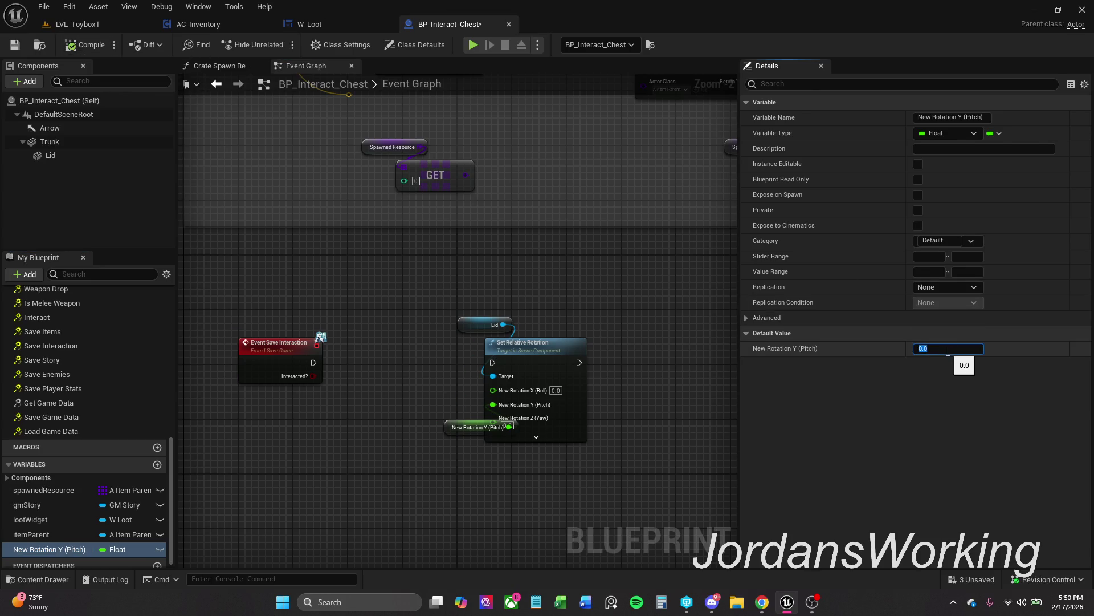
text(11)
key(Return)
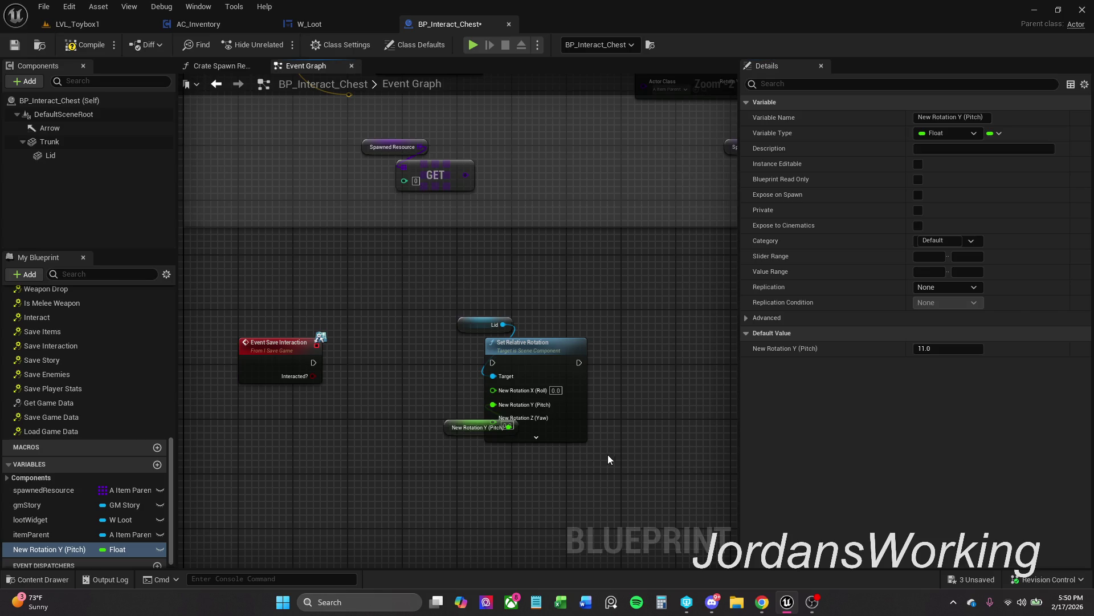
drag(448, 432, 359, 443)
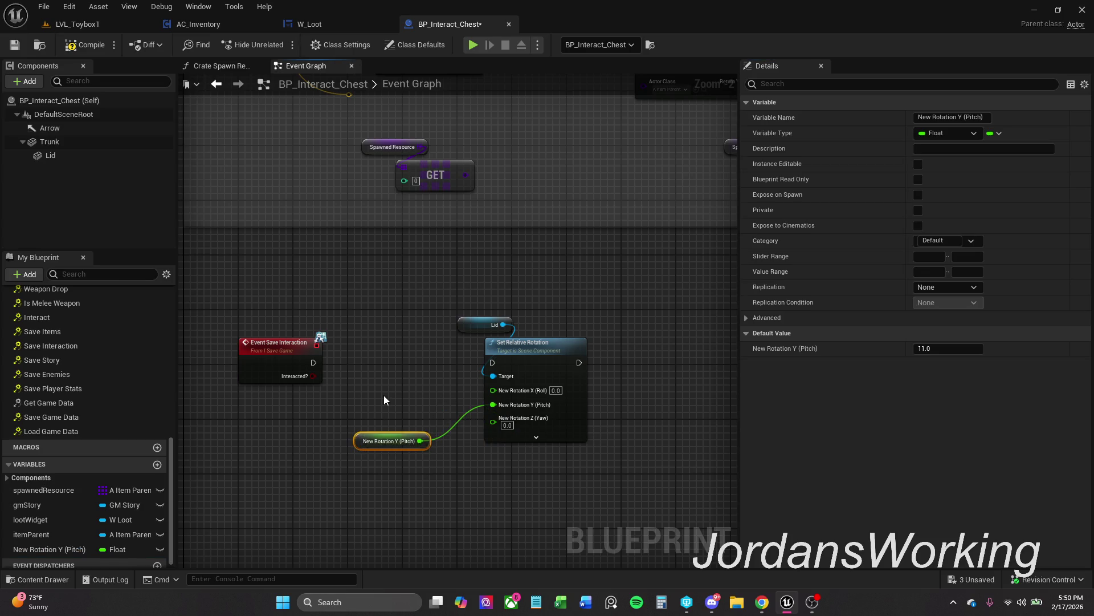
mouse_move(488, 311)
mouse_down()
mouse_move(323, 442)
mouse_move(251, 564)
mouse_up()
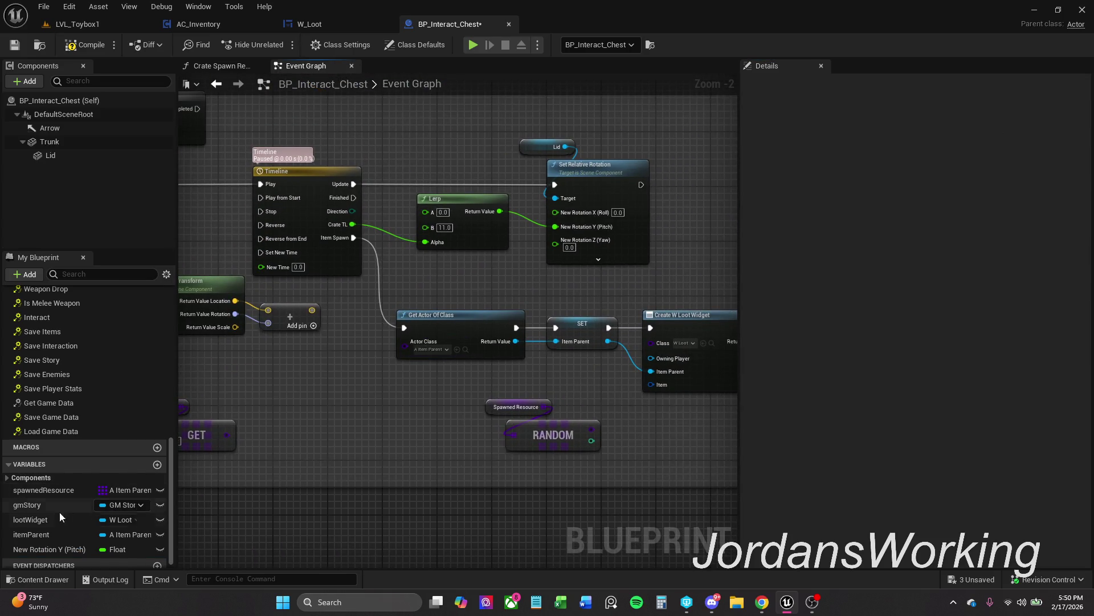
Wire New Rotation Y (Pitch) into the Lerp's B input and compile
mouse_move(50, 549)
mouse_down()
mouse_move(436, 245)
mouse_move(425, 227)
mouse_move(447, 274)
mouse_move(455, 266)
mouse_up()
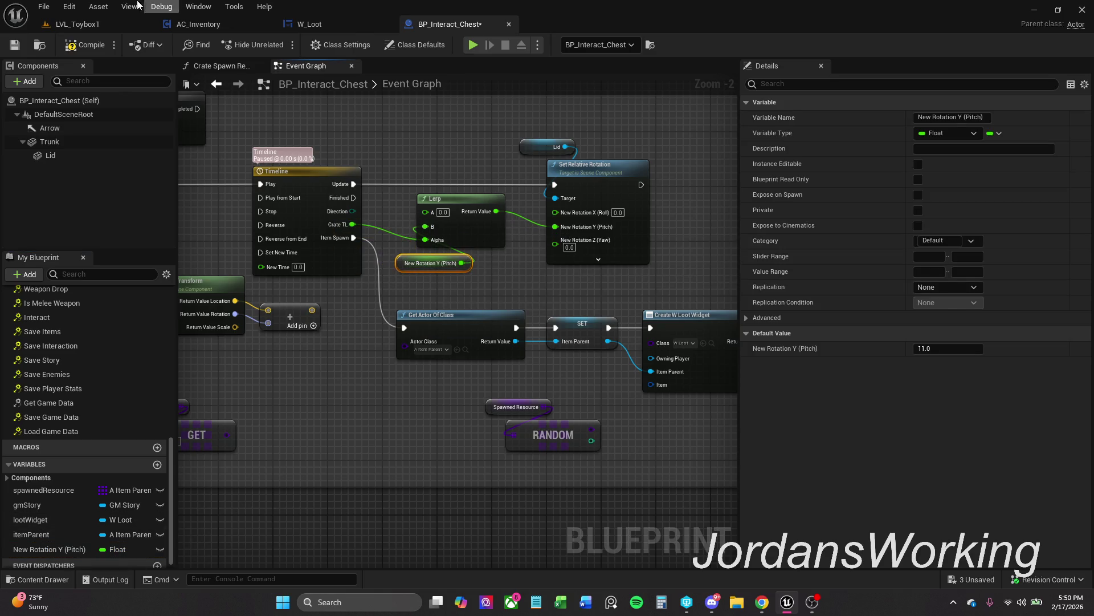
click(99, 51)
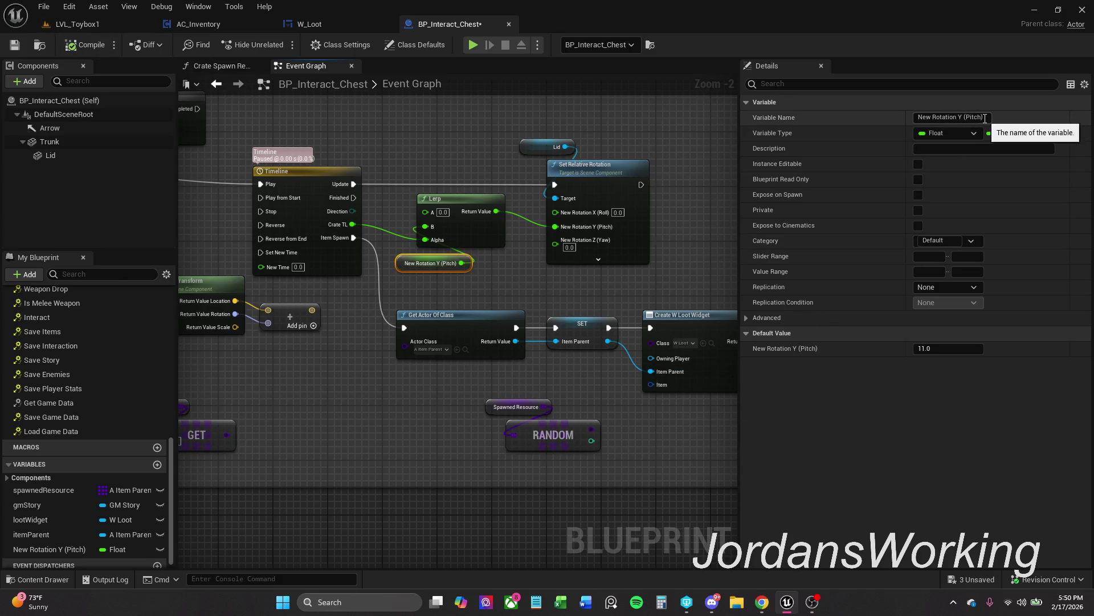
click(984, 118)
key(Return)
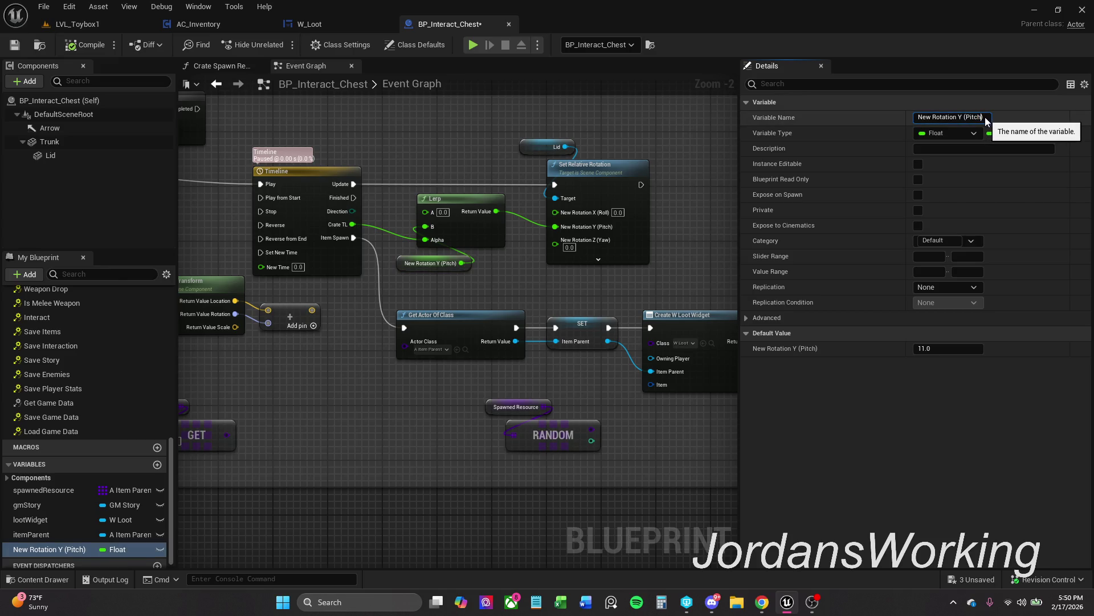
Rename the New Rotation Y (Pitch) variable to lidRotation
click(982, 117)
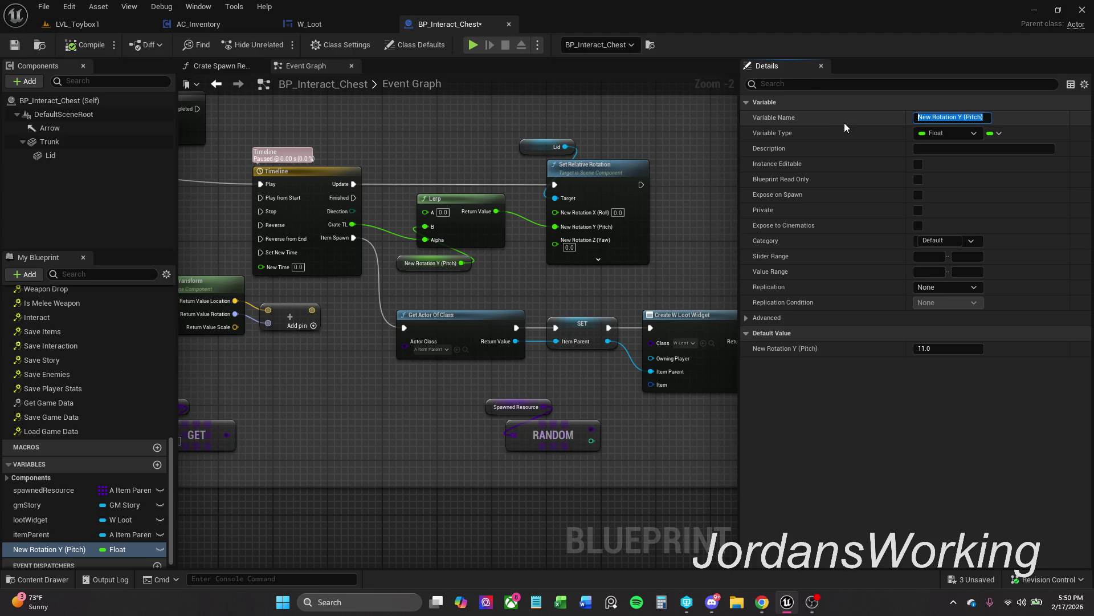
text(C)
key(BackSpace)
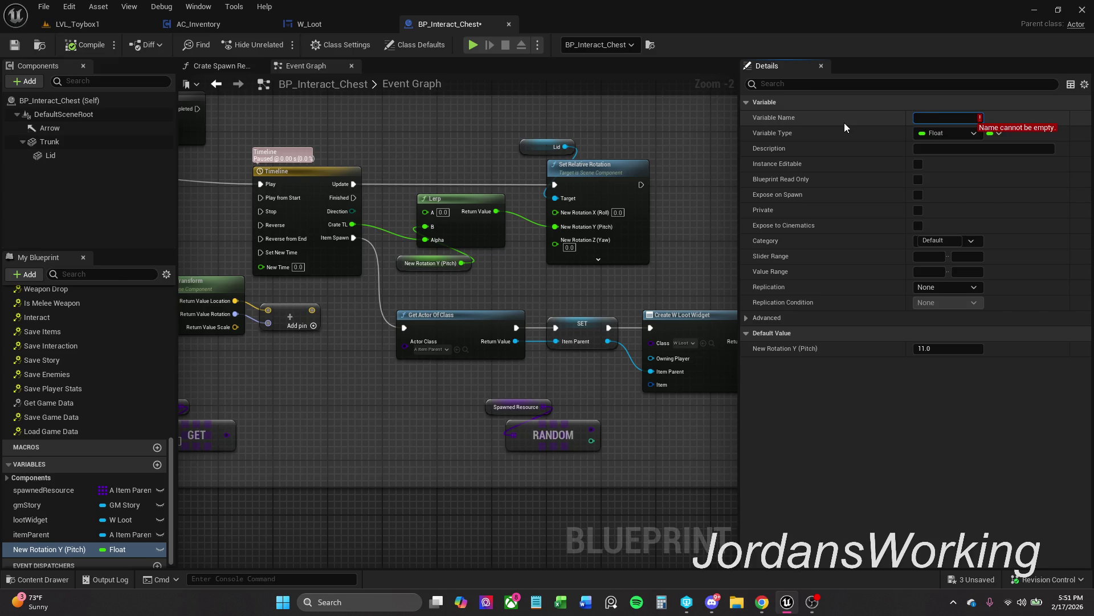
text(ches)
key(BackSpace)
key(BackSpace)
key(BackSpace)
text(lidRo)
text(tation)
key(Return)
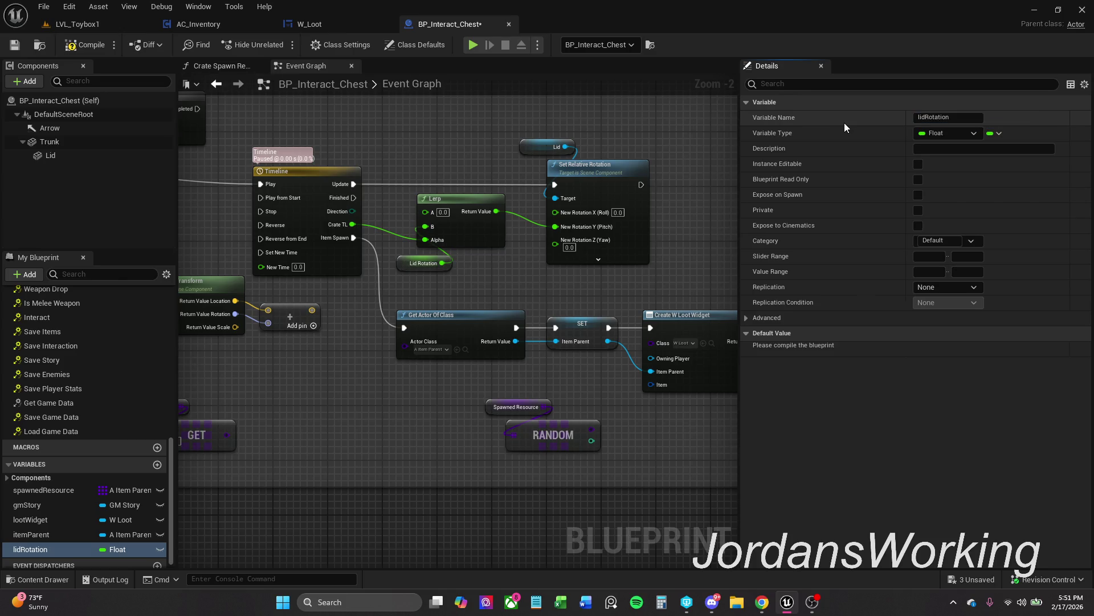
Insert a Branch after Event Save Interaction, its True output driving Set Relative Rotation
click(84, 45)
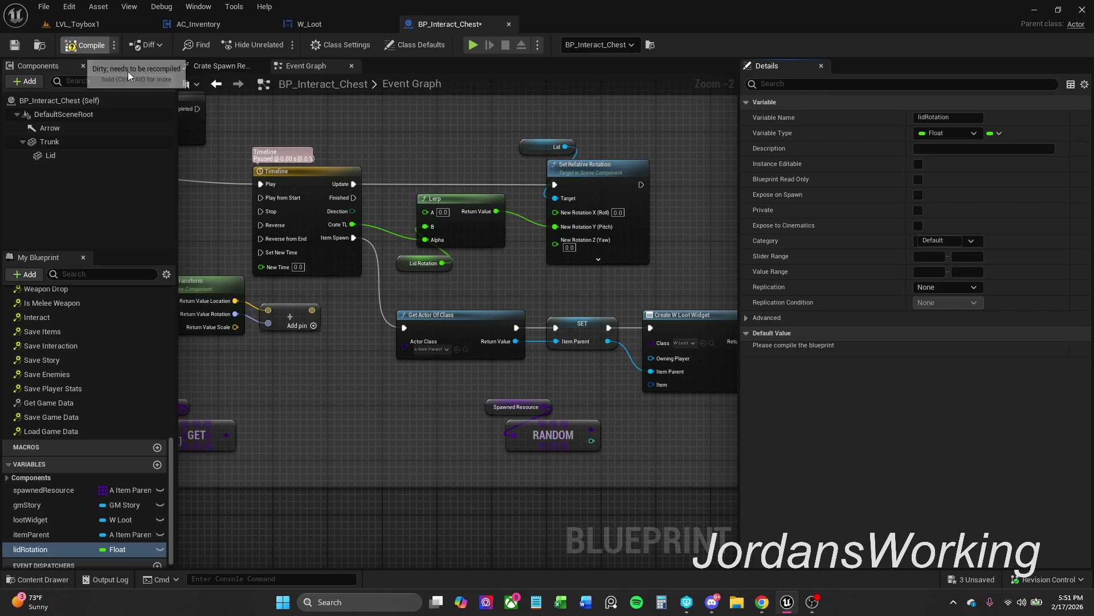
drag(477, 304, 568, 94)
drag(439, 447, 565, 250)
mouse_move(363, 310)
mouse_down()
mouse_move(499, 324)
mouse_move(466, 321)
mouse_up()
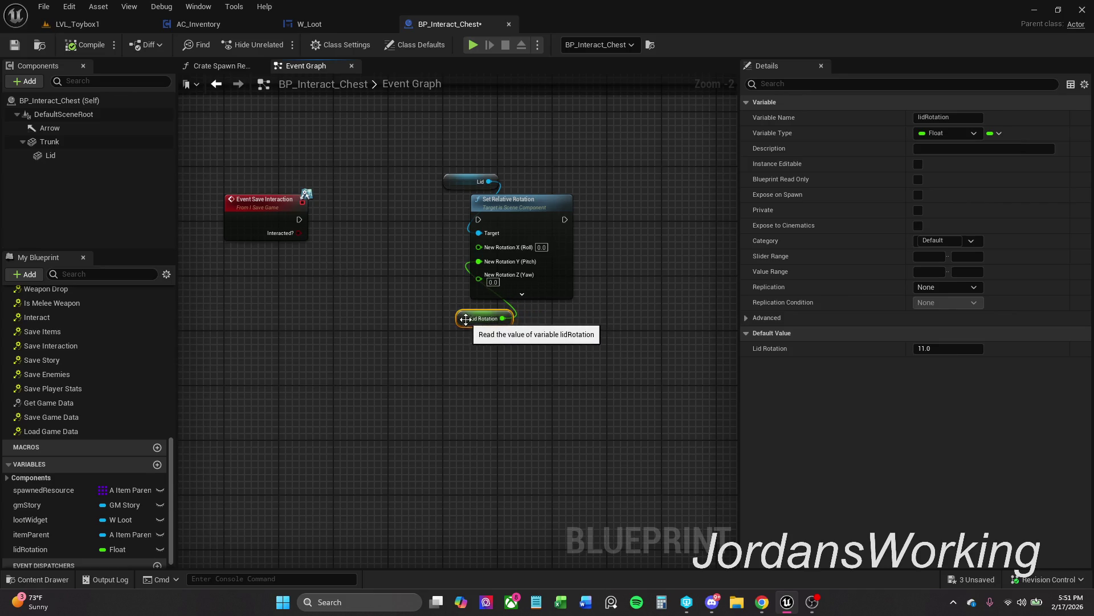
drag(478, 220, 304, 221)
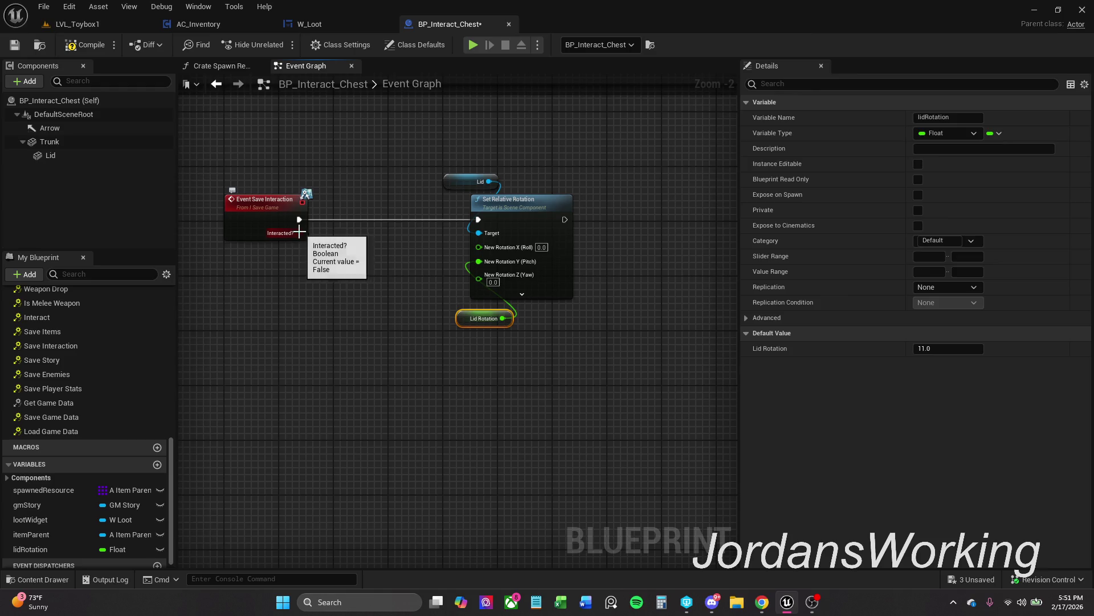
click(335, 221)
mouse_move(334, 221)
mouse_down()
mouse_move(385, 217)
mouse_move(299, 220)
mouse_up()
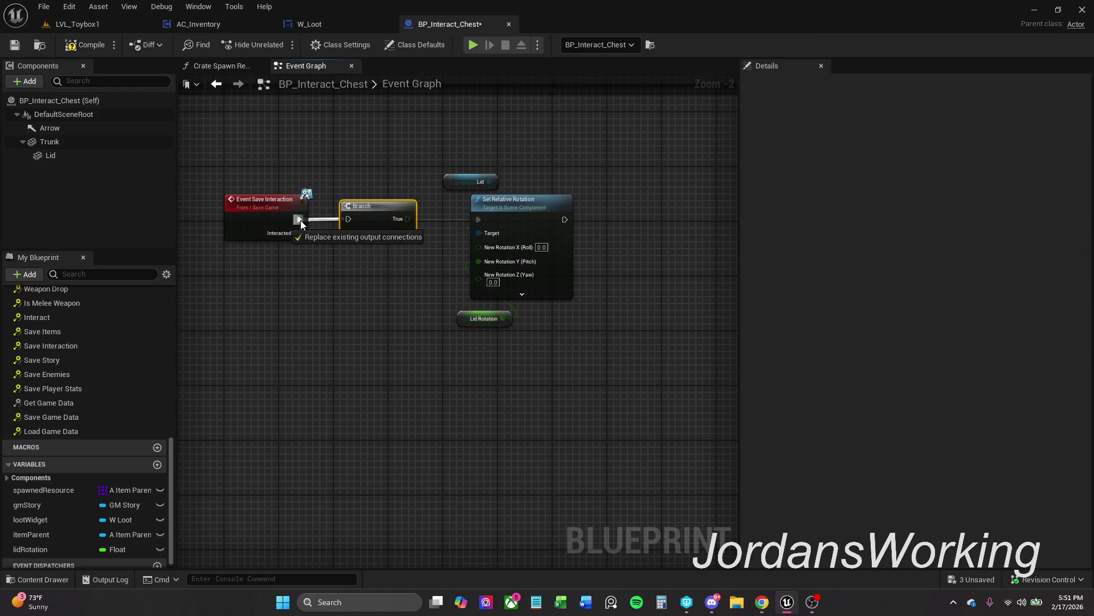
drag(408, 219, 478, 220)
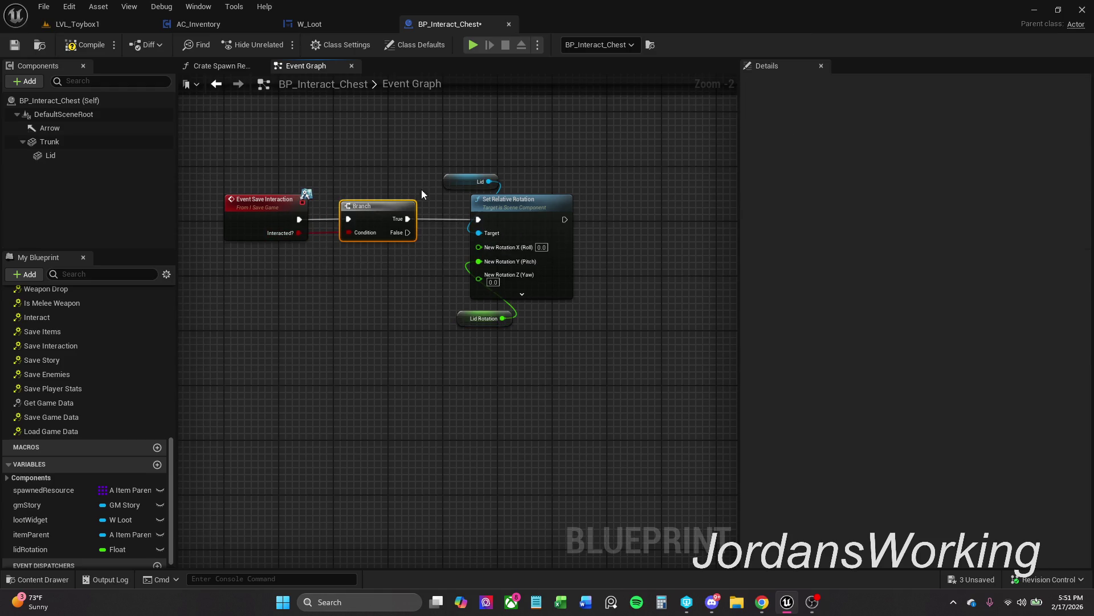
Move the four Save Interaction nodes slightly lower and save the chest blueprint
click(546, 237)
shift+click(276, 225)
shift+click(376, 206)
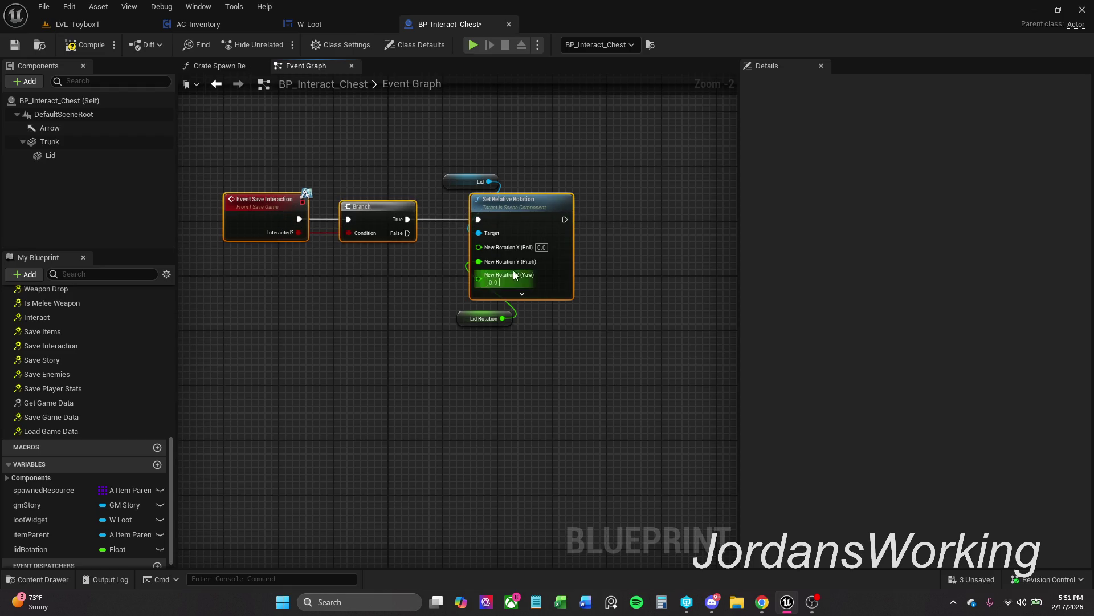
click(648, 245)
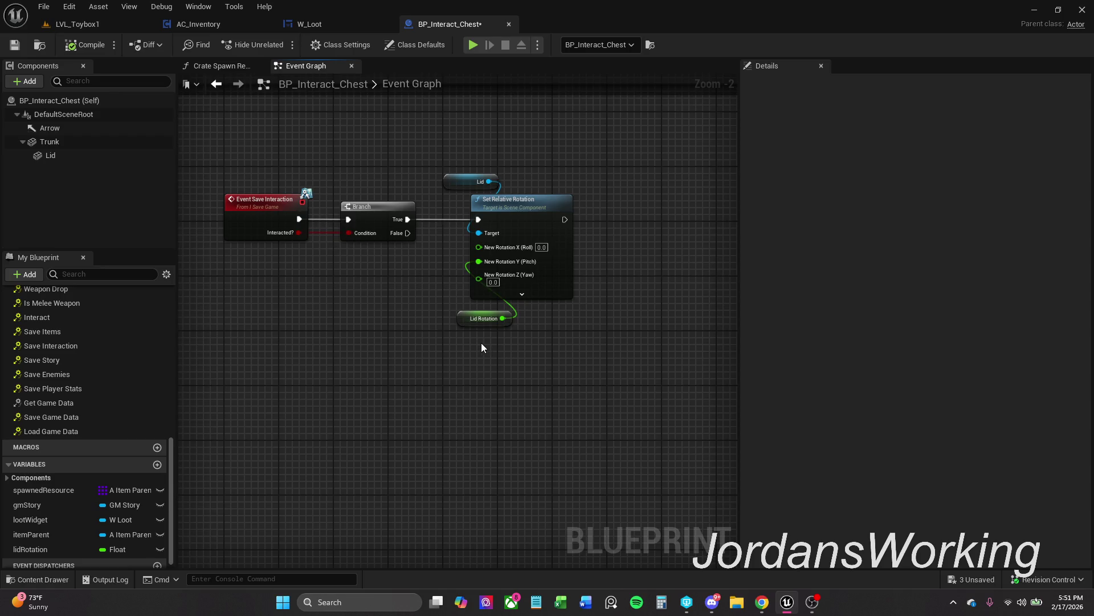
scroll(481, 343, down, 1)
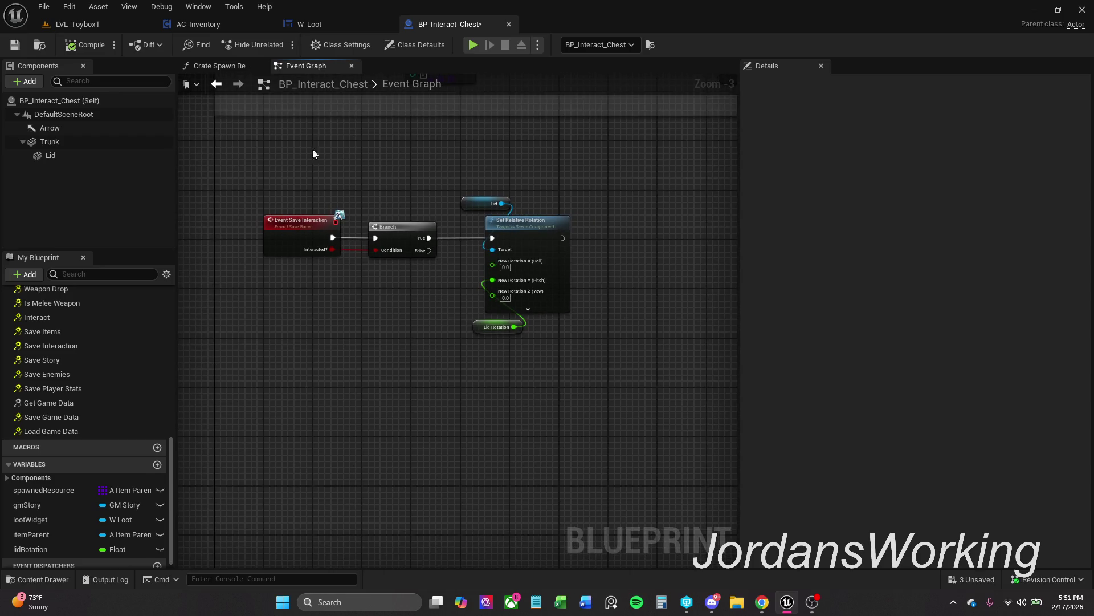
drag(306, 171, 556, 371)
drag(285, 226, 286, 251)
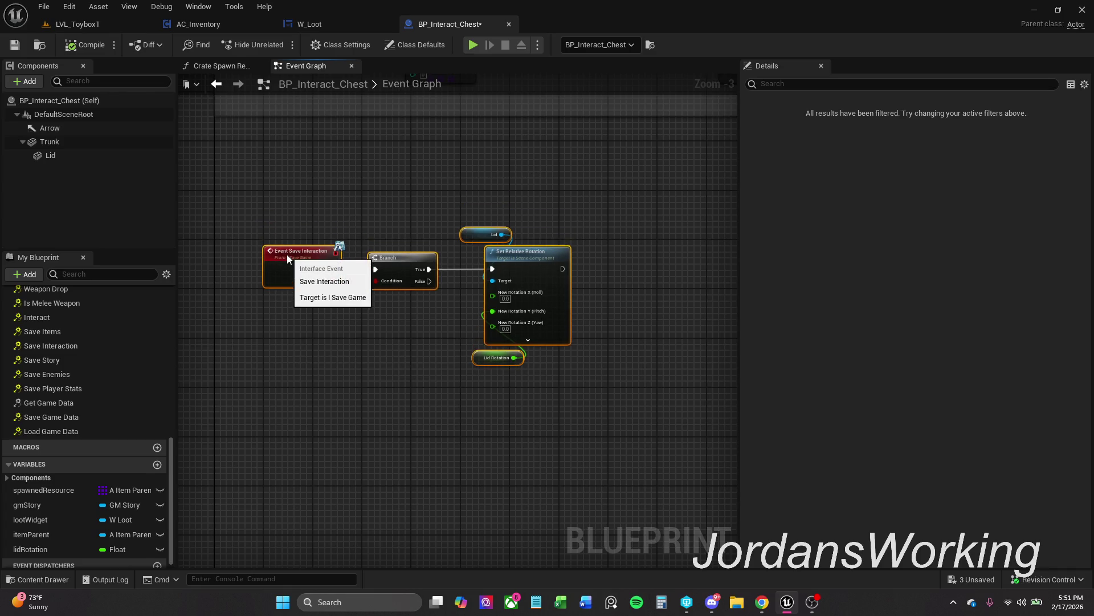
click(312, 159)
drag(343, 179, 341, 220)
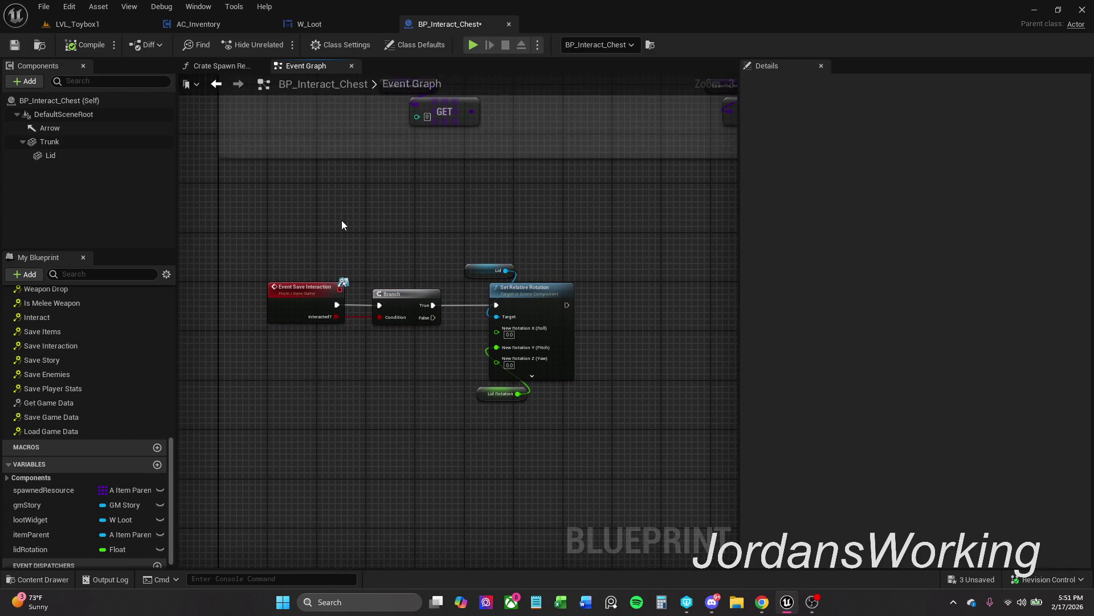
click(15, 46)
Play-test LVL_Toybox1, open the chest with E, take one Axe, then stop
click(119, 20)
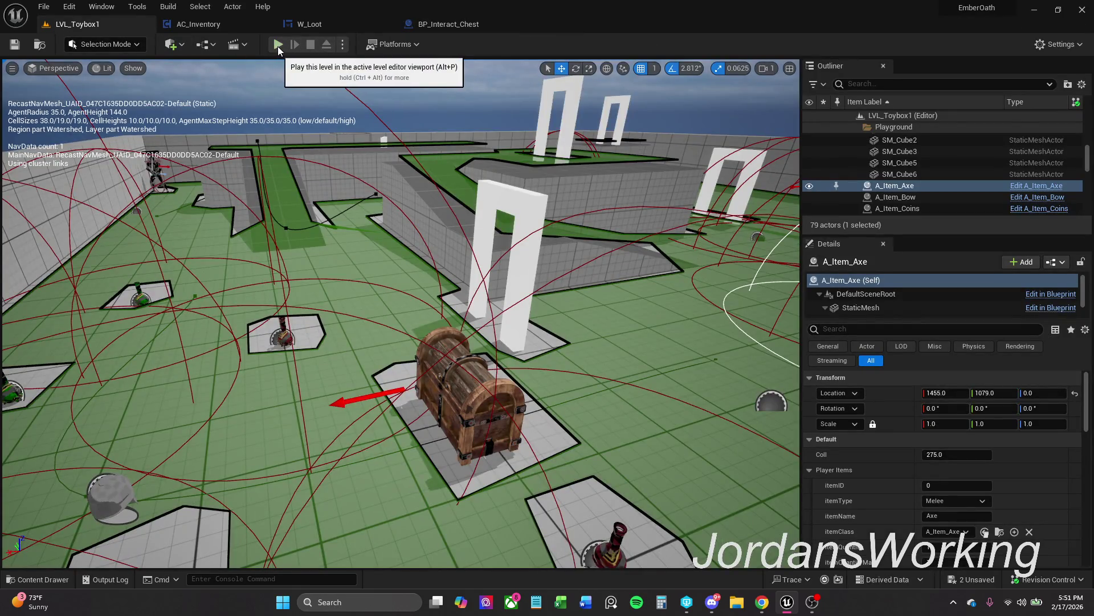
click(278, 44)
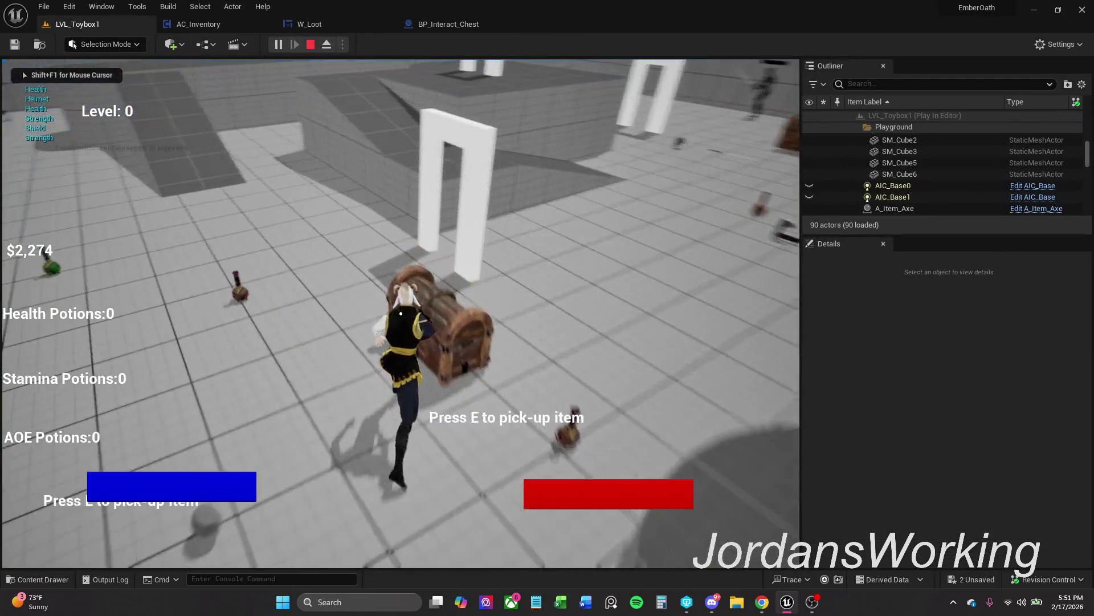
key(e)
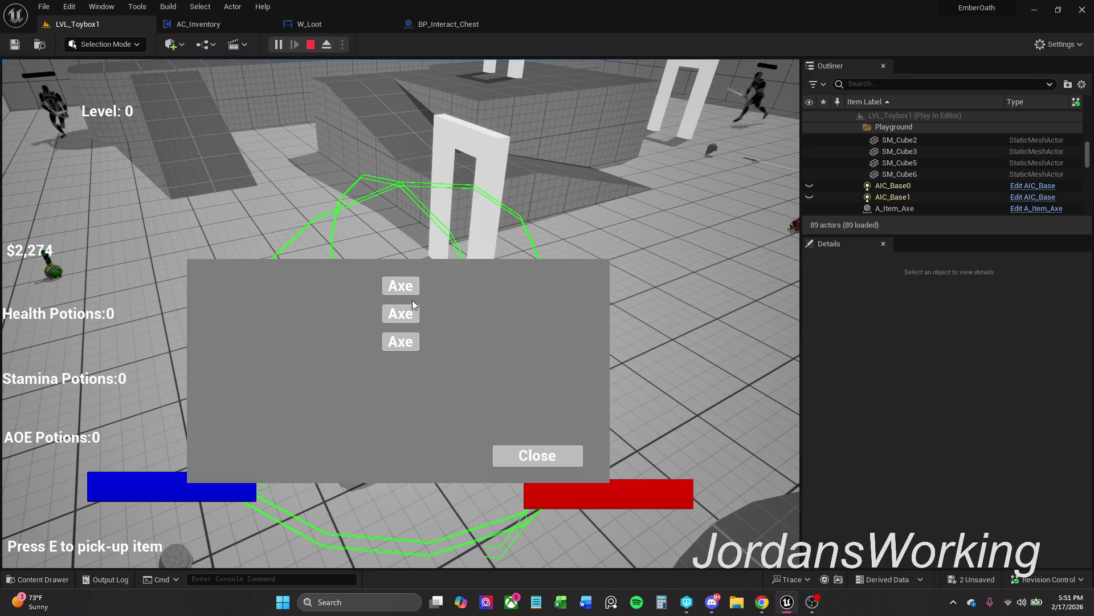
click(409, 309)
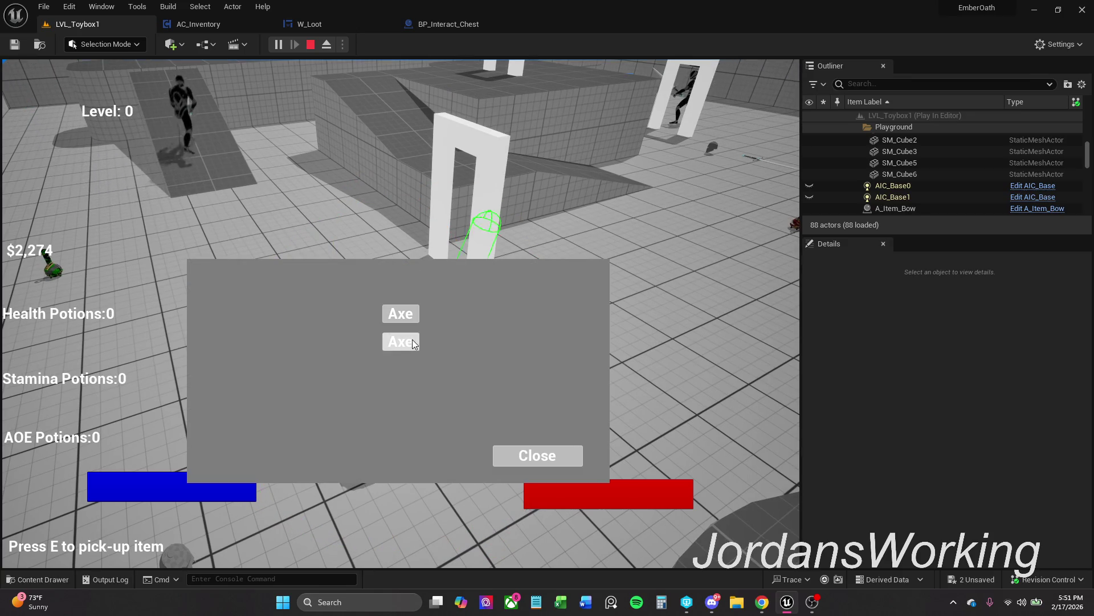
key(Escape)
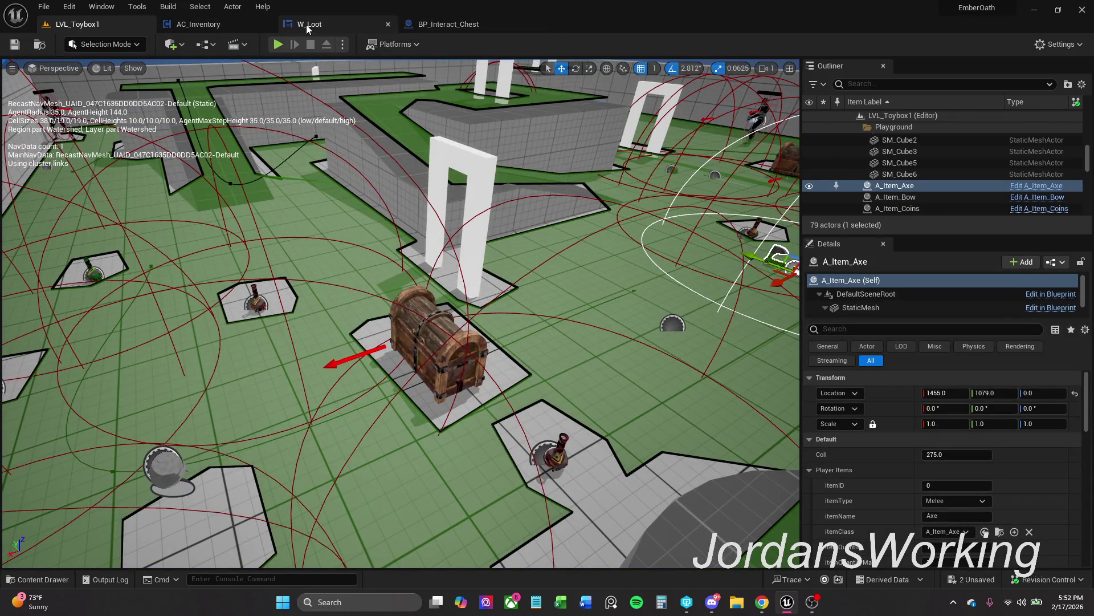
Review the loot button handlers in W_Loot, then return to the chest's Open Chest graph
click(360, 25)
drag(504, 223, 479, 208)
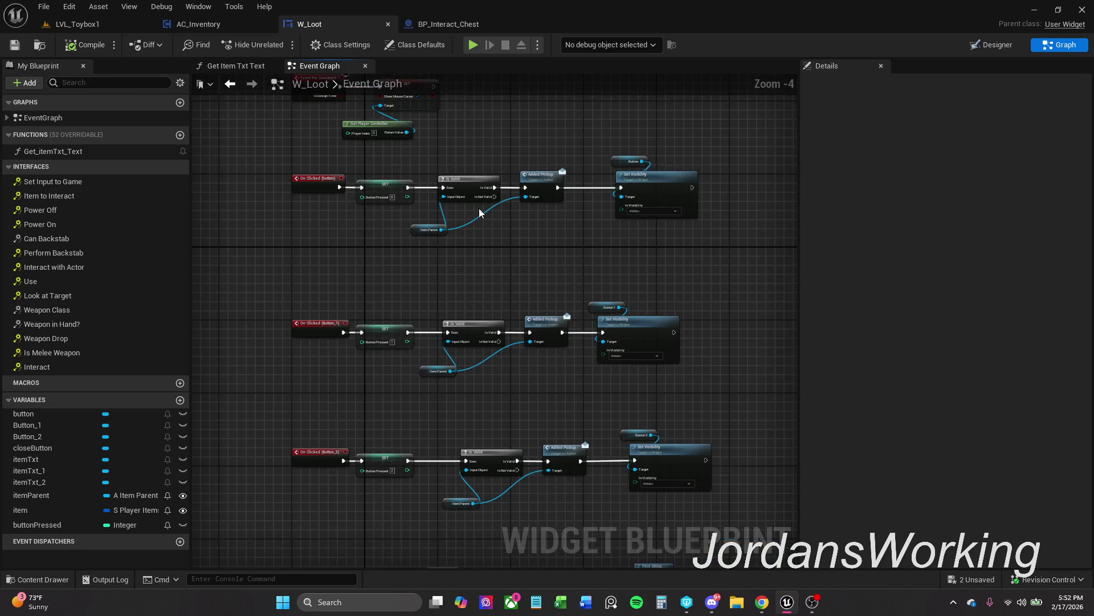
click(448, 24)
scroll(433, 470, down, 3)
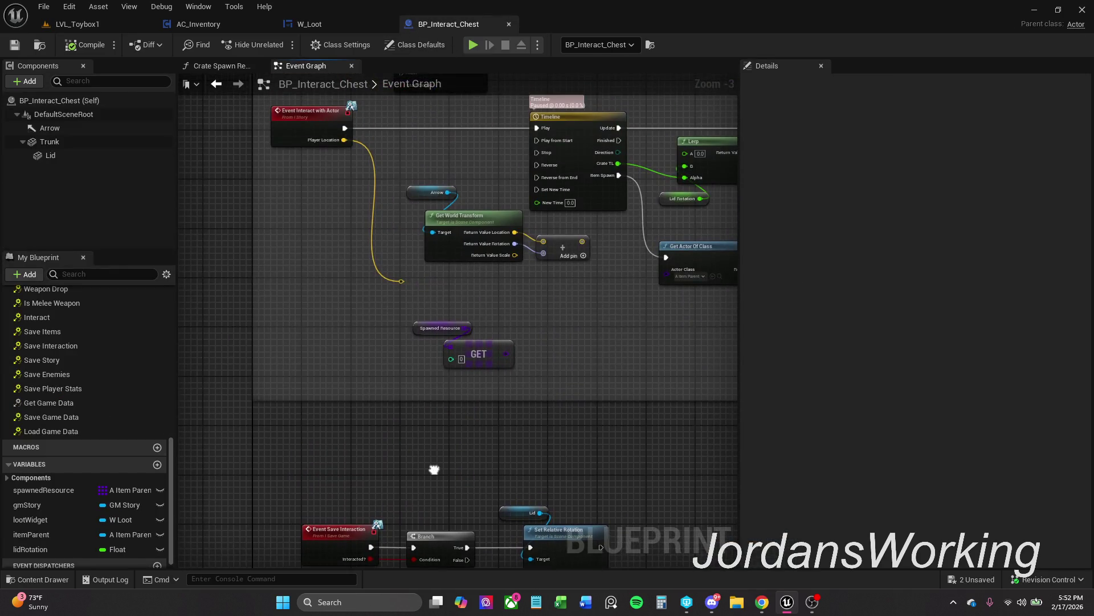
drag(430, 435, 321, 277)
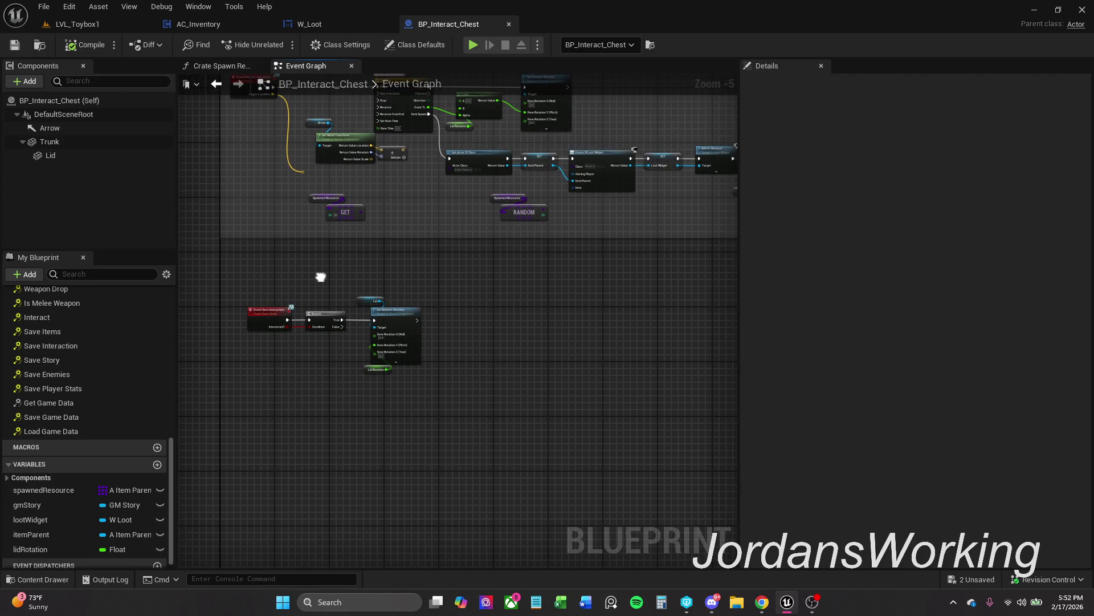
drag(320, 215, 353, 371)
scroll(359, 227, up, 1)
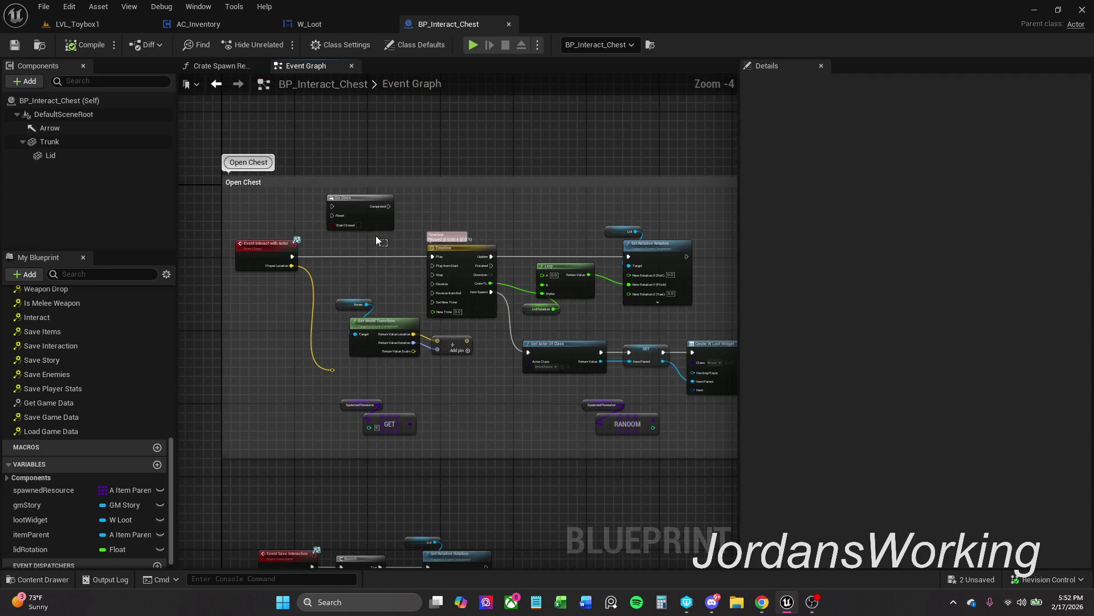
Delete the Do Once node and the GET node with its Spawned Resource getter
click(367, 224)
key(Delete)
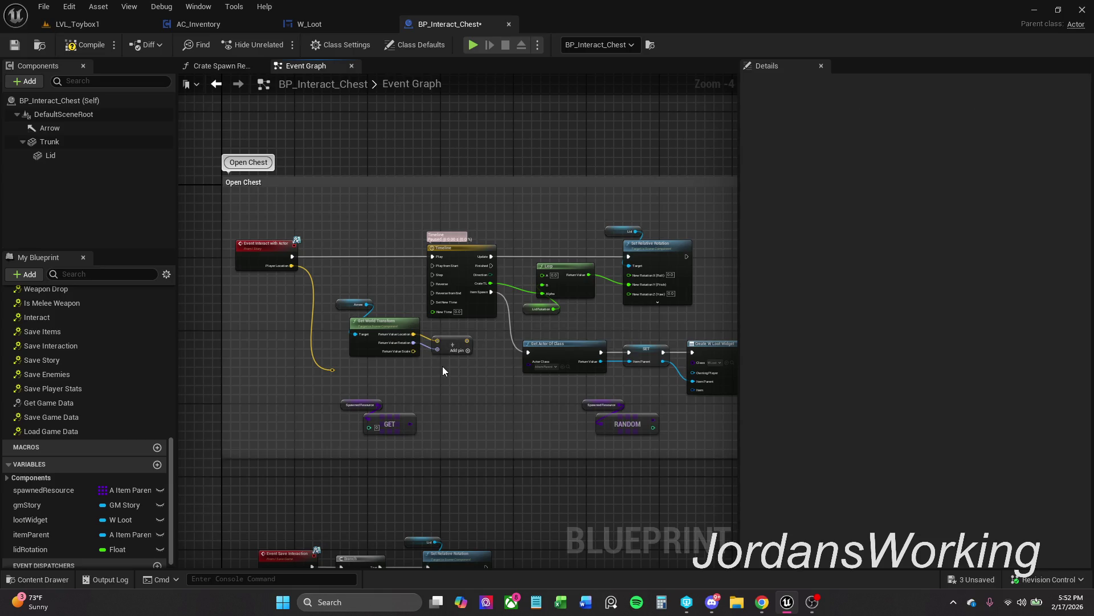
drag(479, 336, 402, 323)
mouse_move(532, 320)
mouse_down()
mouse_move(424, 320)
mouse_move(400, 279)
mouse_up()
mouse_move(423, 347)
mouse_down()
mouse_move(366, 403)
mouse_move(344, 403)
mouse_up()
mouse_move(249, 375)
mouse_down()
mouse_move(381, 355)
mouse_move(356, 320)
mouse_move(256, 377)
mouse_up()
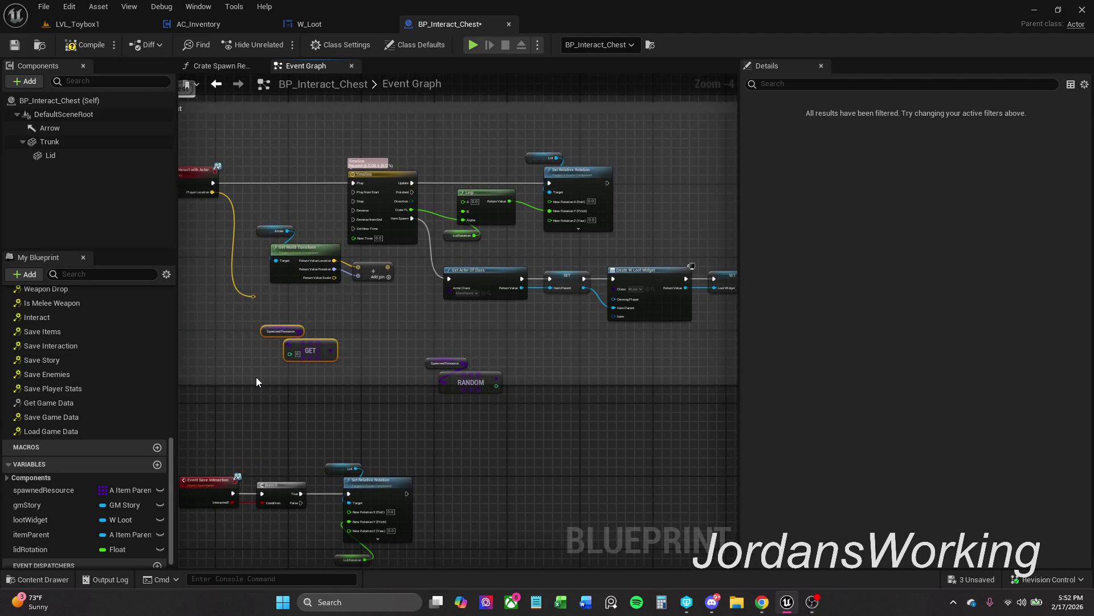
key(Delete)
Move the RANDOM nodes up and left, and box-select the loot-widget chain
drag(483, 406, 484, 406)
mouse_move(477, 388)
mouse_down()
mouse_move(314, 365)
mouse_move(323, 347)
mouse_up()
drag(417, 333, 385, 371)
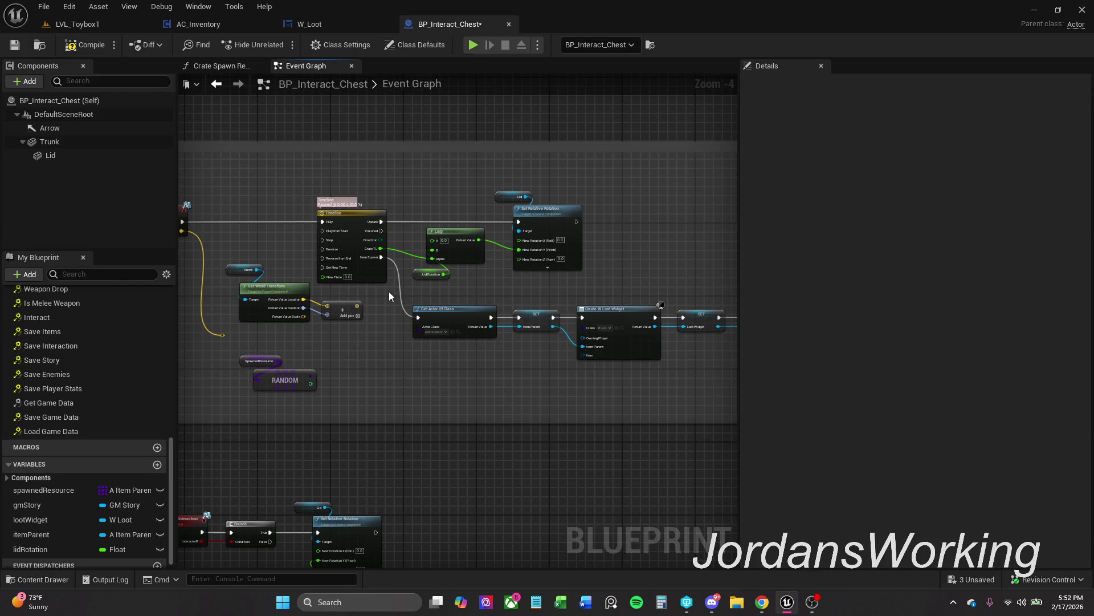
mouse_move(307, 275)
mouse_down()
mouse_move(472, 337)
mouse_move(757, 398)
mouse_up()
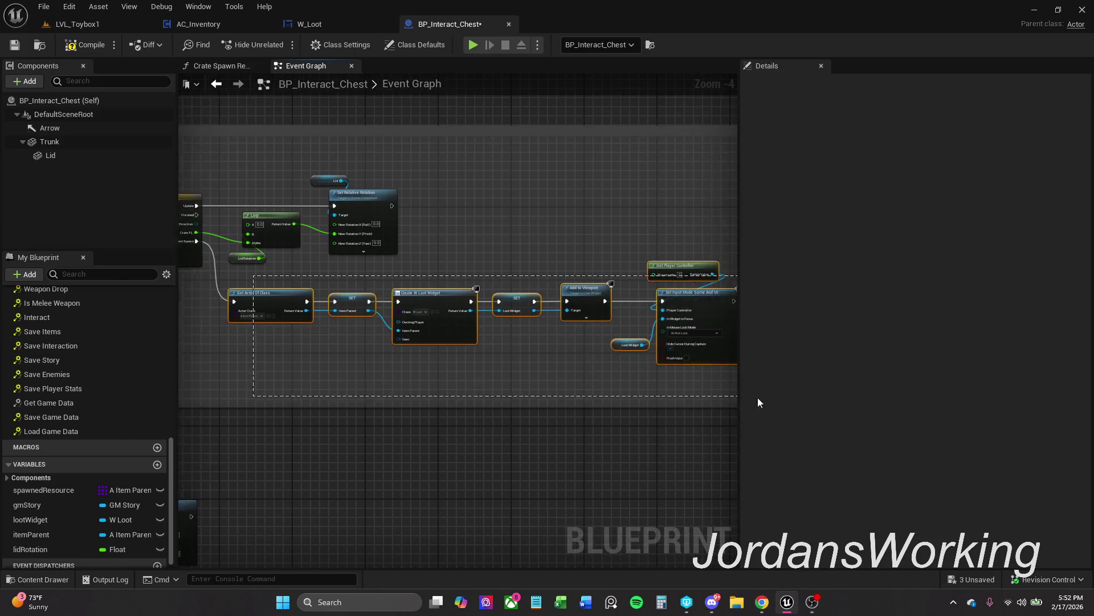
Shift the loot-widget chain right and add a Do Once wired from the Timeline's Item Spawn
mouse_move(415, 290)
mouse_down()
mouse_move(453, 313)
mouse_move(393, 303)
mouse_move(350, 319)
mouse_up()
scroll(392, 302, up, 3)
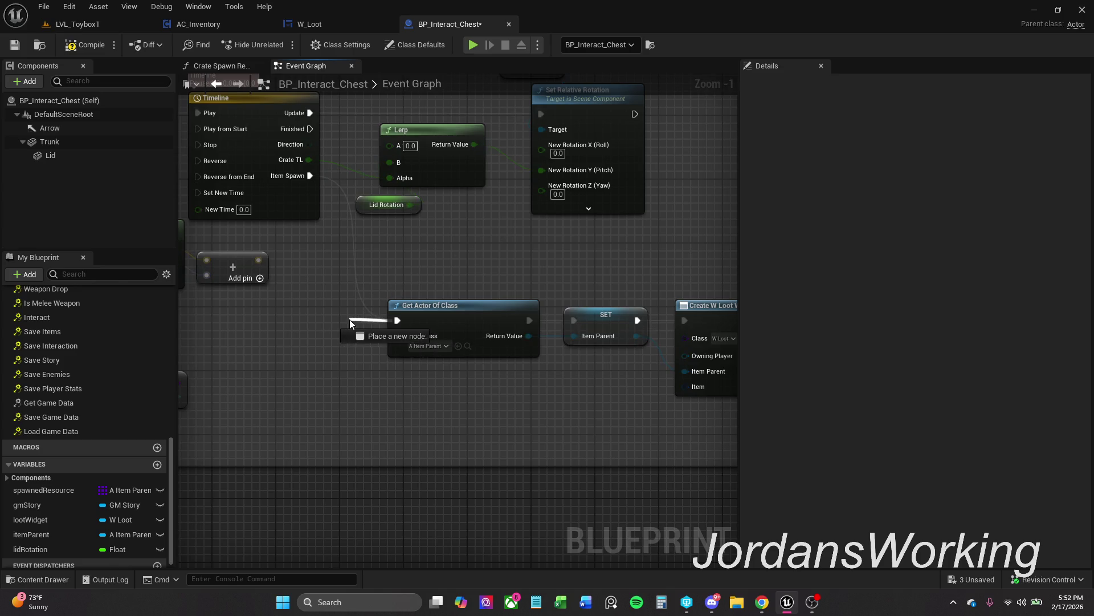
text(do)
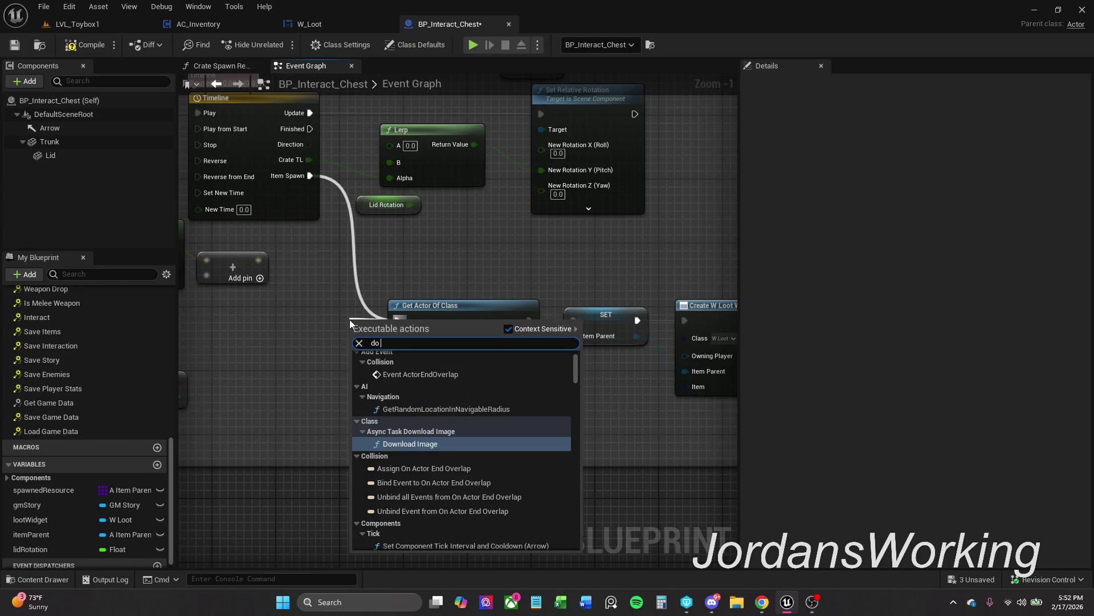
text( once)
key(Return)
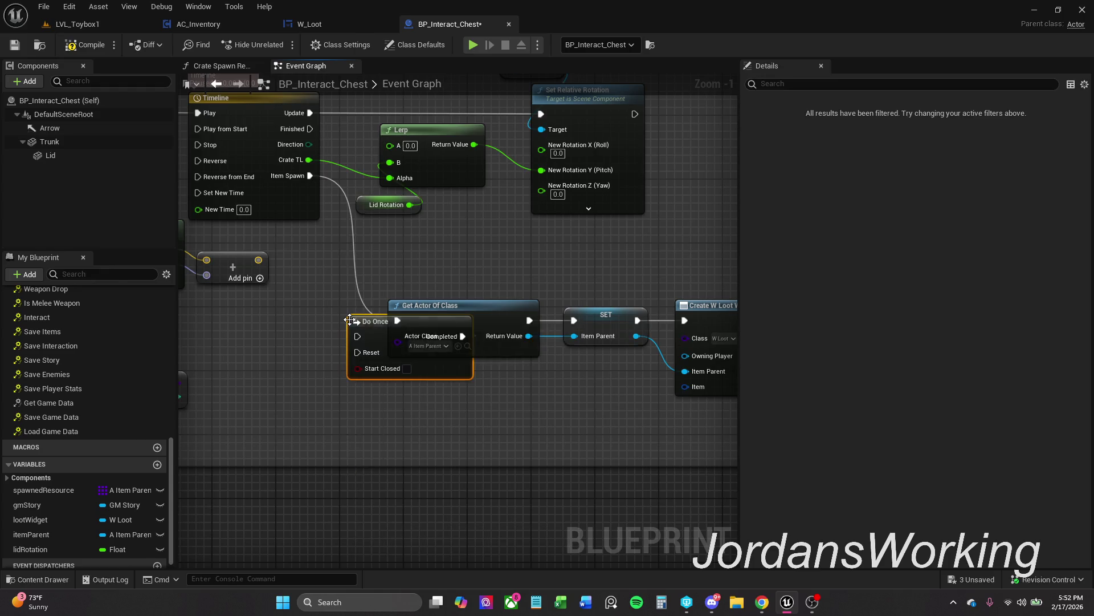
mouse_move(350, 319)
mouse_down()
mouse_move(303, 228)
mouse_move(300, 169)
mouse_up()
key(Escape)
drag(357, 337, 310, 176)
mouse_move(378, 211)
mouse_down()
mouse_move(522, 348)
mouse_move(749, 422)
mouse_move(659, 422)
mouse_up()
Line the loot-widget nodes up beside Do Once and compile the blueprint
mouse_move(297, 274)
mouse_down()
mouse_move(484, 325)
mouse_move(564, 301)
mouse_move(660, 309)
mouse_up()
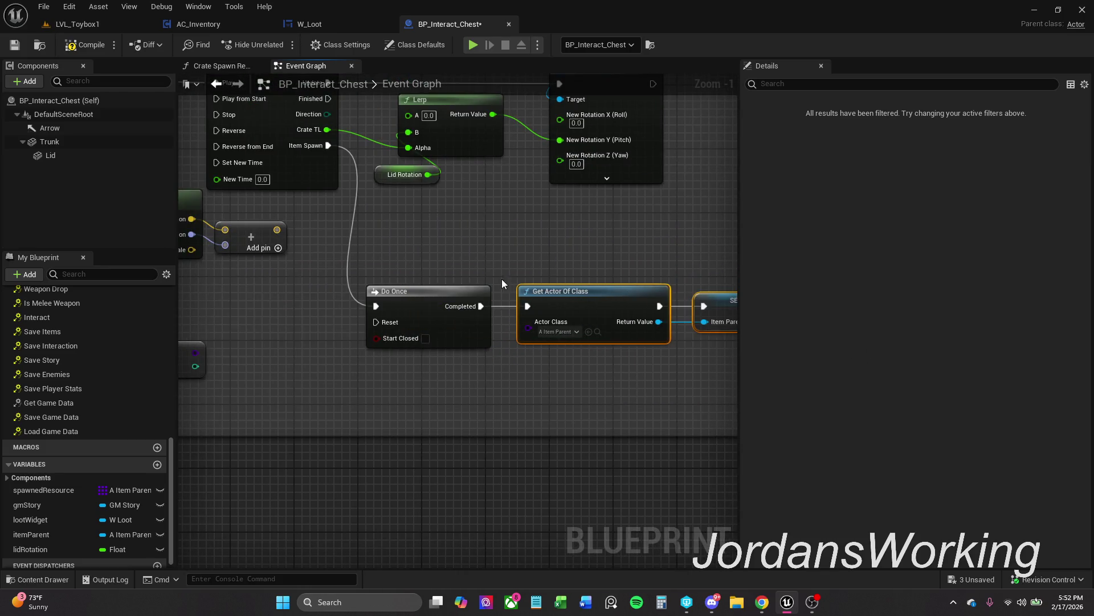
click(445, 308)
drag(444, 308, 435, 308)
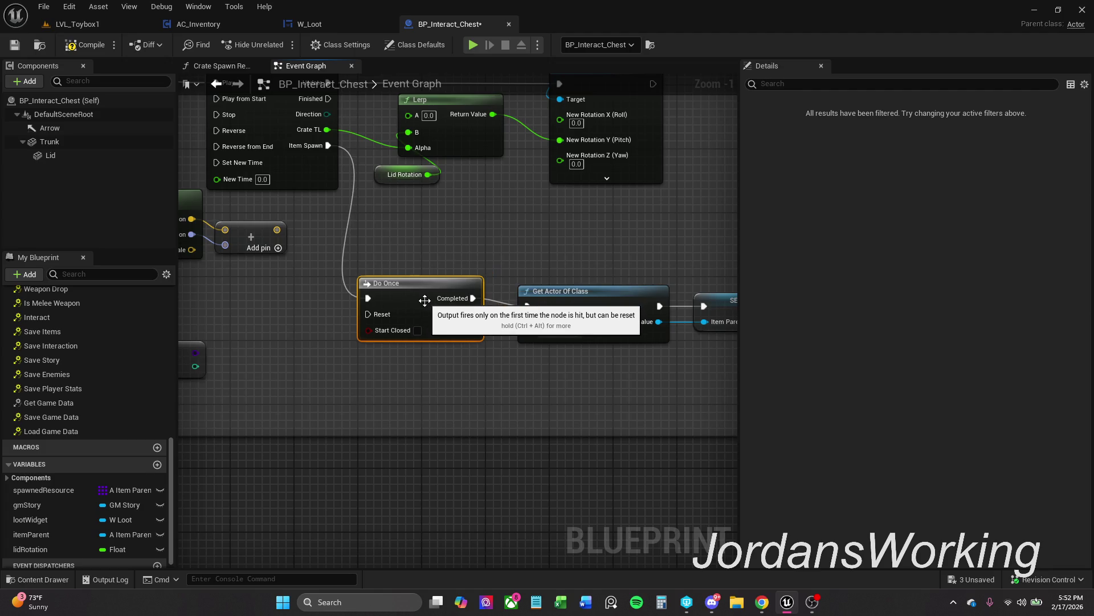
scroll(485, 278, down, 3)
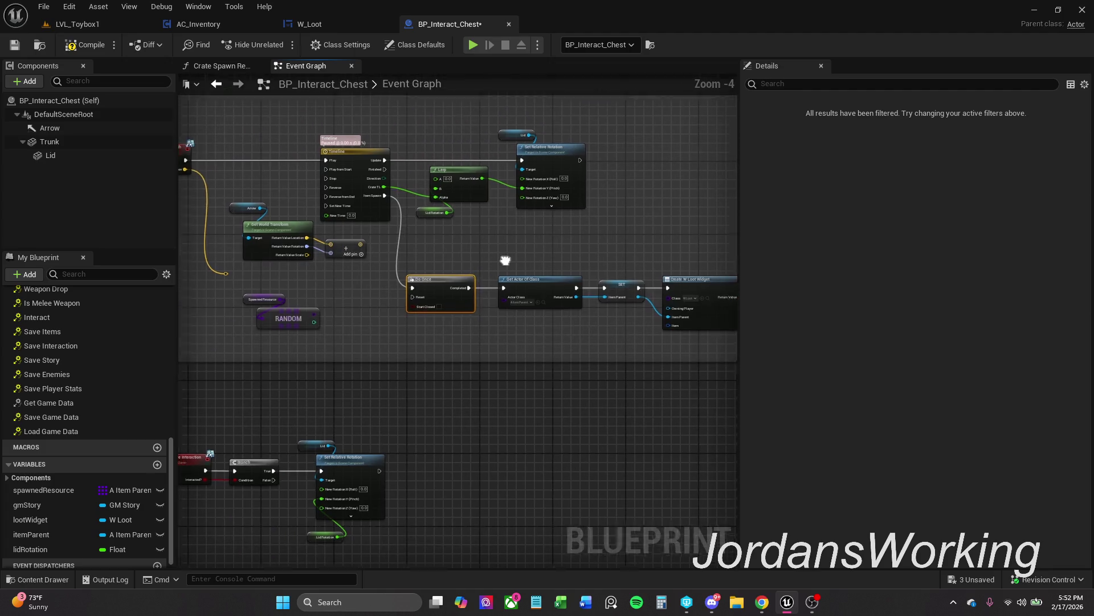
drag(463, 270, 589, 264)
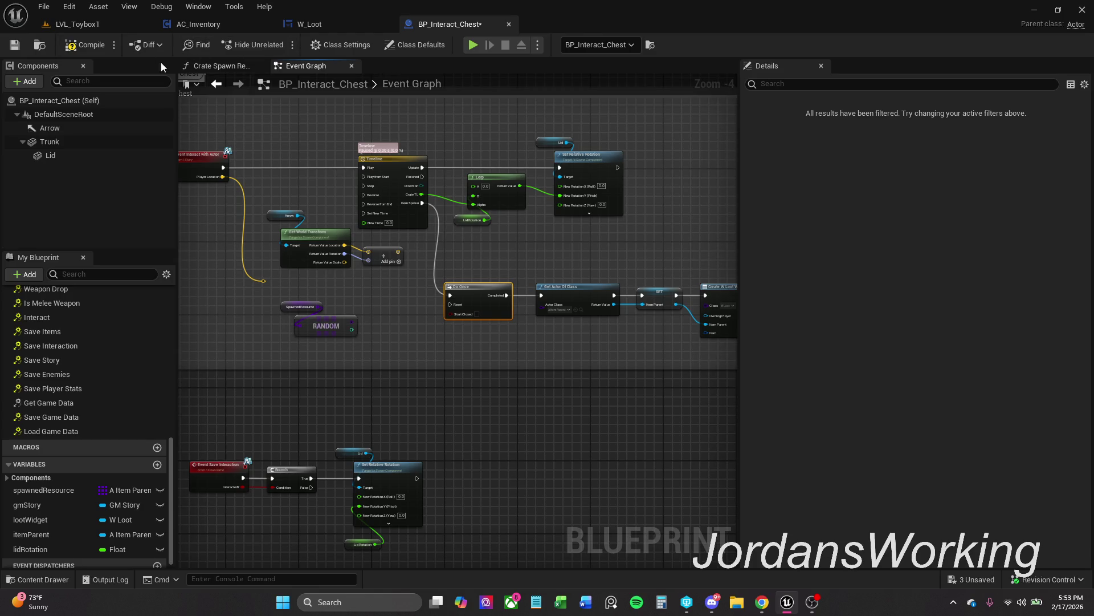
click(88, 46)
Delete the unused Get World Transform and Arrow nodes near Create W Loot Widget
scroll(399, 320, up, 1)
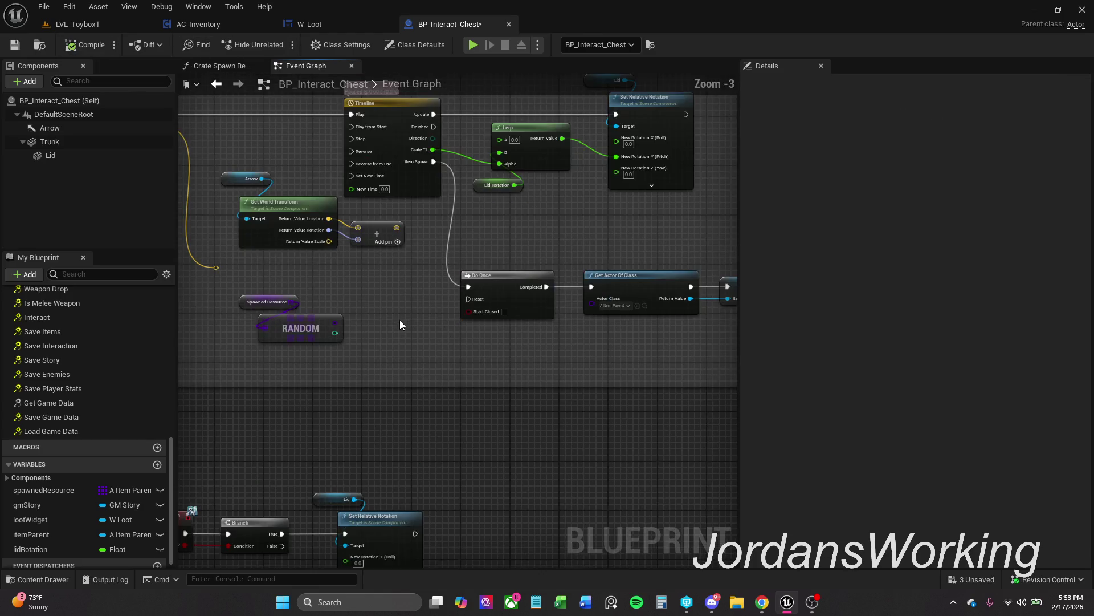
drag(399, 320, 433, 301)
scroll(433, 301, down, 1)
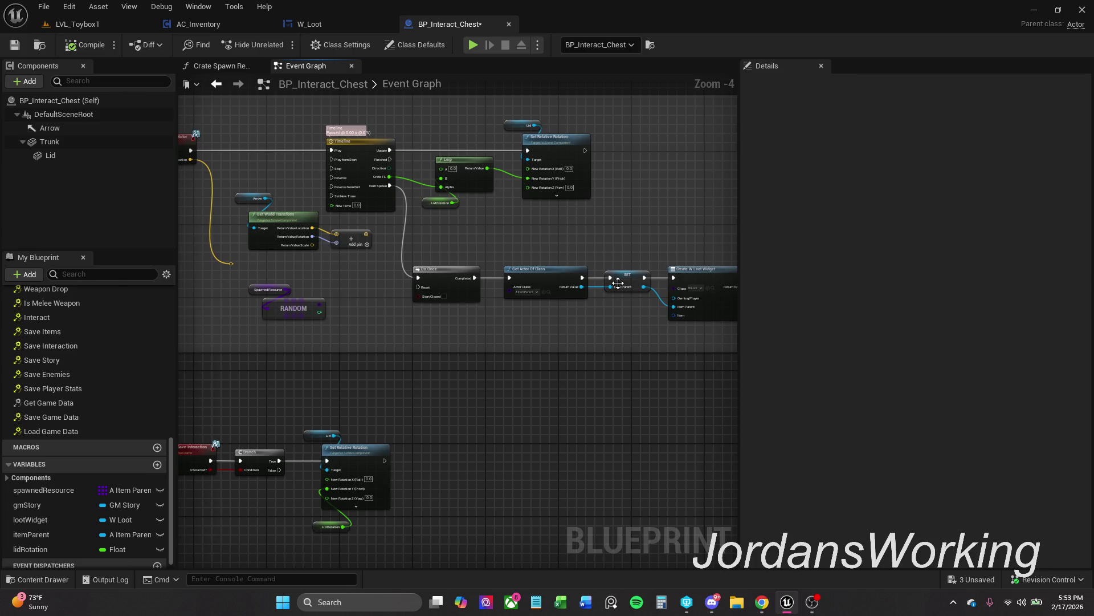
mouse_move(608, 324)
mouse_down()
mouse_move(523, 319)
mouse_move(386, 237)
mouse_move(490, 248)
mouse_up()
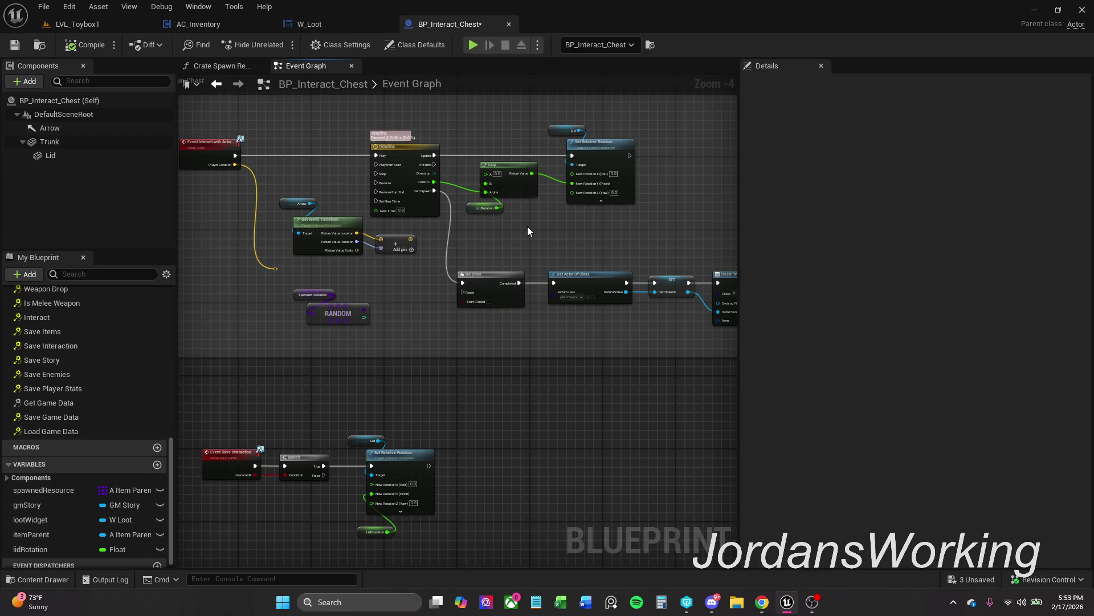
mouse_move(528, 231)
mouse_down()
mouse_move(470, 164)
mouse_move(471, 245)
mouse_move(386, 255)
mouse_move(418, 243)
mouse_move(274, 211)
mouse_up()
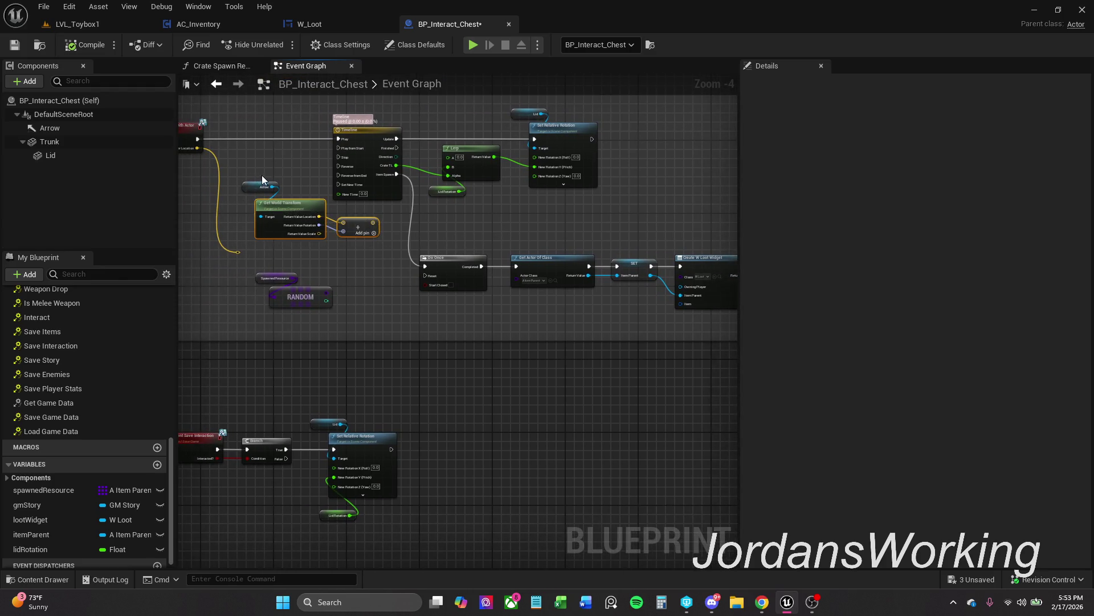
shift+click(252, 187)
key(Delete)
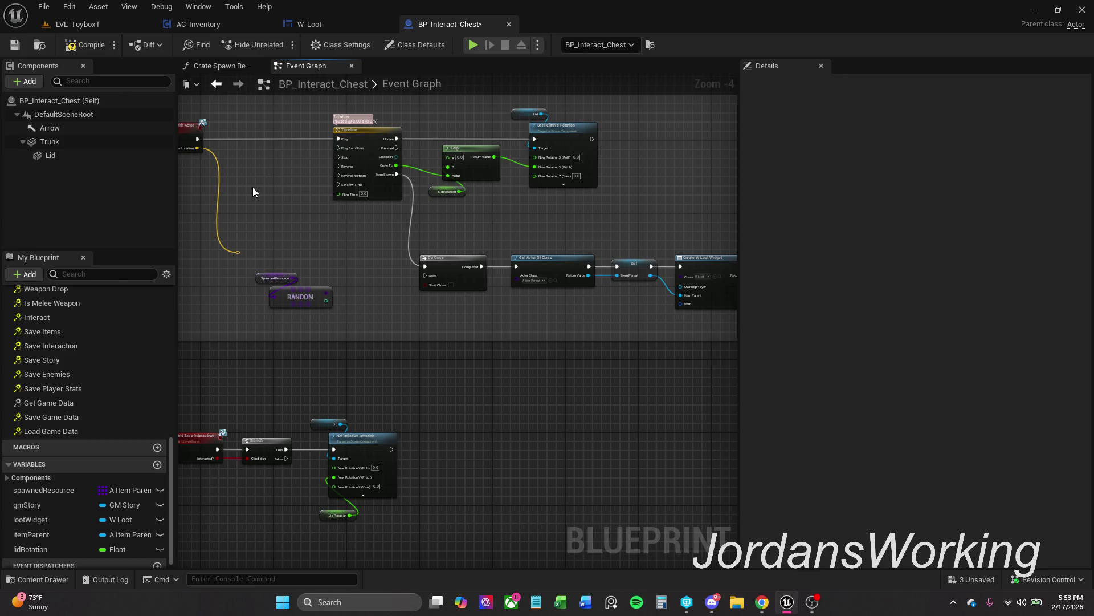
Enlarge the comment box to enclose all the loot nodes, then recompile
drag(484, 236, 258, 222)
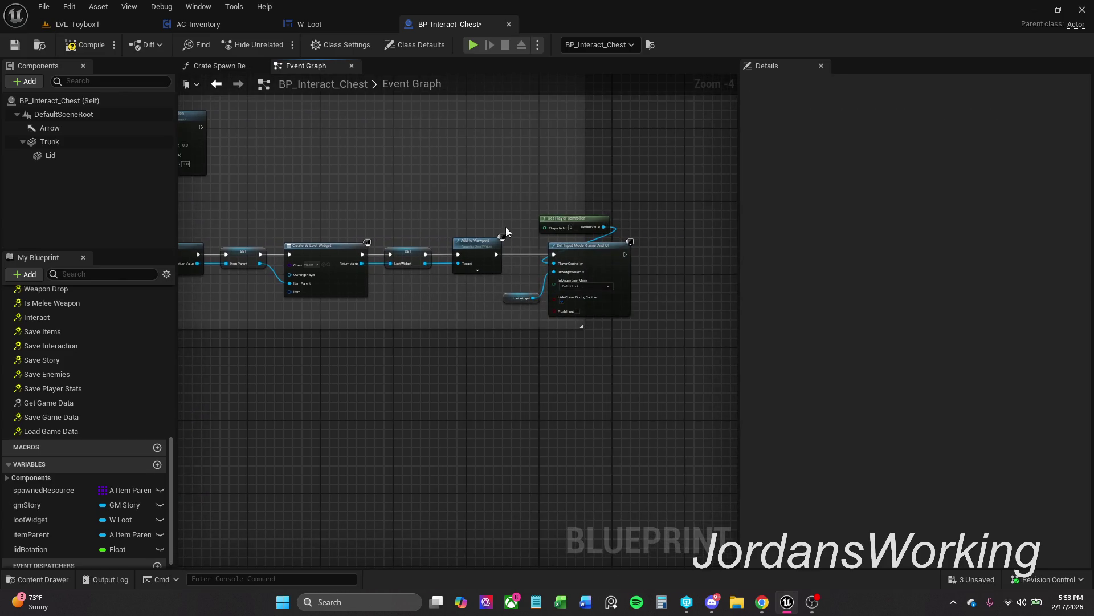
drag(586, 200, 653, 205)
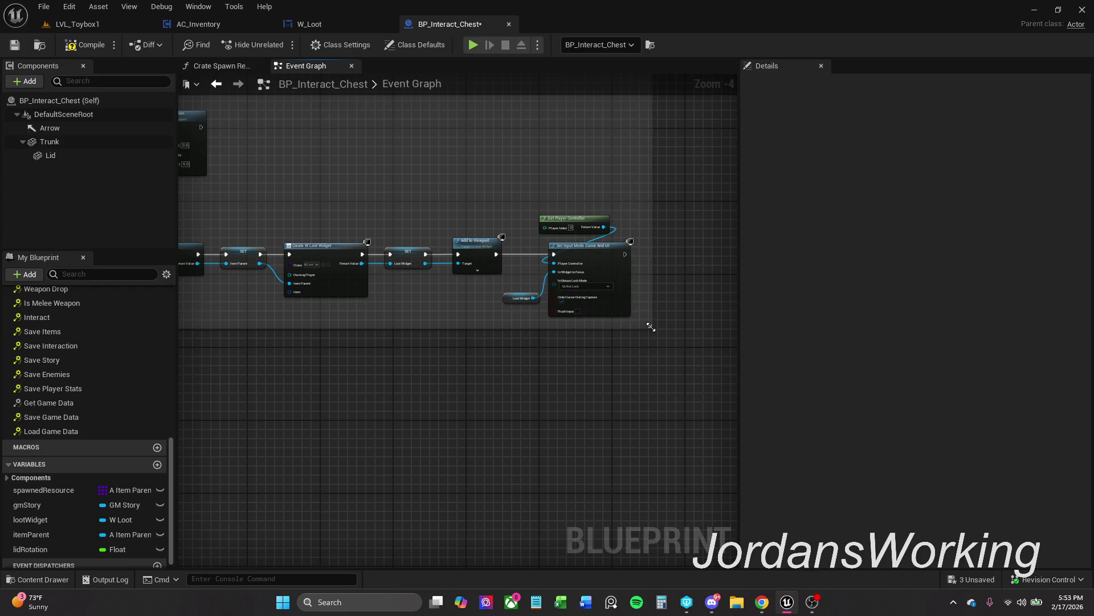
mouse_move(650, 326)
mouse_down()
mouse_move(672, 345)
mouse_move(677, 320)
mouse_move(498, 293)
mouse_move(572, 292)
mouse_up()
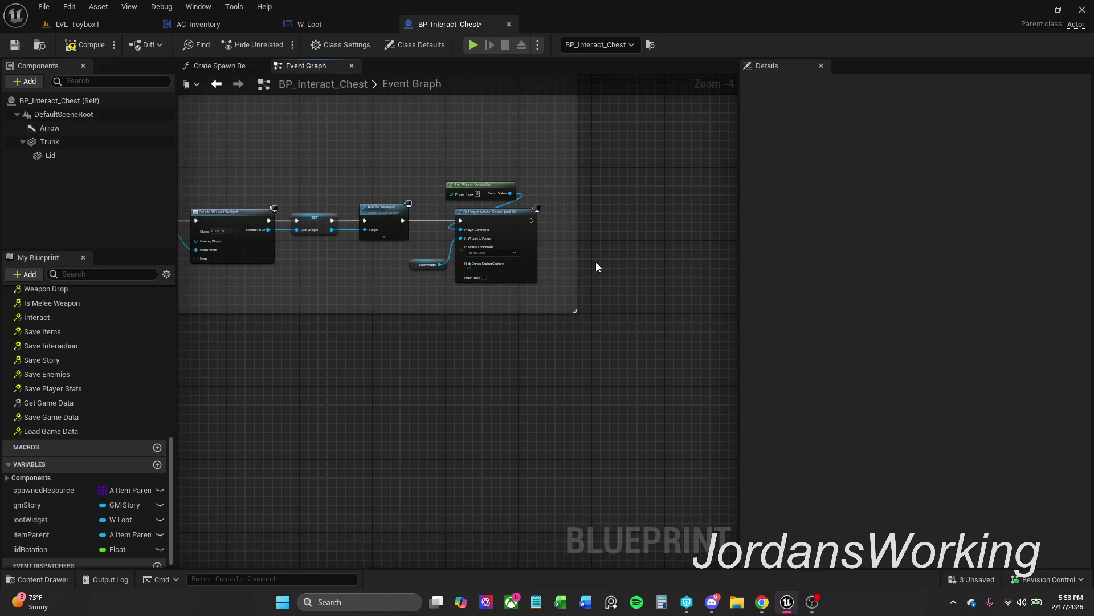
drag(579, 265, 788, 258)
drag(323, 228, 635, 245)
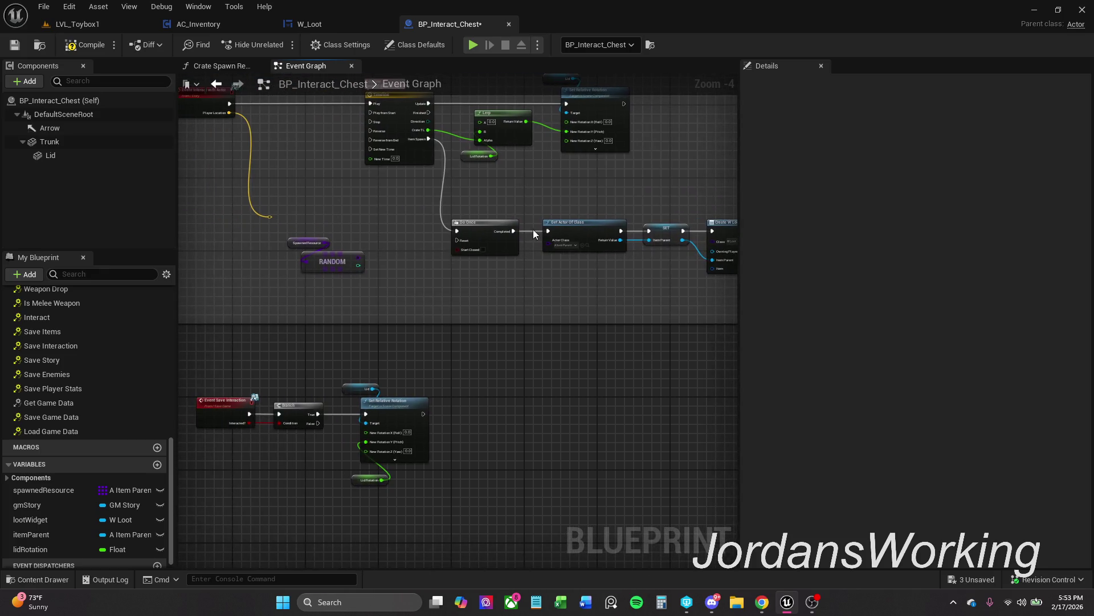
click(91, 46)
Frame the Interact event and start a wire from its execution output
scroll(239, 388, up, 3)
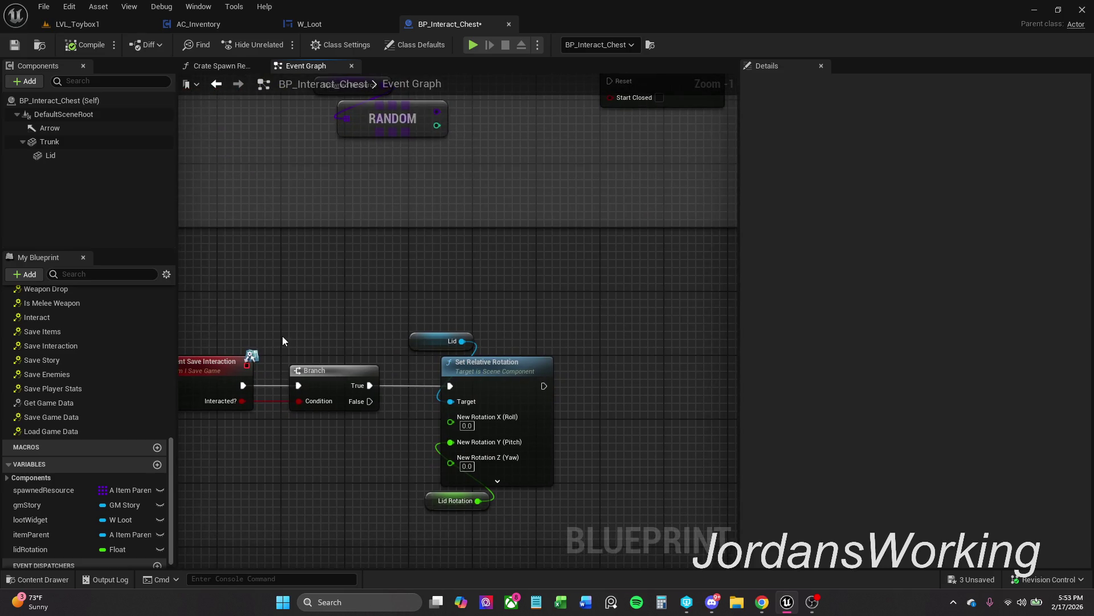
drag(283, 337, 337, 324)
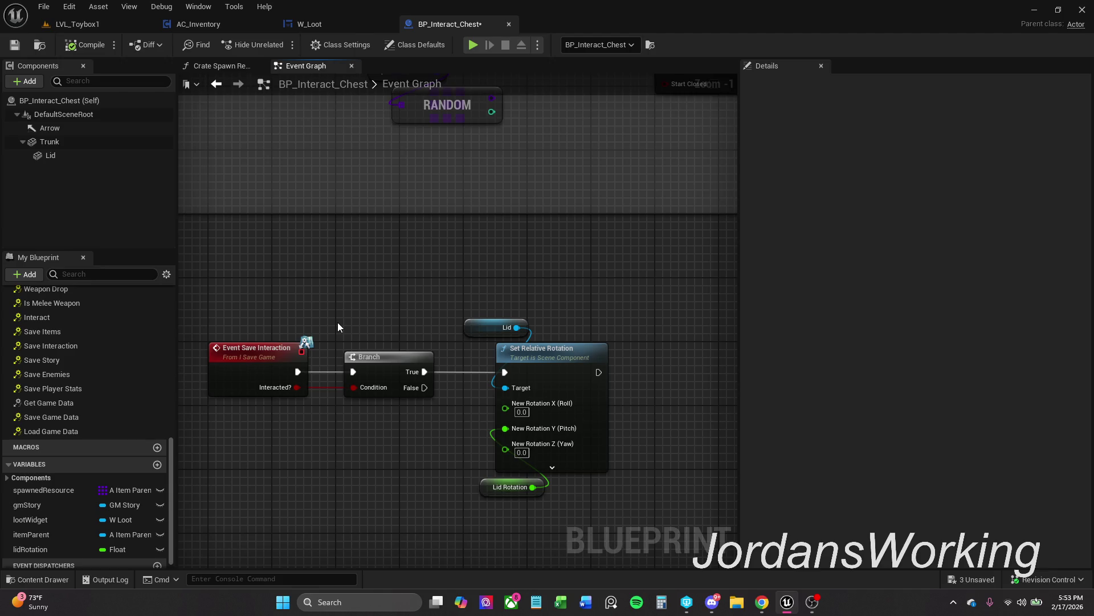
scroll(384, 280, down, 3)
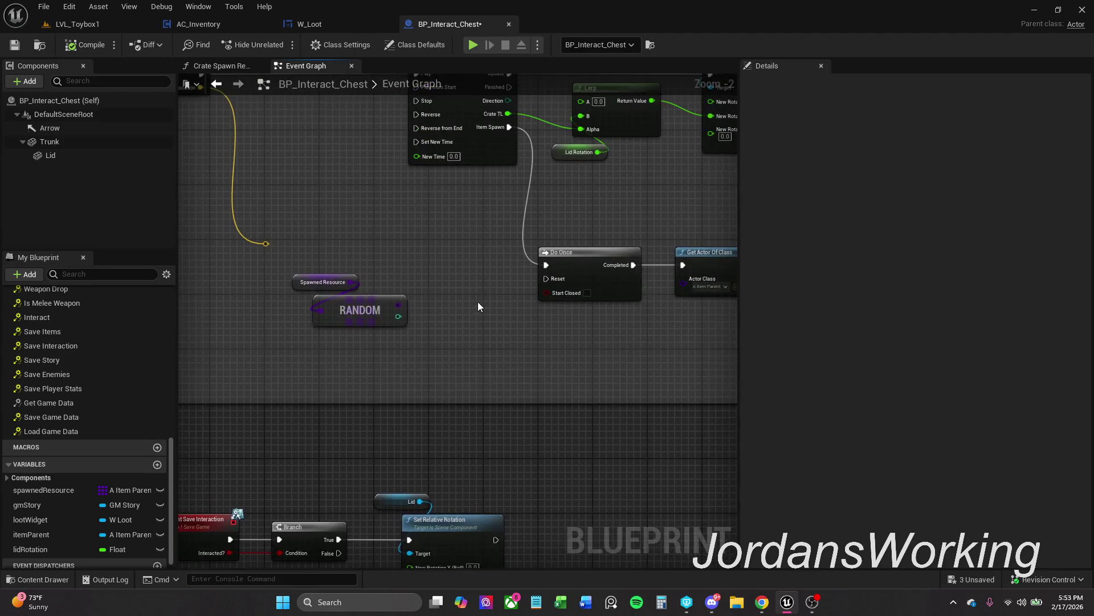
mouse_move(479, 306)
mouse_down()
mouse_move(332, 386)
mouse_move(300, 382)
mouse_up()
scroll(443, 248, up, 1)
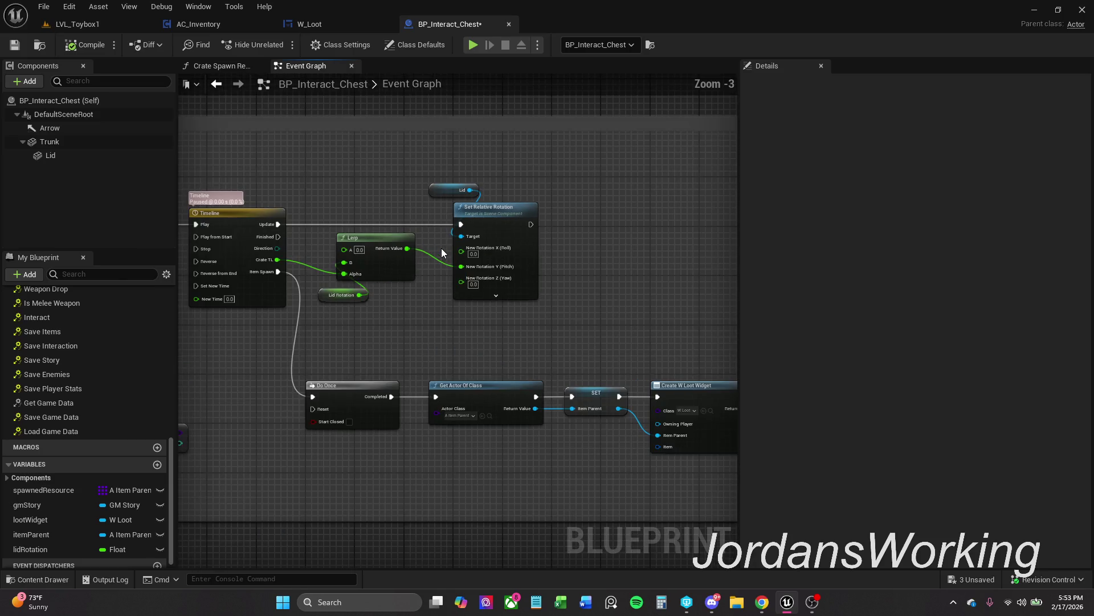
mouse_move(597, 221)
mouse_down()
mouse_move(497, 241)
mouse_move(768, 228)
mouse_up()
drag(283, 220, 349, 220)
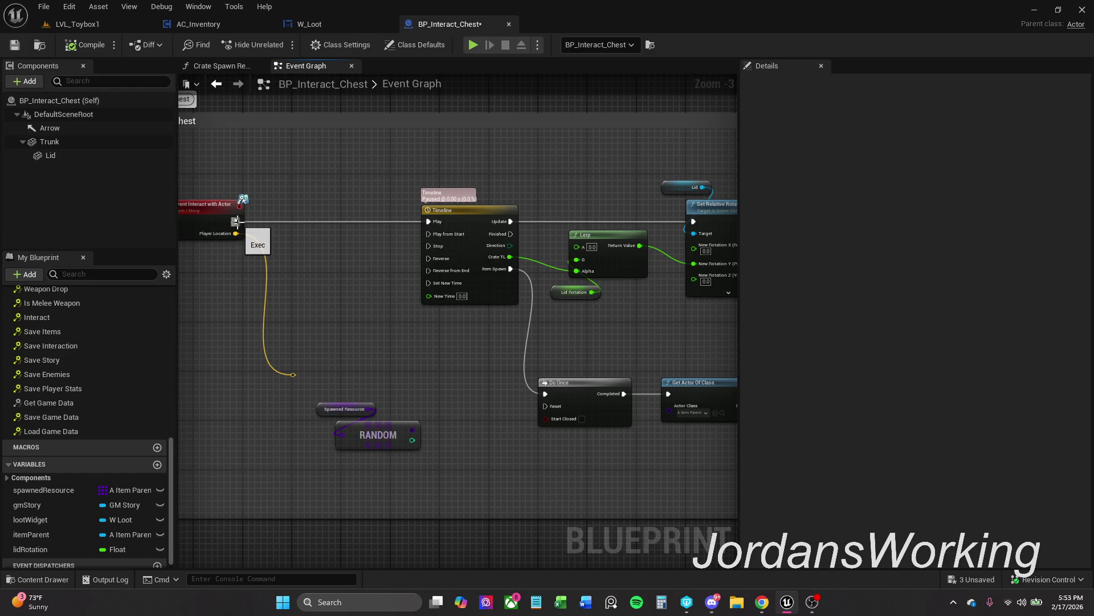
mouse_move(320, 360)
mouse_down()
mouse_move(393, 98)
mouse_move(385, 330)
mouse_up()
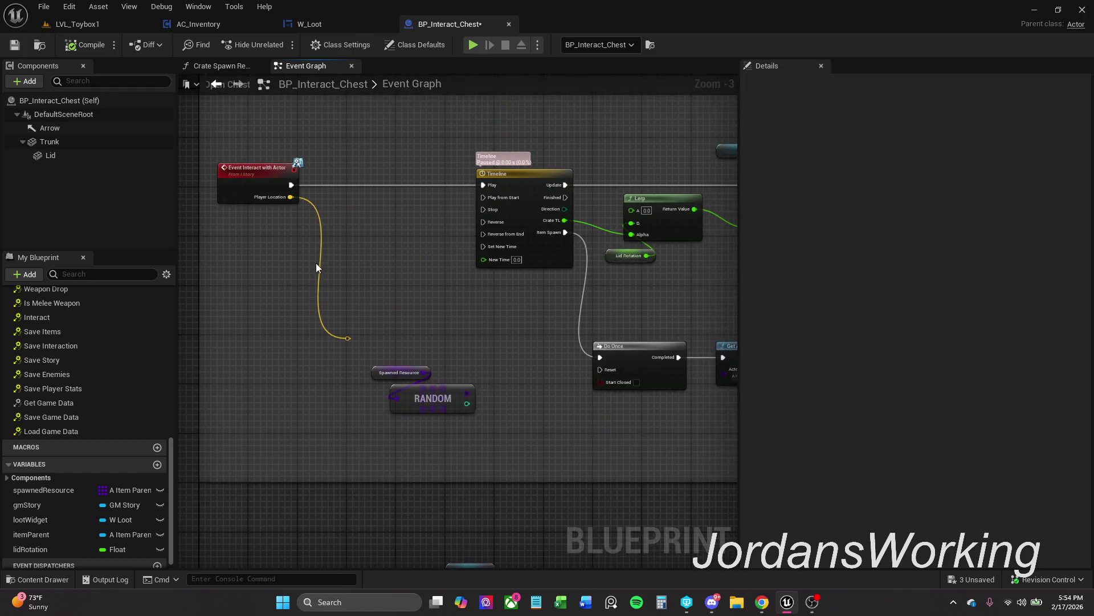
drag(317, 267, 315, 319)
Insert a Save Interaction message between the Interact event and Timeline, with Interacted? enabled
drag(290, 237, 339, 235)
text(sev)
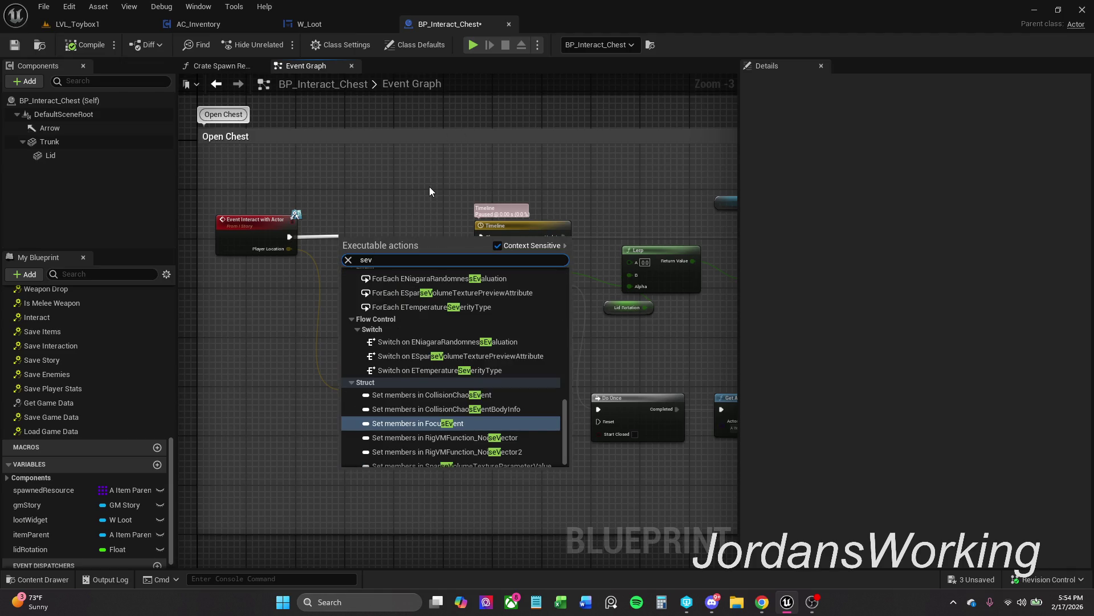
key(BackSpace)
key(BackSpace)
text(ave)
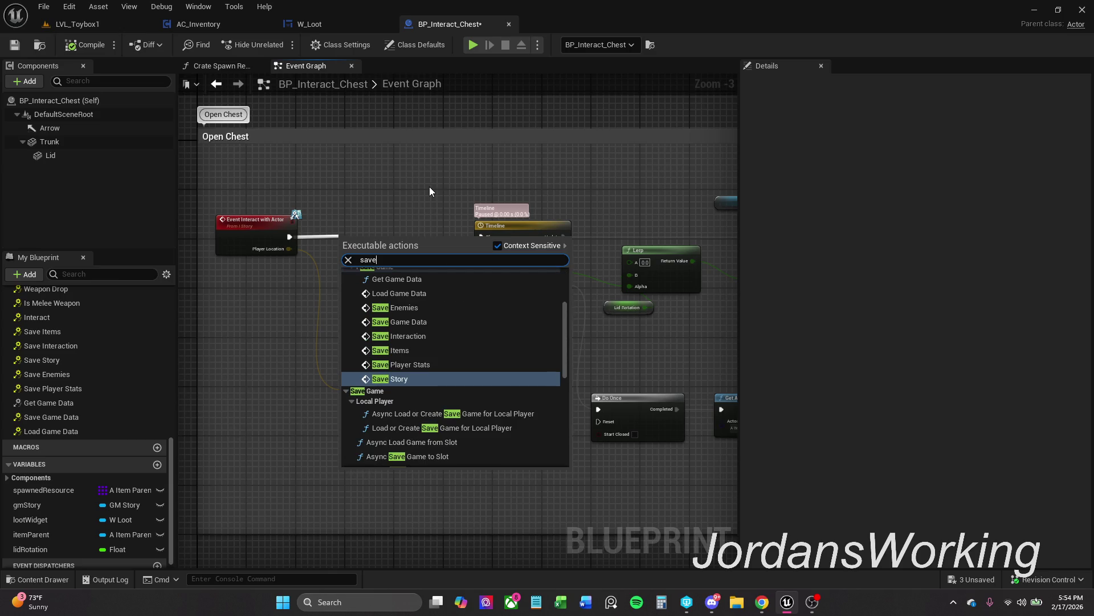
scroll(423, 330, up, 3)
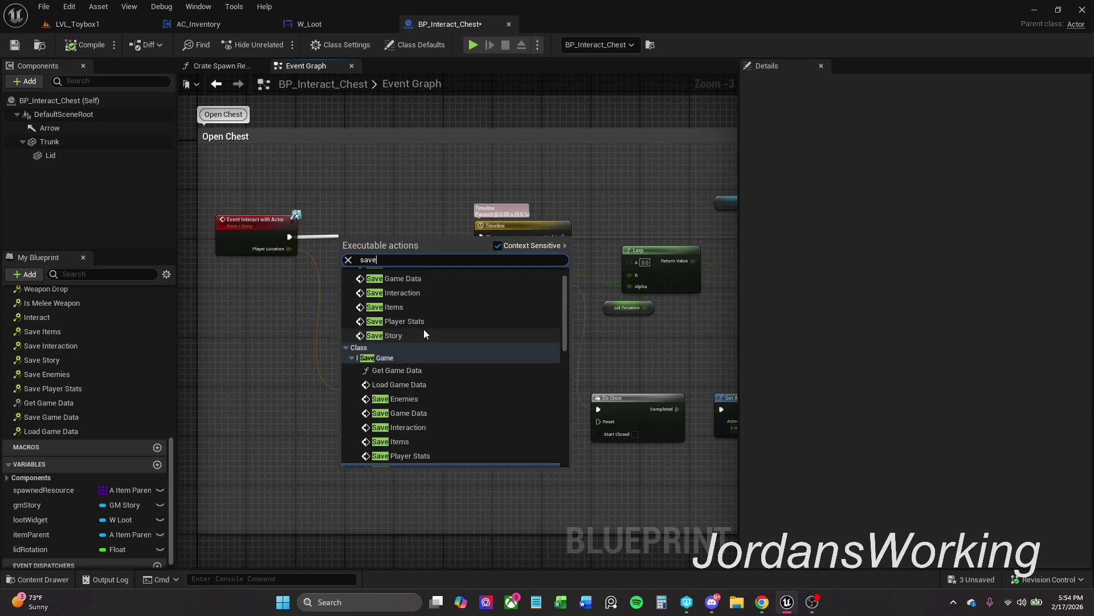
scroll(423, 329, down, 1)
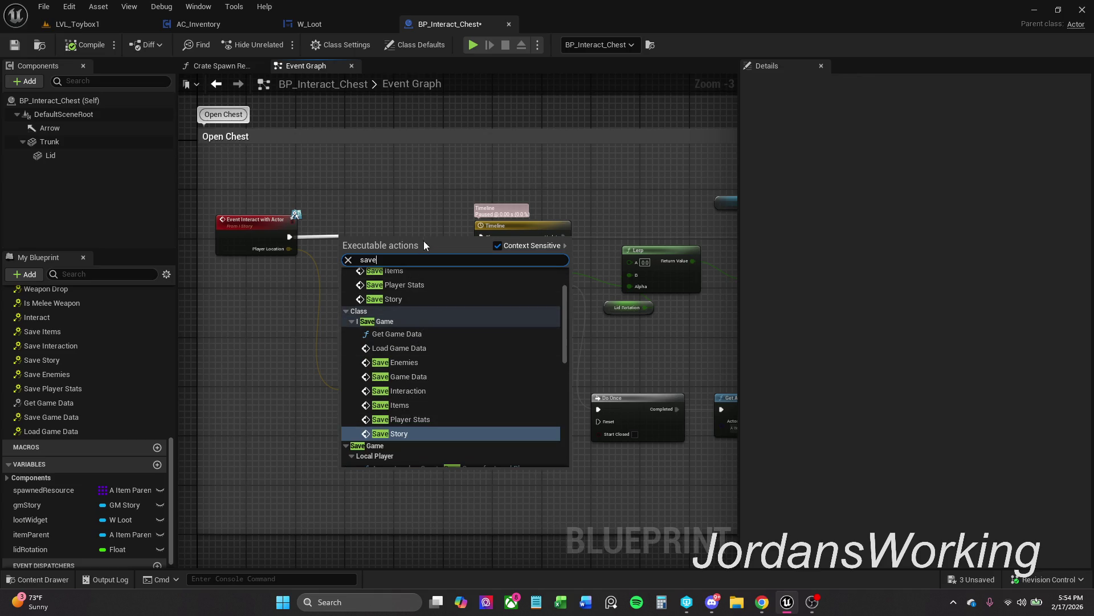
text(Inte)
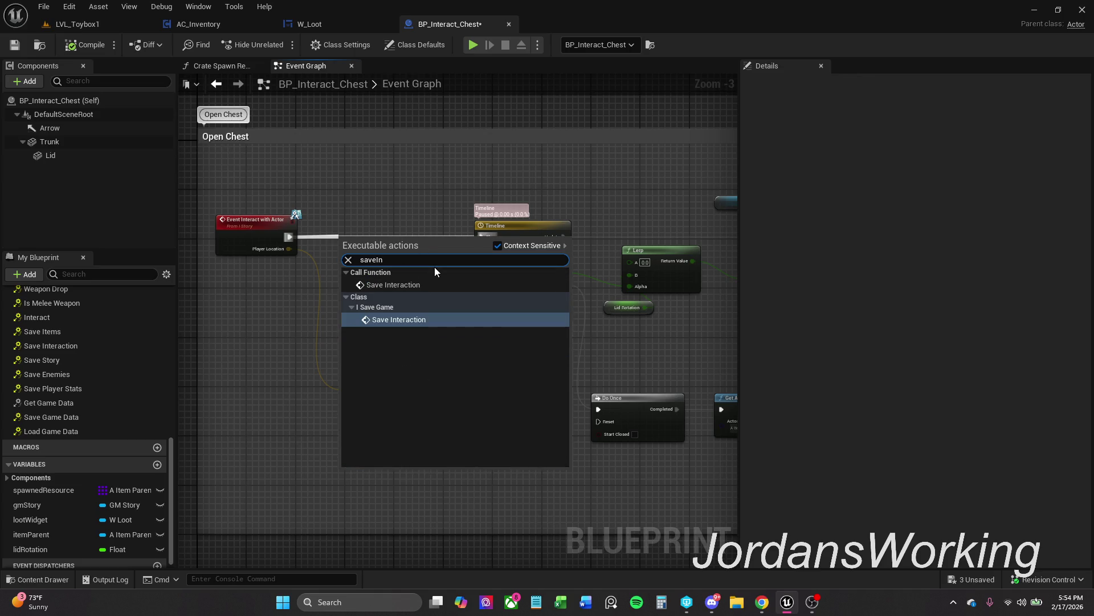
click(499, 245)
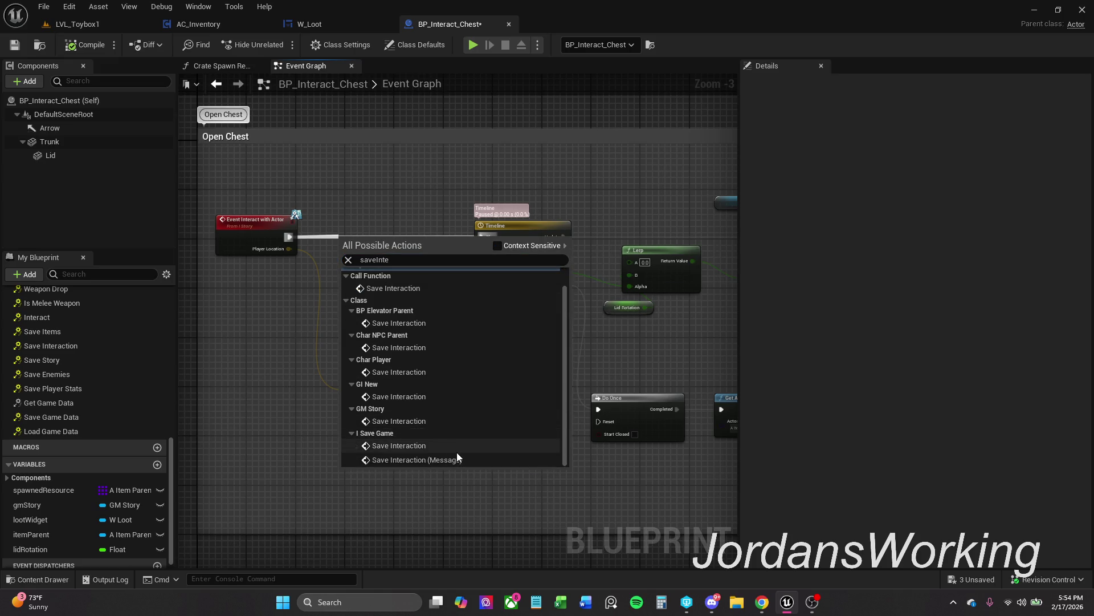
click(457, 454)
drag(377, 249, 389, 231)
click(386, 260)
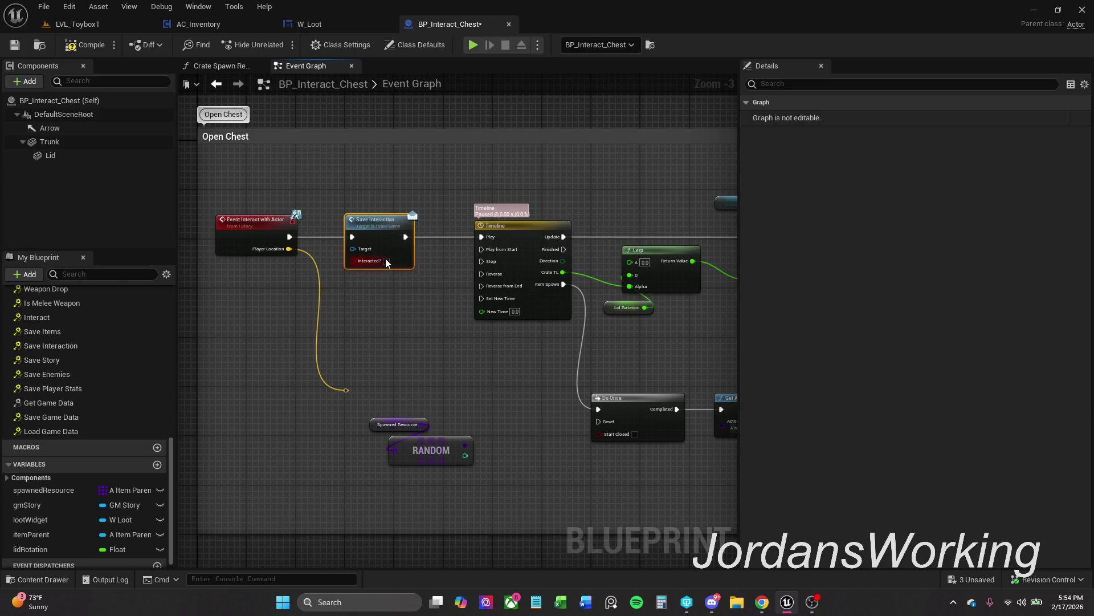
Compile the blueprint and dismiss the compiler error report
ctrl+click(257, 239)
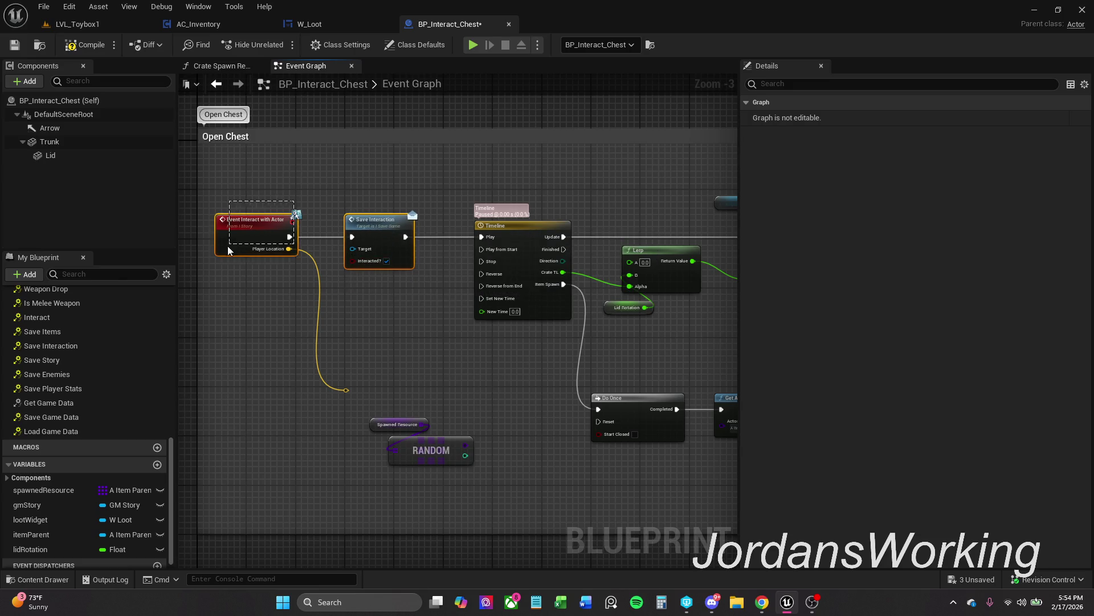
click(417, 302)
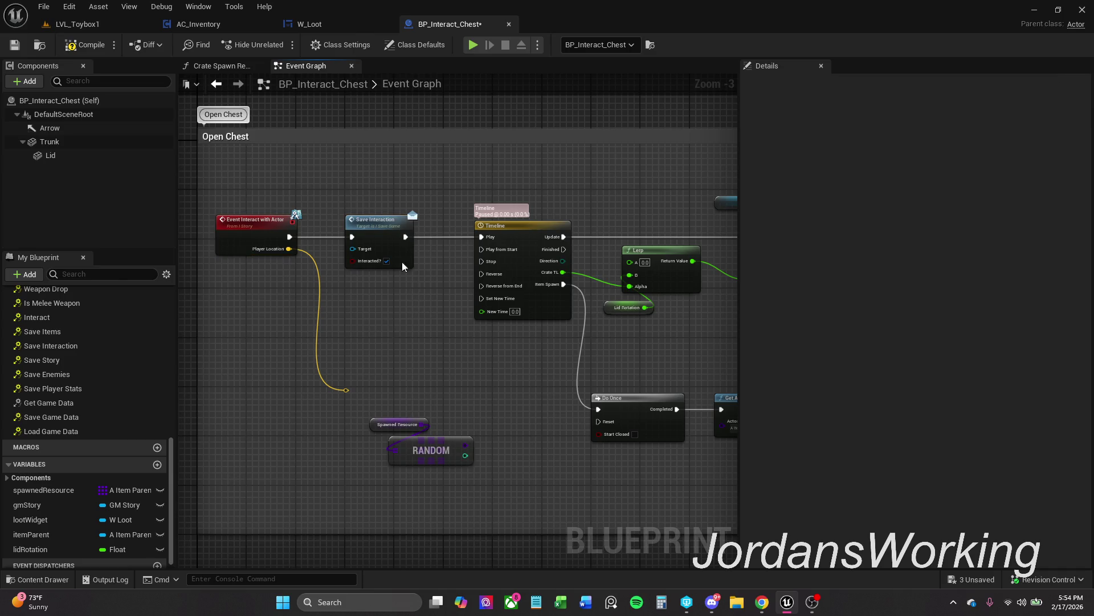
click(86, 45)
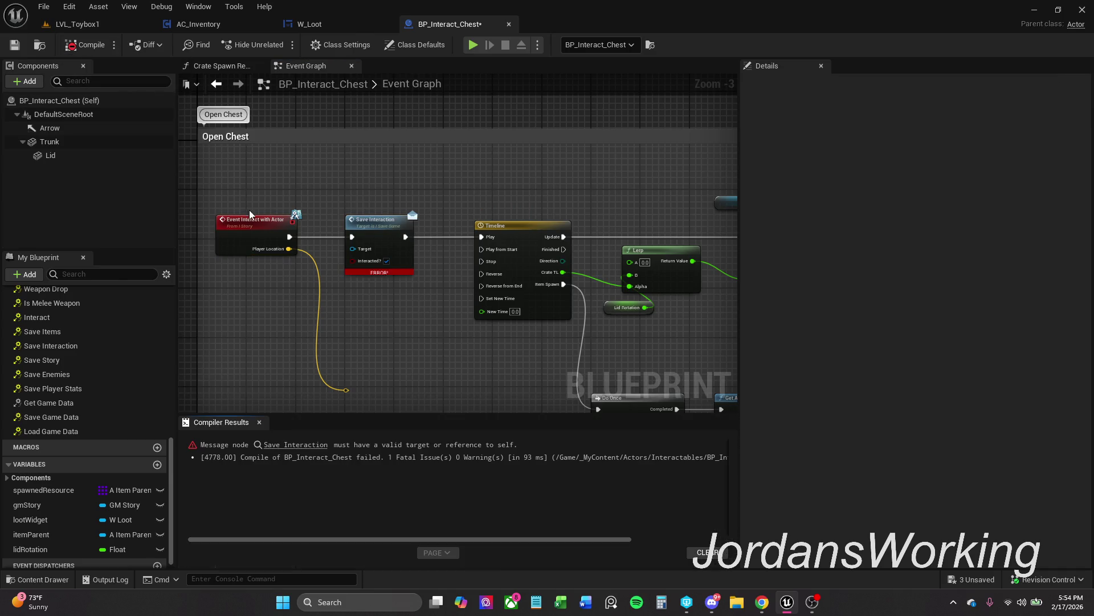
click(260, 422)
Wire a Self reference into Save Interaction's Target, recompile, and save the chest blueprint
mouse_move(352, 249)
mouse_down()
mouse_move(318, 244)
mouse_move(359, 215)
mouse_move(358, 204)
mouse_up()
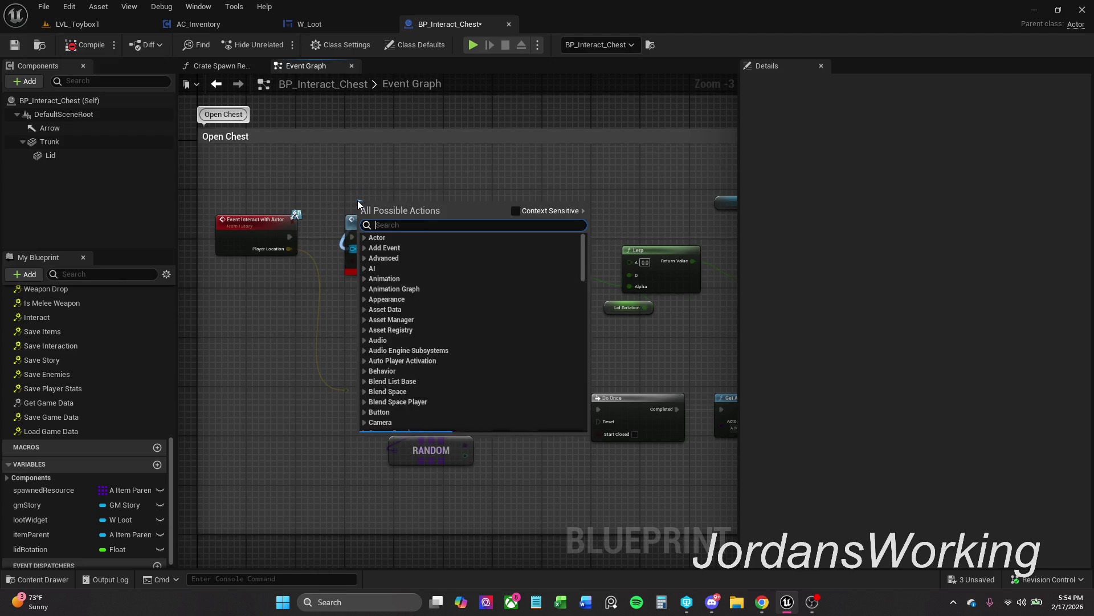
text(self)
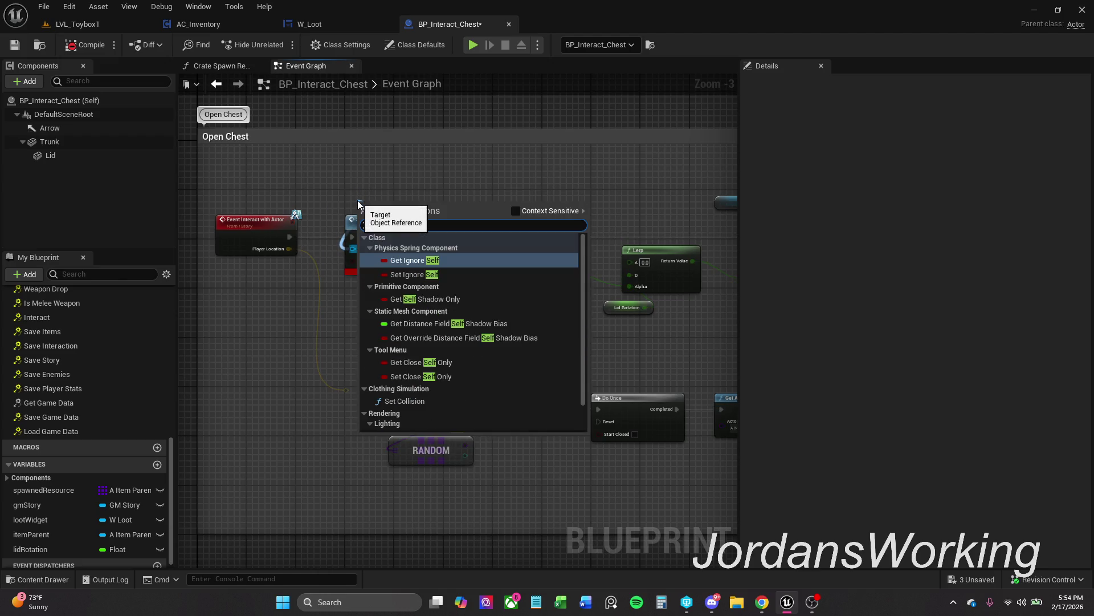
click(532, 209)
click(454, 261)
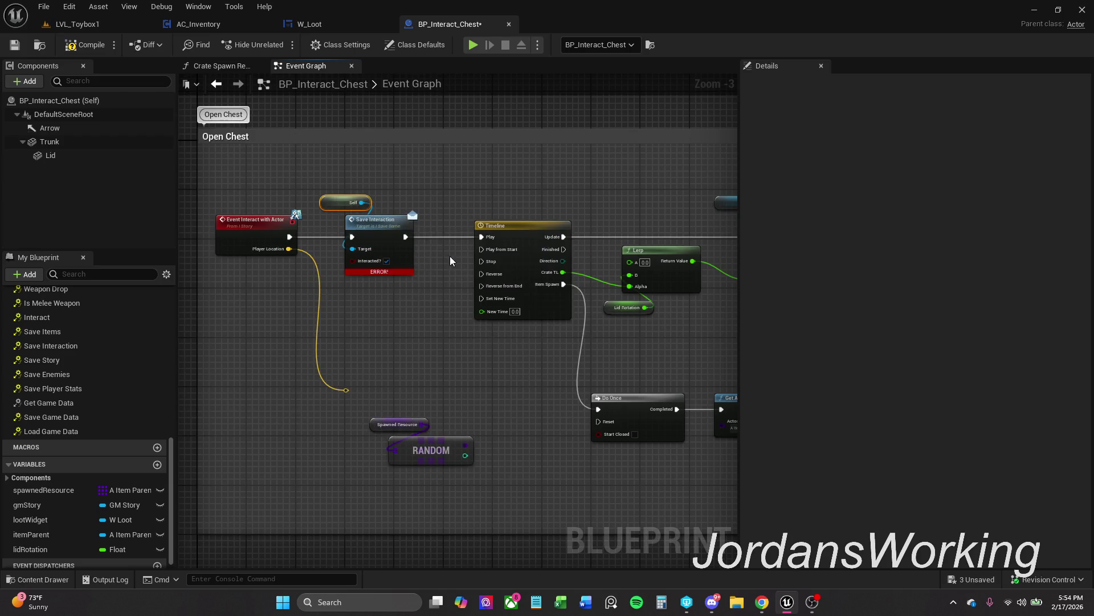
drag(346, 199, 359, 199)
key(F7)
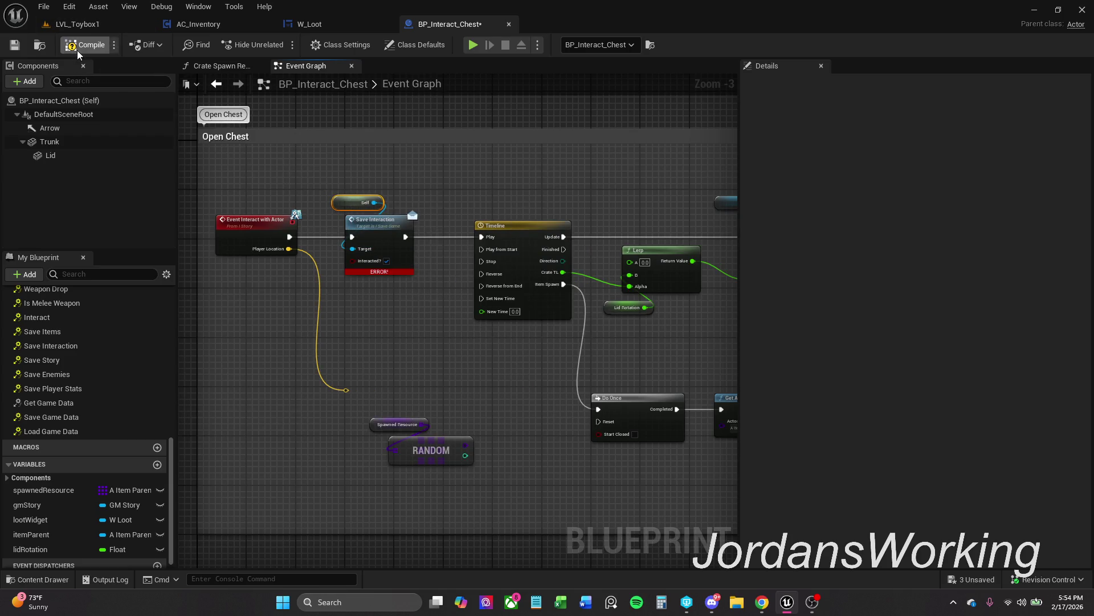
click(426, 194)
click(15, 45)
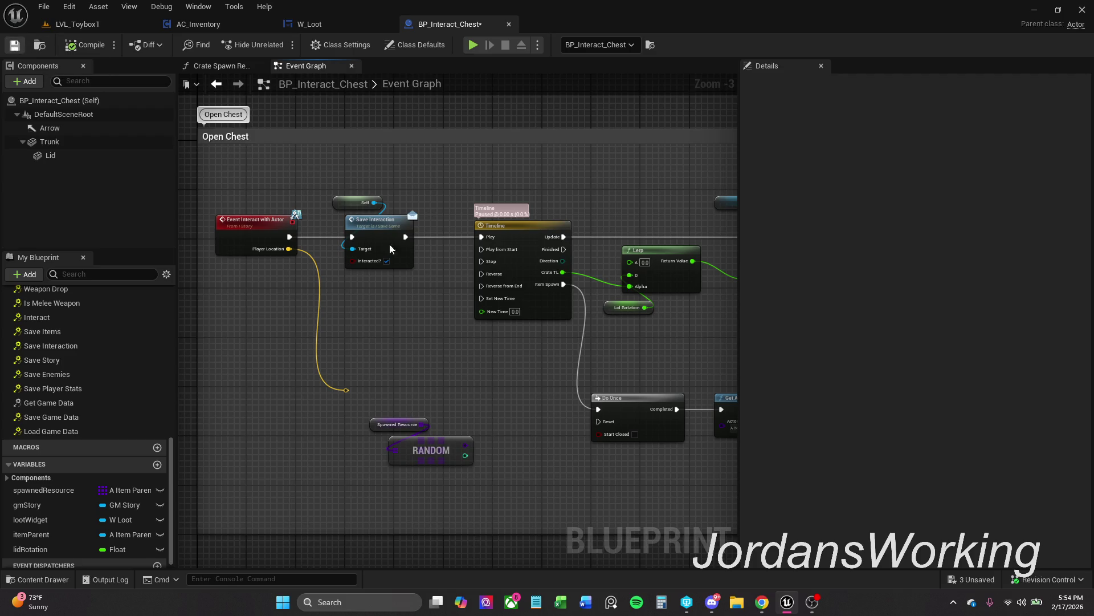
scroll(434, 309, down, 2)
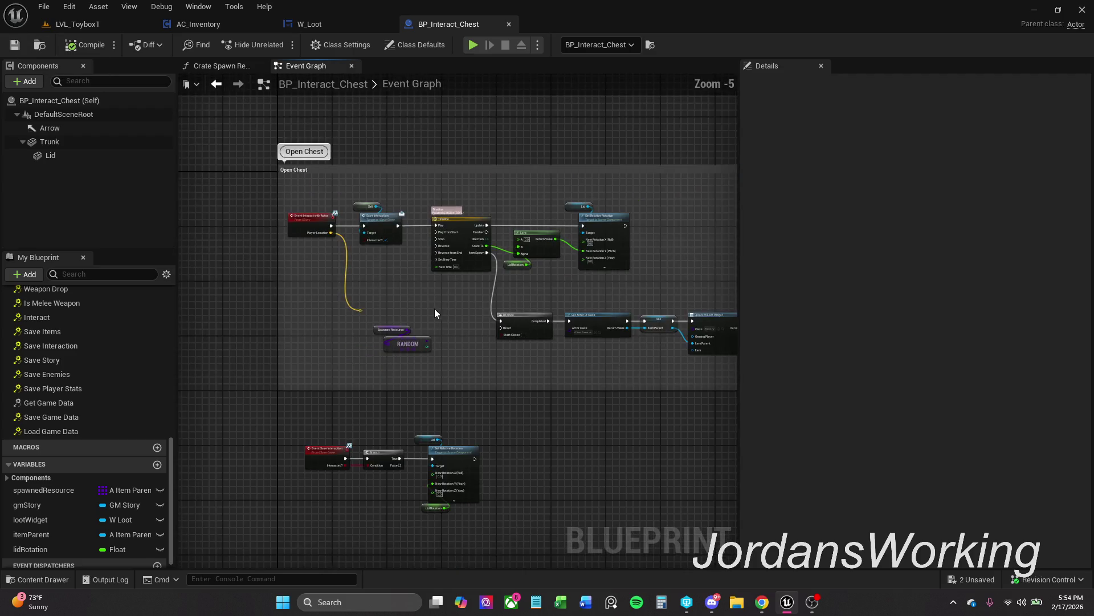
drag(349, 211, 370, 227)
mouse_move(374, 292)
mouse_down()
mouse_move(372, 227)
mouse_move(391, 277)
mouse_up()
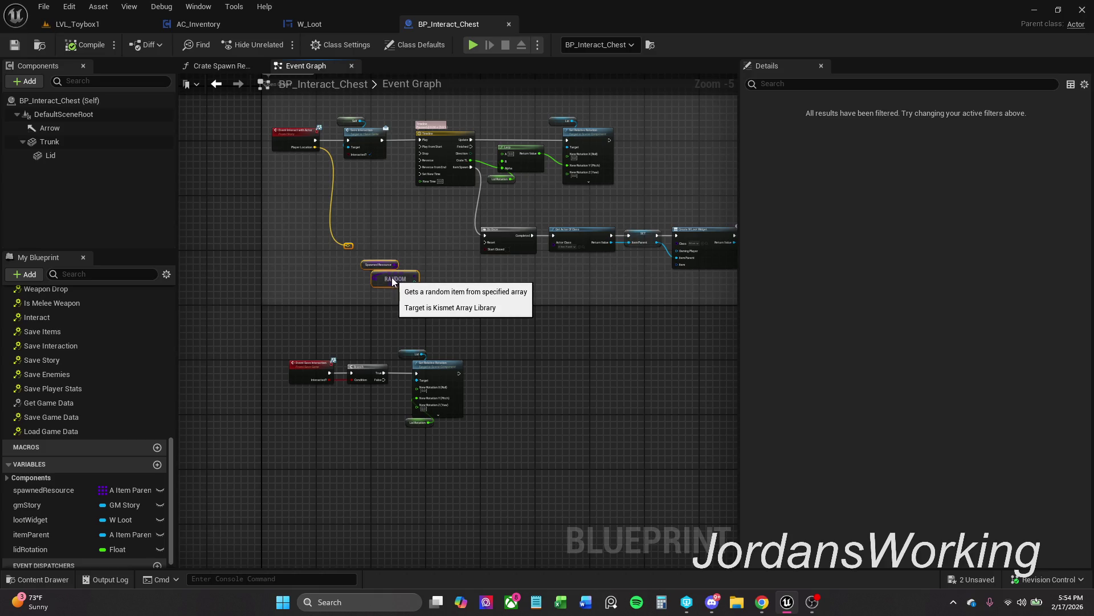
click(385, 235)
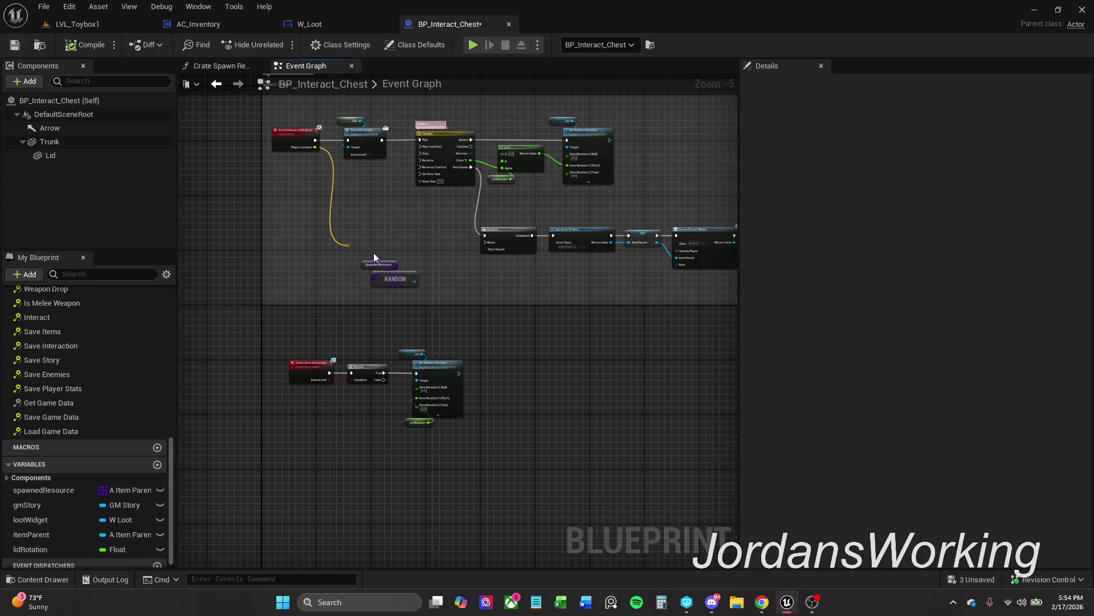
scroll(292, 149, up, 4)
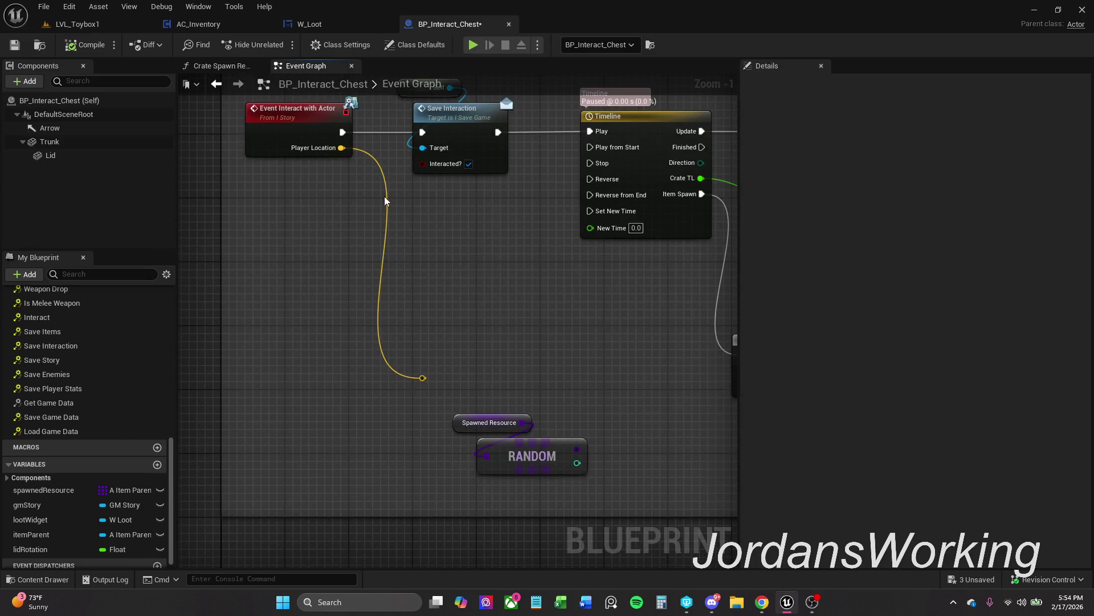
drag(384, 196, 421, 205)
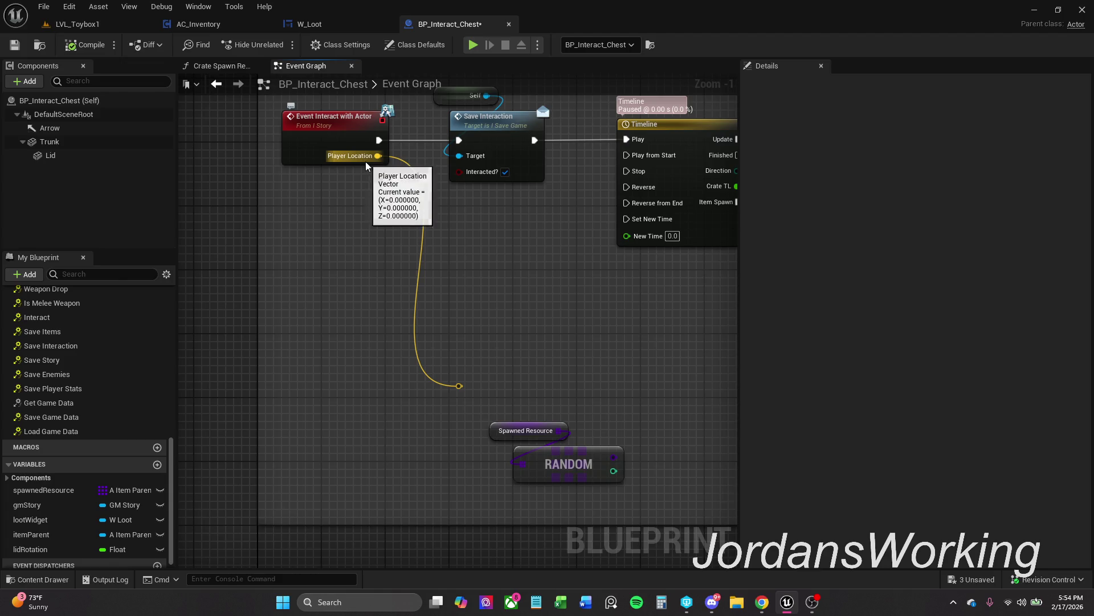
drag(452, 329, 429, 180)
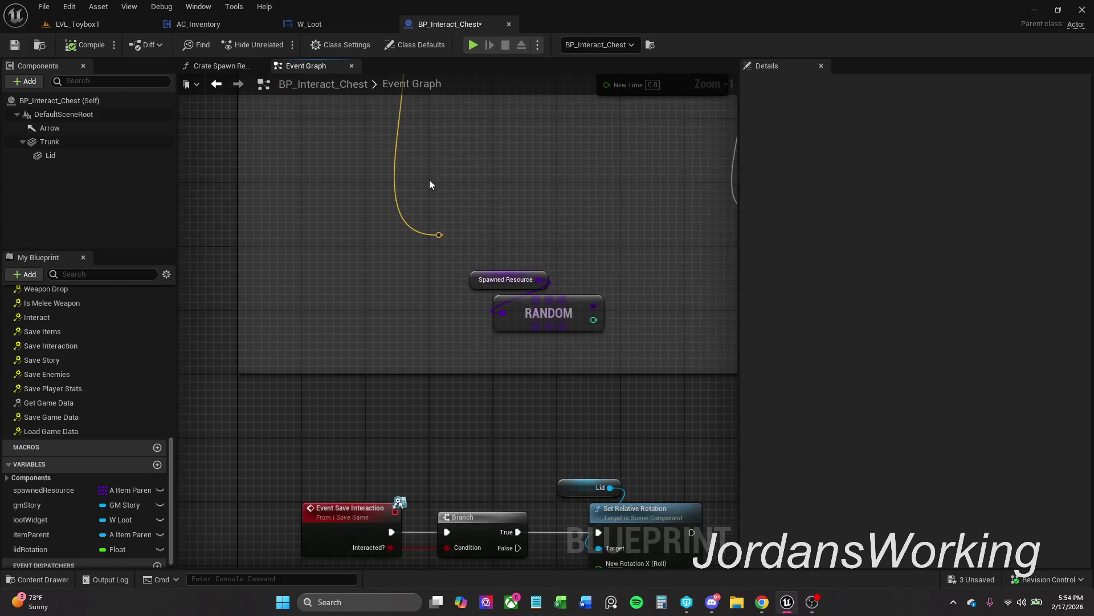
scroll(429, 179, down, 1)
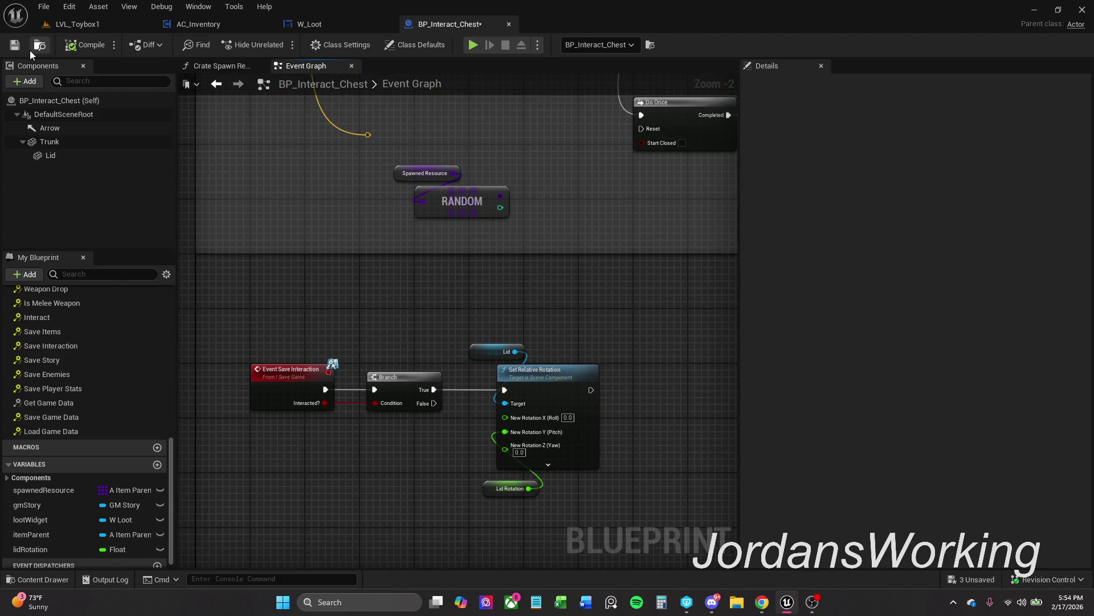
key(ctrl+s)
click(509, 488)
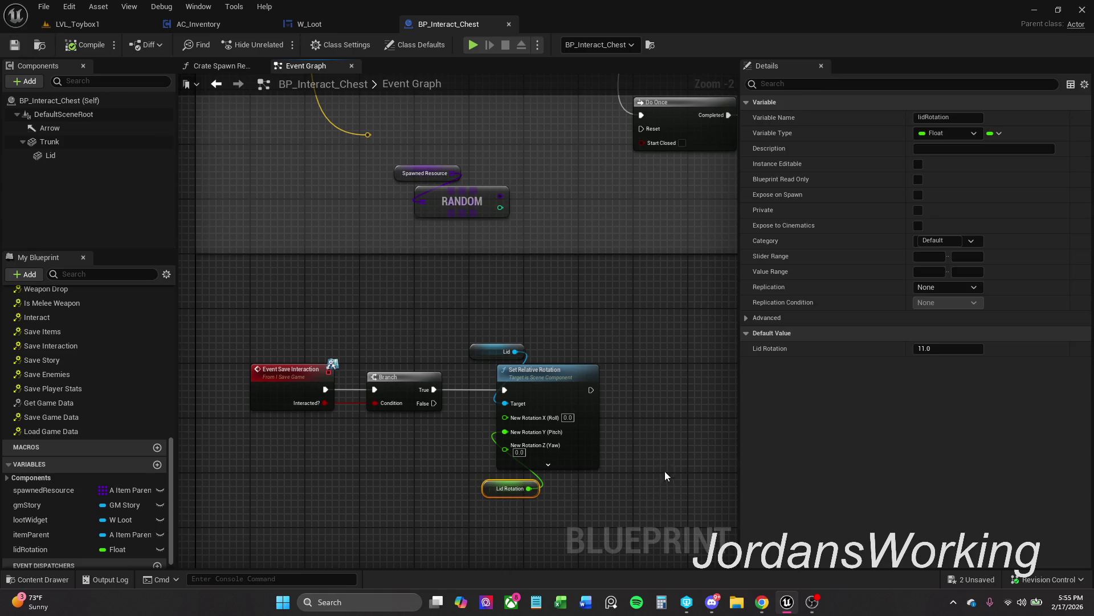
scroll(642, 374, down, 1)
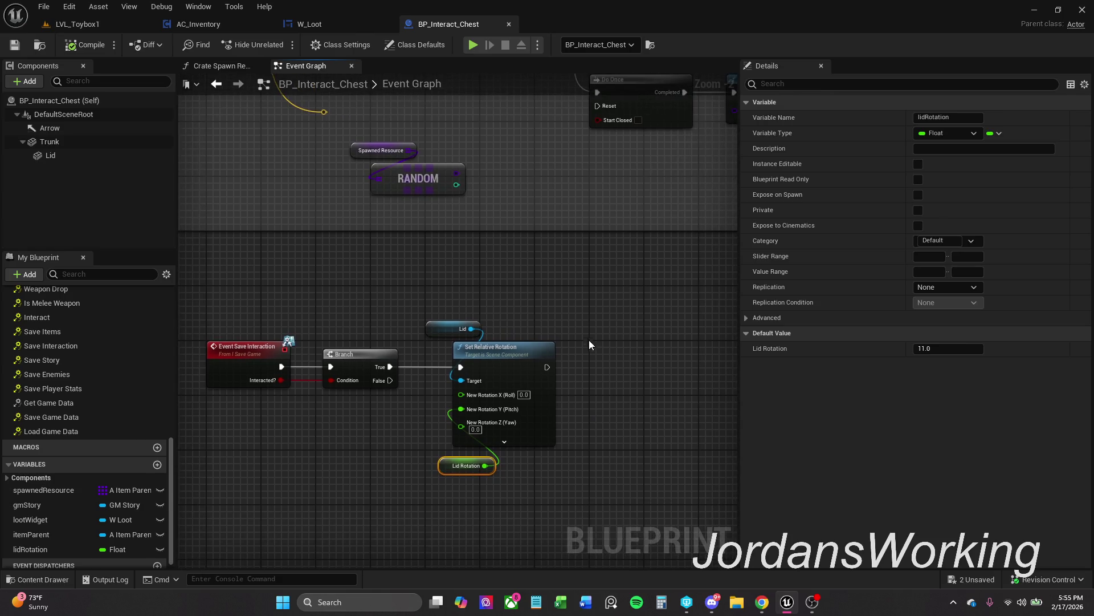
drag(594, 292, 565, 353)
scroll(561, 354, down, 1)
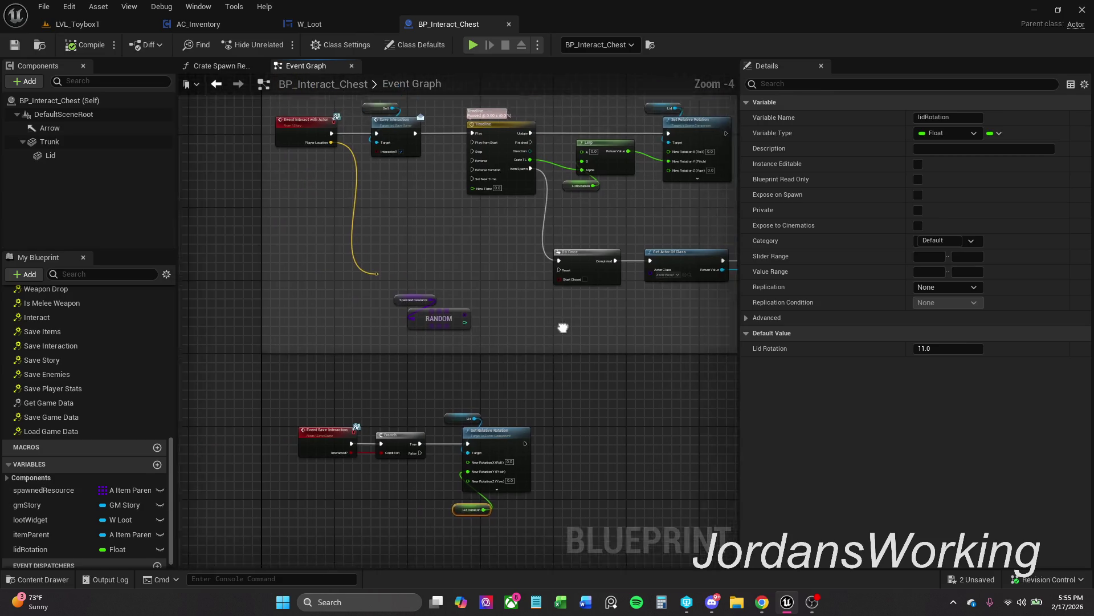
drag(602, 334, 495, 355)
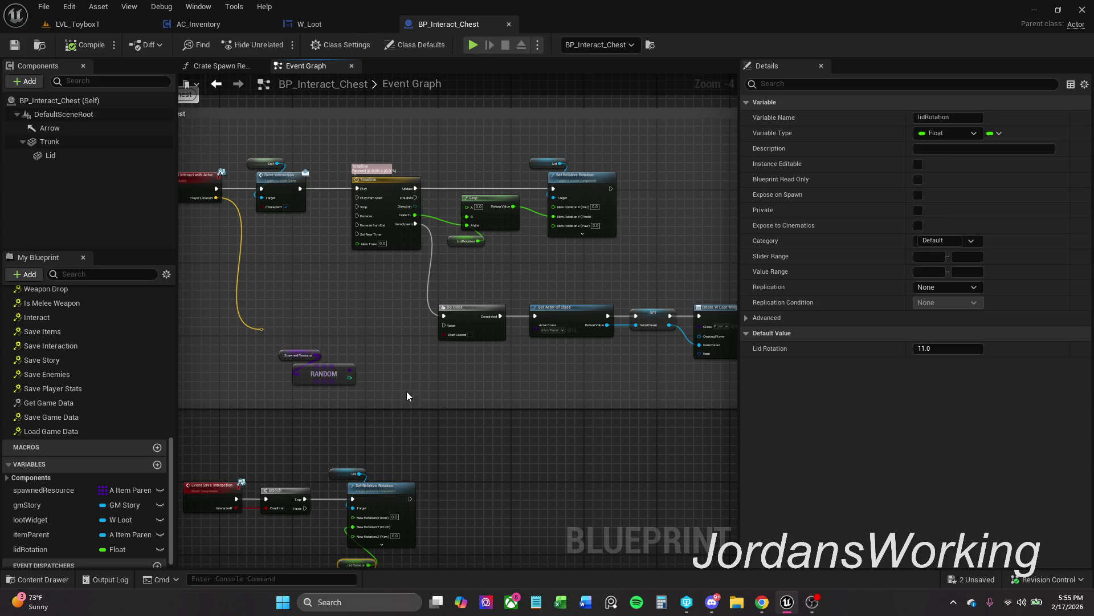
scroll(410, 356, up, 1)
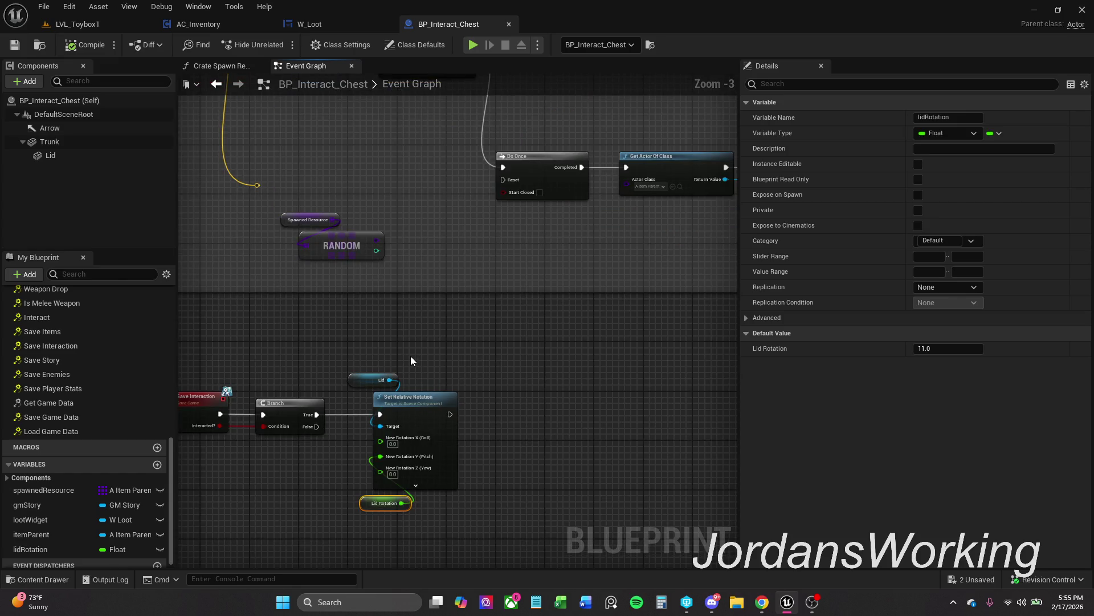
click(410, 355)
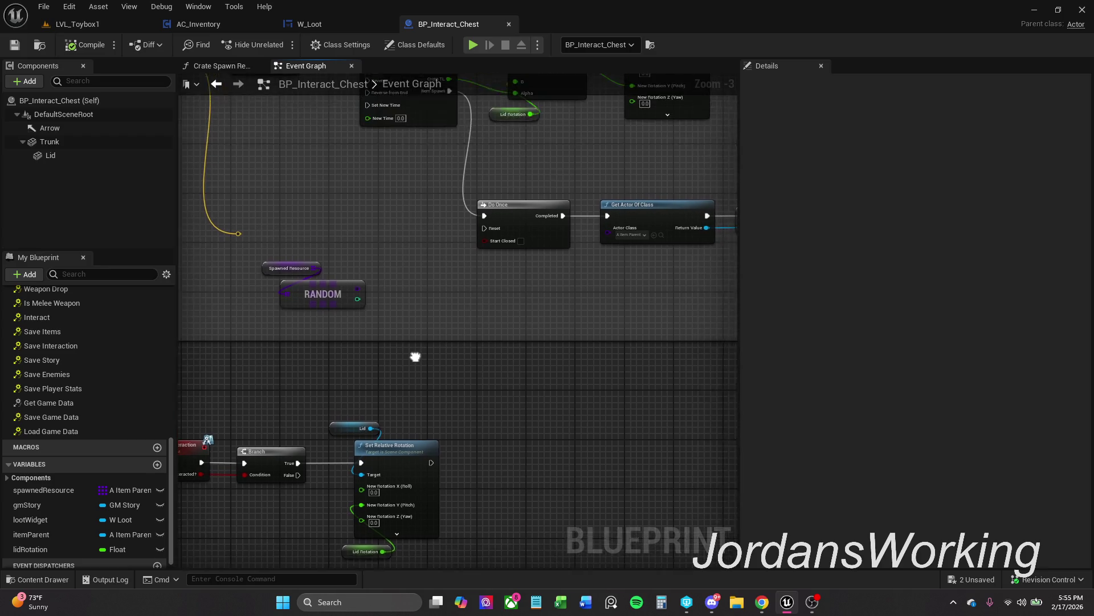
scroll(415, 362, down, 1)
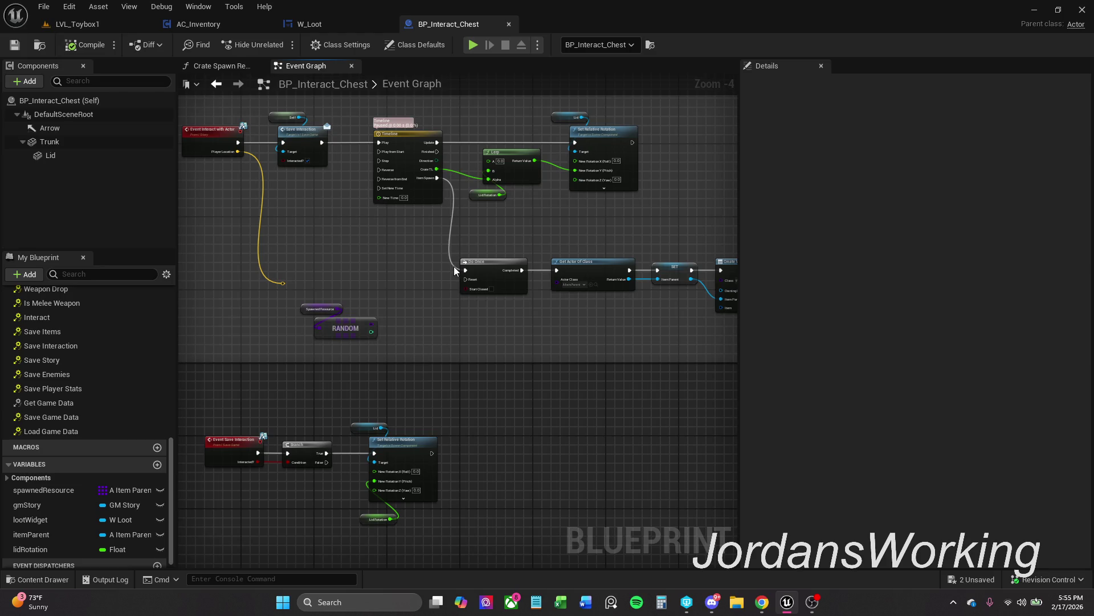
Move the On BeginPlay comment group upward
mouse_move(369, 197)
mouse_down()
mouse_move(413, 317)
mouse_move(451, 353)
mouse_move(450, 451)
mouse_up()
scroll(451, 450, down, 1)
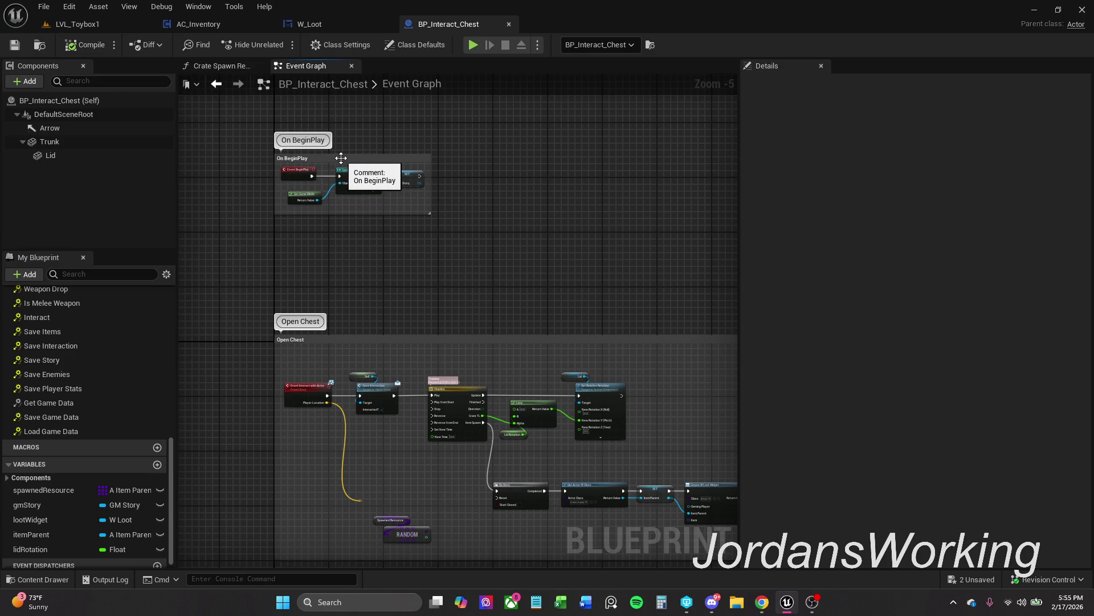
drag(341, 158, 342, 112)
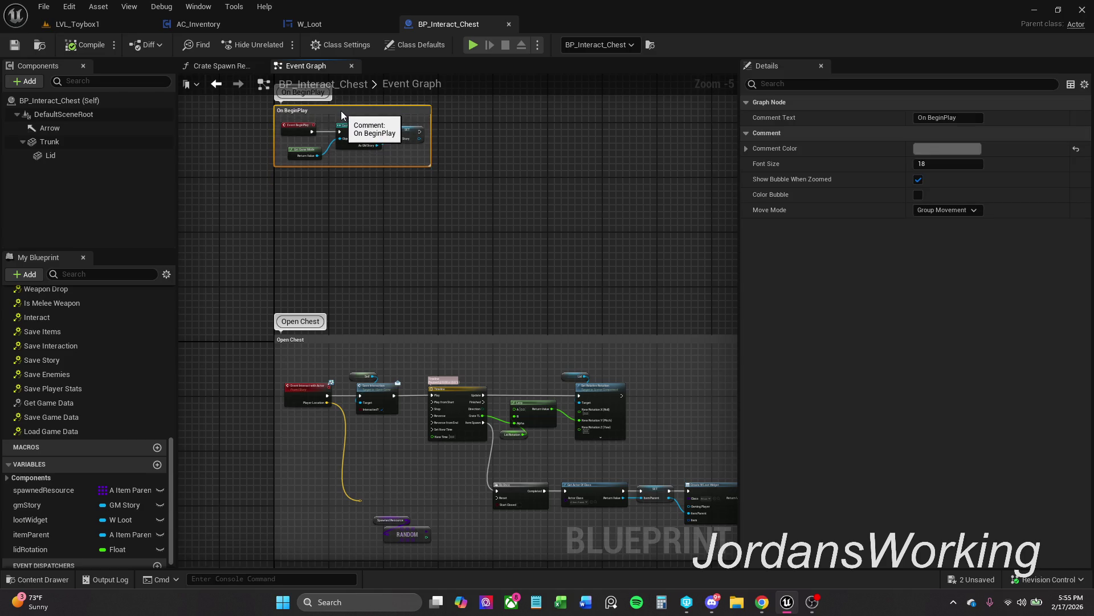
Expand spawnedResource's default array to show its nine items, A_Item_Axe through A_Item_Helmet
click(45, 490)
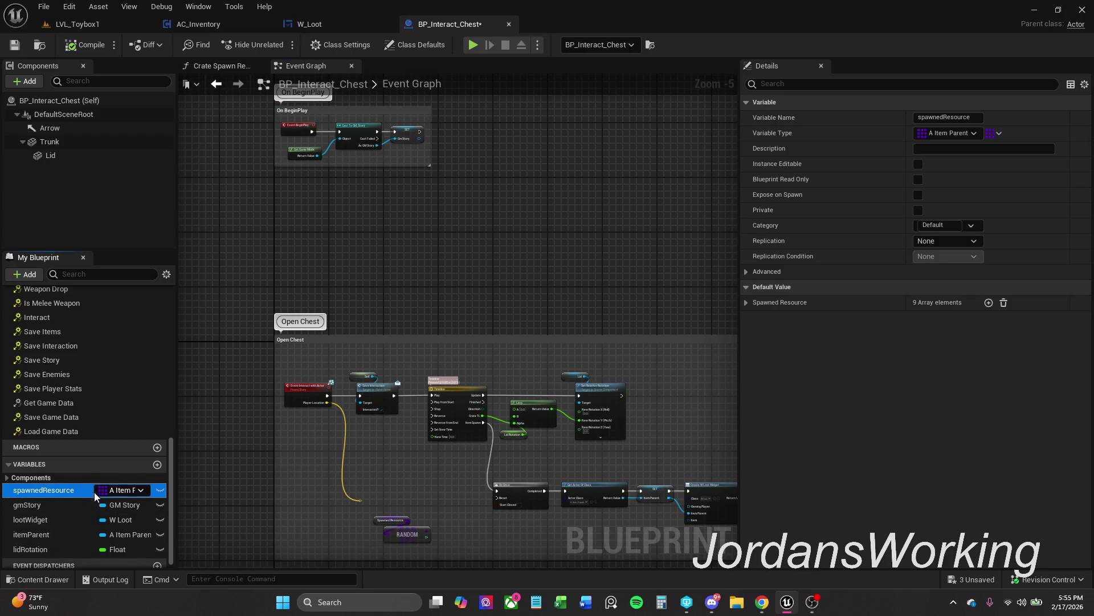
drag(262, 509, 260, 456)
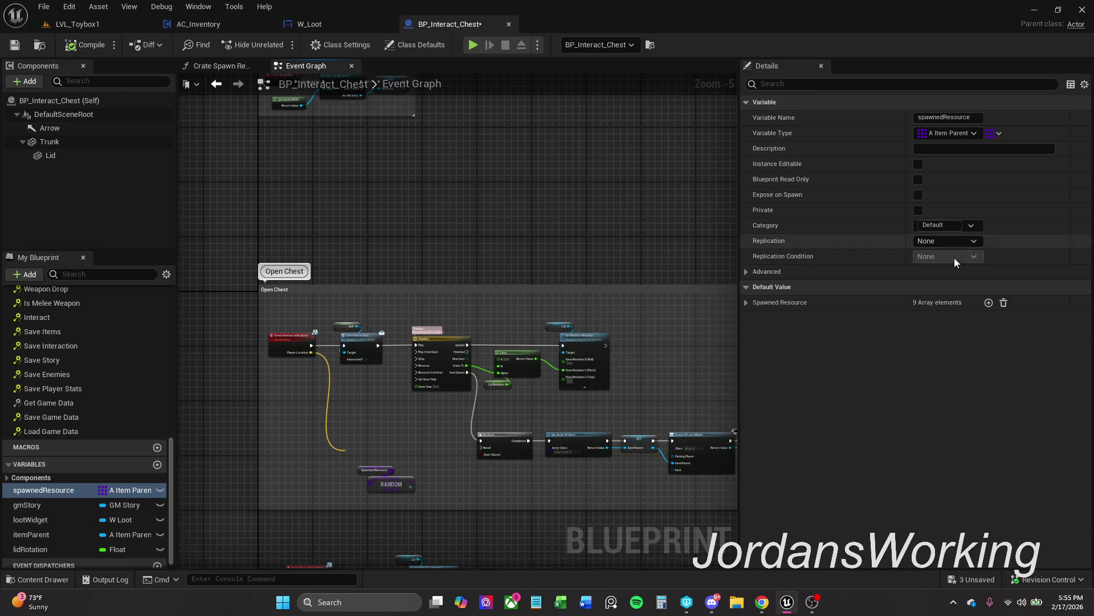
click(747, 303)
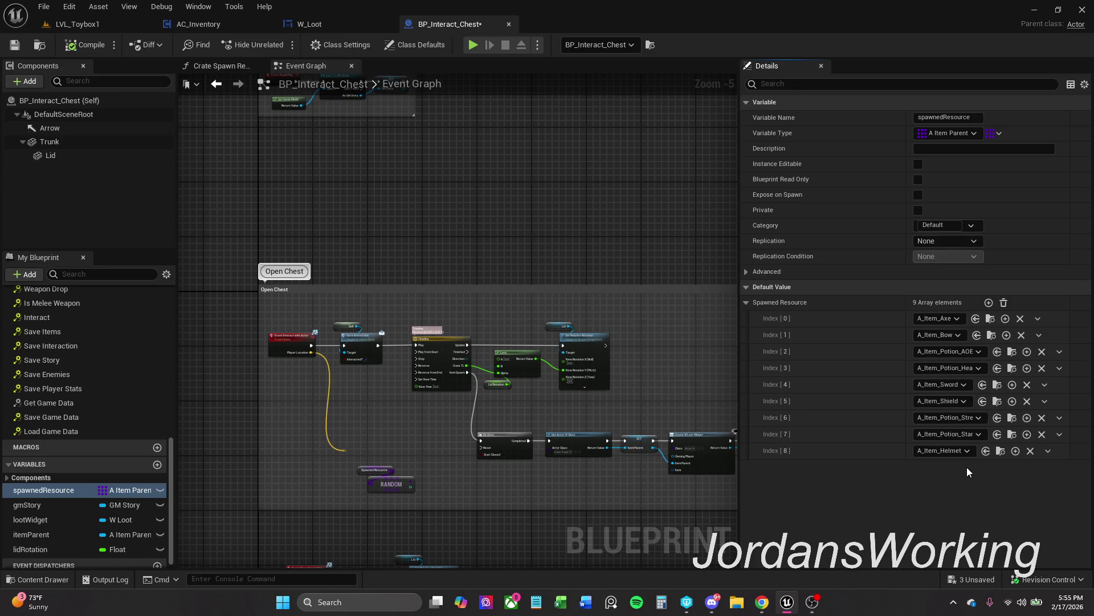
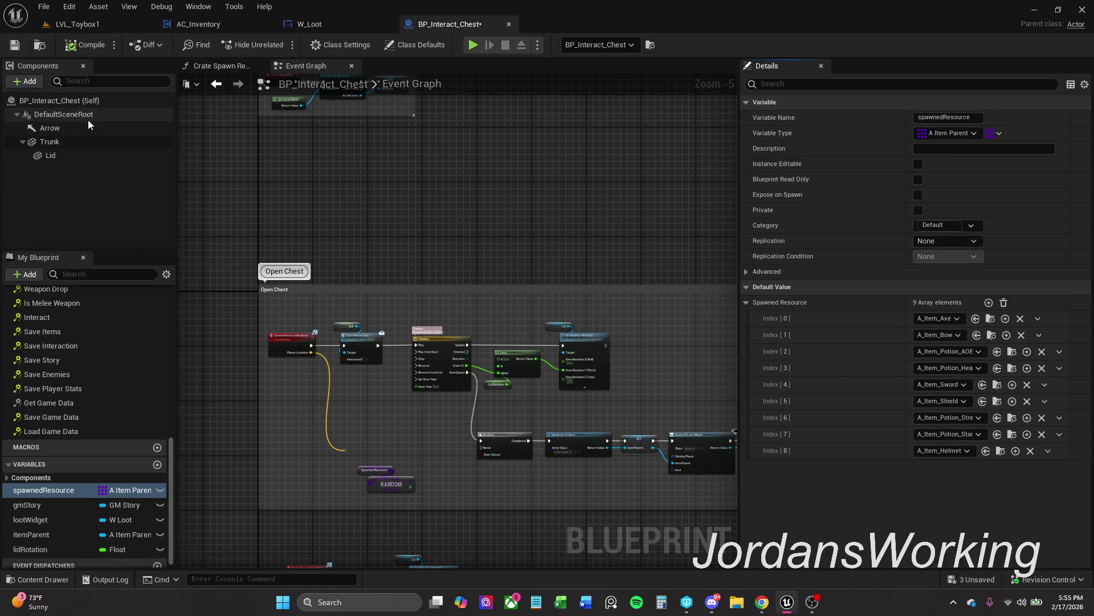
Add a Box Collision component to BP_Interact_Chest
click(85, 105)
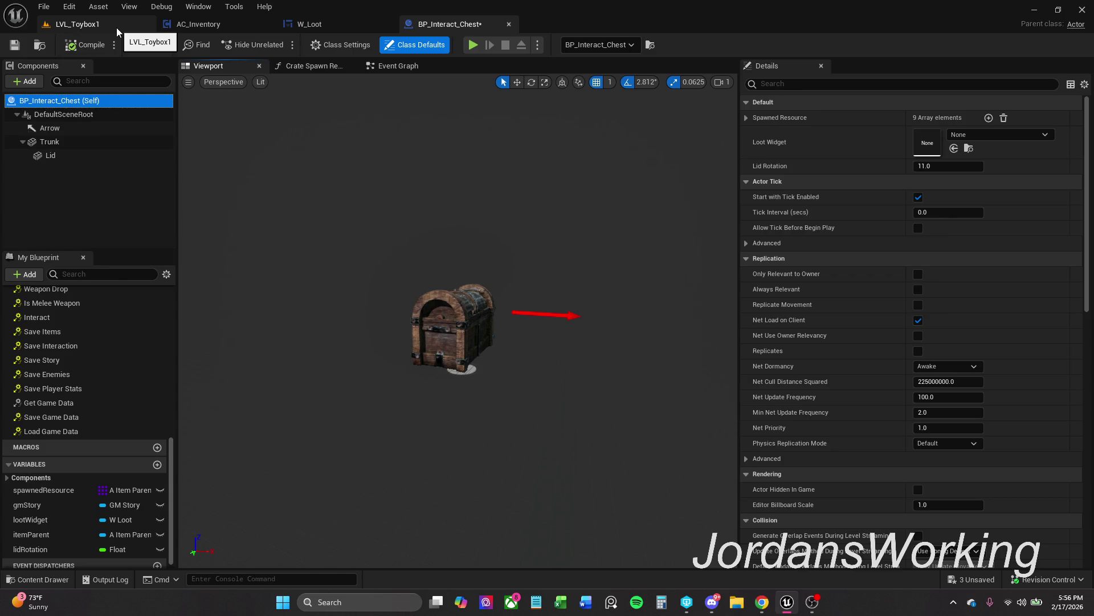
click(33, 83)
text(box)
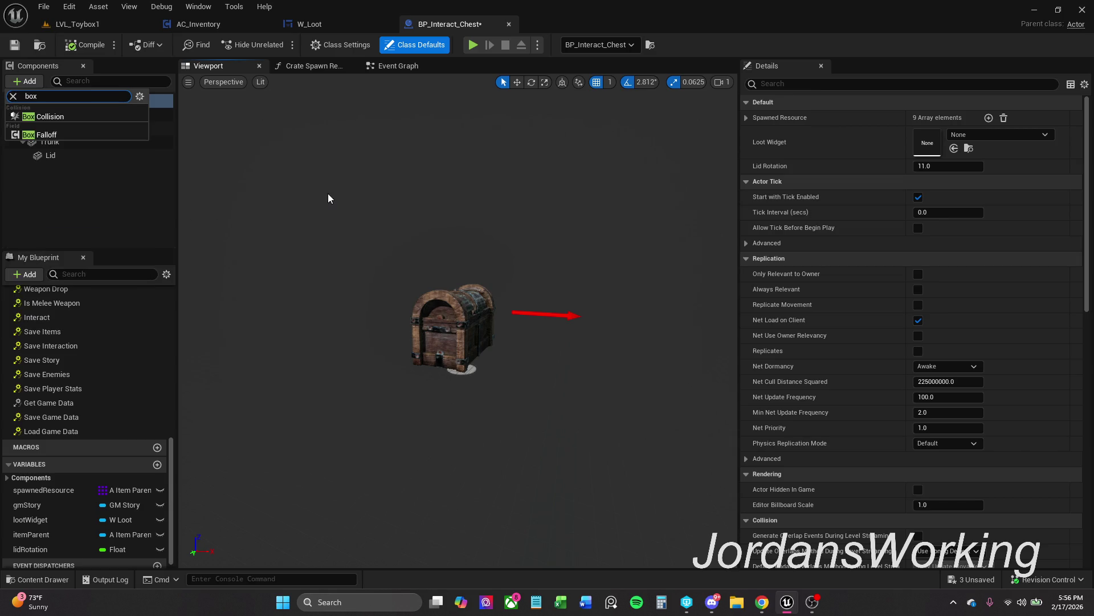
click(59, 117)
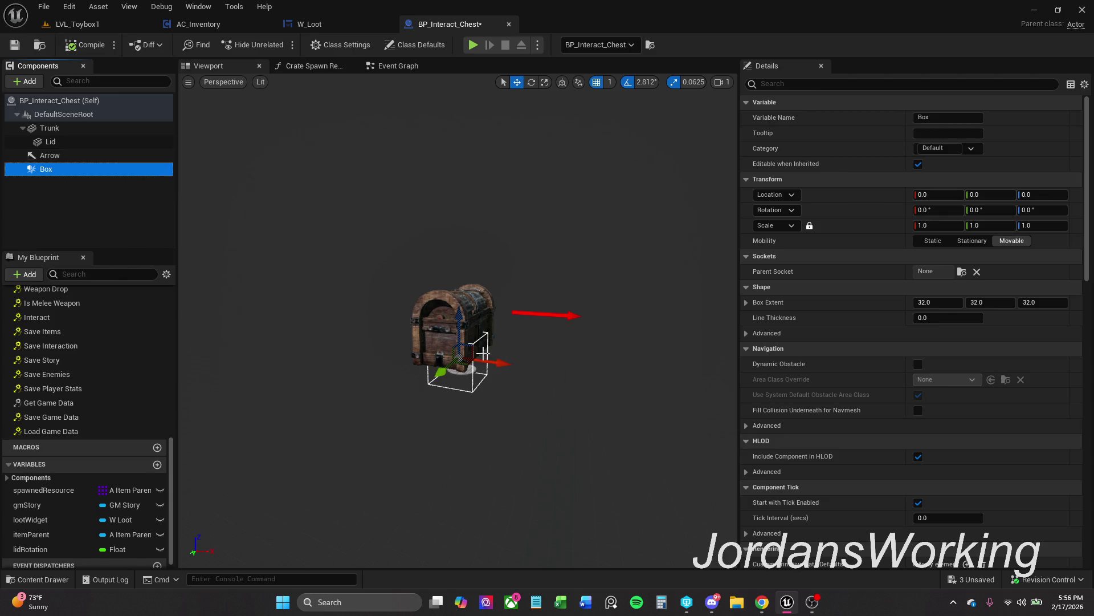
Undo an accidental Trunk change and raise the Box collision to Location Z 53
click(68, 128)
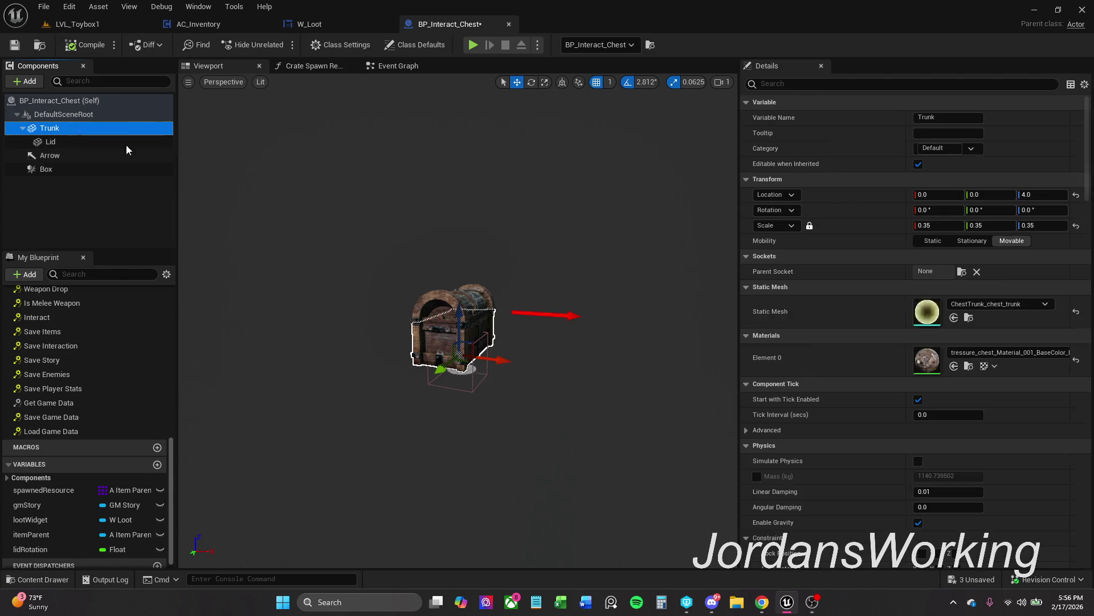
click(502, 359)
key(ctrl+z)
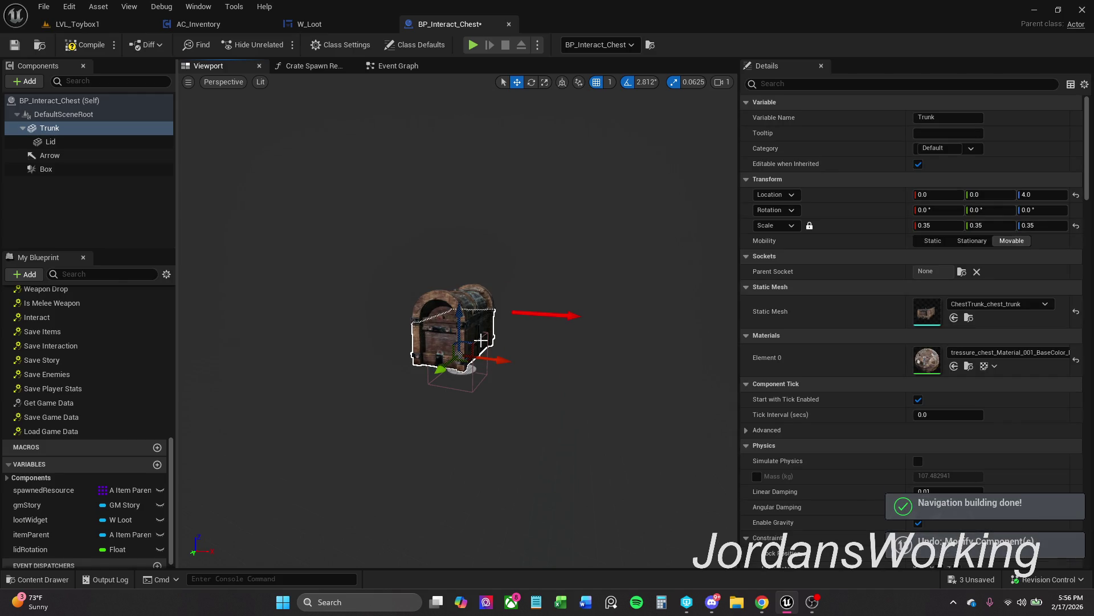
click(468, 391)
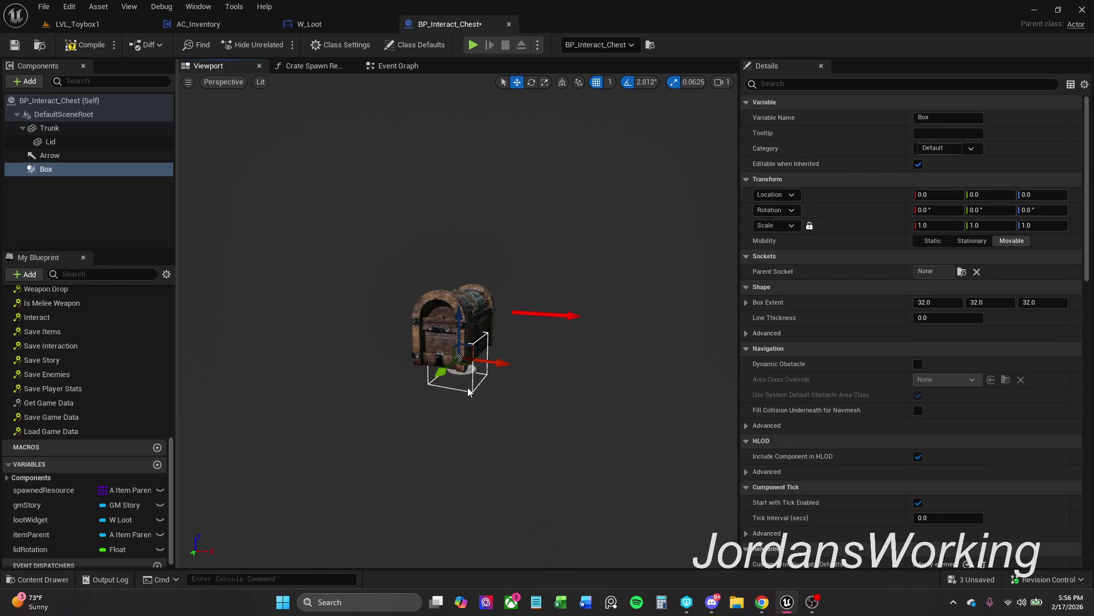
drag(459, 336, 460, 284)
key(e)
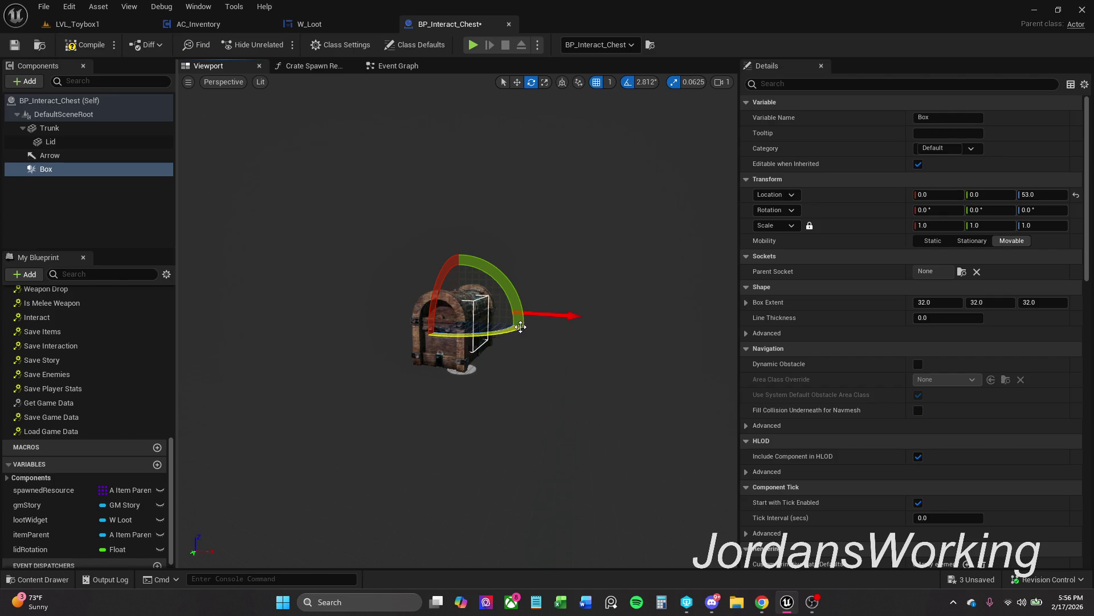
key(r)
click(896, 84)
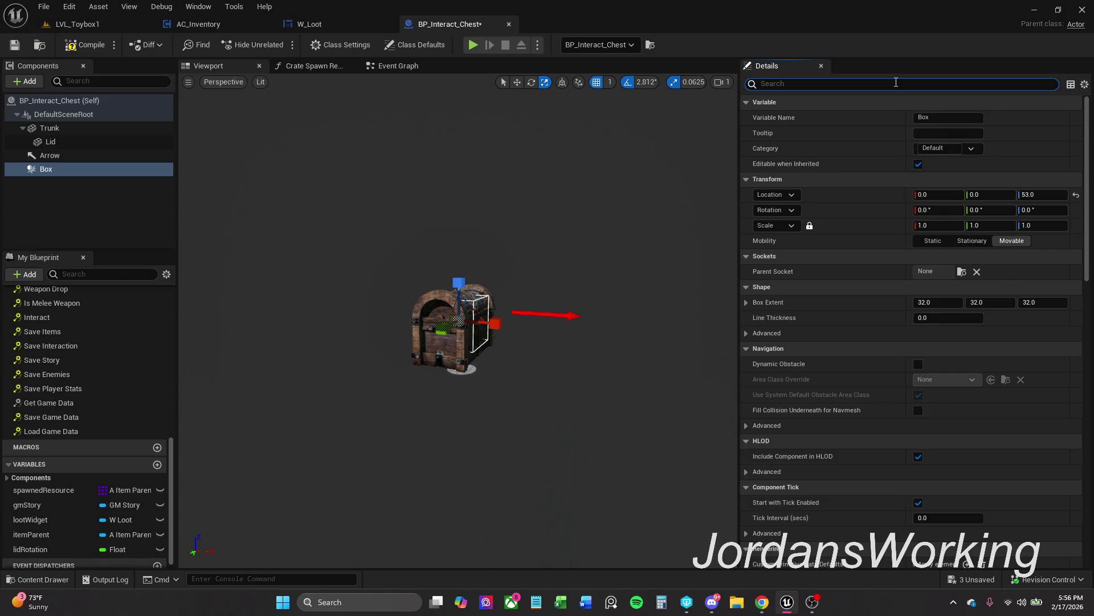
Turn off Start with Tick Enabled and Allow Tick on Dedicated Server for the Box
text(tick)
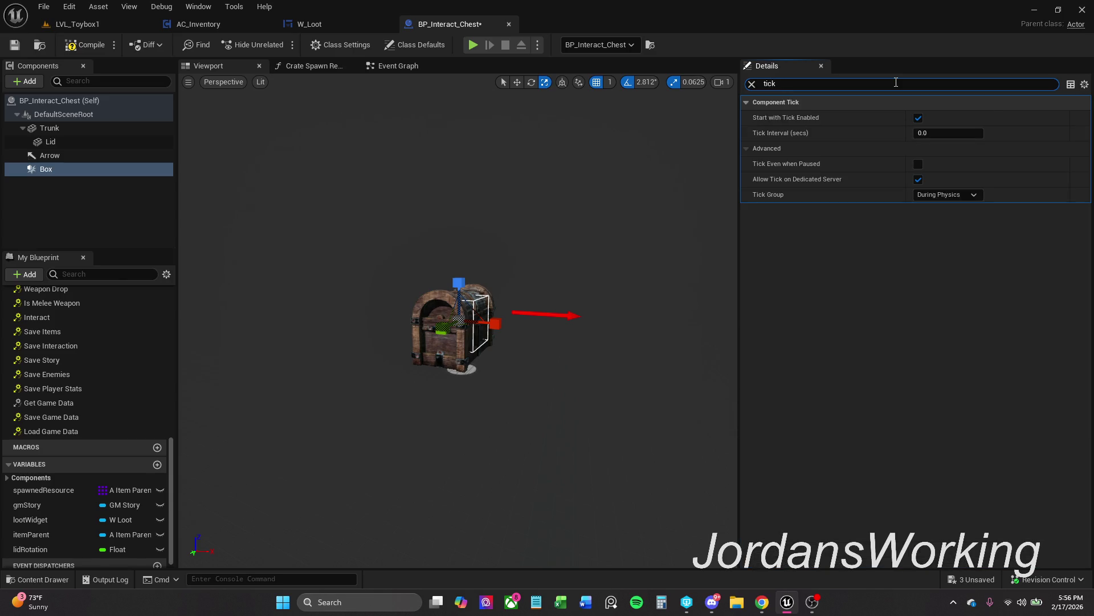
click(918, 117)
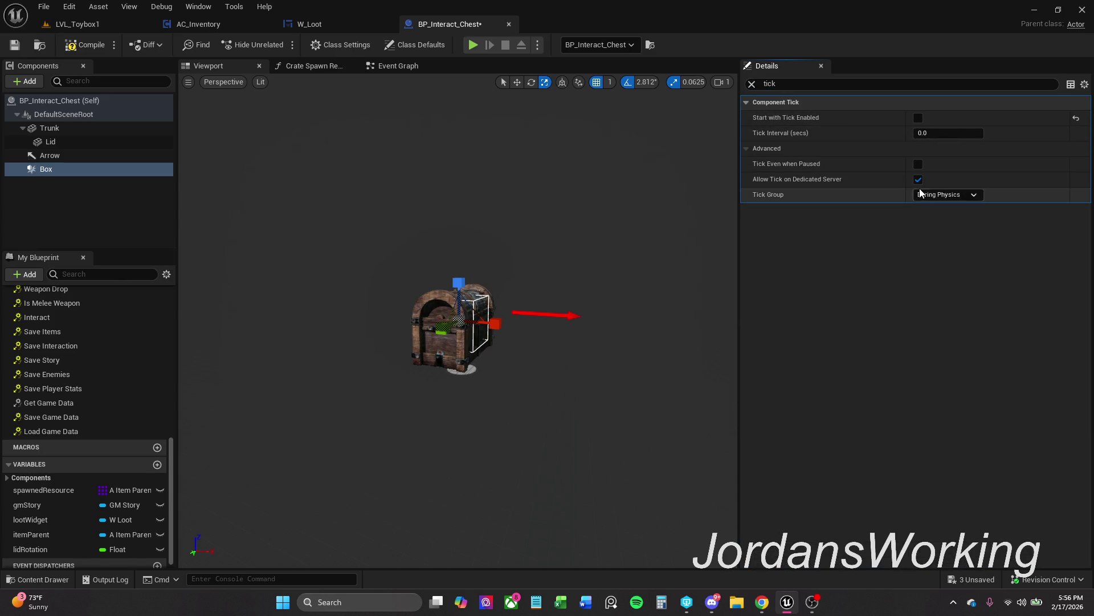
click(917, 179)
Move the Box to 94, 0, 87, scale it 3.6875 × 3.375 × 2.3125, and save
mouse_move(441, 257)
mouse_down()
mouse_move(359, 260)
mouse_move(444, 339)
mouse_move(382, 342)
mouse_up()
drag(502, 359, 449, 366)
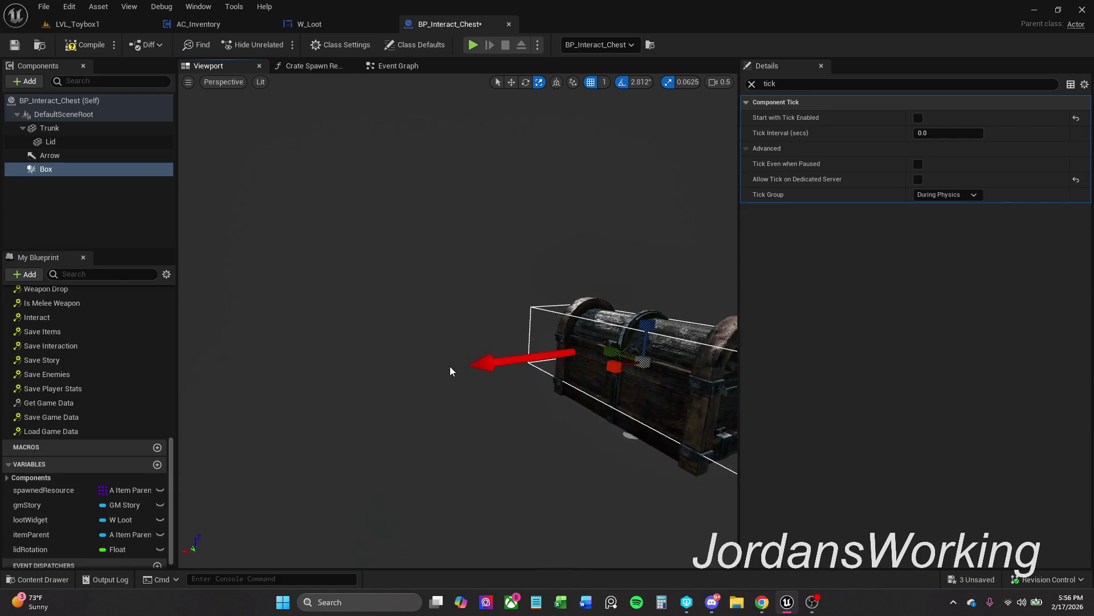
mouse_move(613, 365)
mouse_down()
mouse_move(625, 366)
mouse_move(497, 384)
mouse_move(506, 383)
mouse_up()
key(w)
key(e)
key(r)
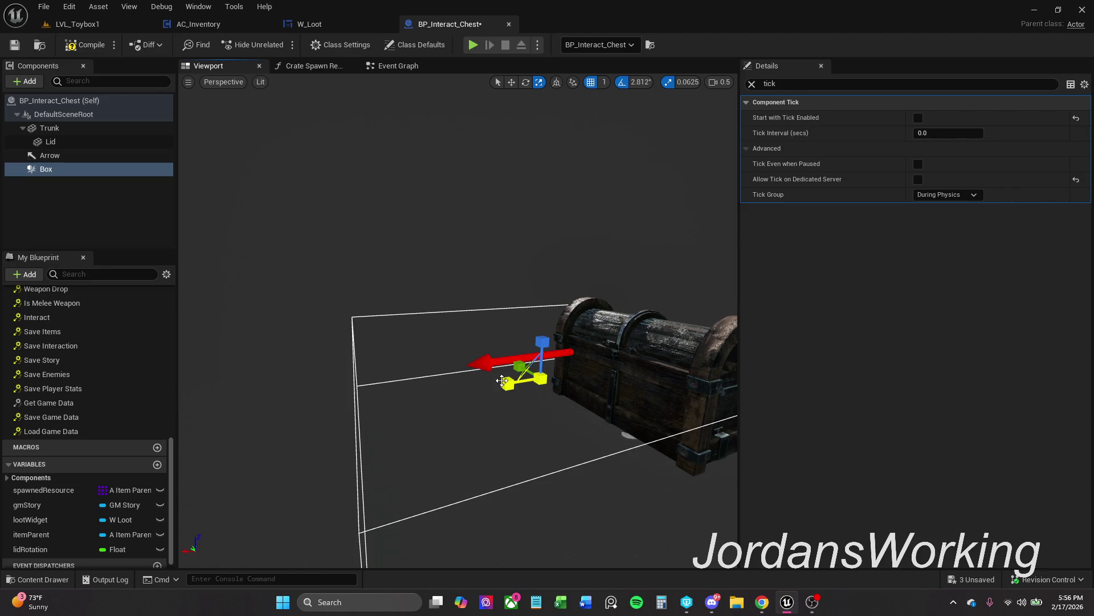
mouse_move(542, 342)
mouse_down()
mouse_move(555, 302)
mouse_move(534, 264)
mouse_move(538, 275)
mouse_move(484, 276)
mouse_move(540, 268)
mouse_up()
key(w)
scroll(559, 258, down, 6)
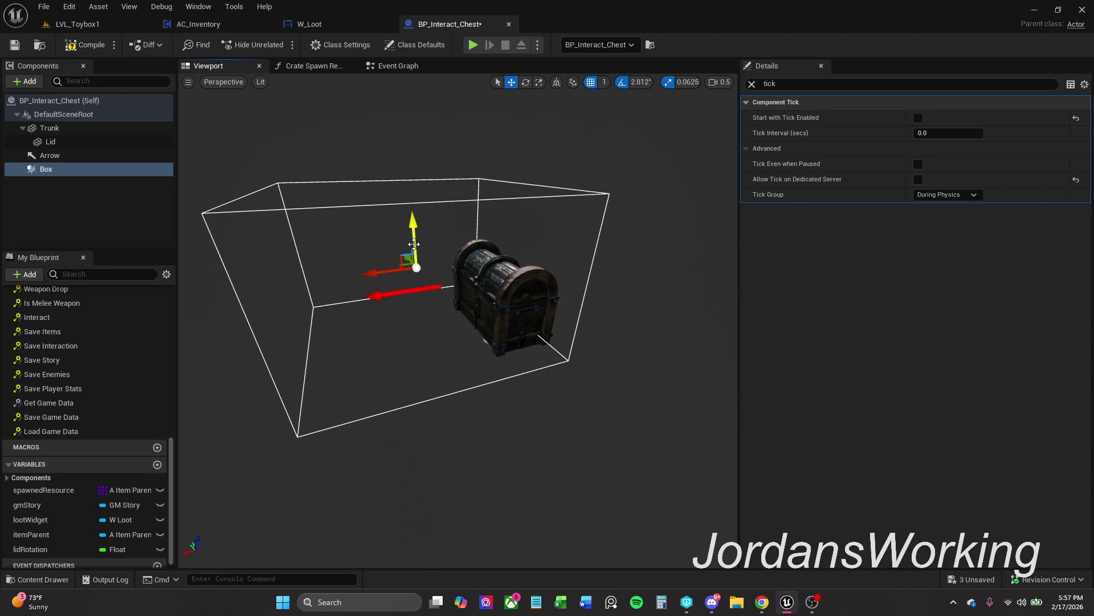
drag(414, 244, 387, 278)
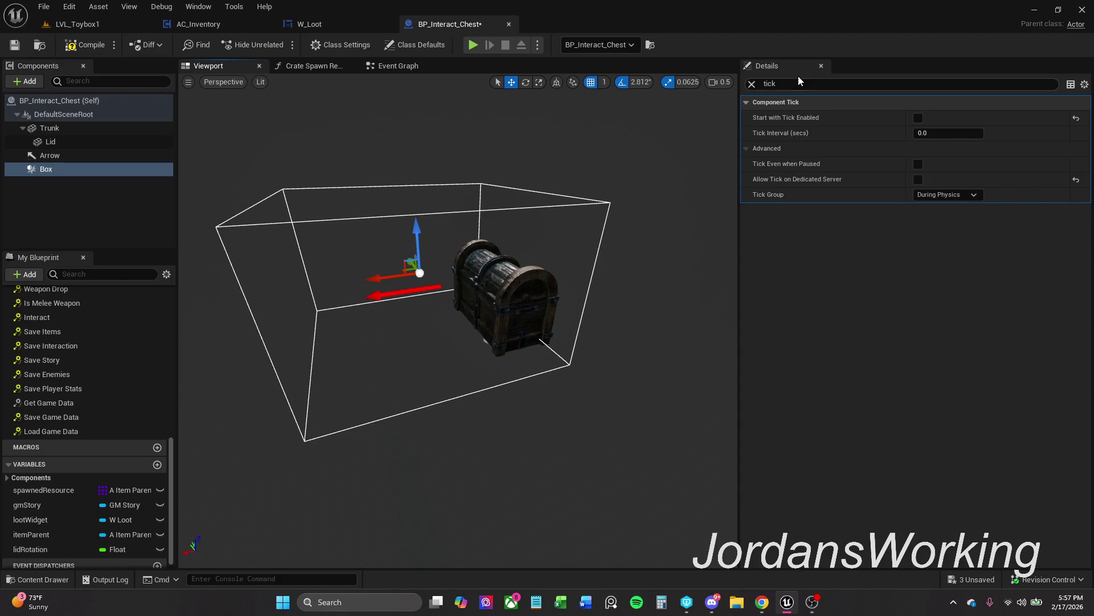
click(751, 84)
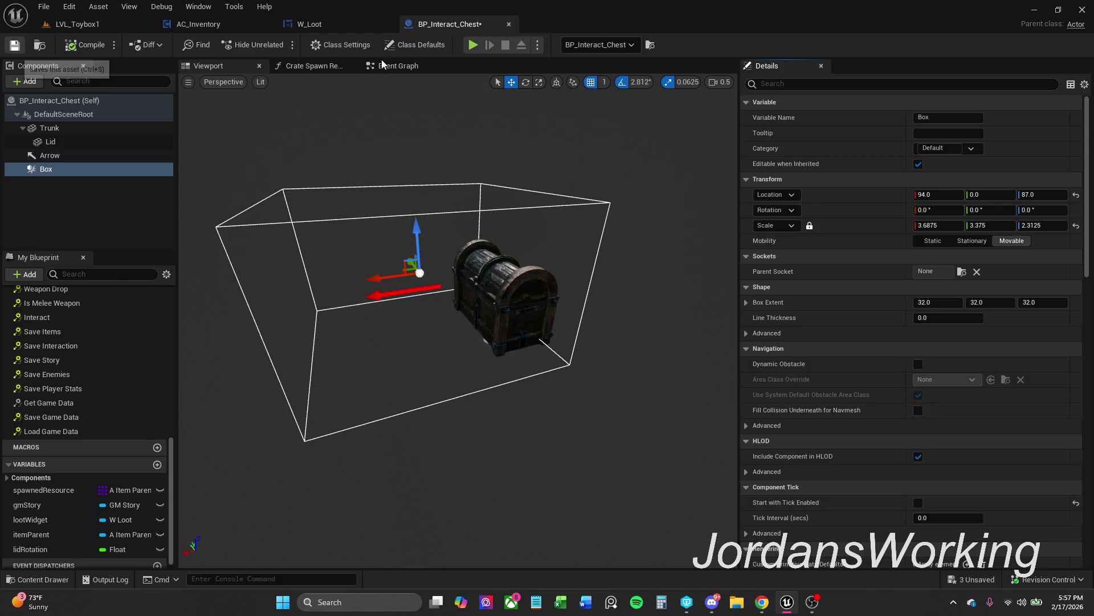
key(ctrl+s)
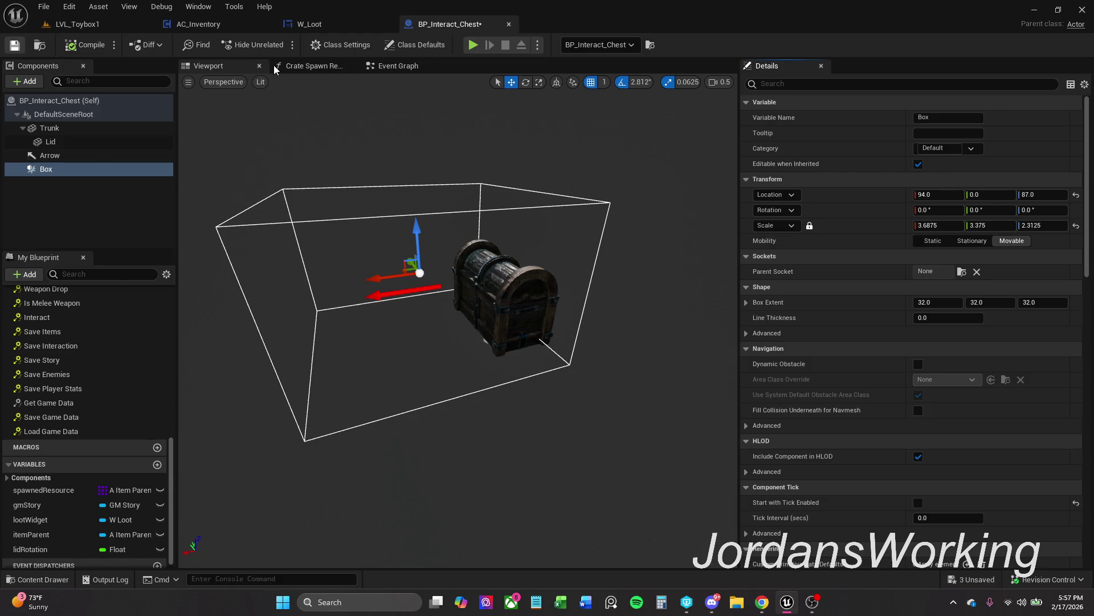
Rename the Box collision component to 'coll'
click(259, 65)
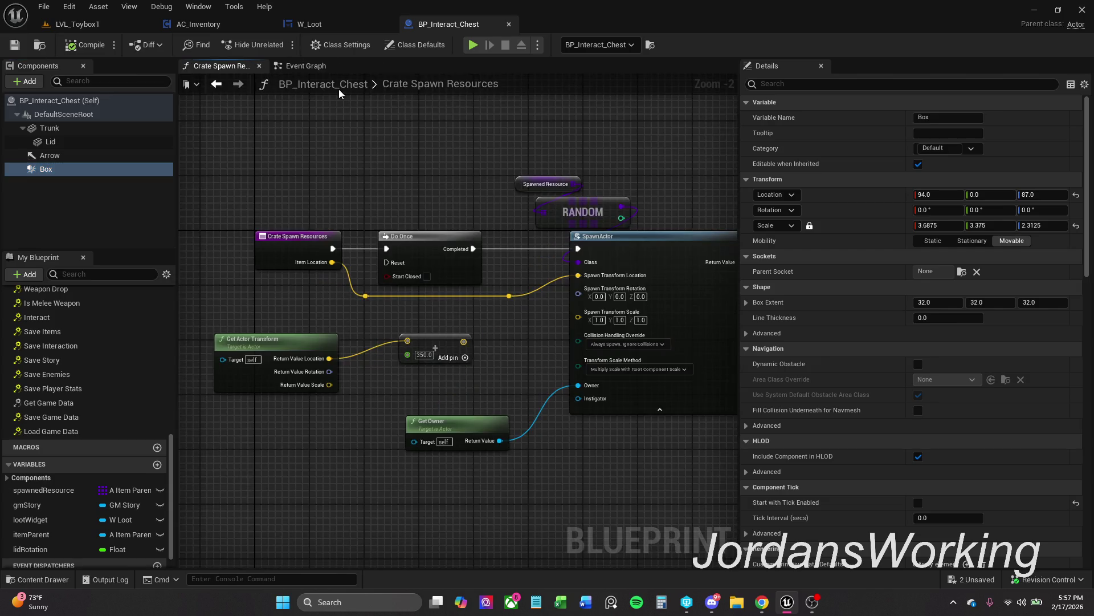
click(307, 66)
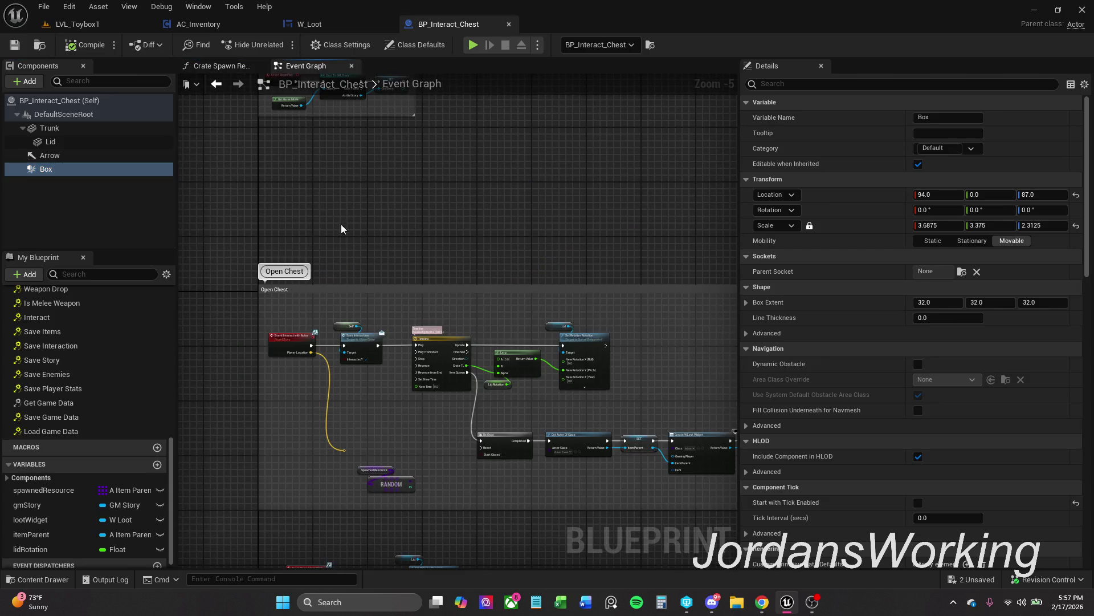
click(67, 169)
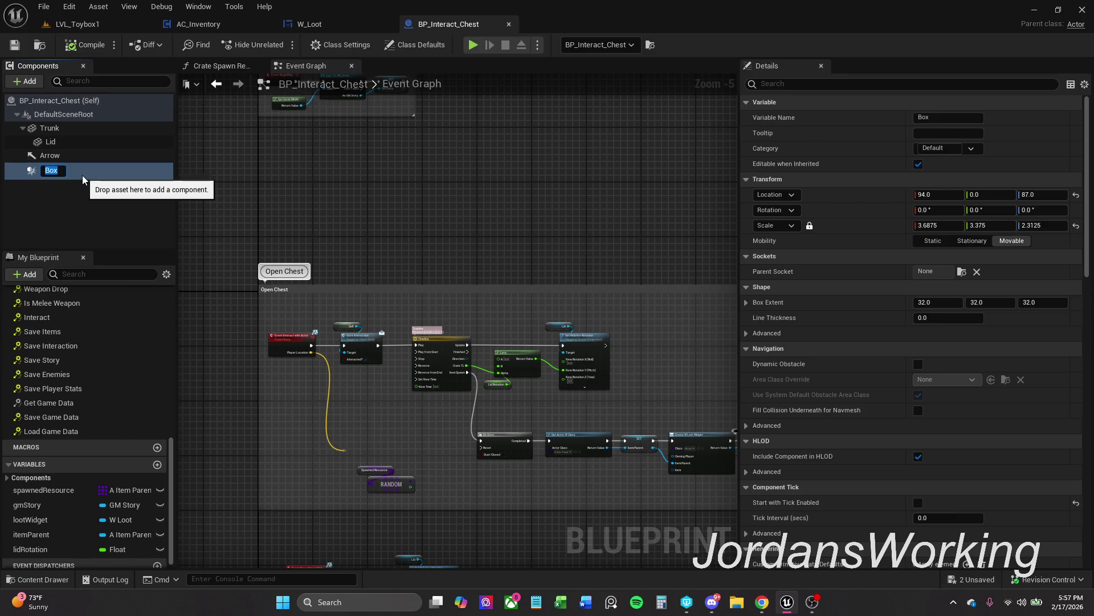
text(coll)
key(Return)
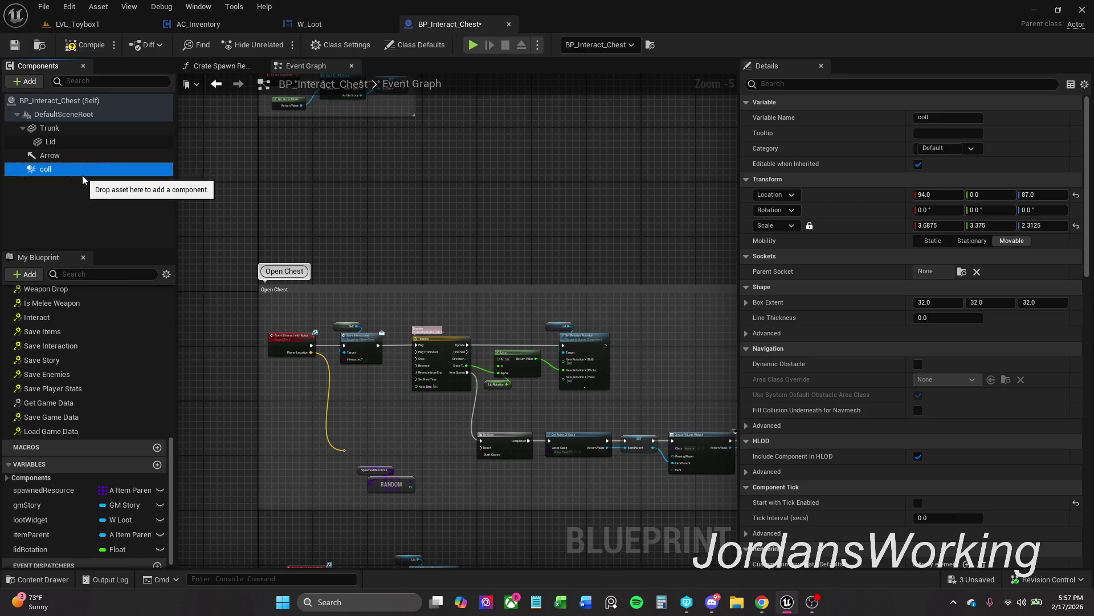
Pan around the Event Graph to review the Save Interaction nodes
mouse_move(413, 475)
mouse_down()
mouse_move(407, 313)
mouse_move(391, 250)
mouse_up()
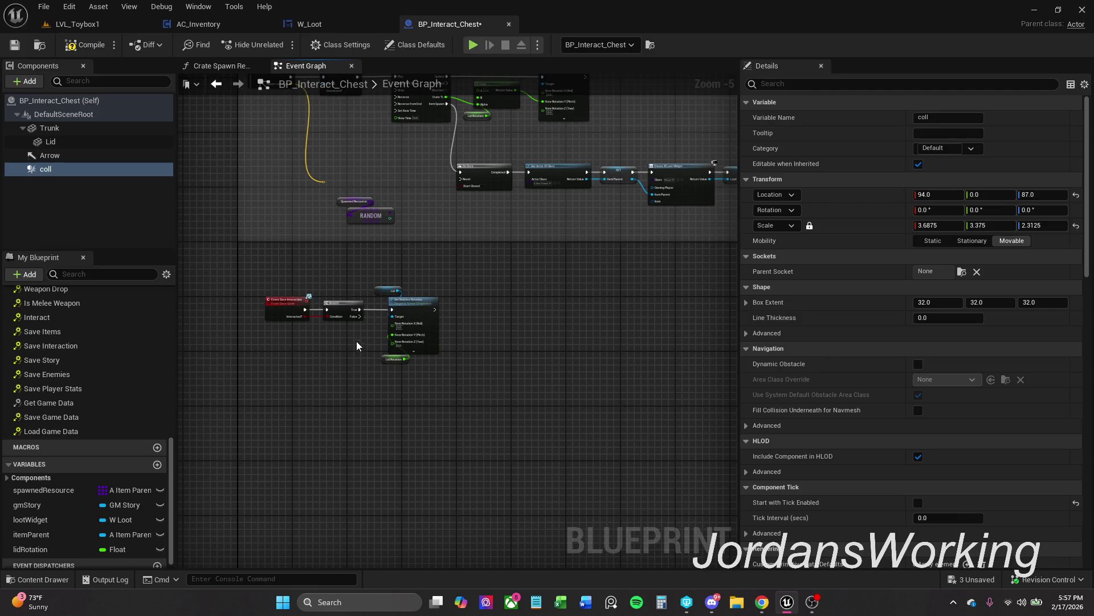
mouse_move(359, 347)
mouse_down()
mouse_move(417, 413)
mouse_move(419, 431)
mouse_up()
mouse_move(342, 426)
mouse_down()
mouse_move(539, 385)
mouse_move(538, 370)
mouse_up()
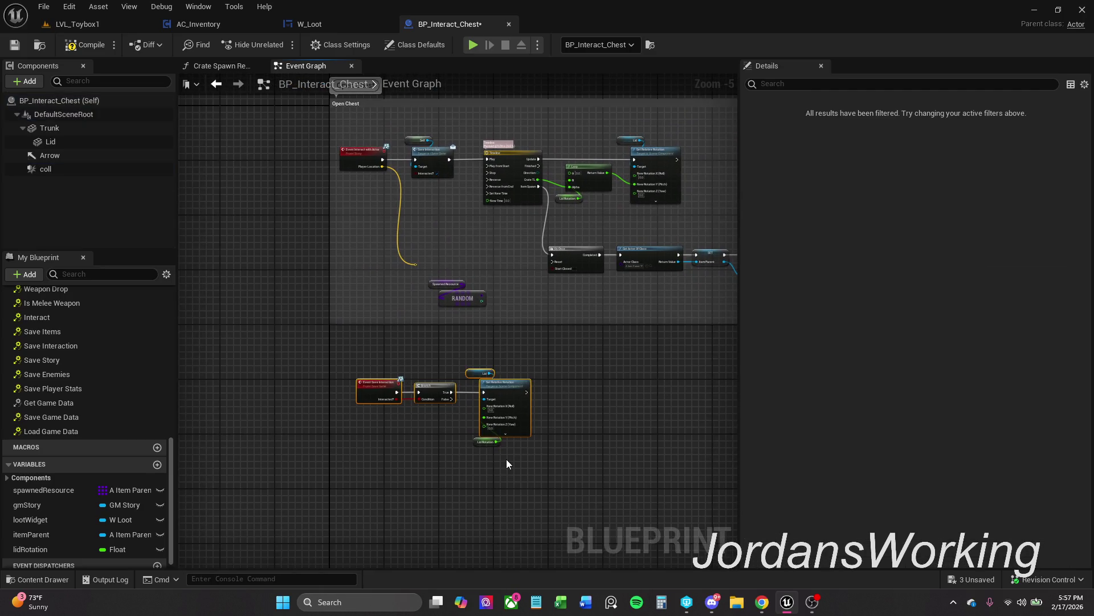
scroll(385, 408, up, 3)
drag(386, 411, 383, 392)
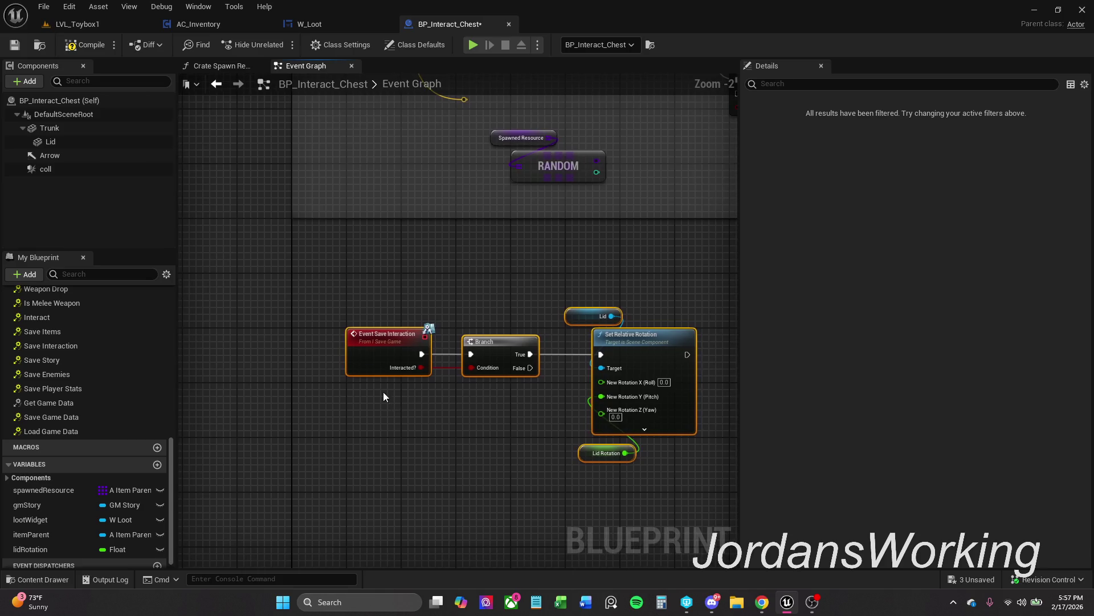
mouse_move(371, 347)
mouse_down()
mouse_move(320, 350)
mouse_move(353, 389)
mouse_move(334, 525)
mouse_move(381, 213)
mouse_move(438, 349)
mouse_move(470, 258)
mouse_up()
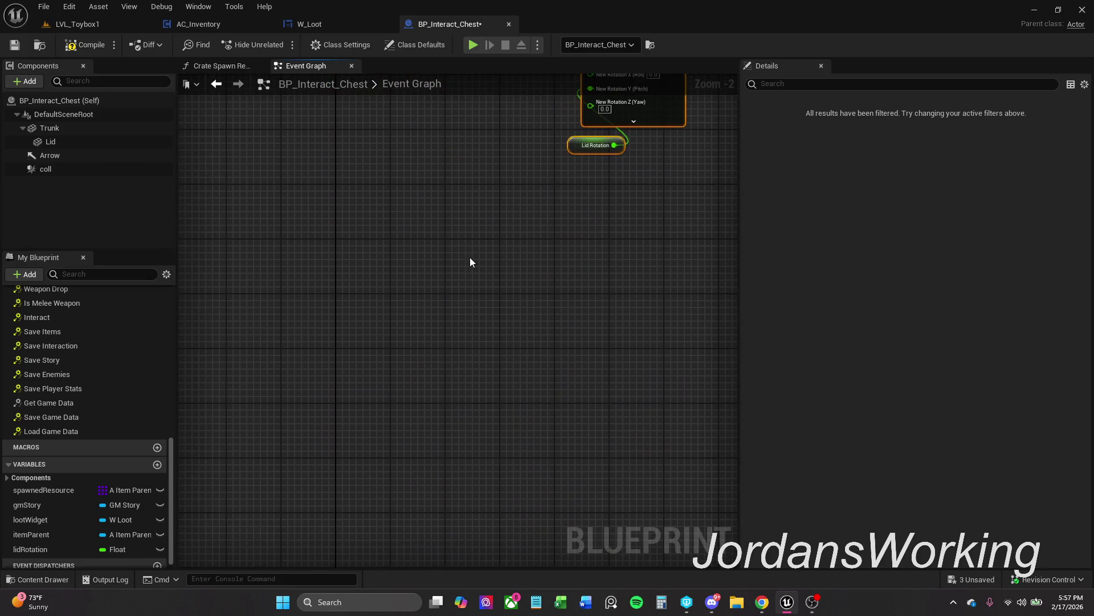
click(470, 258)
scroll(77, 371, up, 3)
scroll(57, 350, up, 3)
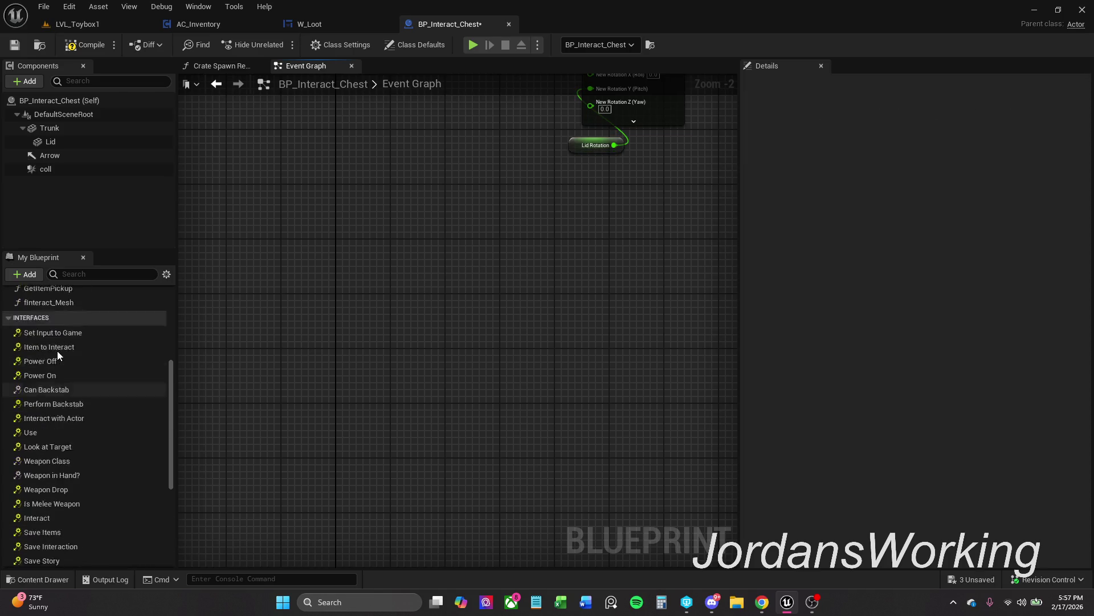
click(31, 336)
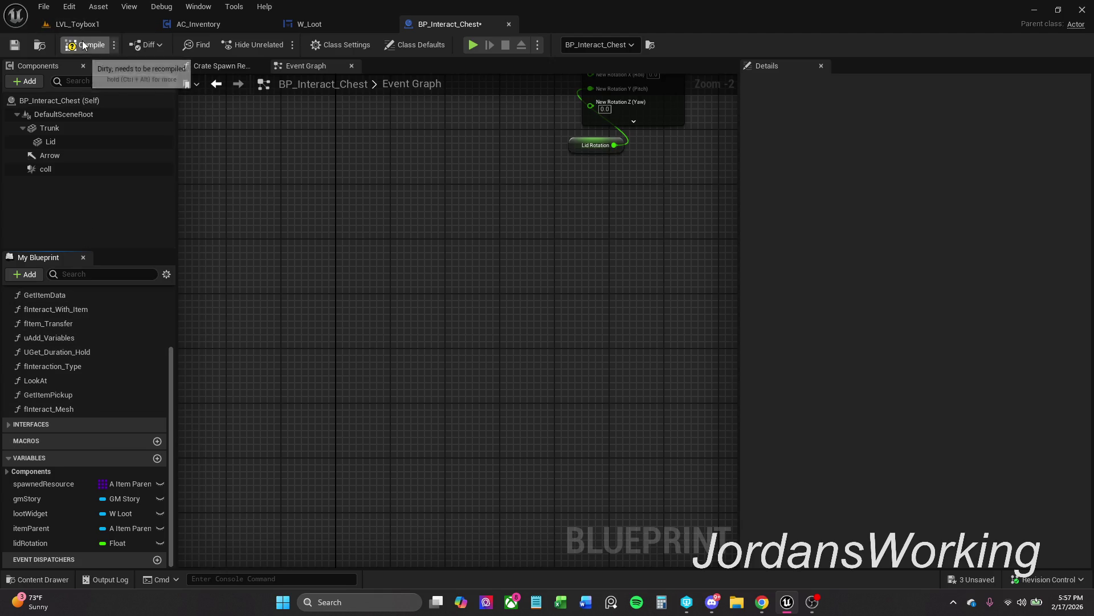
Check the Crate Spawn Resources graph, then return to the save-interaction and lid-rotation nodes
click(213, 67)
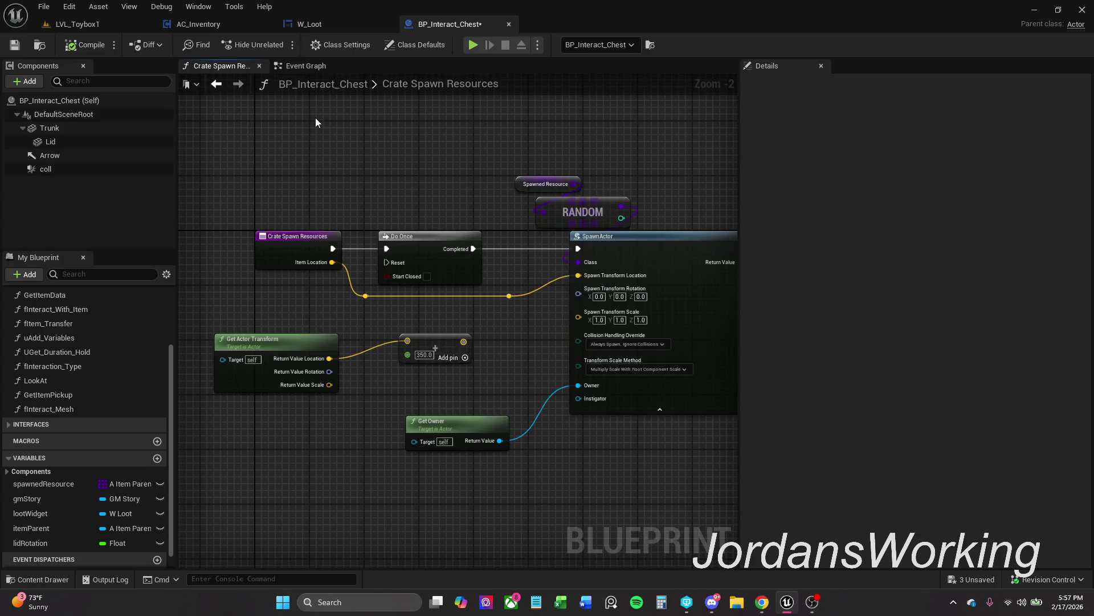
click(311, 67)
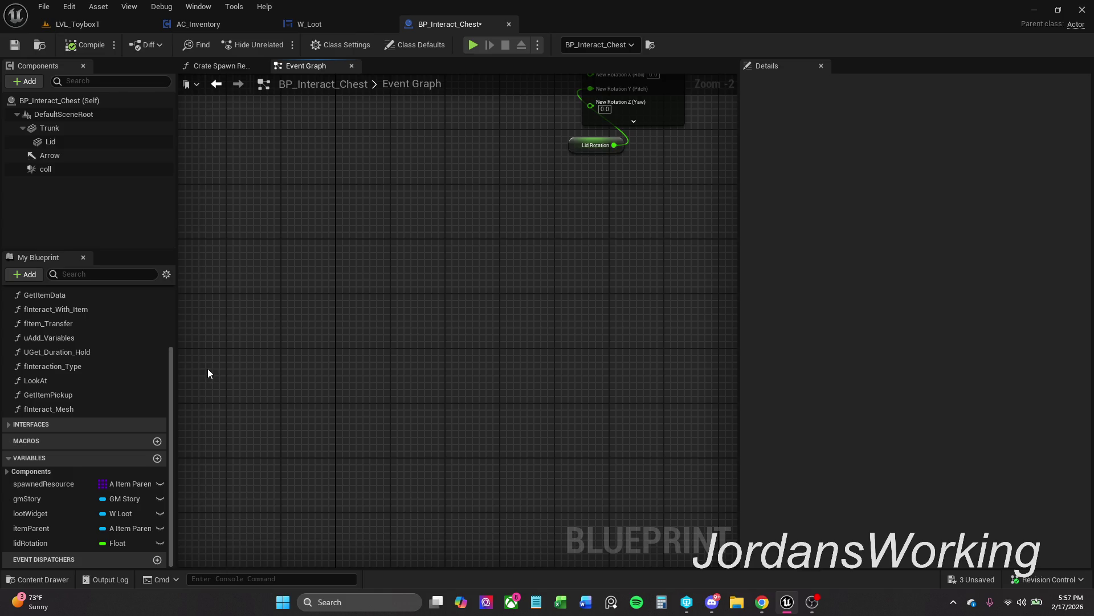
scroll(352, 238, down, 1)
drag(352, 237, 342, 363)
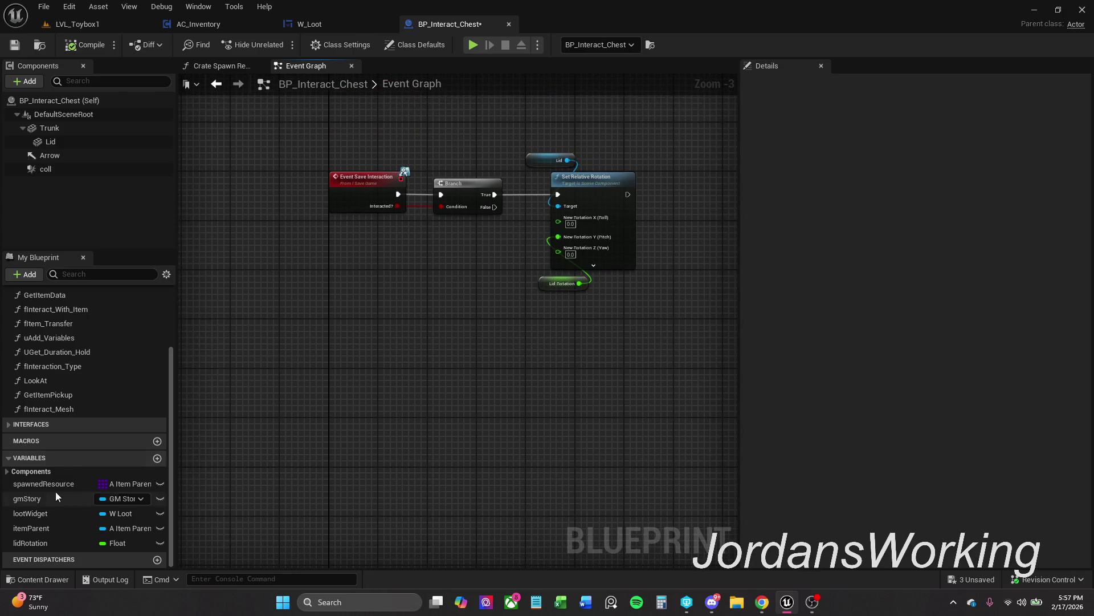
Add On Component Begin Overlap and End Overlap events for coll from its Details
click(56, 170)
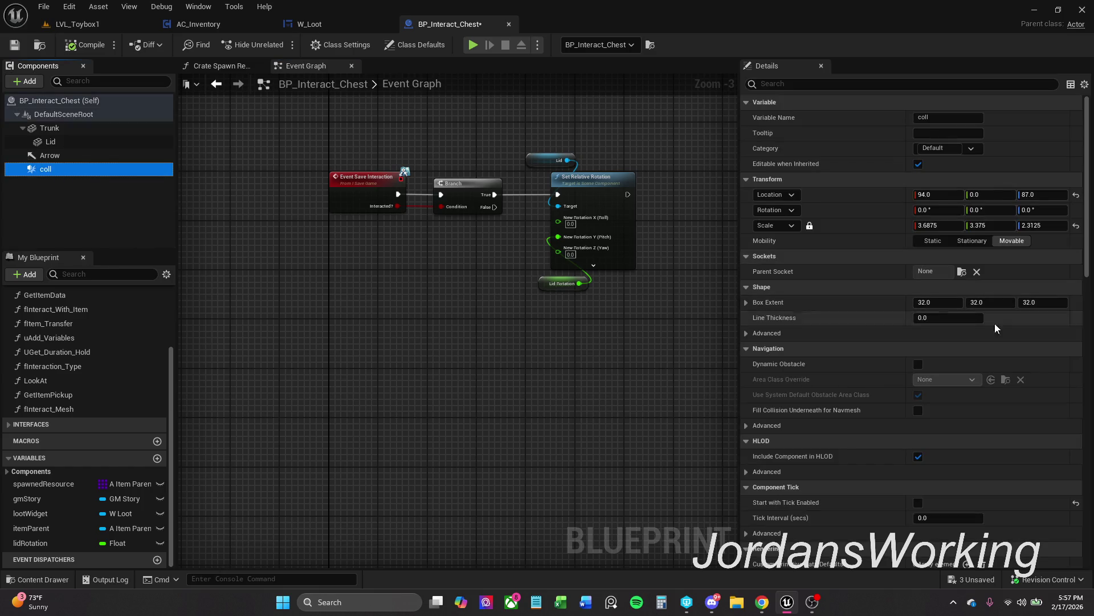
drag(1087, 197, 1081, 489)
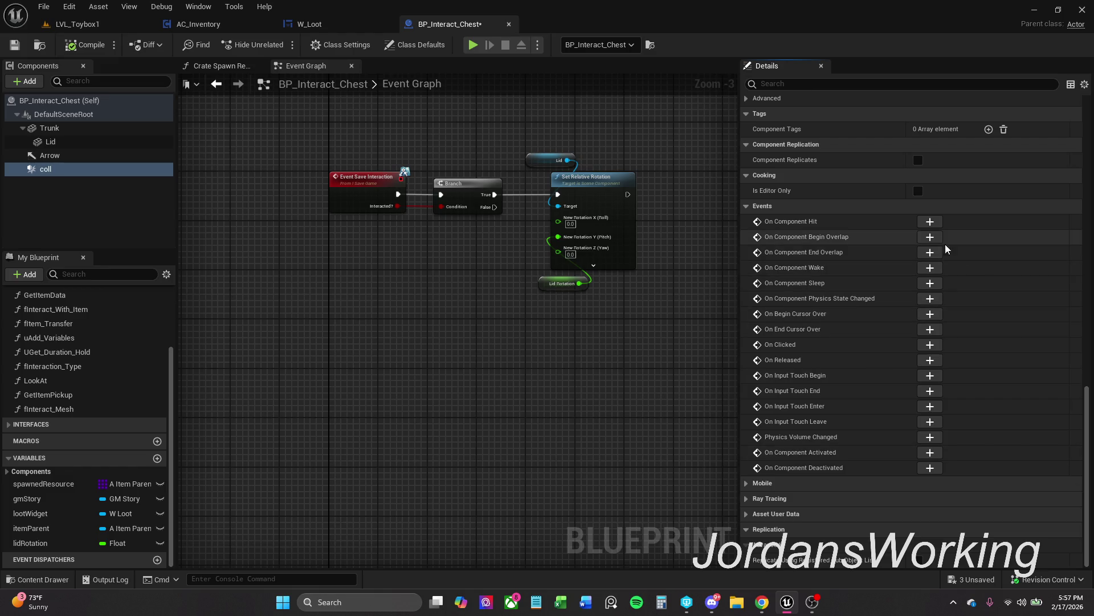
click(930, 236)
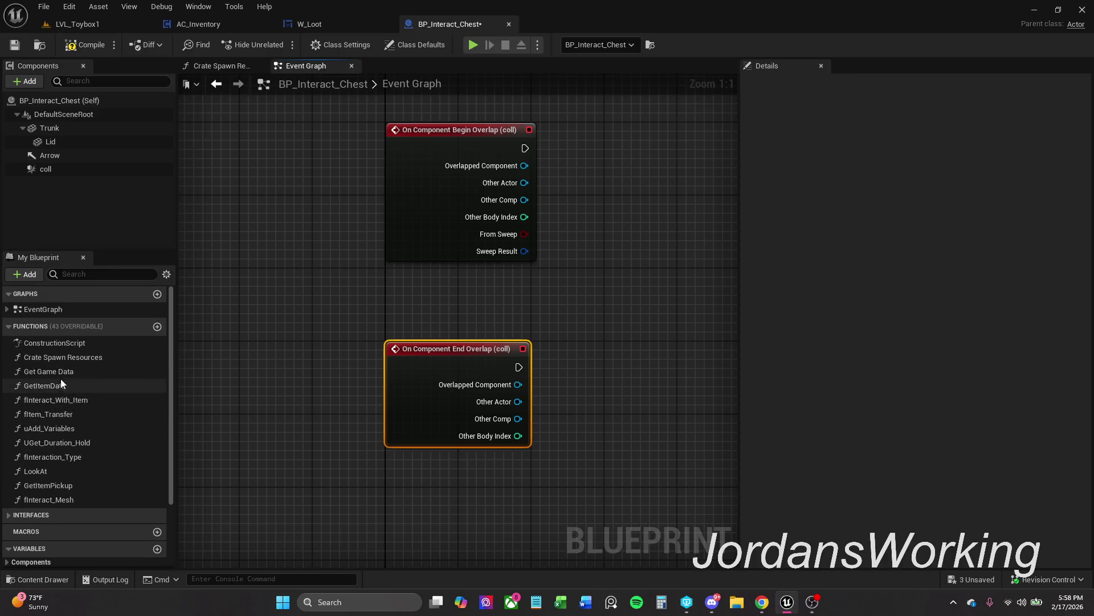
click(9, 328)
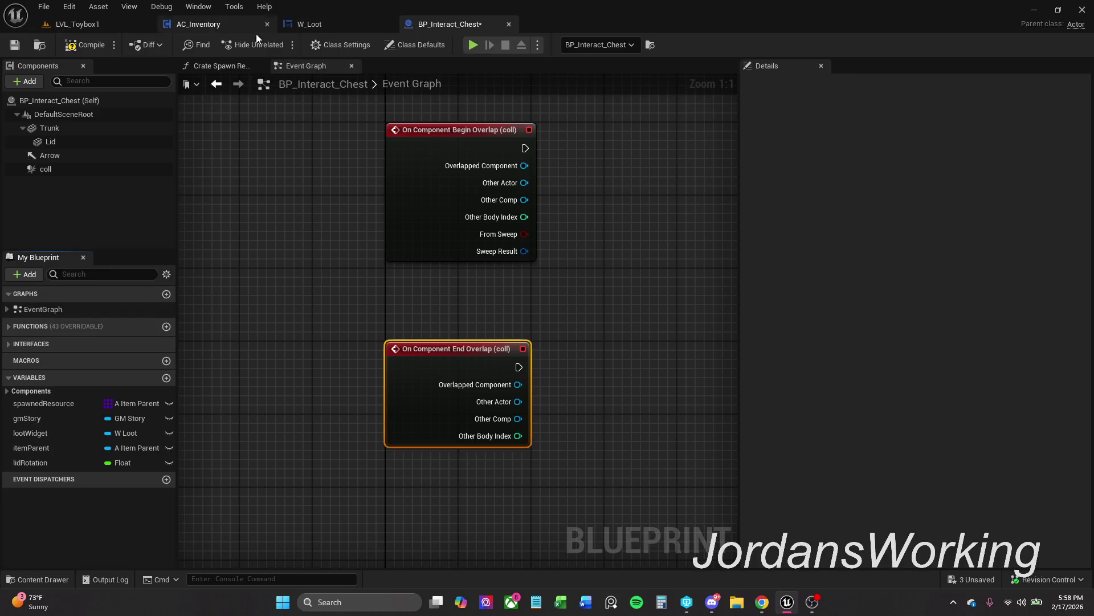
click(85, 26)
scroll(425, 134, down, 3)
click(406, 195)
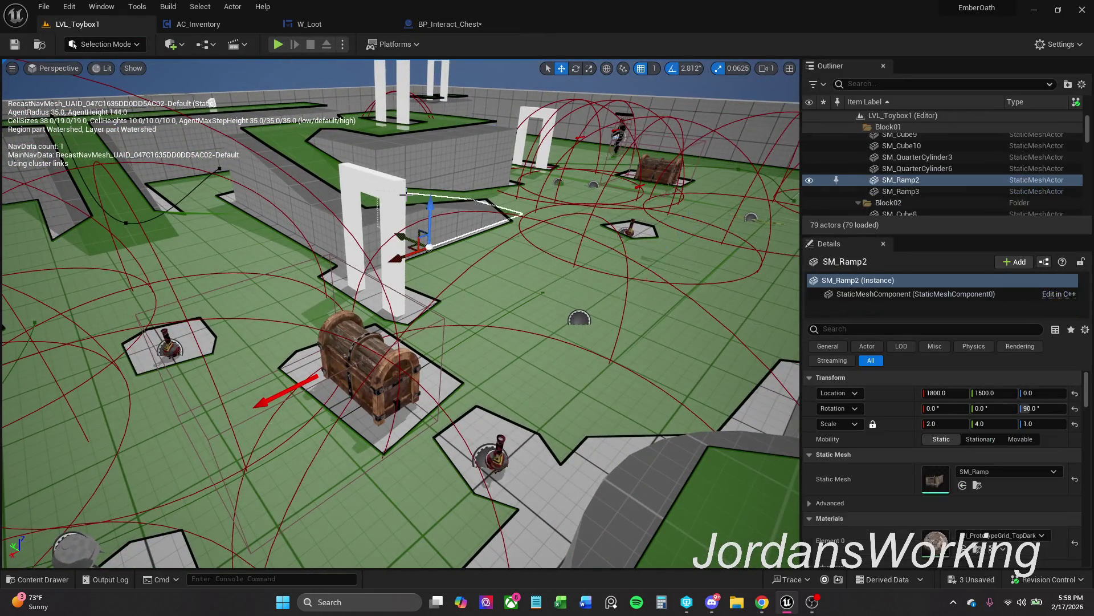
click(923, 173)
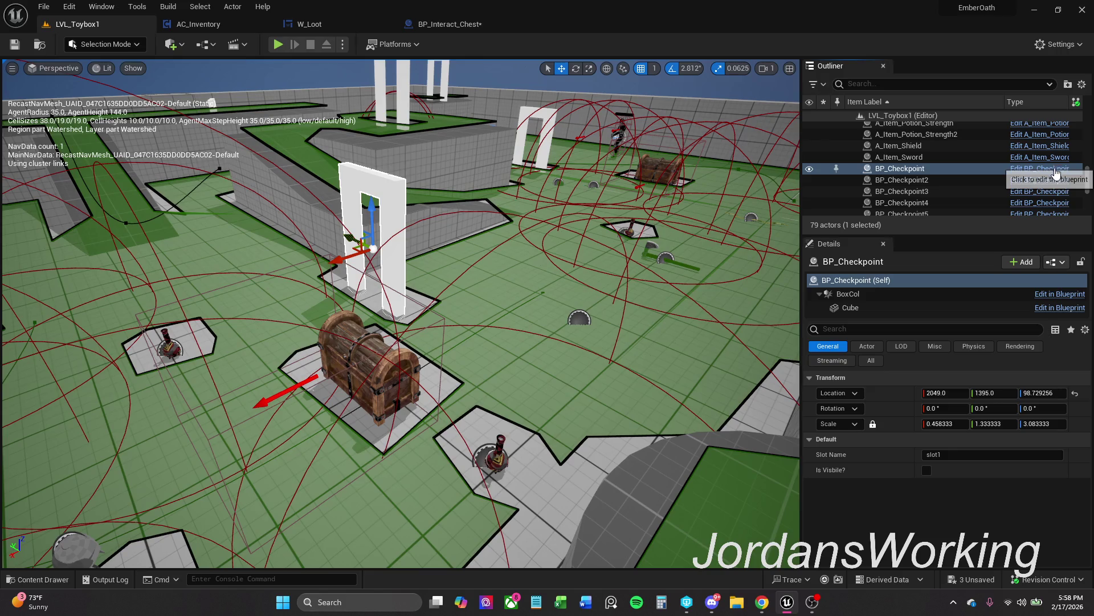
click(1026, 173)
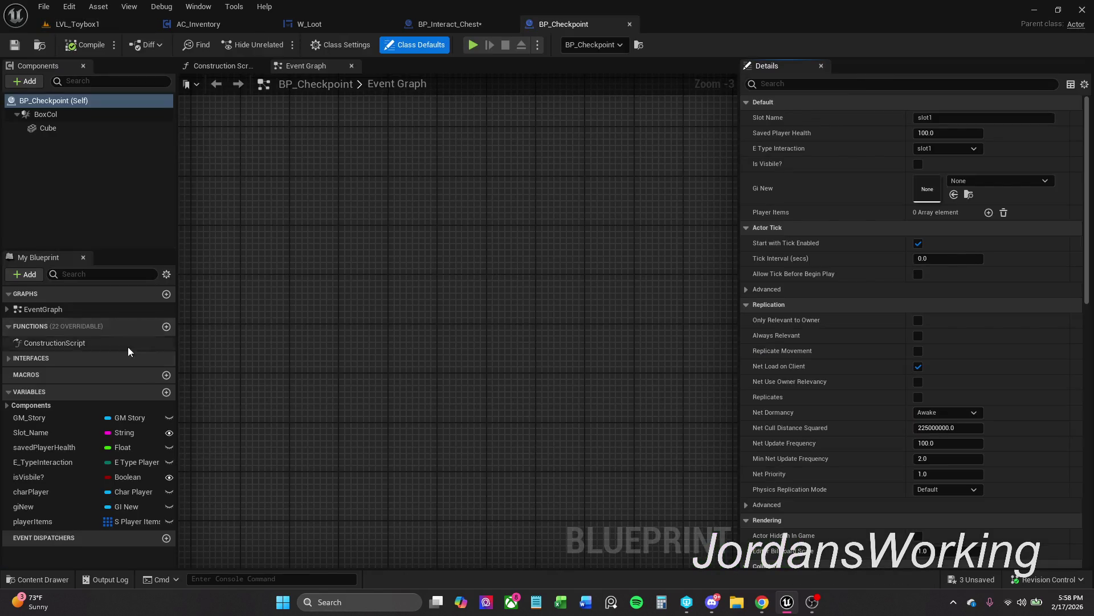
click(629, 24)
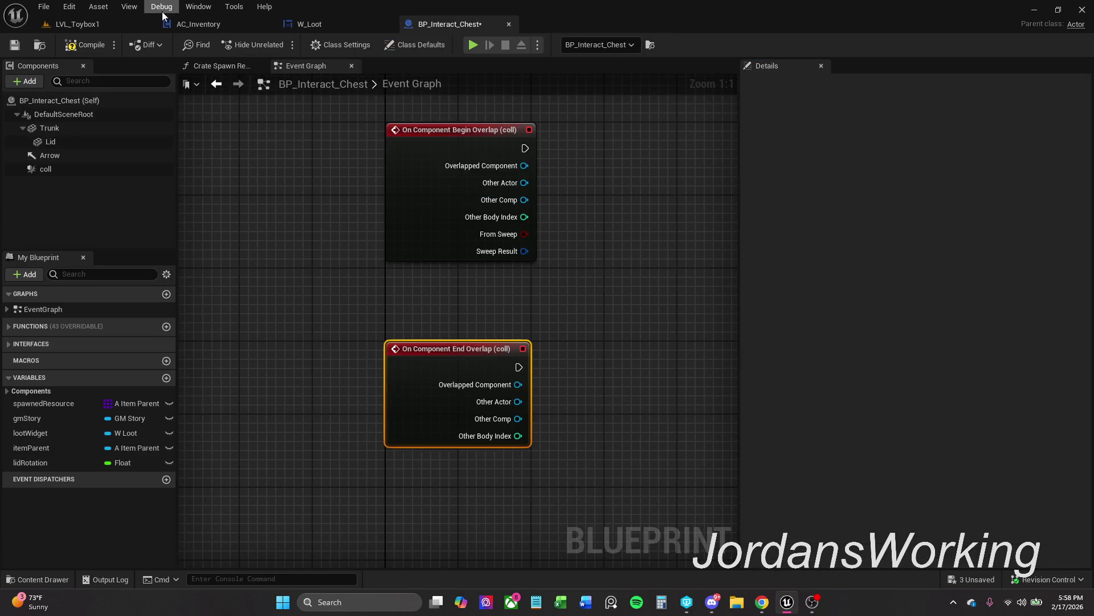
Compile BP_Interact_Chest, then open and close BP_Teleporter from Actors/Teleporters
click(85, 45)
click(49, 578)
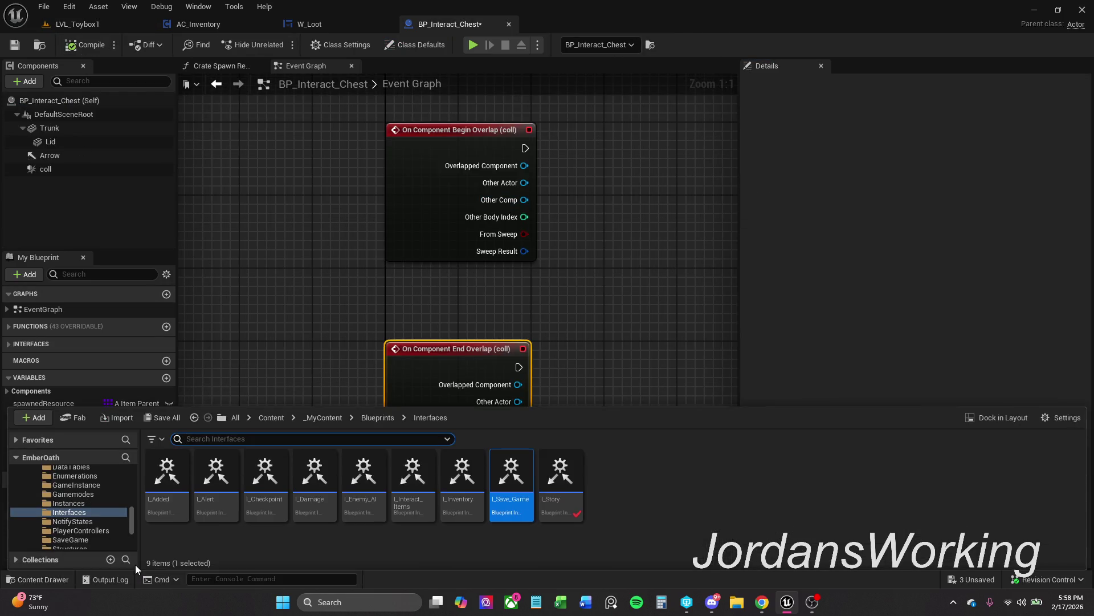
click(377, 418)
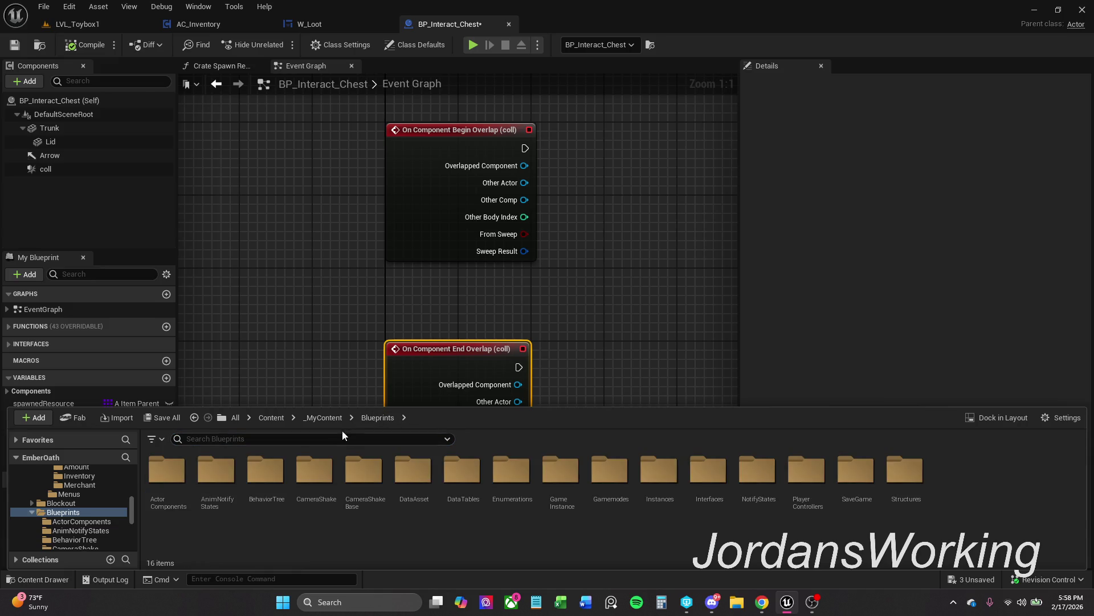
click(330, 419)
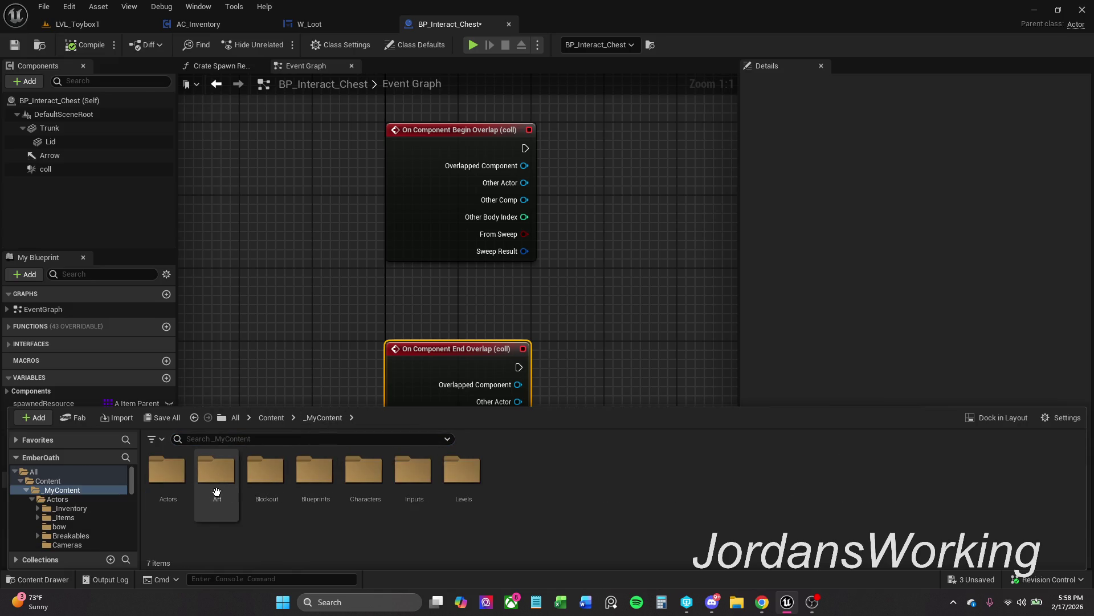
double_click(174, 479)
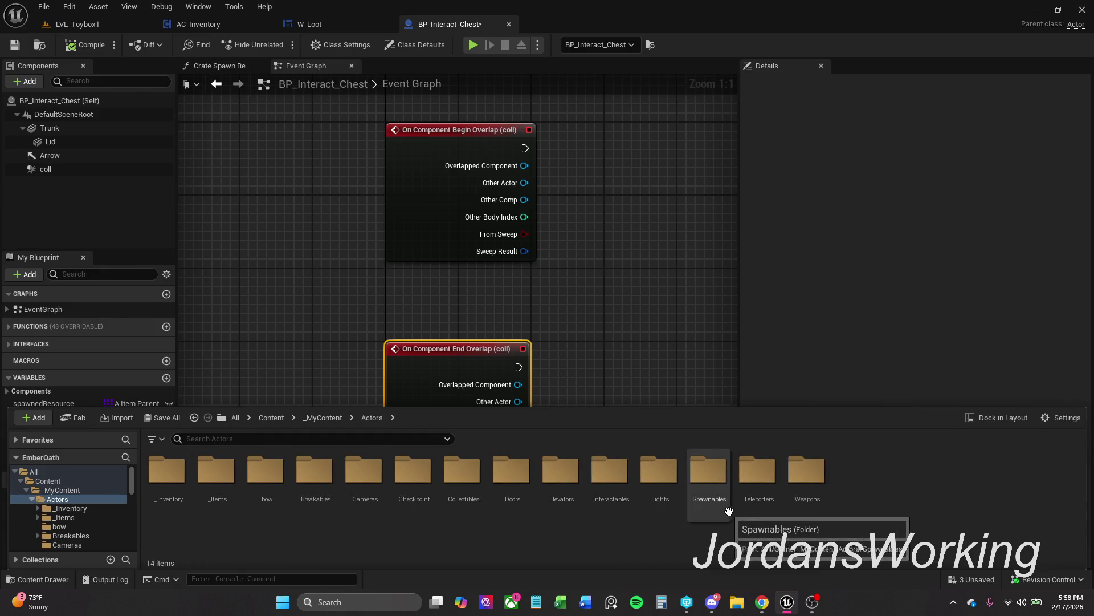
click(769, 514)
double_click(768, 513)
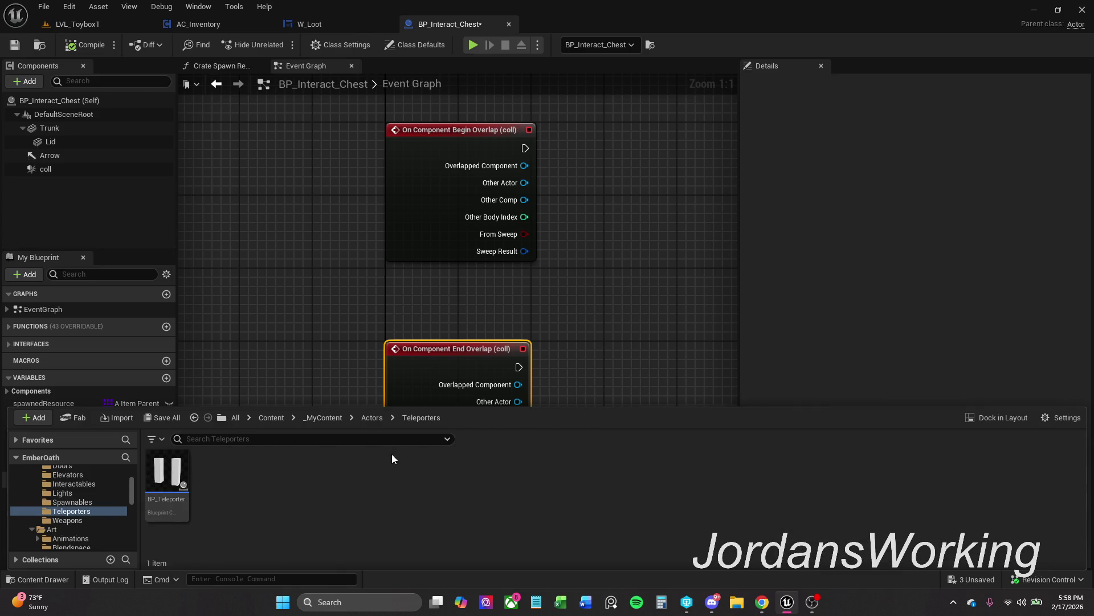
double_click(166, 476)
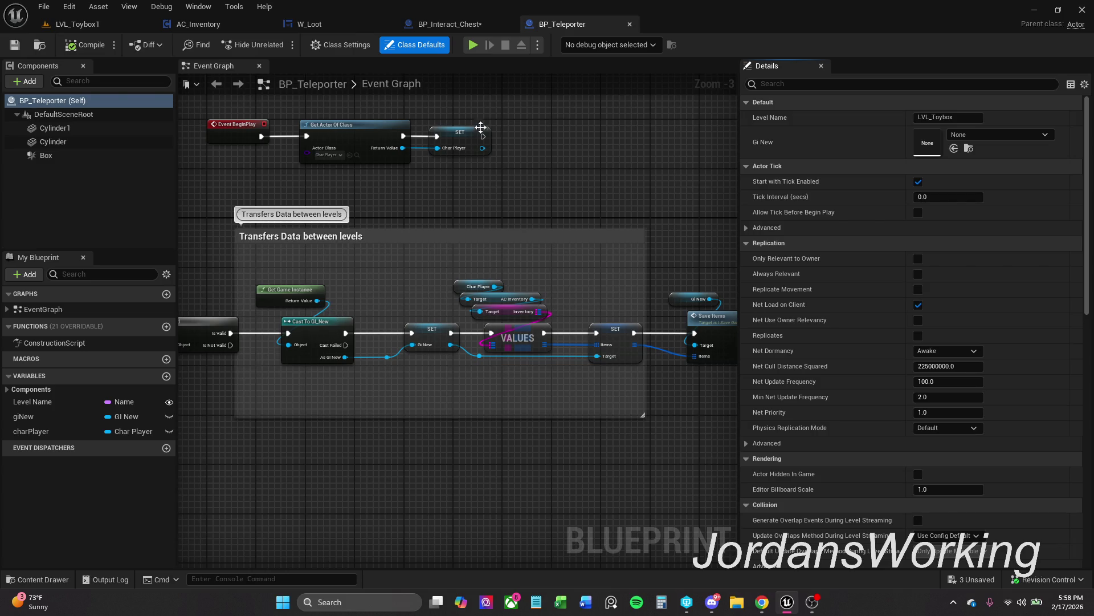
click(629, 24)
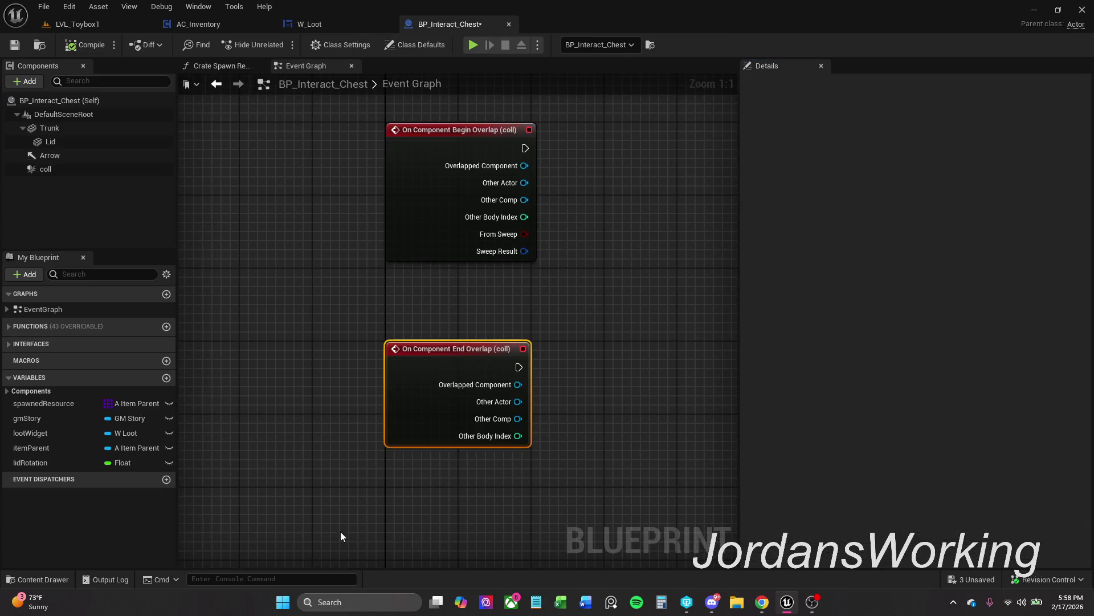
Browse the Spawnables and Interactables folders, open and close BP_Checkpoint, and hide the drawer
click(37, 579)
click(382, 421)
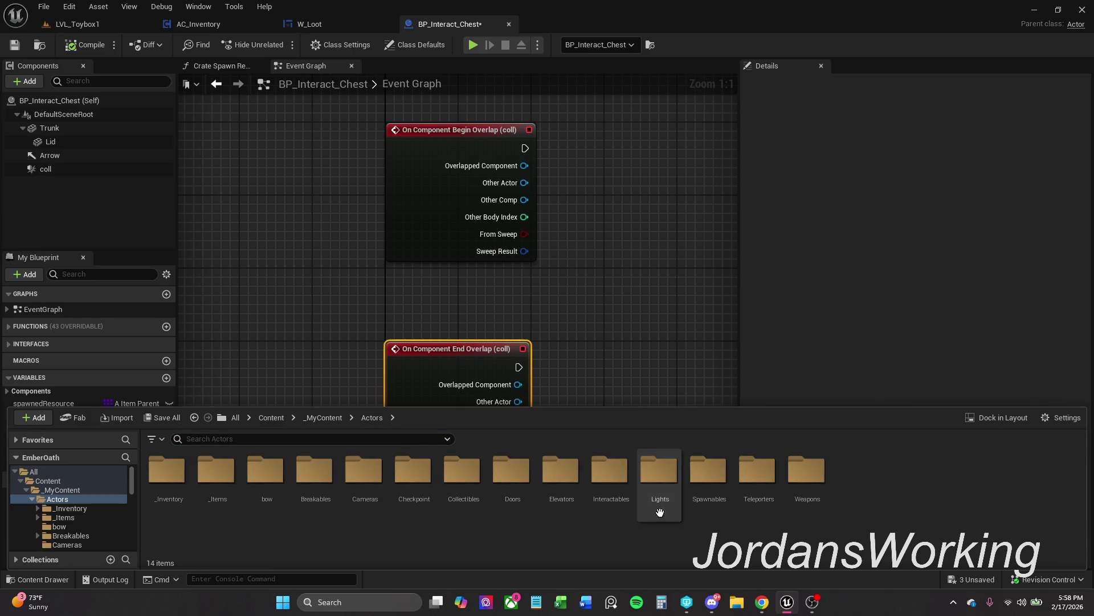
double_click(693, 504)
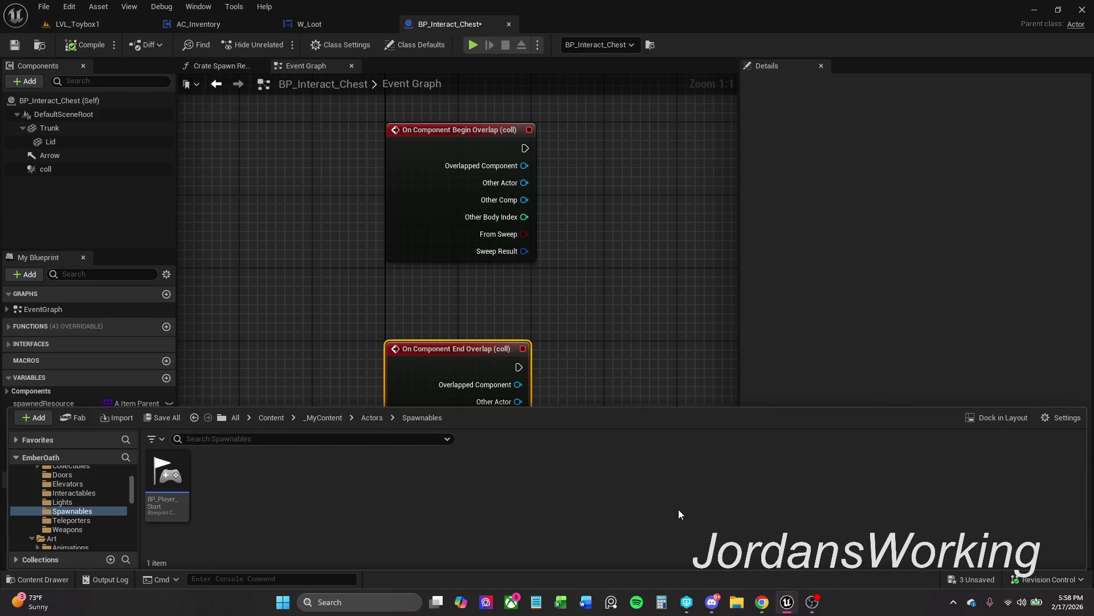
click(380, 418)
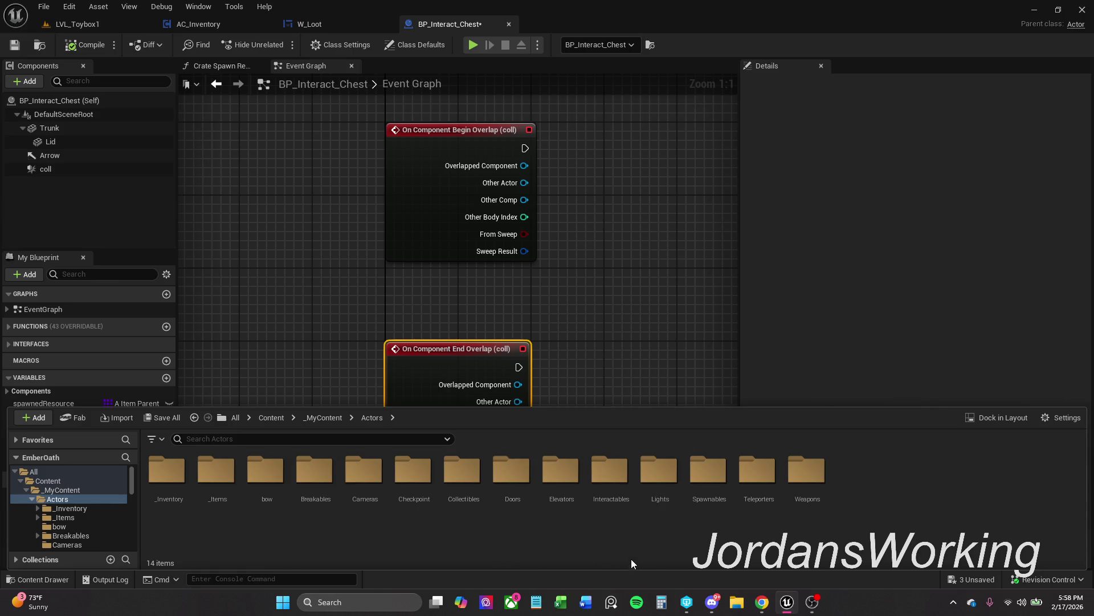
double_click(621, 497)
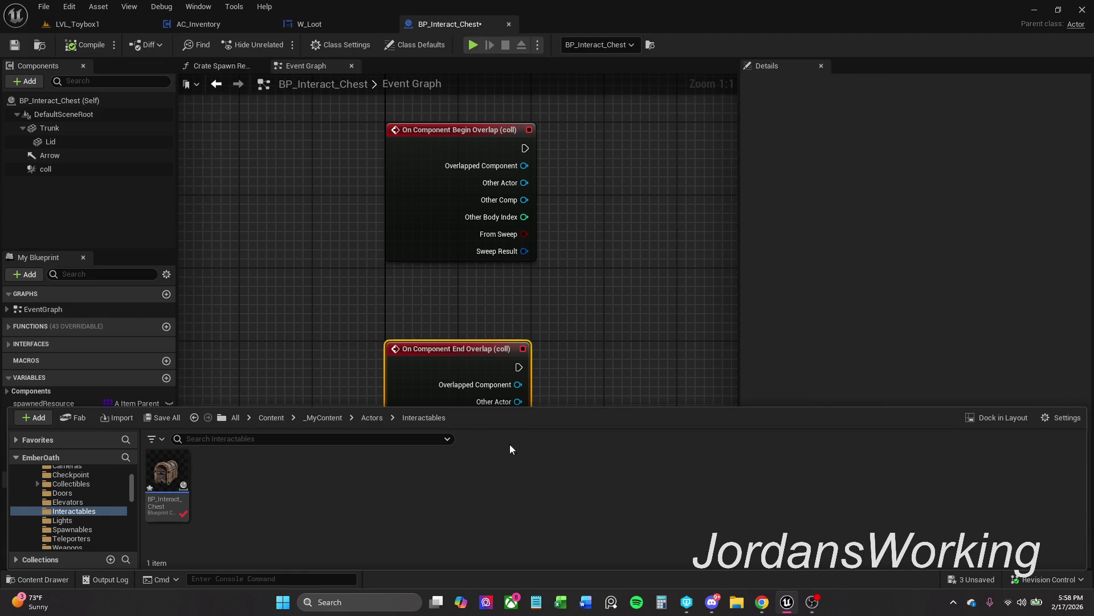
click(381, 421)
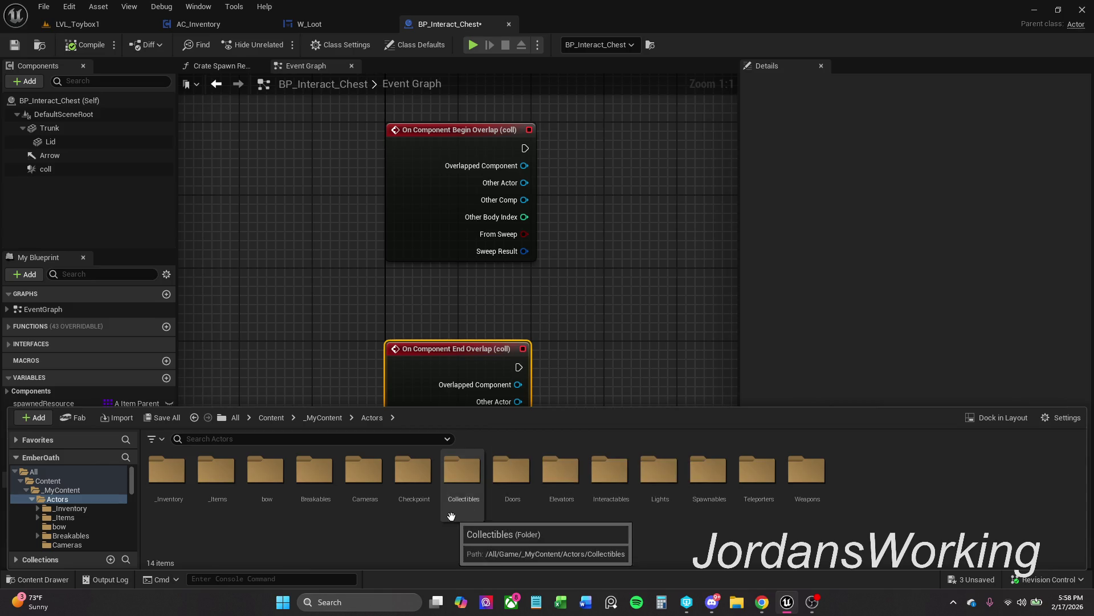
click(424, 502)
double_click(425, 501)
double_click(177, 493)
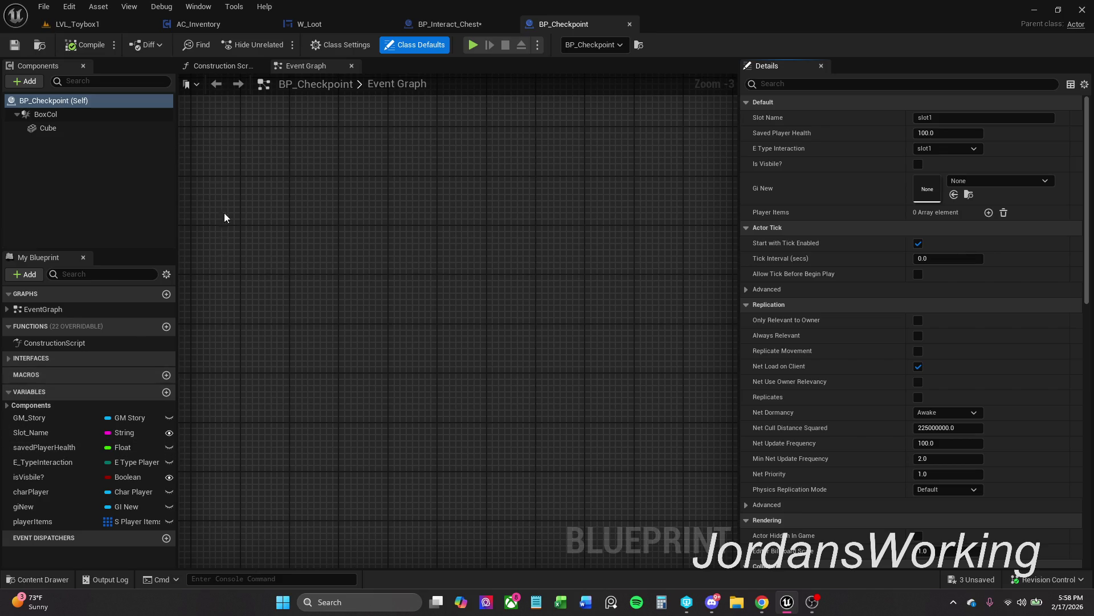
click(629, 24)
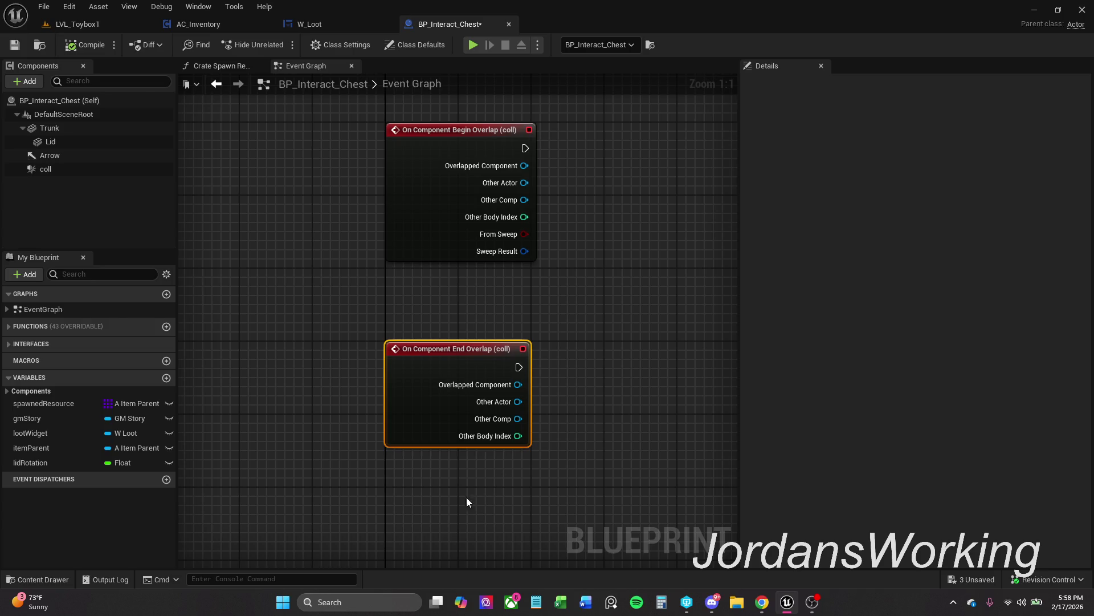
click(53, 580)
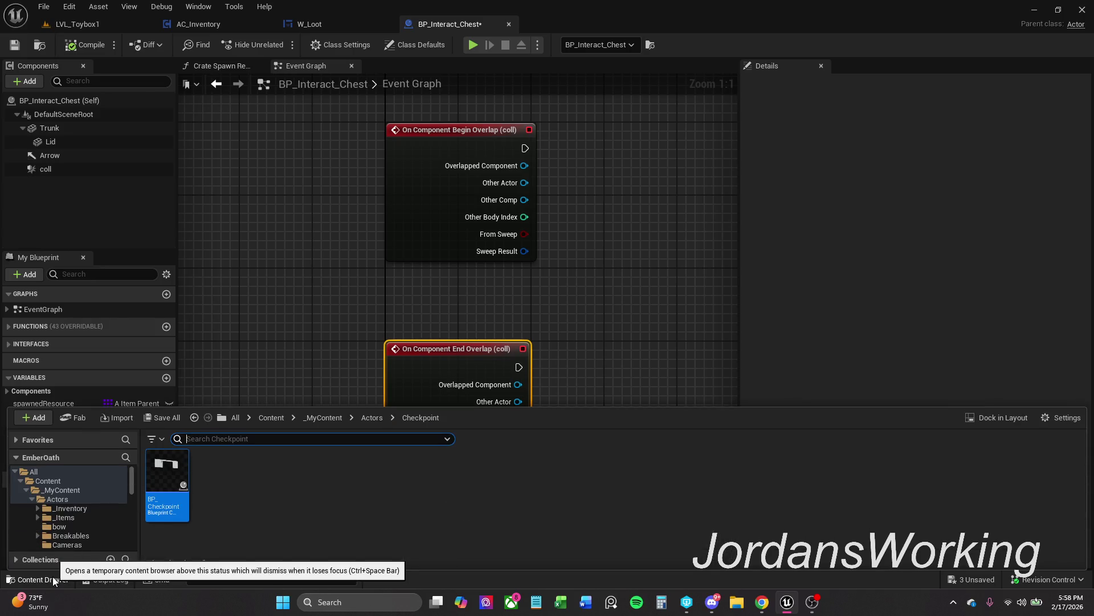
click(53, 580)
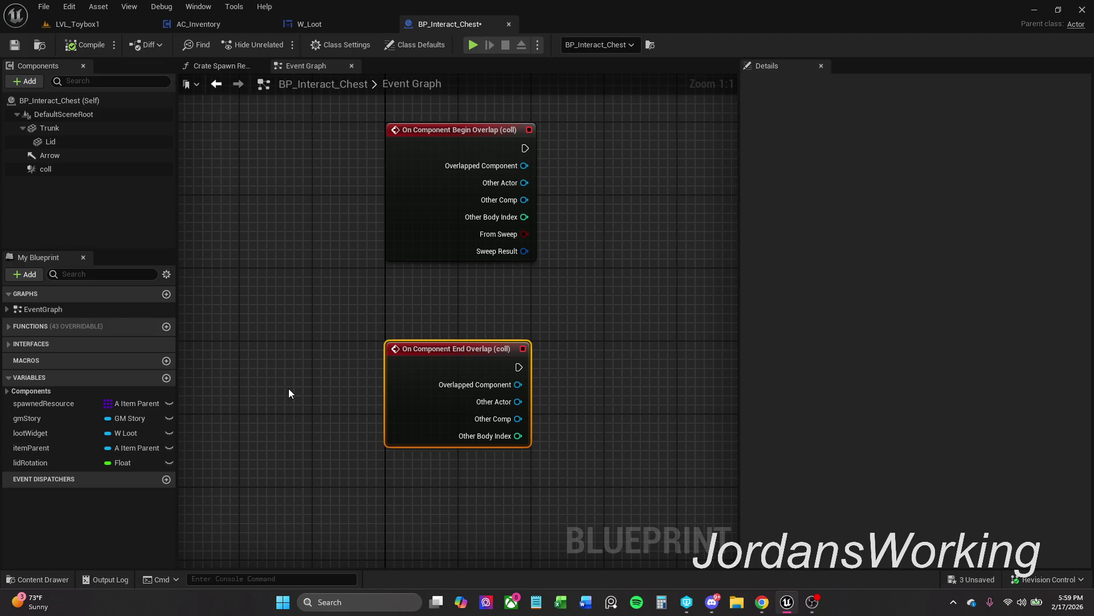
Compare Other Actor with a new Get Player Character node using ==
click(563, 346)
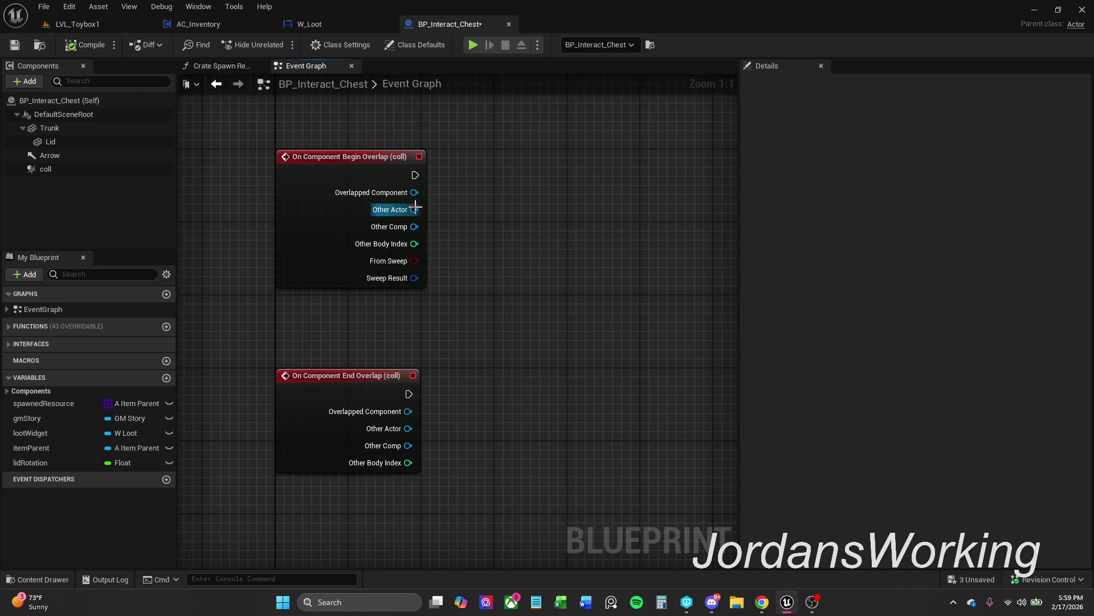
drag(415, 209, 462, 192)
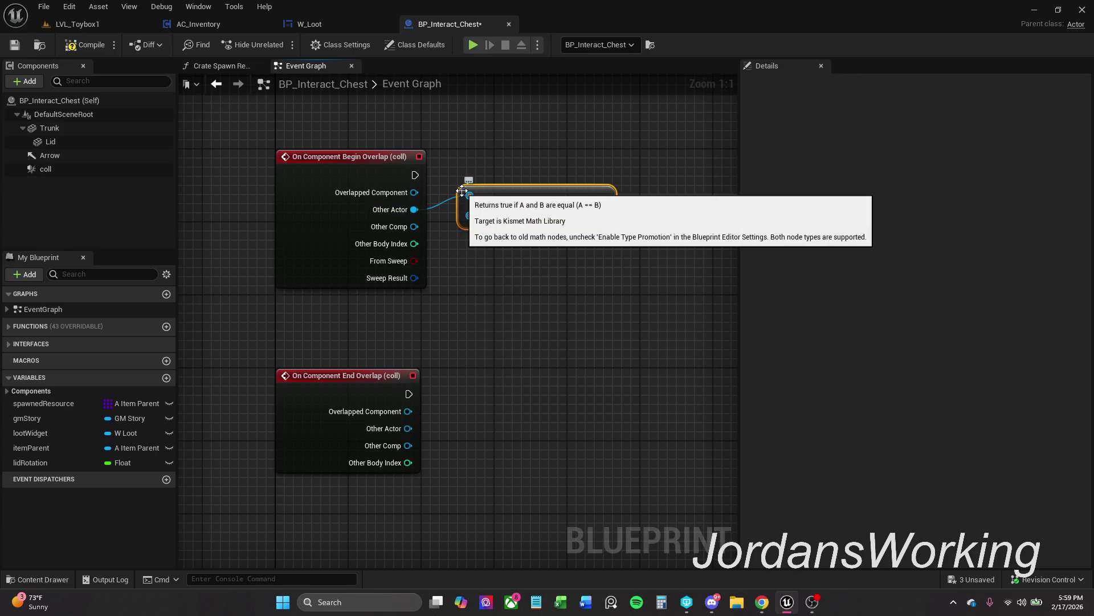
mouse_move(470, 216)
mouse_down()
mouse_move(477, 268)
mouse_move(469, 259)
mouse_up()
text(player)
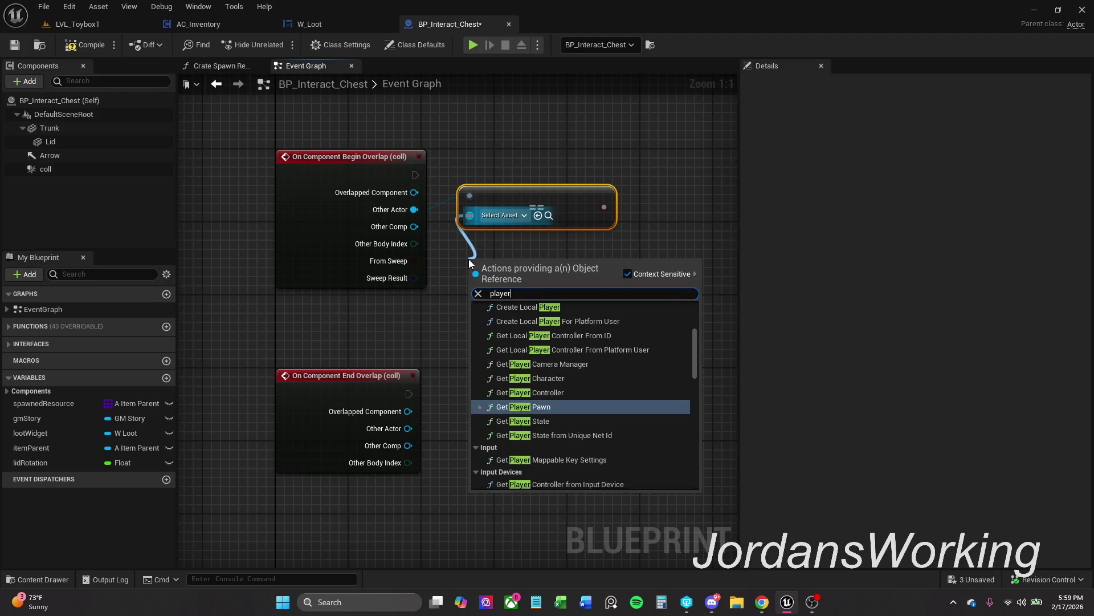
key(Up)
key(Up)
key(Return)
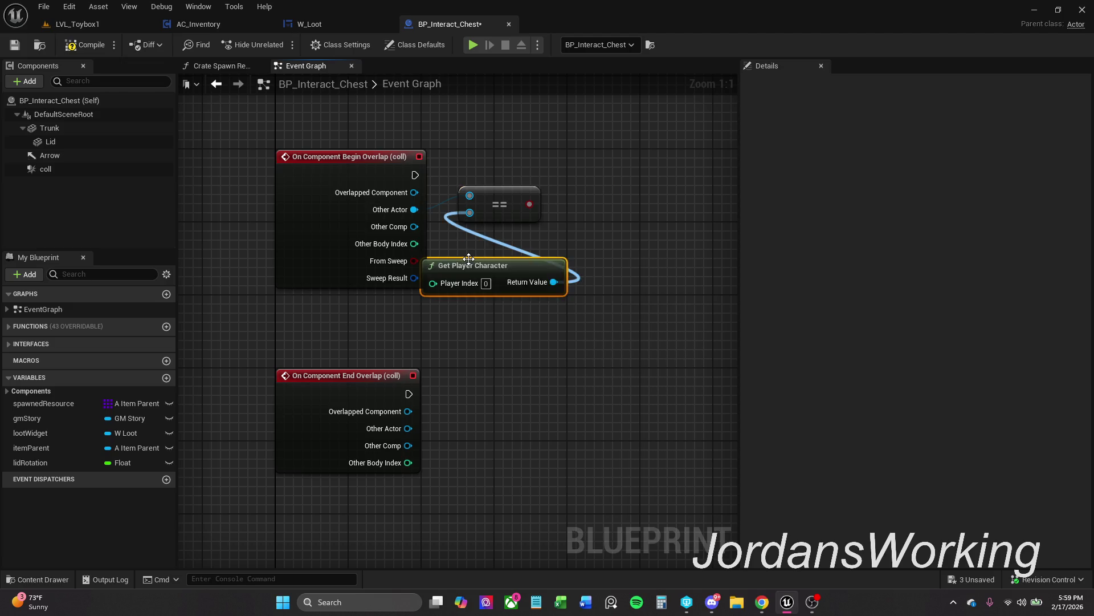
Arrange the comparison nodes and wire Begin Overlap's execution into the Branch
drag(469, 258, 513, 250)
mouse_move(509, 200)
mouse_down()
mouse_move(555, 186)
mouse_move(589, 200)
mouse_up()
drag(538, 263, 518, 254)
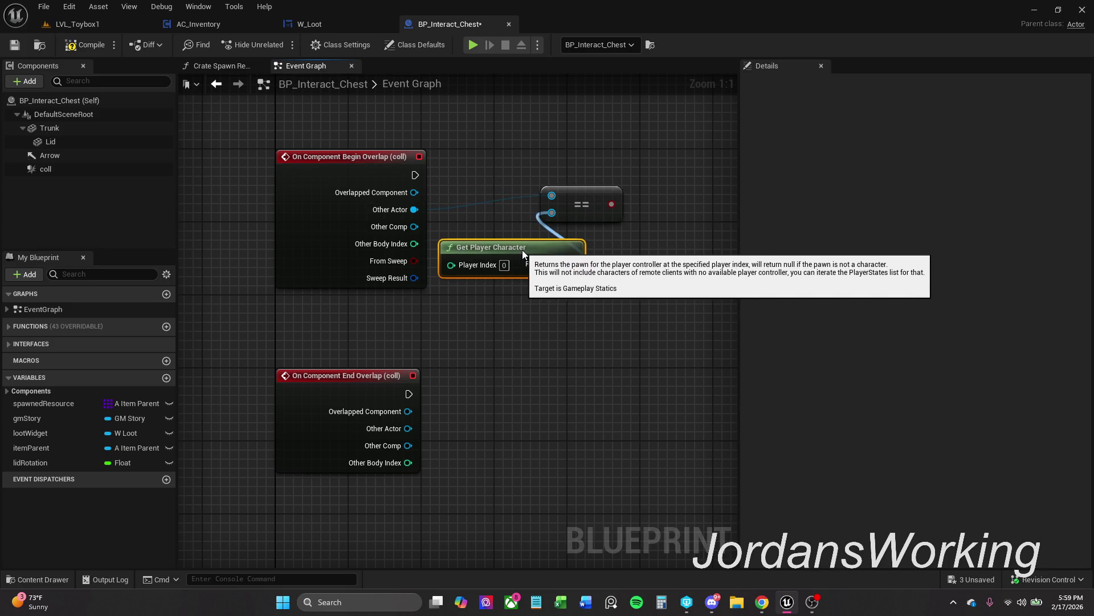
ctrl+click(587, 205)
mouse_move(593, 206)
mouse_down()
mouse_move(628, 208)
mouse_move(545, 245)
mouse_move(521, 223)
mouse_move(583, 169)
mouse_up()
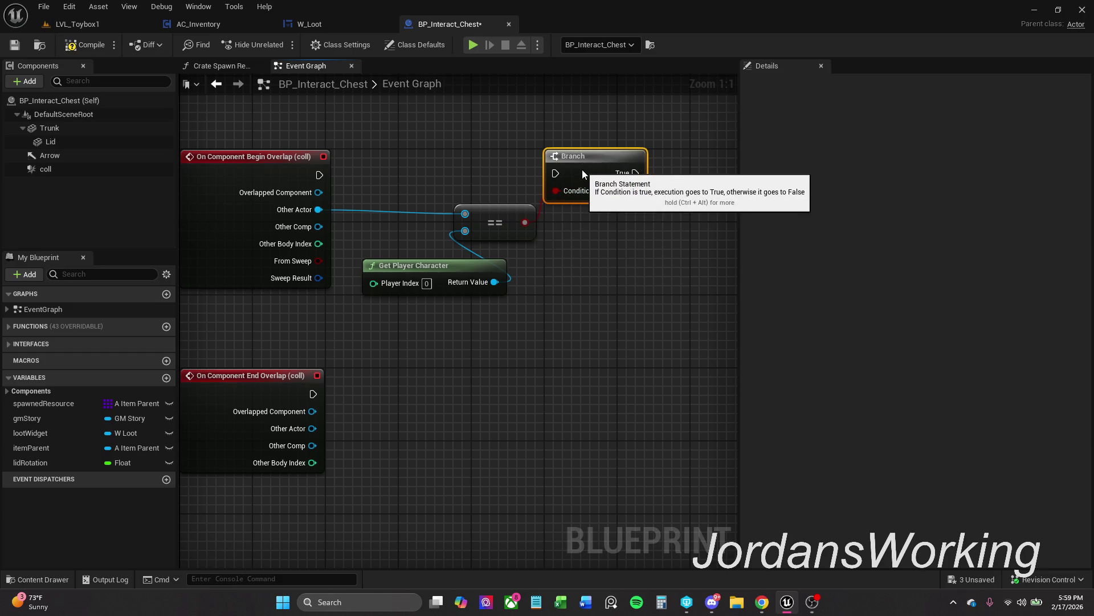
drag(405, 150, 600, 280)
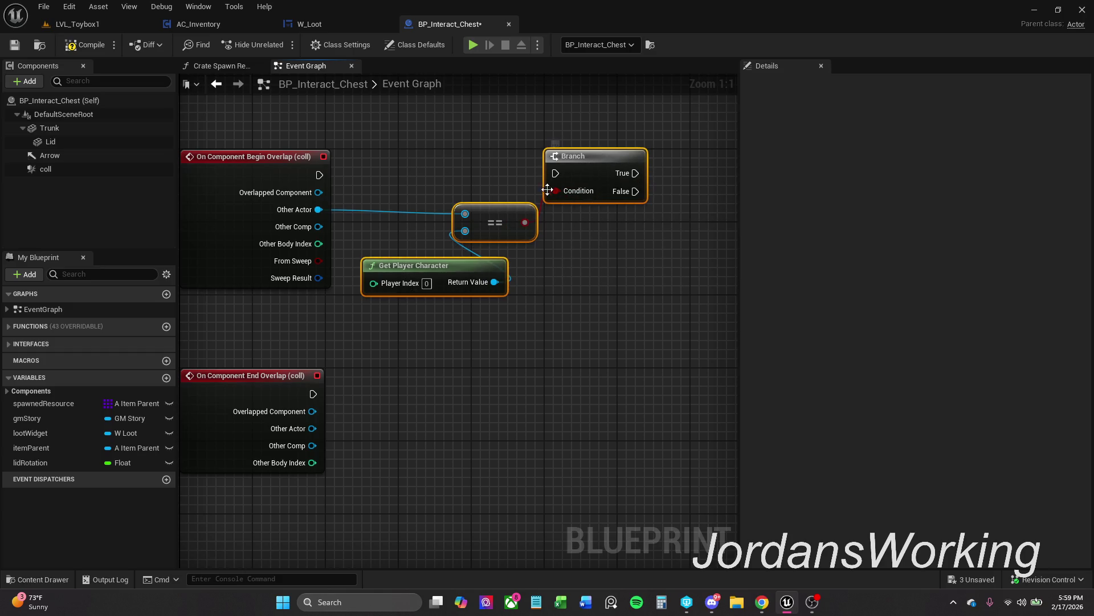
drag(564, 176, 320, 175)
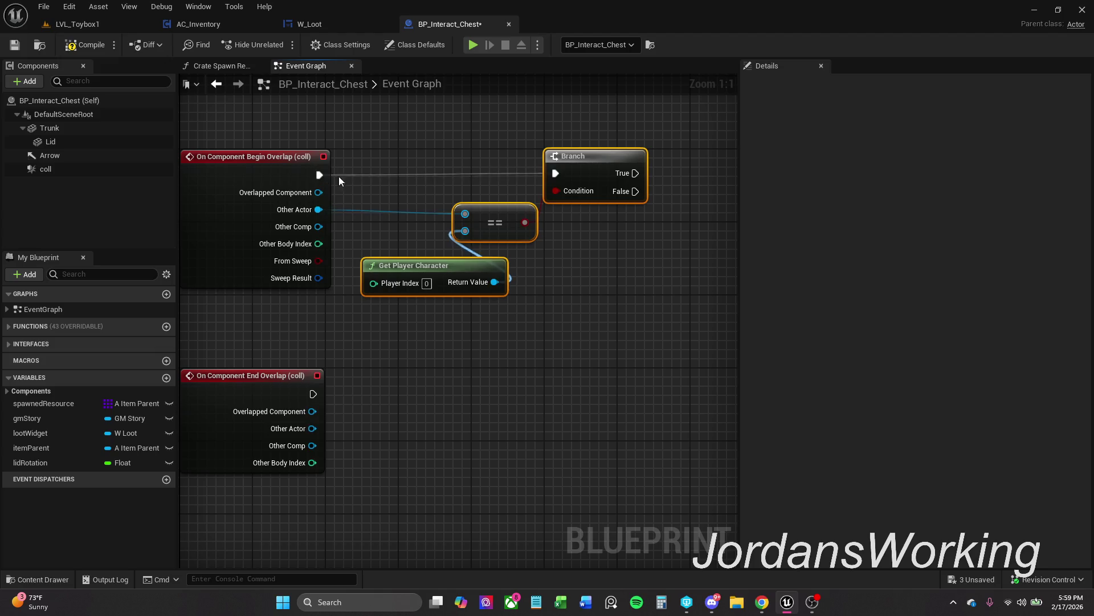
Collapse the selected player-check nodes into a macro named IsPlayerChar?
right_click(582, 172)
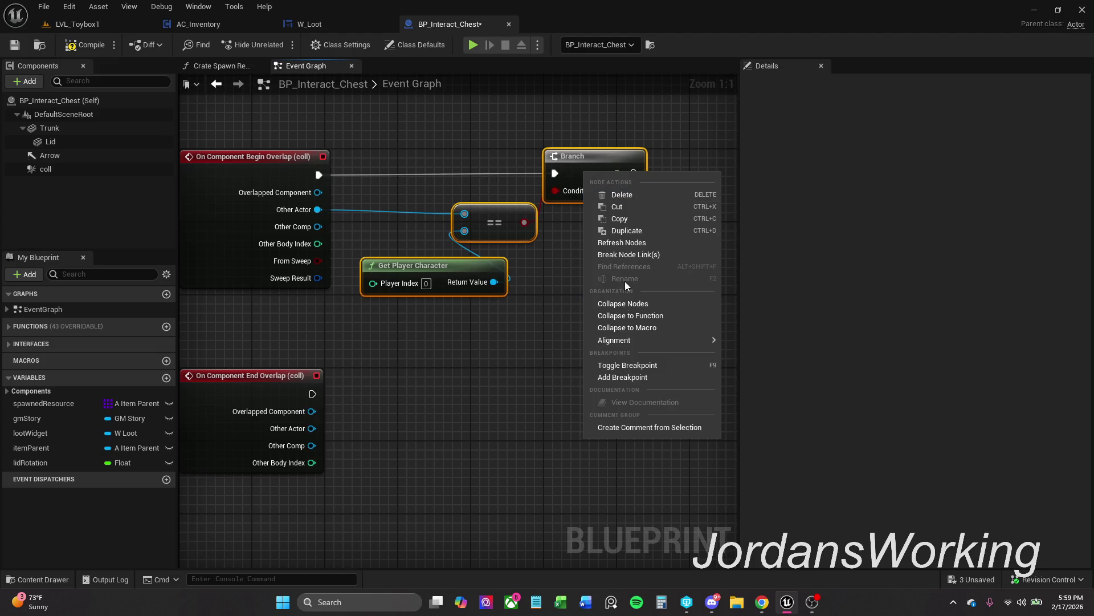
click(654, 327)
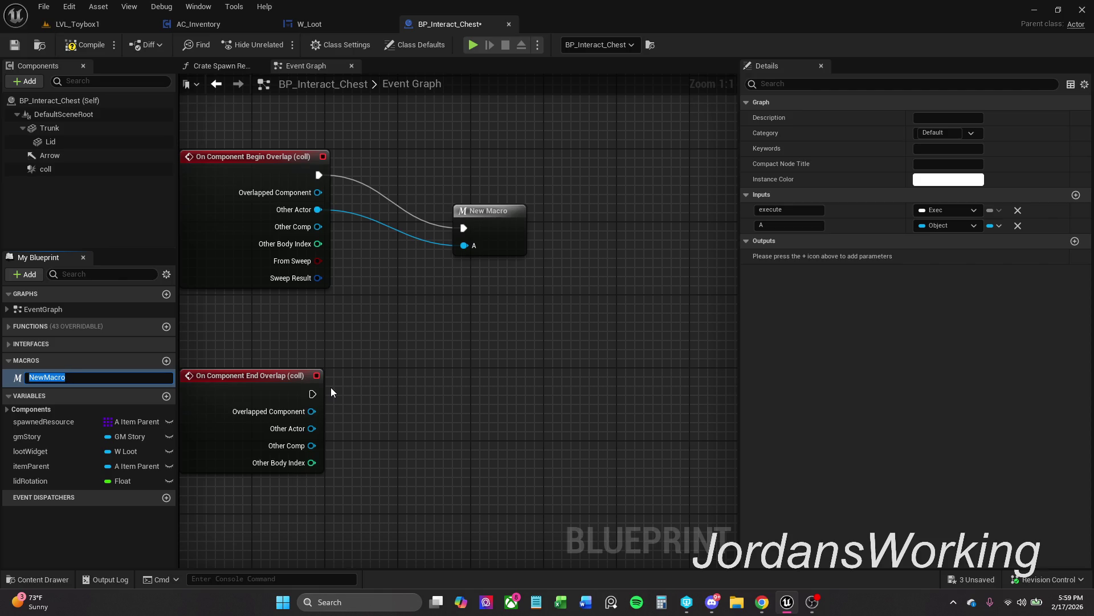
text(IsPlayerChar)
text(?)
key(Return)
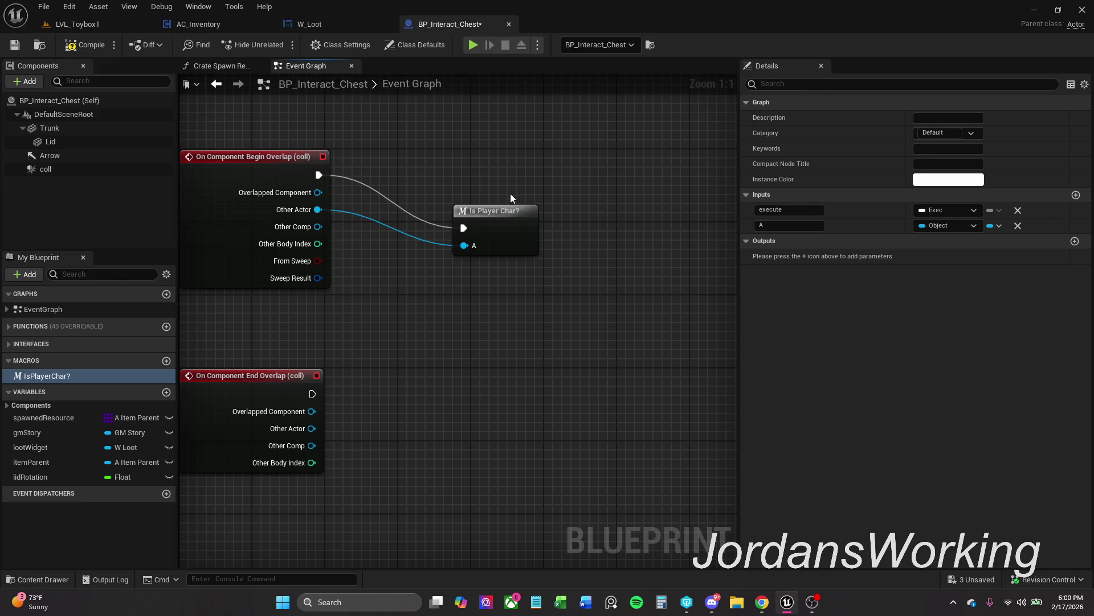
Inside the macro, lay out the Inputs, ==, Get Player Character and Branch nodes
double_click(490, 217)
click(284, 306)
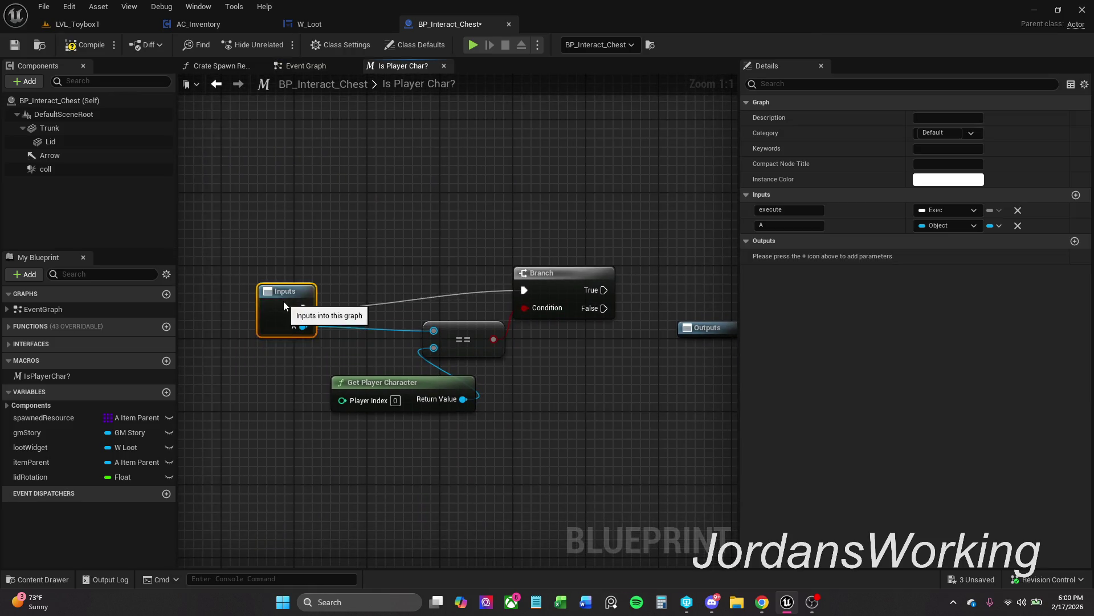
mouse_move(284, 303)
mouse_down()
mouse_move(322, 282)
mouse_move(381, 283)
mouse_up()
click(384, 340)
click(441, 209)
drag(458, 362, 357, 360)
click(464, 283)
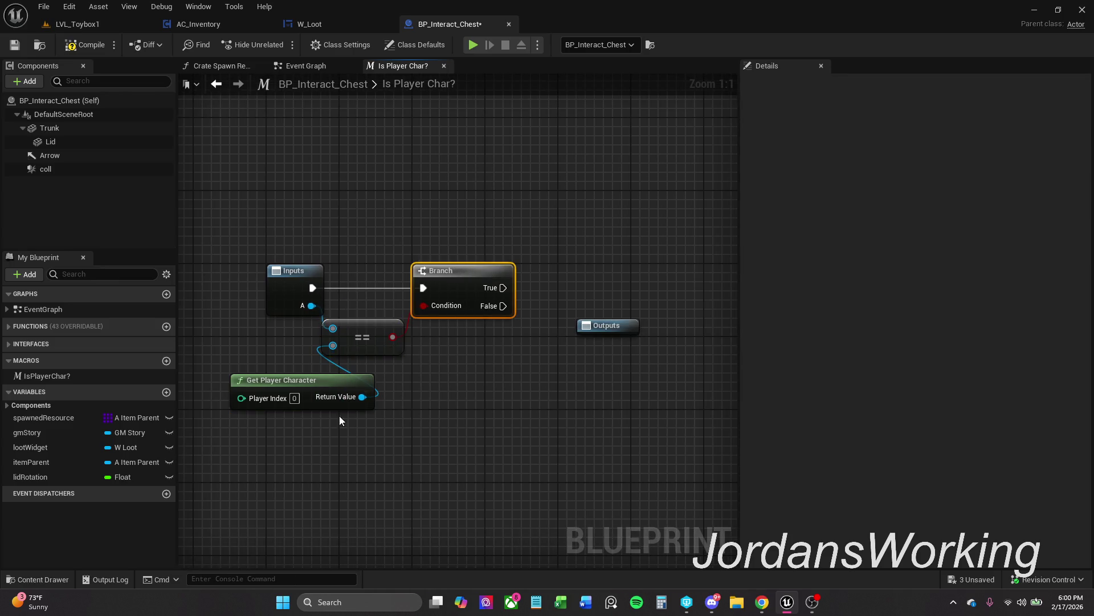
drag(340, 417, 412, 285)
ctrl+click(293, 274)
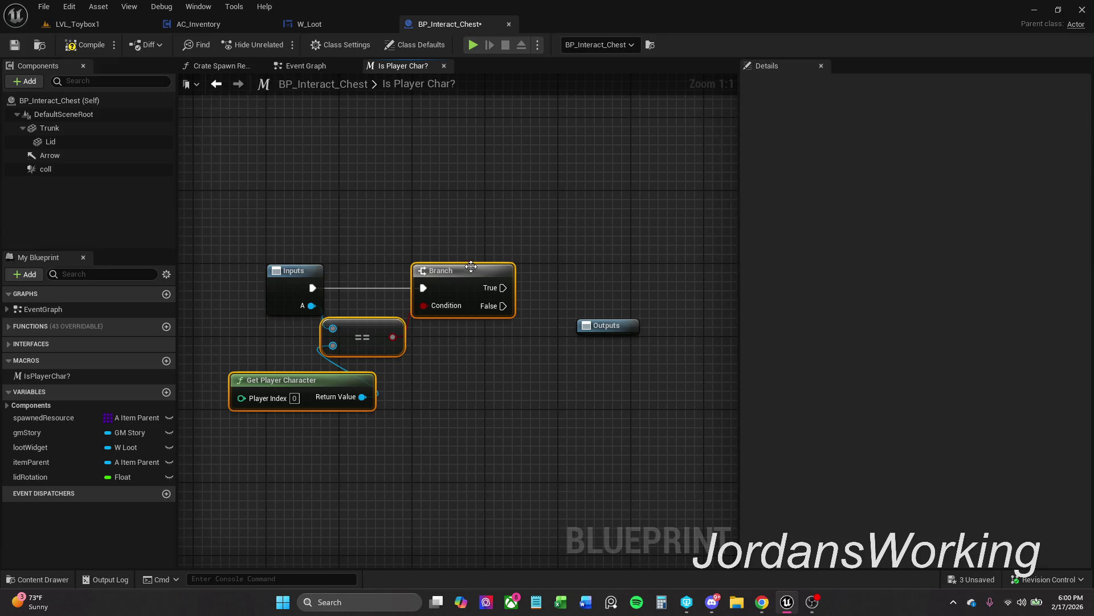
drag(475, 268, 502, 271)
click(523, 333)
Place Outputs beside the Branch and wire its True and False pins to macro outputs
drag(523, 333, 408, 337)
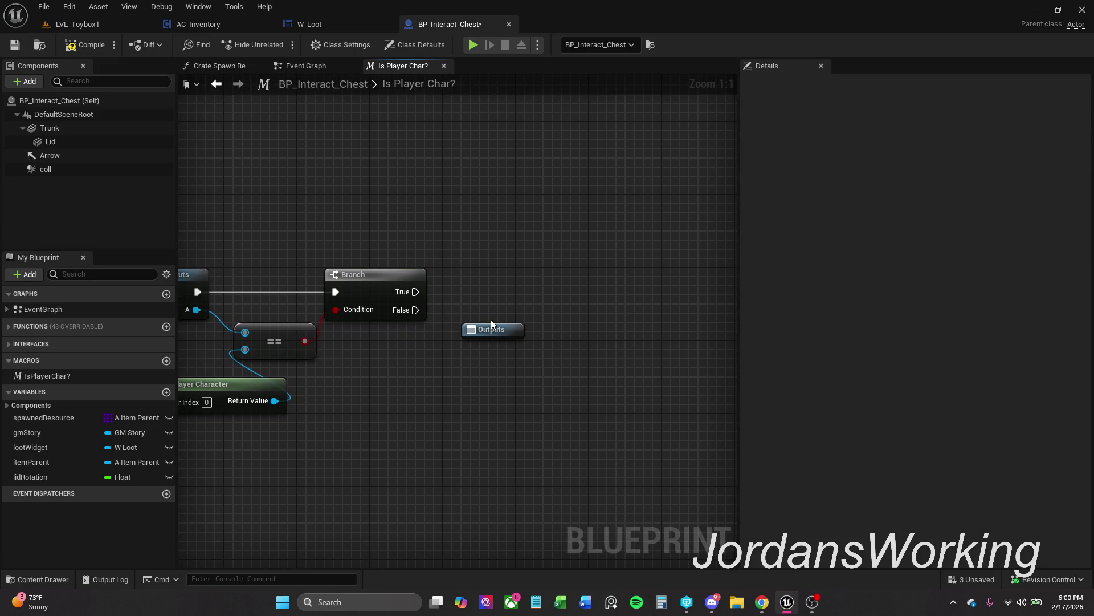
click(381, 278)
click(495, 331)
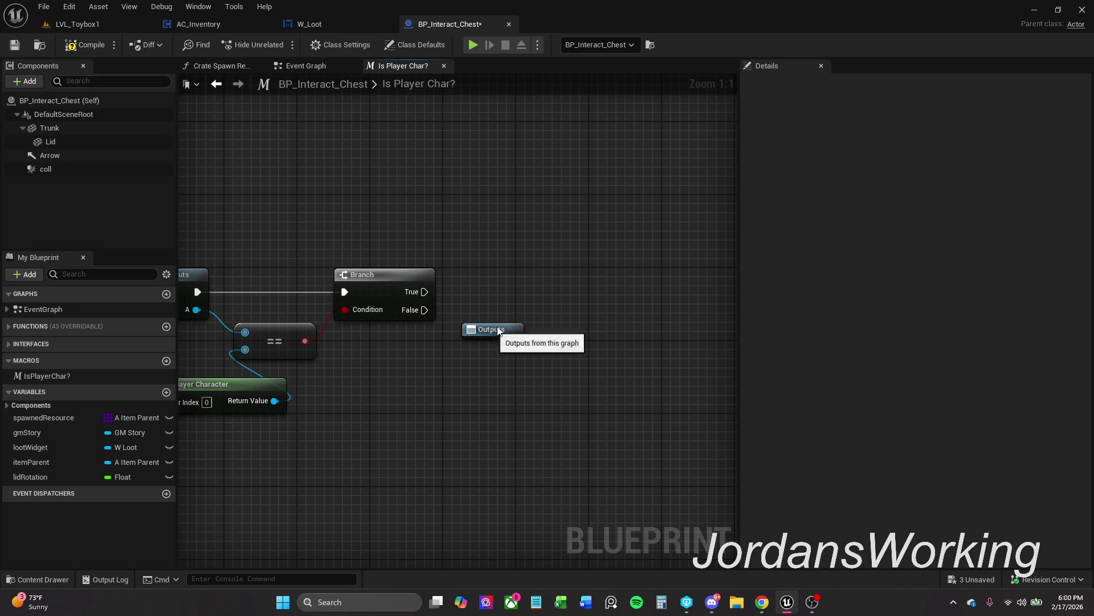
mouse_move(495, 331)
mouse_down()
mouse_move(522, 274)
mouse_move(548, 278)
mouse_up()
click(481, 257)
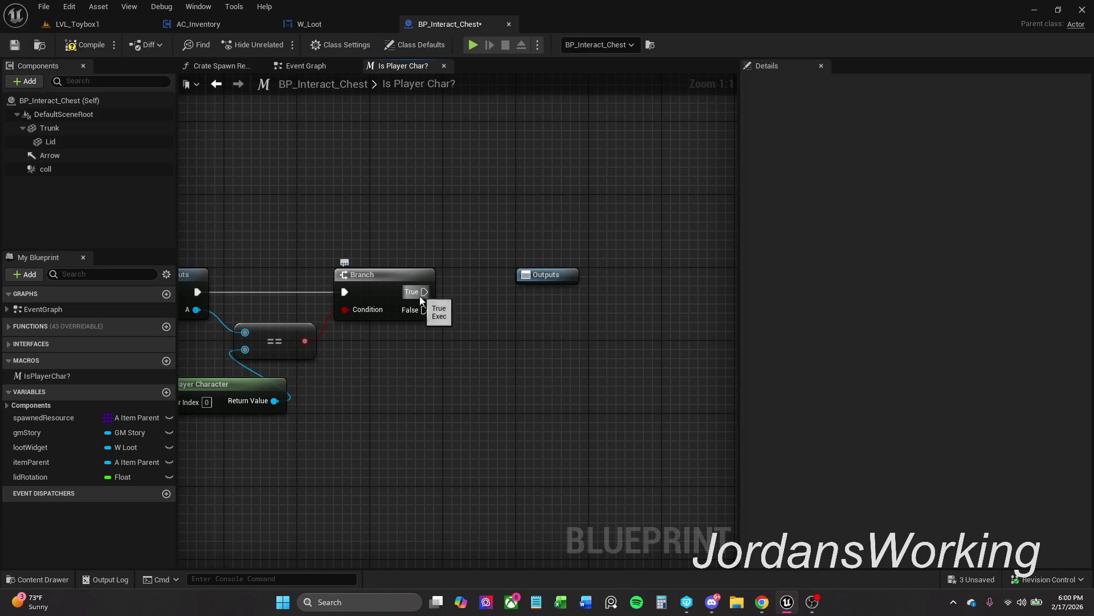
drag(456, 240, 421, 296)
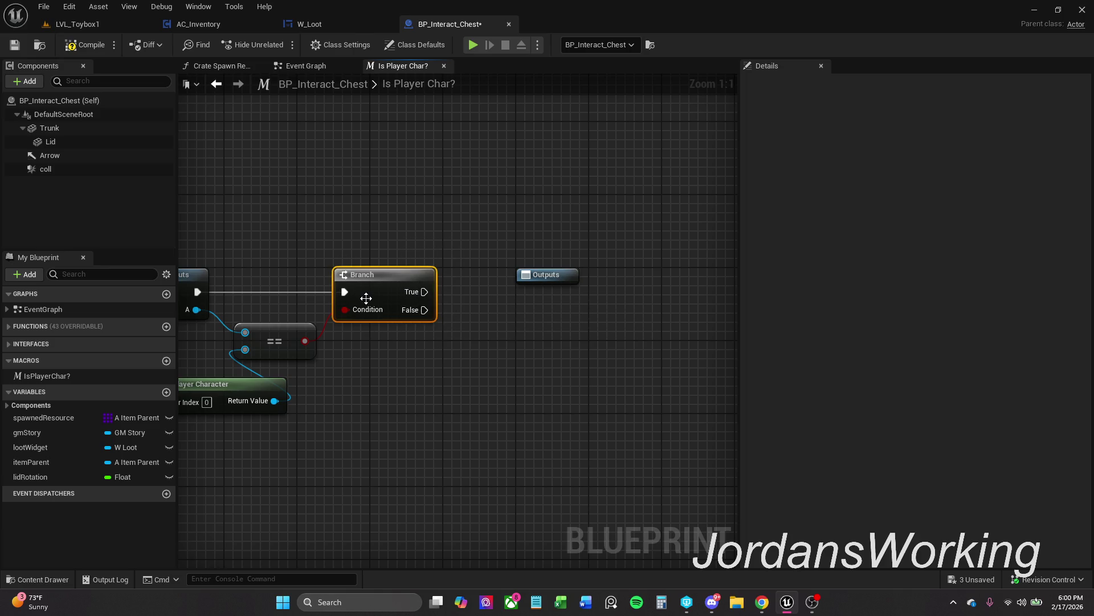
mouse_move(381, 358)
mouse_down()
mouse_move(504, 357)
mouse_move(419, 362)
mouse_up()
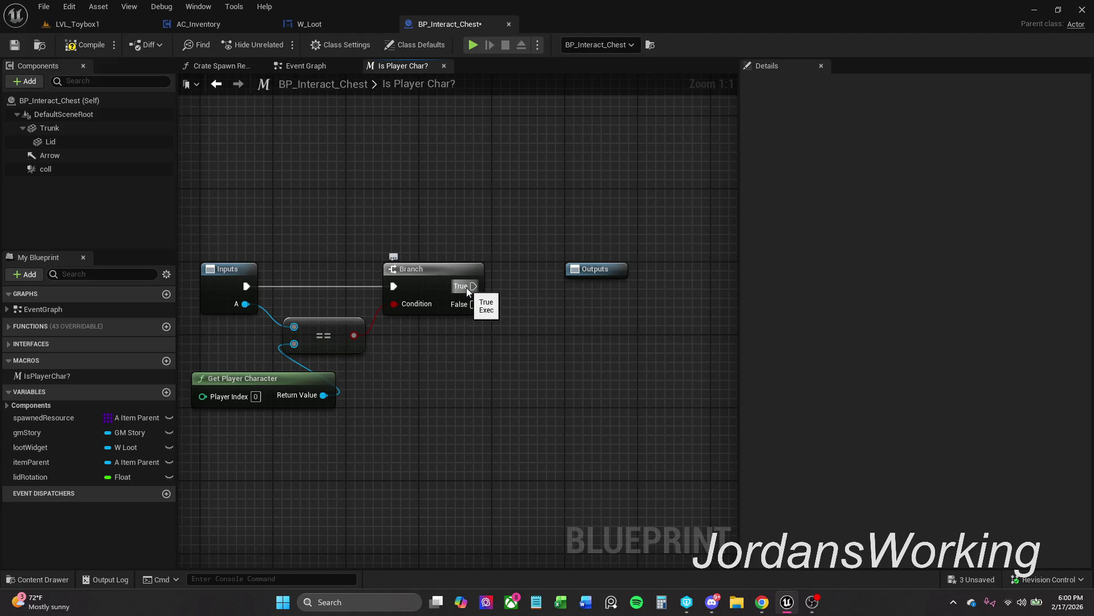
drag(466, 287, 579, 281)
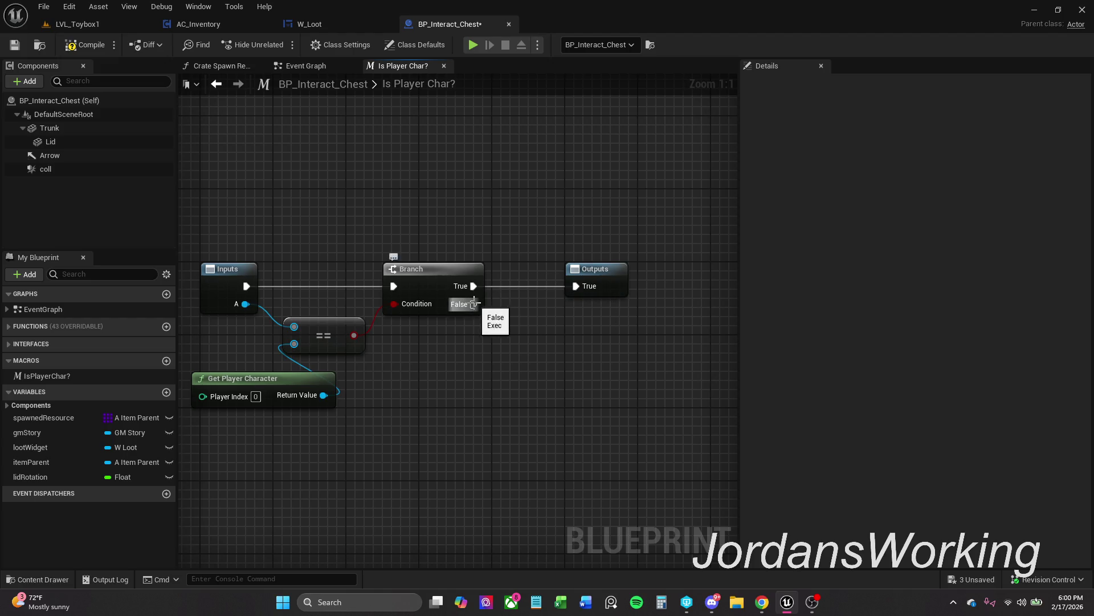
mouse_move(475, 304)
mouse_down()
mouse_move(583, 295)
mouse_move(596, 280)
mouse_up()
click(433, 182)
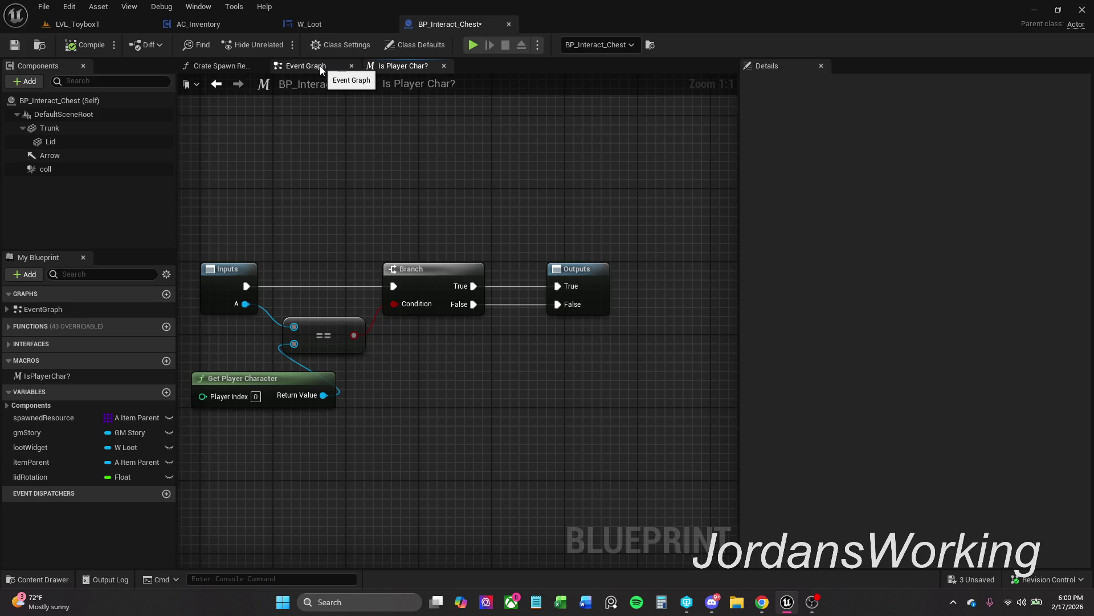
key(Home)
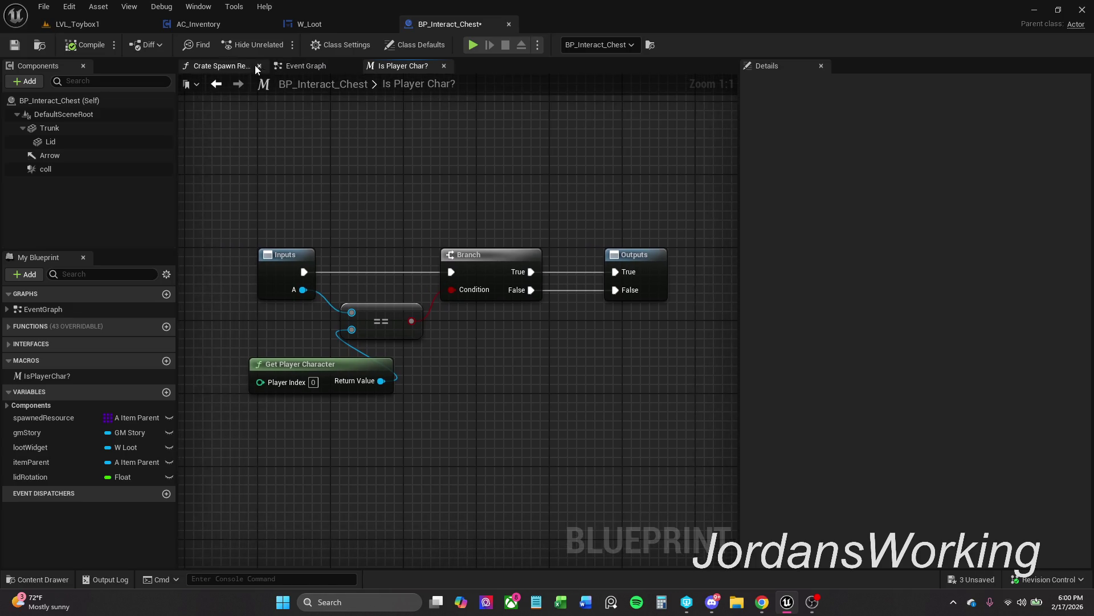
Reposition the IsPlayerChar? node and reconnect Other Actor to its A input
click(311, 66)
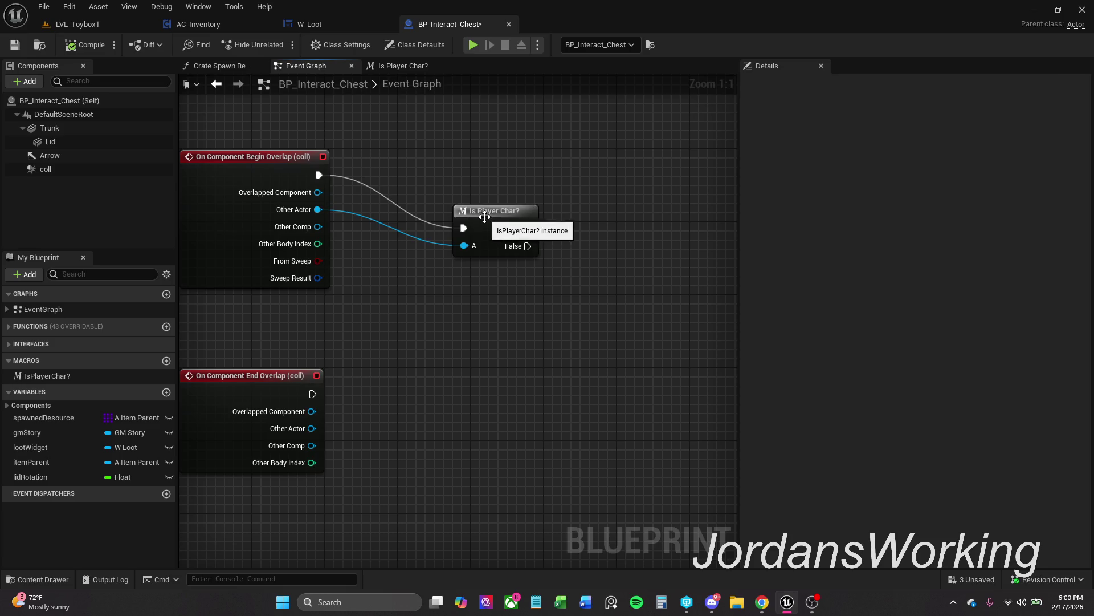
mouse_move(484, 222)
mouse_down()
mouse_move(474, 183)
mouse_move(429, 166)
mouse_up()
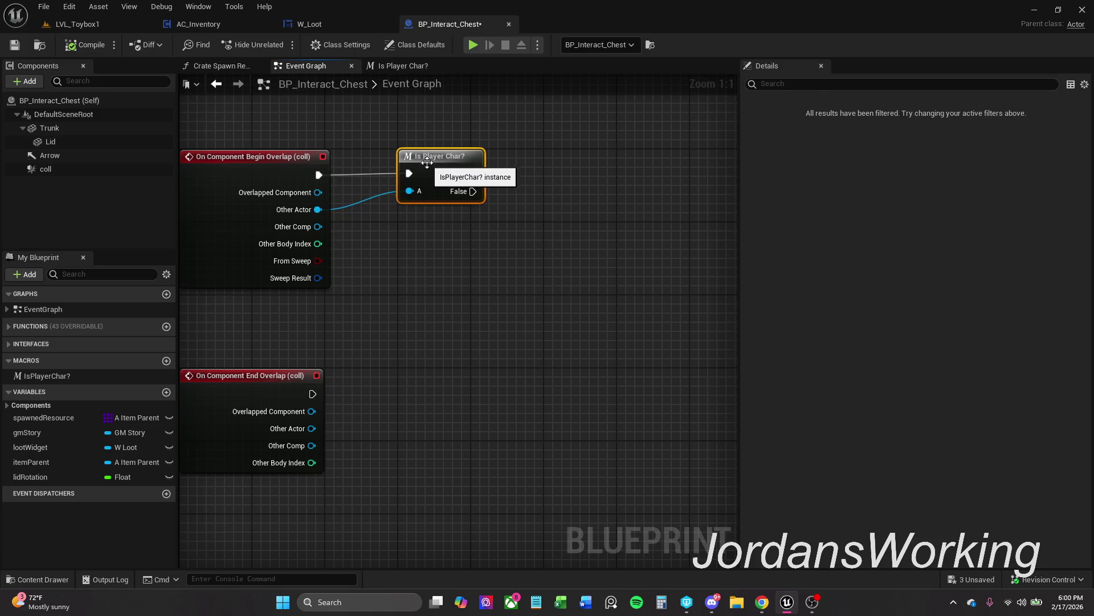
alt+click(408, 191)
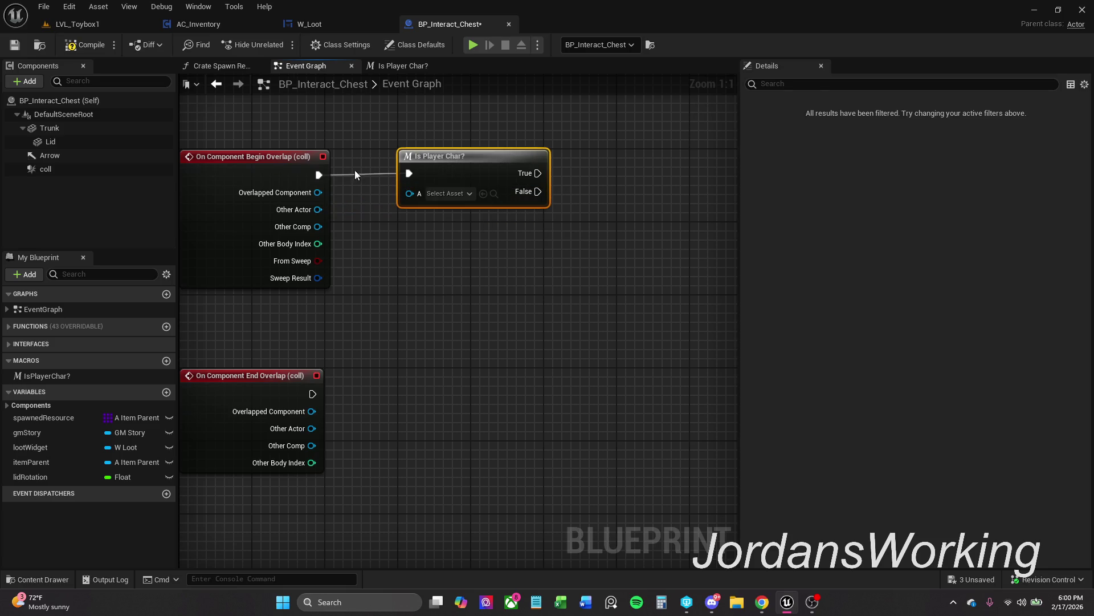
drag(284, 135, 508, 204)
click(494, 276)
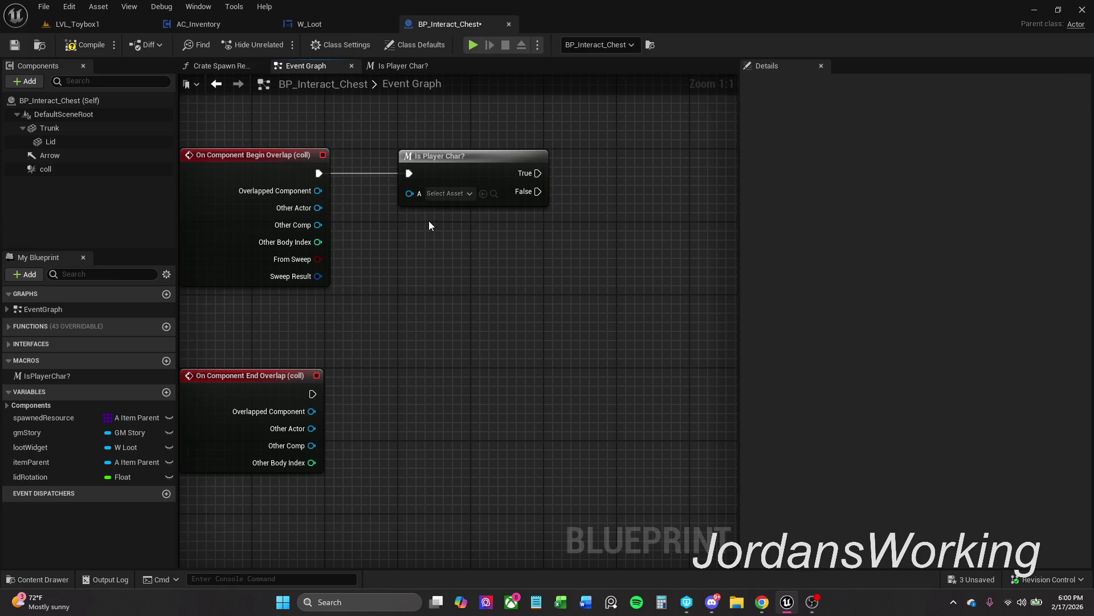
drag(409, 193, 327, 207)
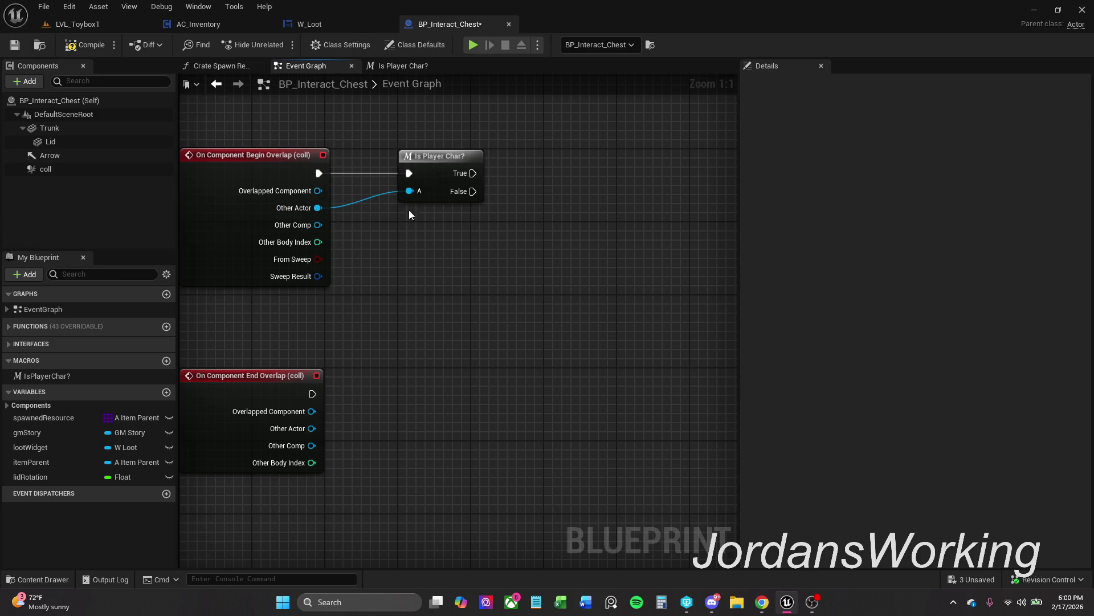
Rename the macro's input A to 'actor' and save BP_Interact_Chest
double_click(442, 173)
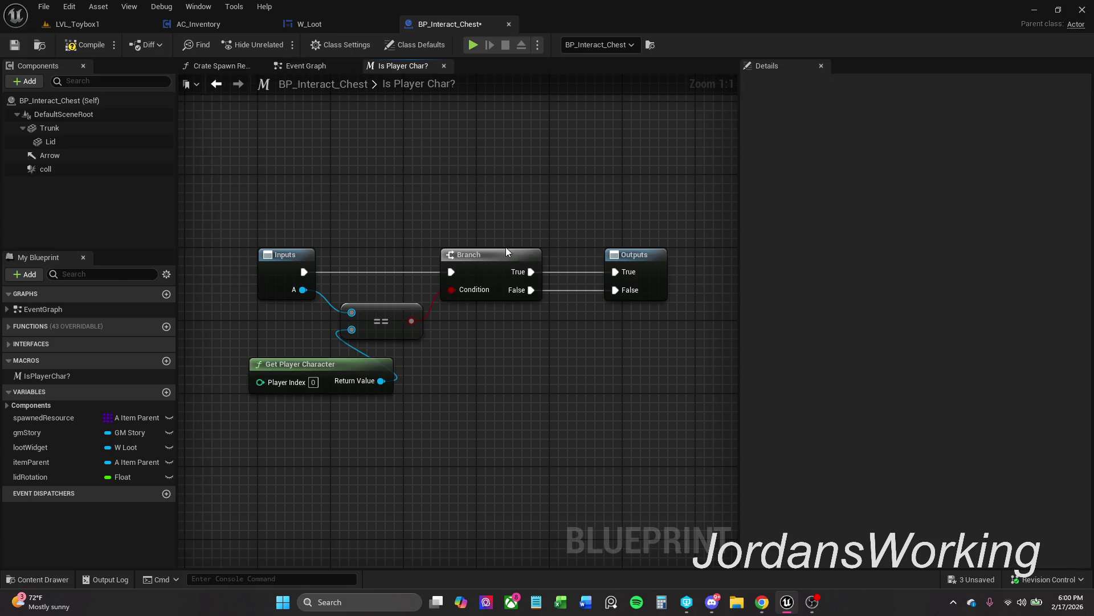
click(286, 274)
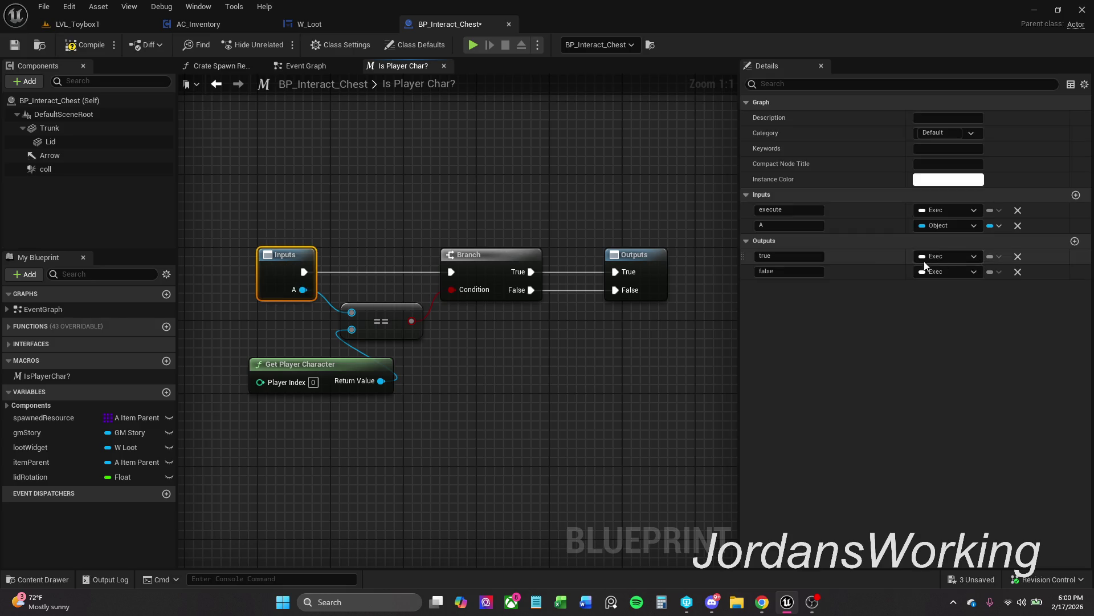
click(799, 226)
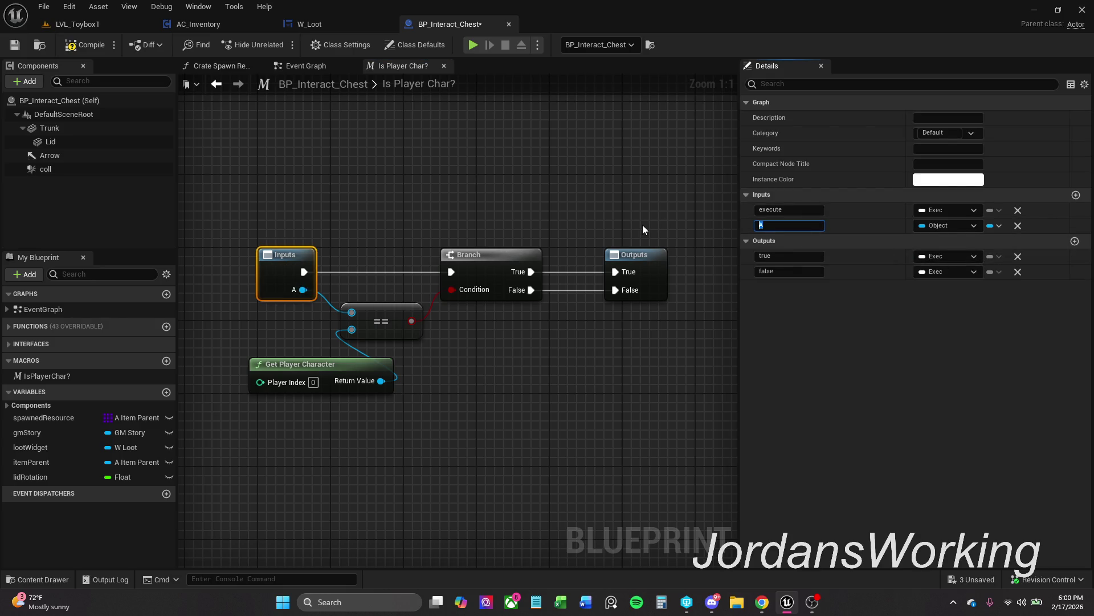
text(playe)
key(BackSpace)
key(BackSpace)
key(BackSpace)
text(acto)
text(r)
key(Return)
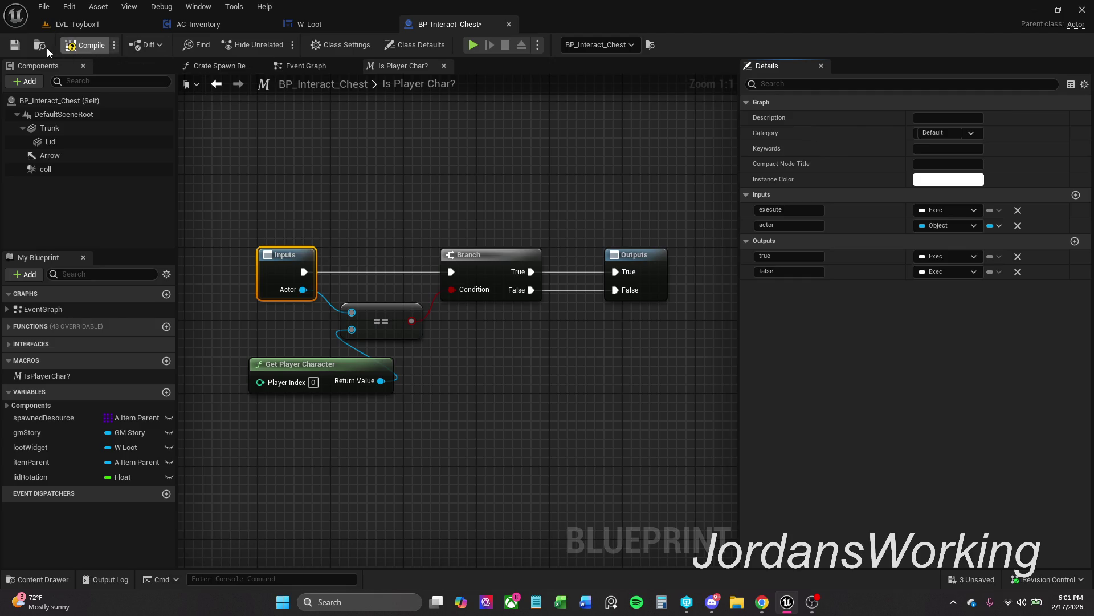
click(15, 45)
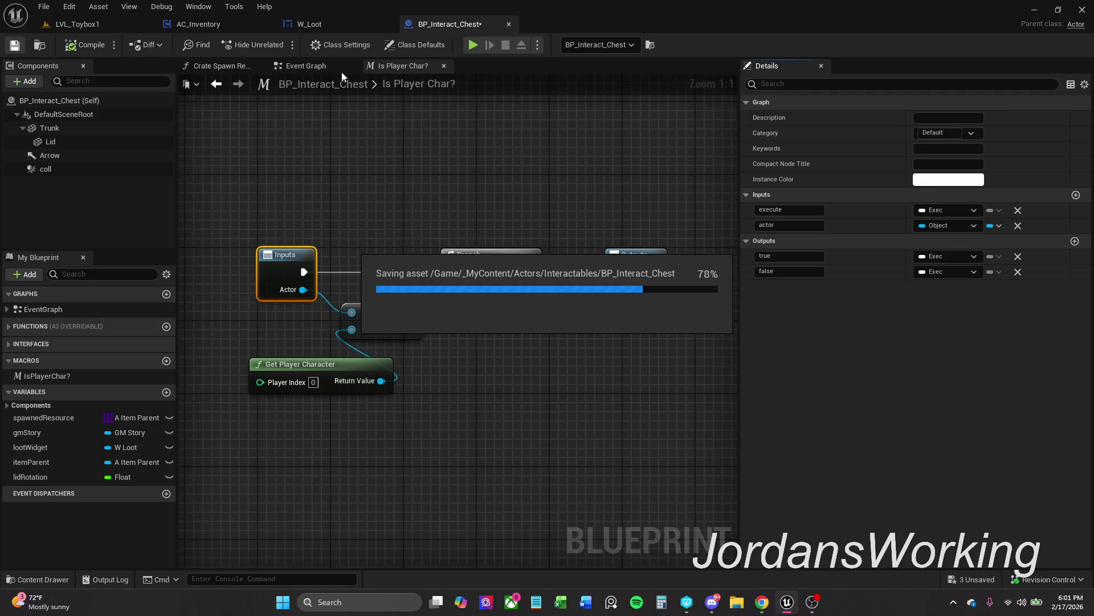
click(444, 67)
Move the Event Save Interaction, Branch and Set Relative Rotation group down beside the overlap nodes
mouse_move(439, 272)
mouse_down()
mouse_move(467, 247)
mouse_move(454, 256)
mouse_move(471, 260)
mouse_move(457, 255)
mouse_up()
scroll(471, 260, down, 1)
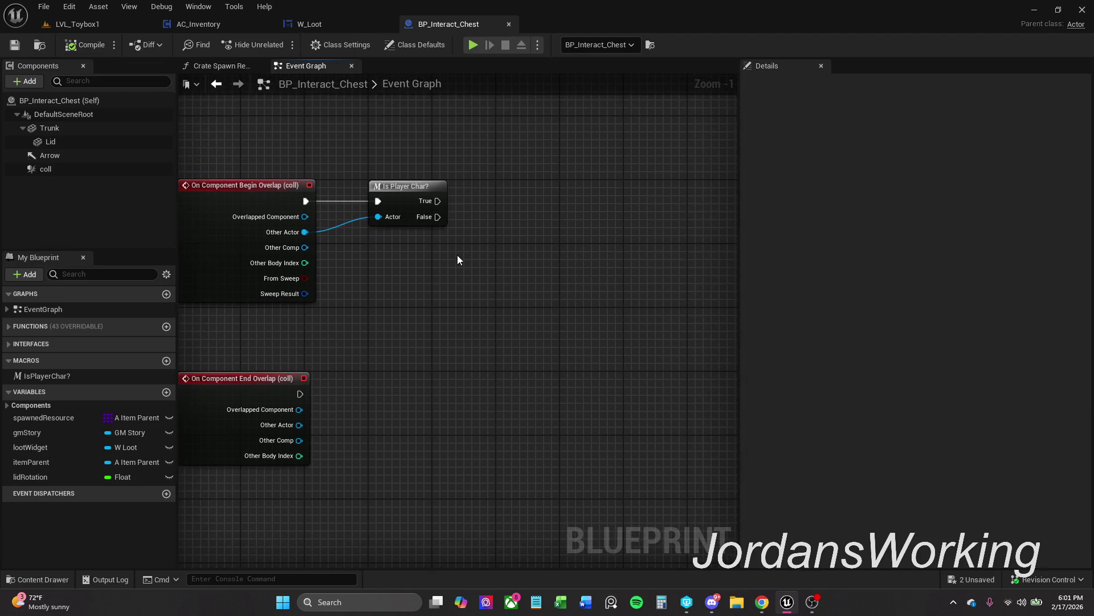
mouse_move(384, 289)
mouse_down()
mouse_move(400, 436)
mouse_move(393, 519)
mouse_up()
scroll(393, 518, down, 2)
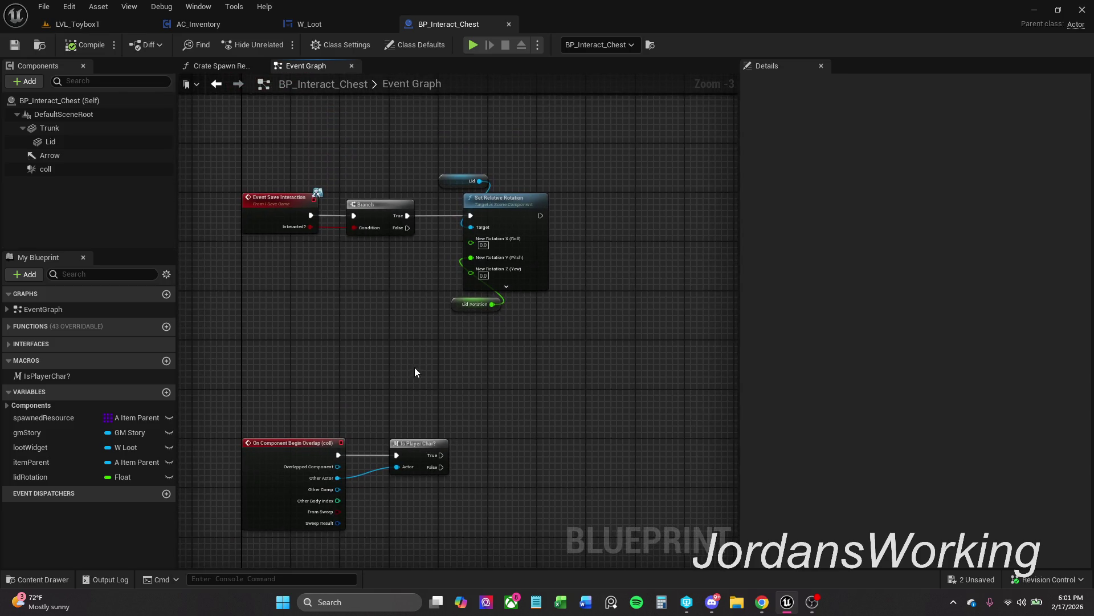
mouse_move(416, 371)
mouse_down()
mouse_move(419, 319)
mouse_move(399, 280)
mouse_up()
scroll(438, 244, up, 2)
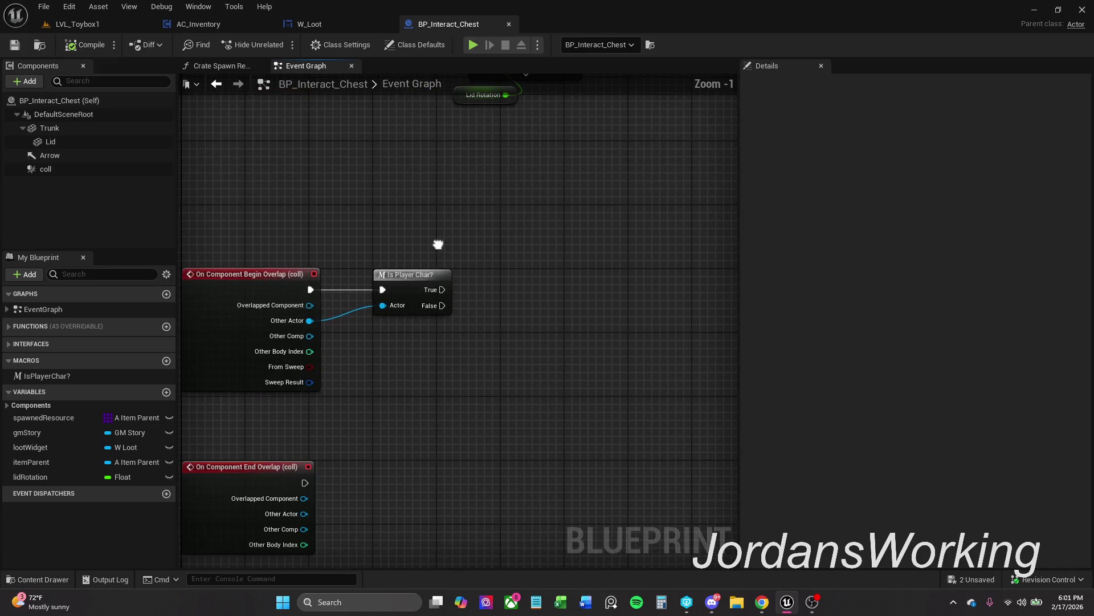
drag(433, 238, 490, 433)
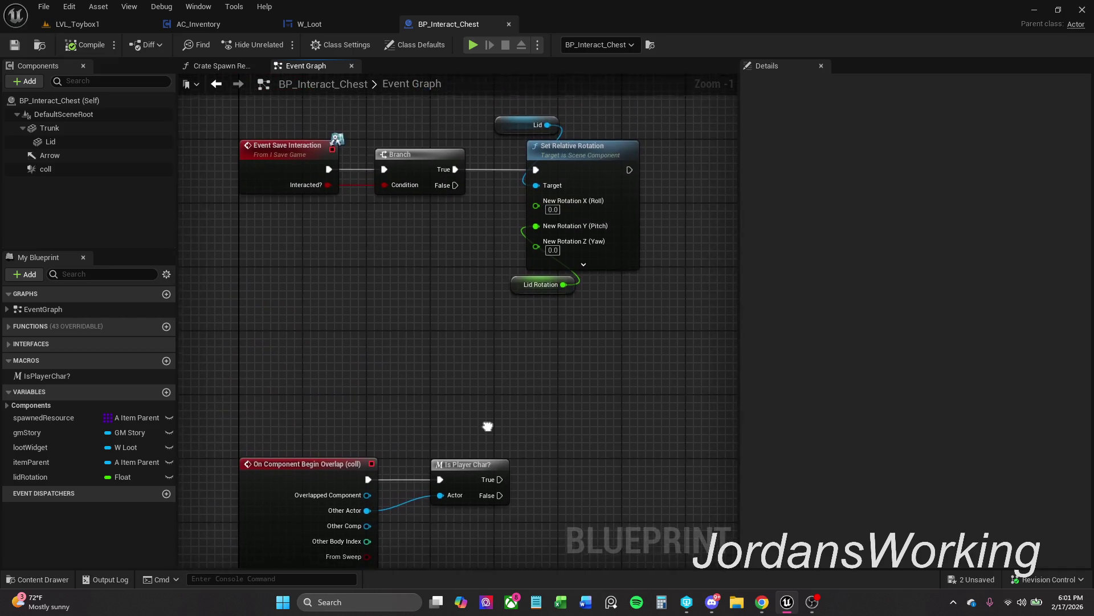
mouse_move(387, 321)
mouse_down()
mouse_move(399, 354)
mouse_move(399, 321)
mouse_up()
scroll(398, 320, down, 1)
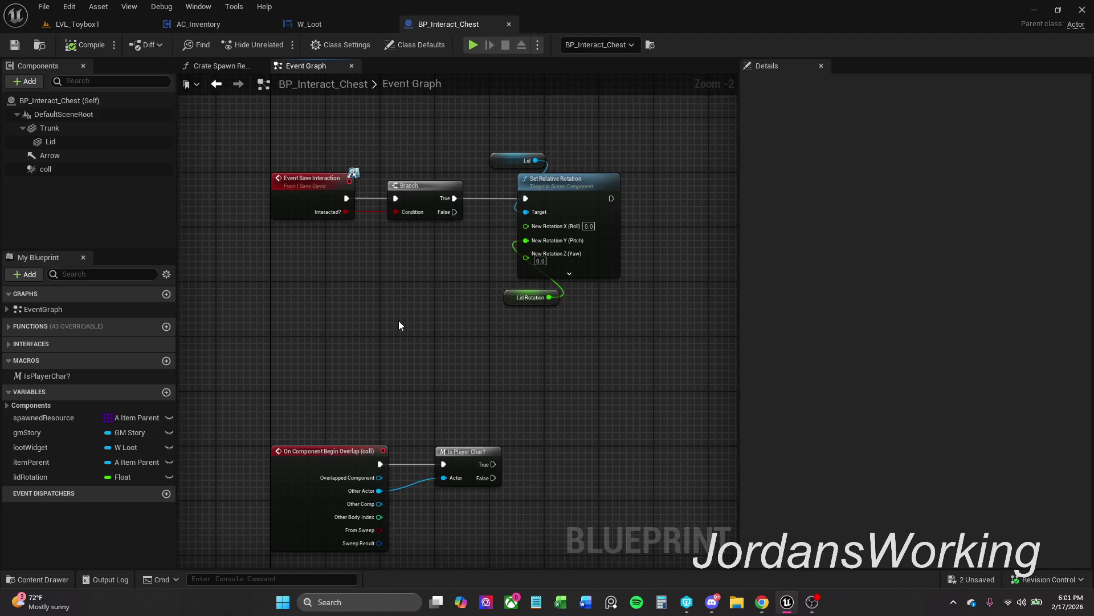
drag(264, 127, 594, 303)
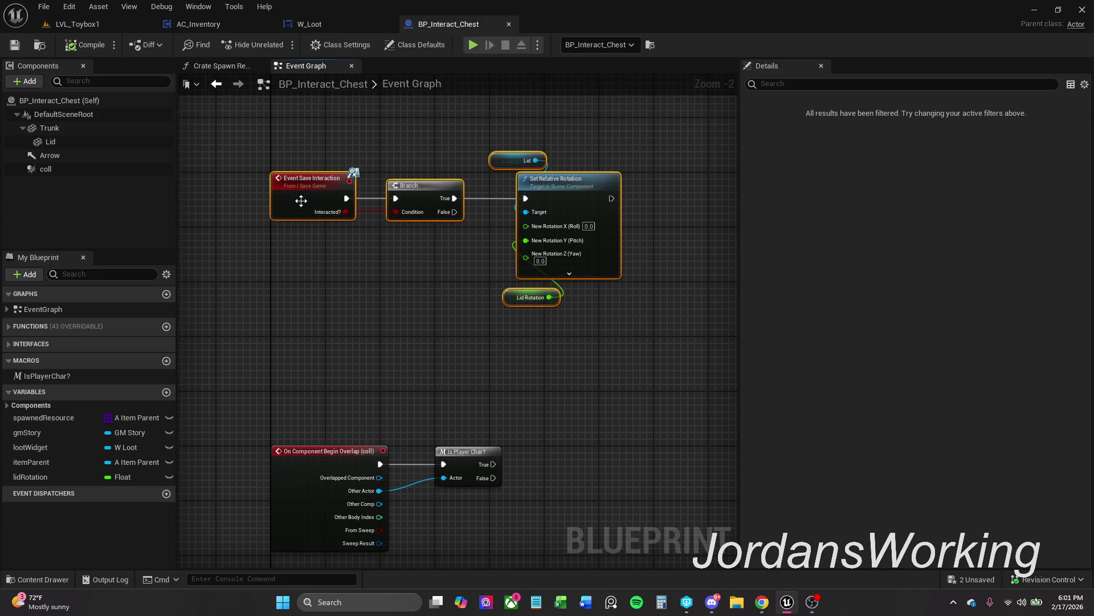
mouse_move(301, 200)
mouse_down()
mouse_move(484, 374)
mouse_move(519, 377)
mouse_up()
click(573, 494)
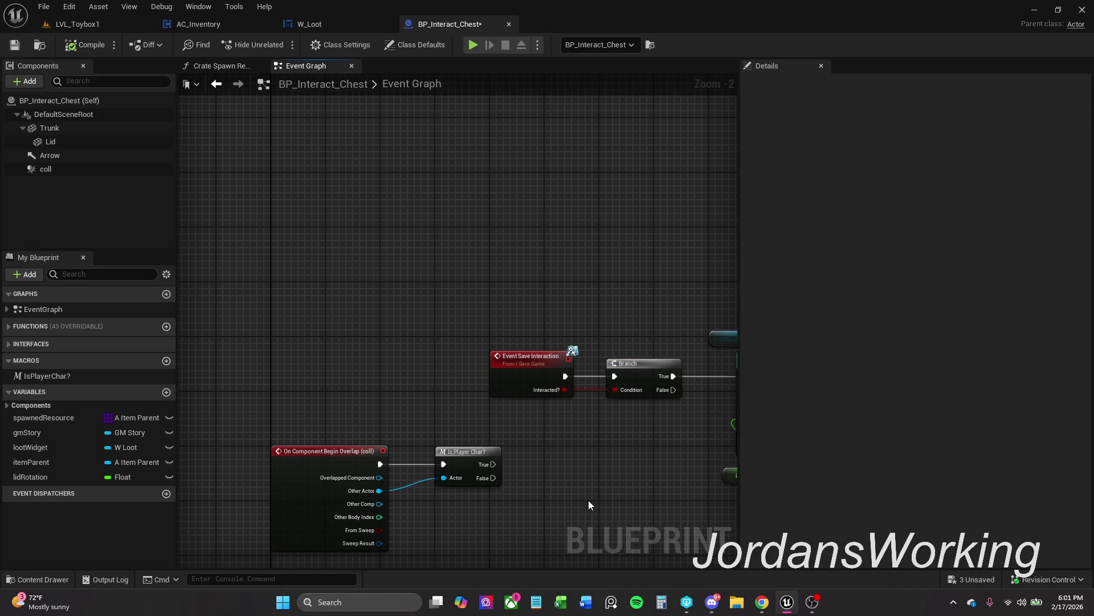
Add a test Branch fed from Is Player Char? True, then delete it and break the wire
drag(588, 501, 562, 395)
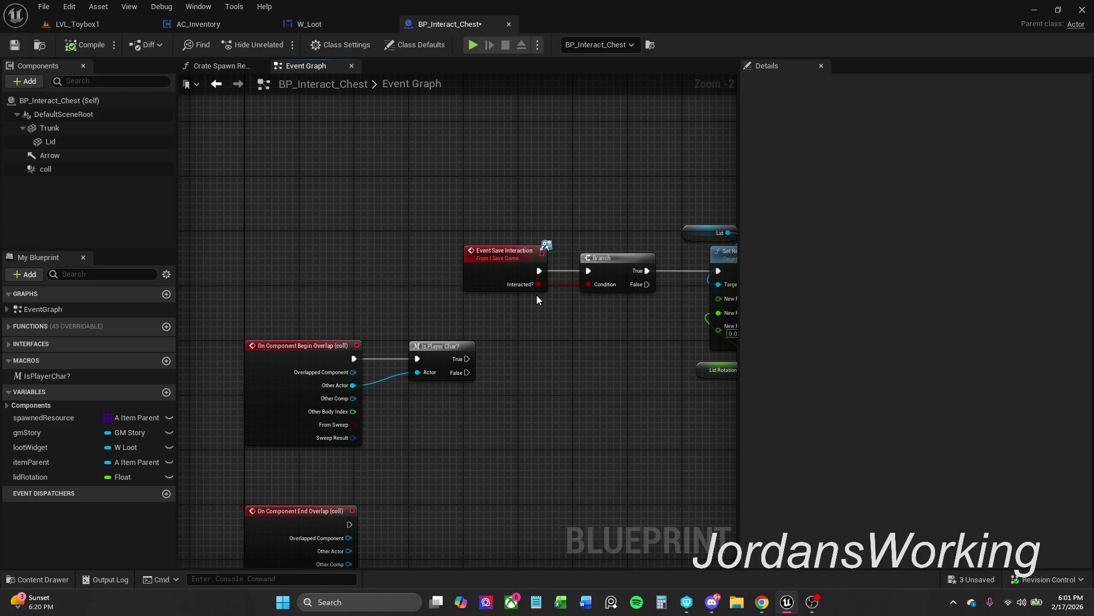
mouse_move(538, 284)
mouse_down()
mouse_move(553, 306)
mouse_move(548, 383)
mouse_move(546, 360)
mouse_move(468, 359)
mouse_up()
click(566, 397)
drag(605, 384, 491, 367)
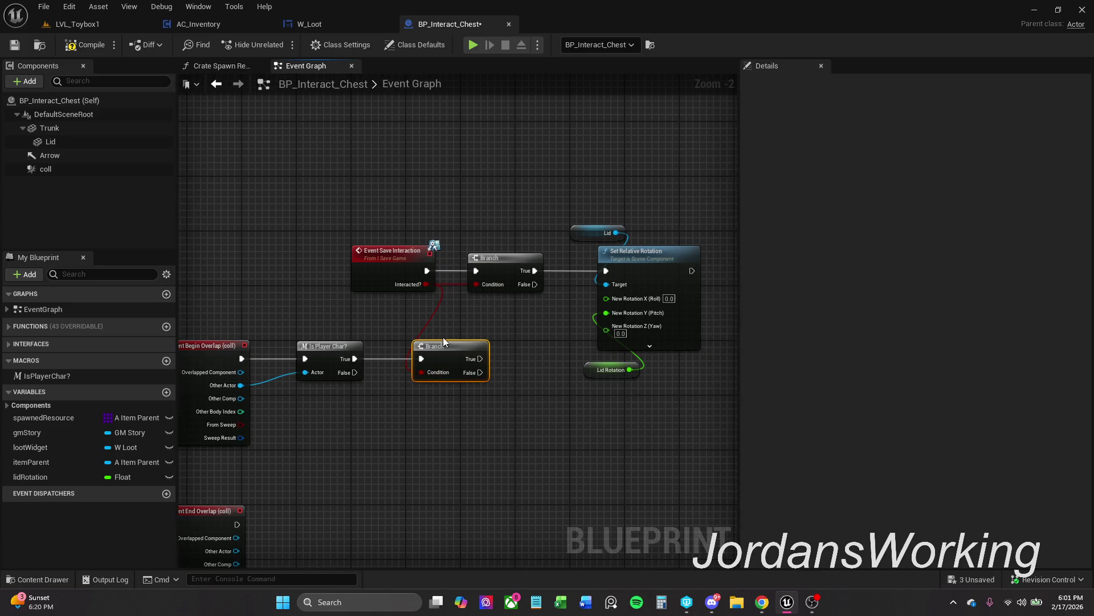
key(Delete)
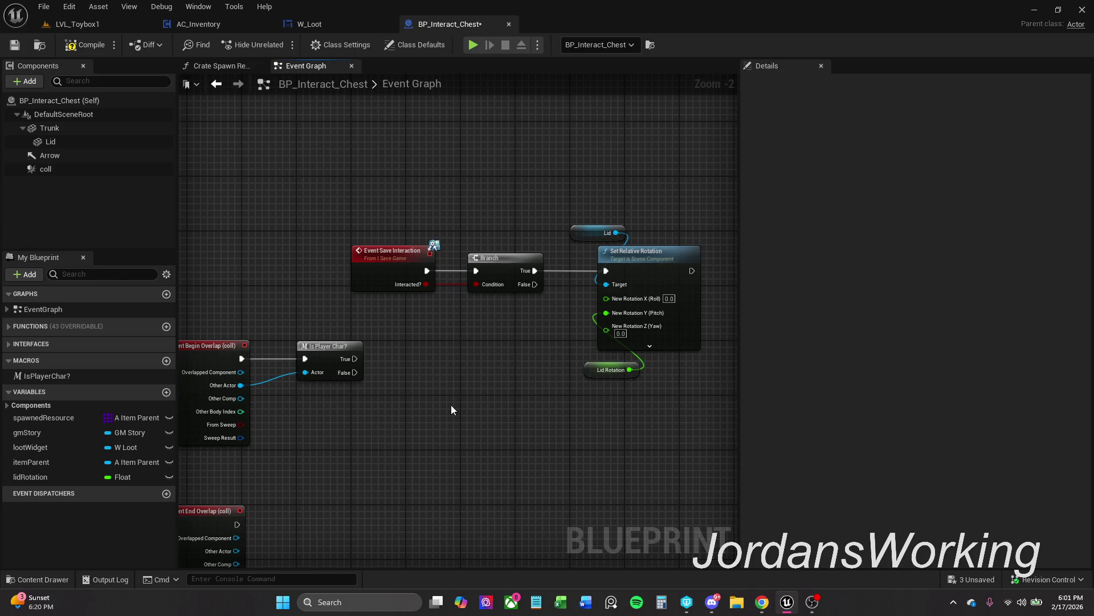
drag(355, 358, 478, 270)
alt+click(354, 358)
Add a lootWidget getter into an Add to Viewport node, run from Is Player Char? True
mouse_move(32, 448)
mouse_down()
mouse_move(429, 393)
mouse_move(381, 316)
mouse_move(392, 340)
mouse_move(414, 343)
mouse_up()
click(406, 339)
text(add to)
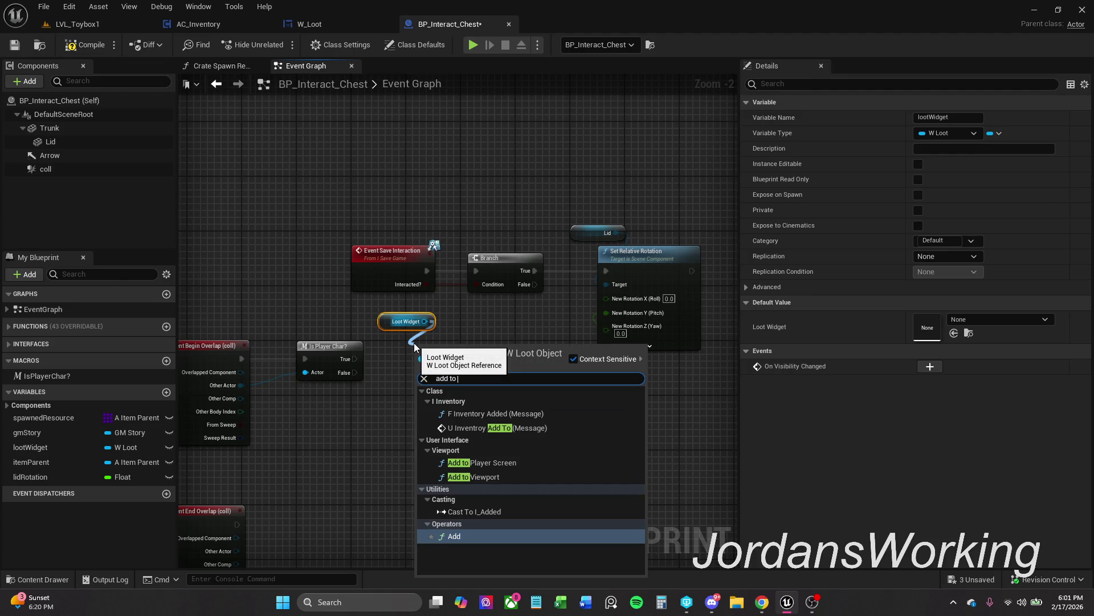
key(Up)
key(Up)
key(Return)
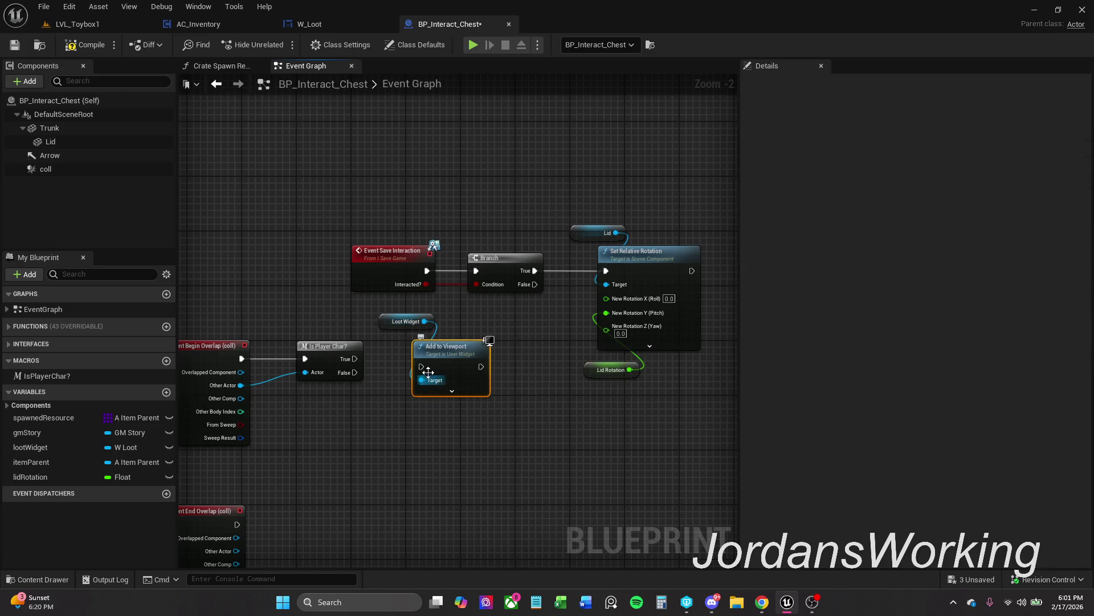
mouse_move(421, 366)
mouse_down()
mouse_move(355, 359)
mouse_move(429, 357)
mouse_up()
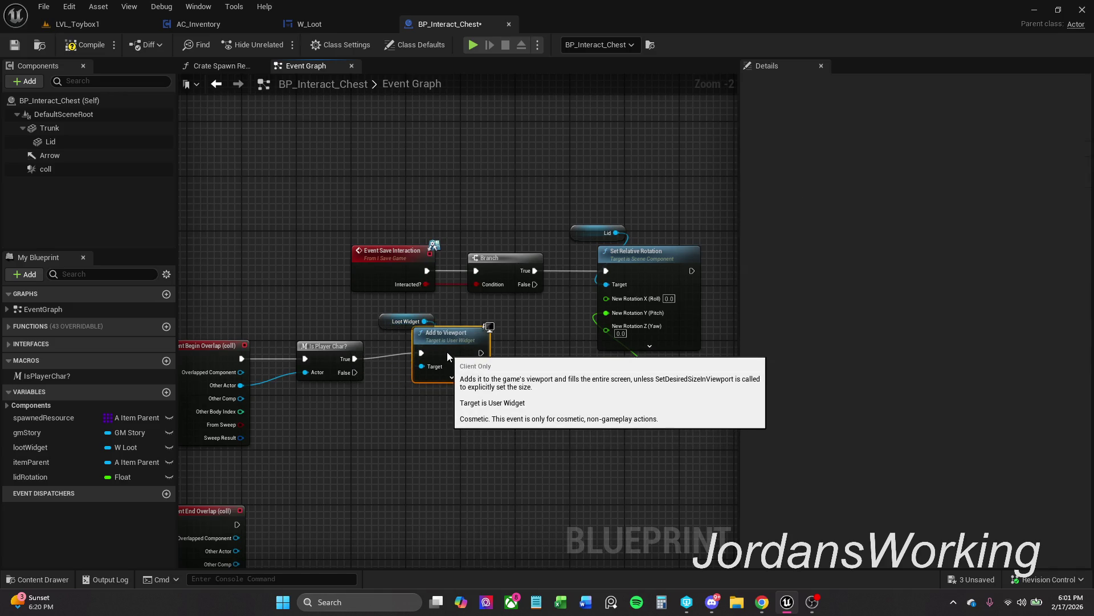
Move the lid rotation nodes up and to the left, out of the way
mouse_move(378, 173)
mouse_down()
mouse_move(394, 217)
mouse_move(686, 332)
mouse_up()
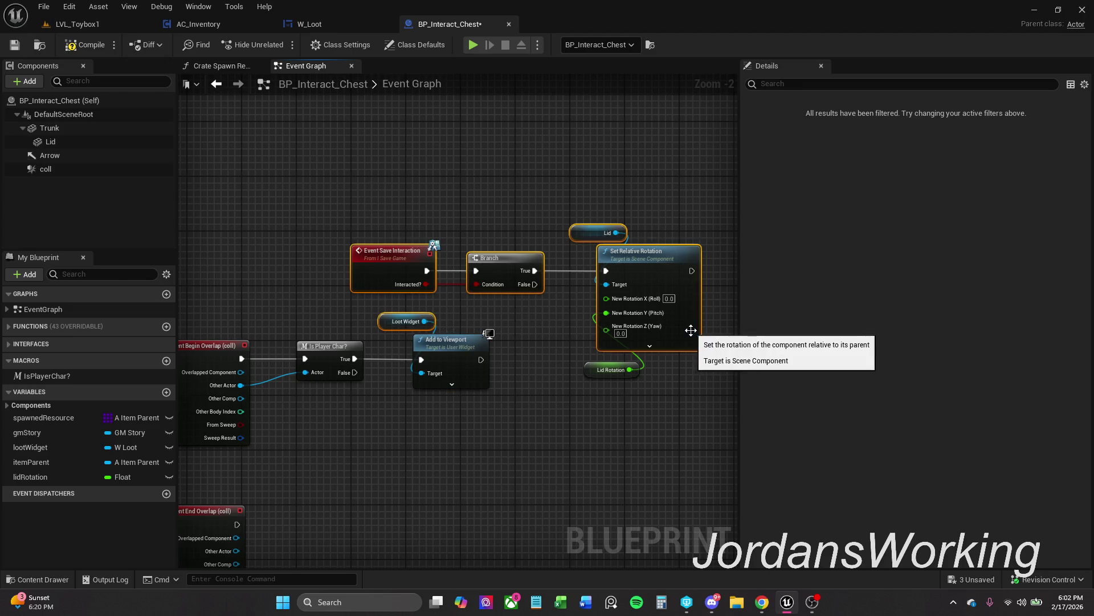
ctrl+click(610, 369)
drag(456, 313, 371, 324)
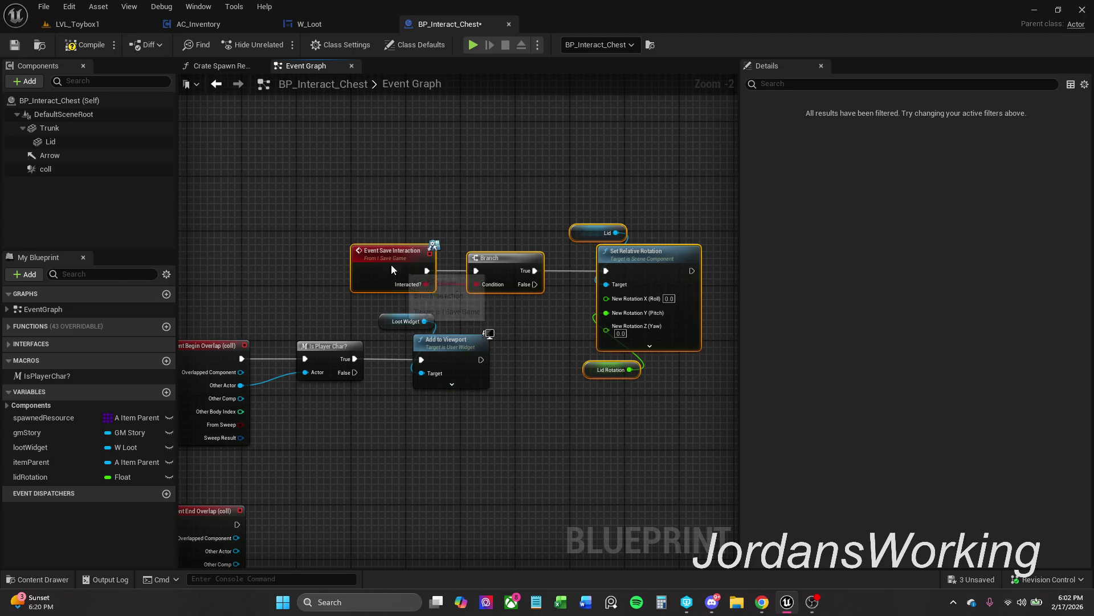
mouse_move(391, 264)
mouse_down()
mouse_move(274, 168)
mouse_move(375, 191)
mouse_move(456, 242)
mouse_move(420, 180)
mouse_move(361, 154)
mouse_move(358, 135)
mouse_up()
click(374, 278)
drag(374, 278, 354, 452)
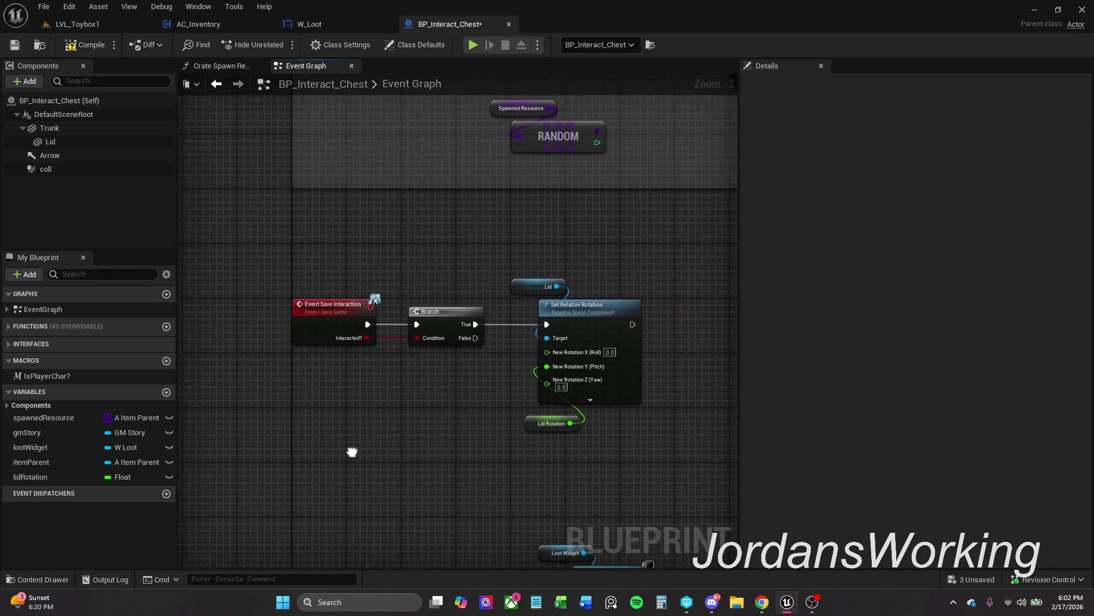
Compile and save BP_Interact_Chest, then pan back to the overlap events
click(69, 48)
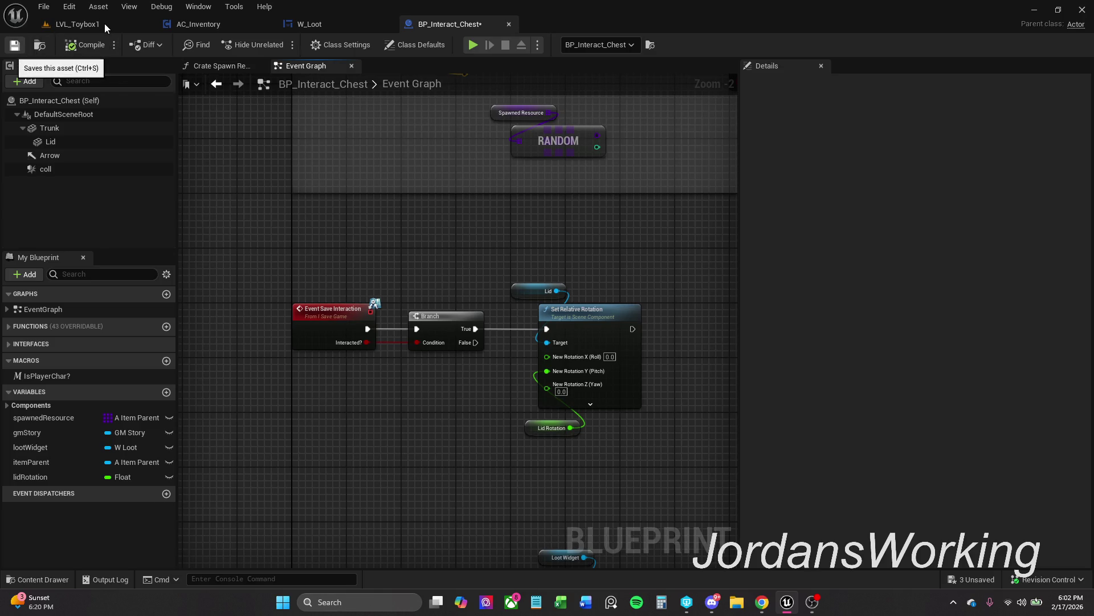
key(ctrl+s)
drag(325, 223, 354, 91)
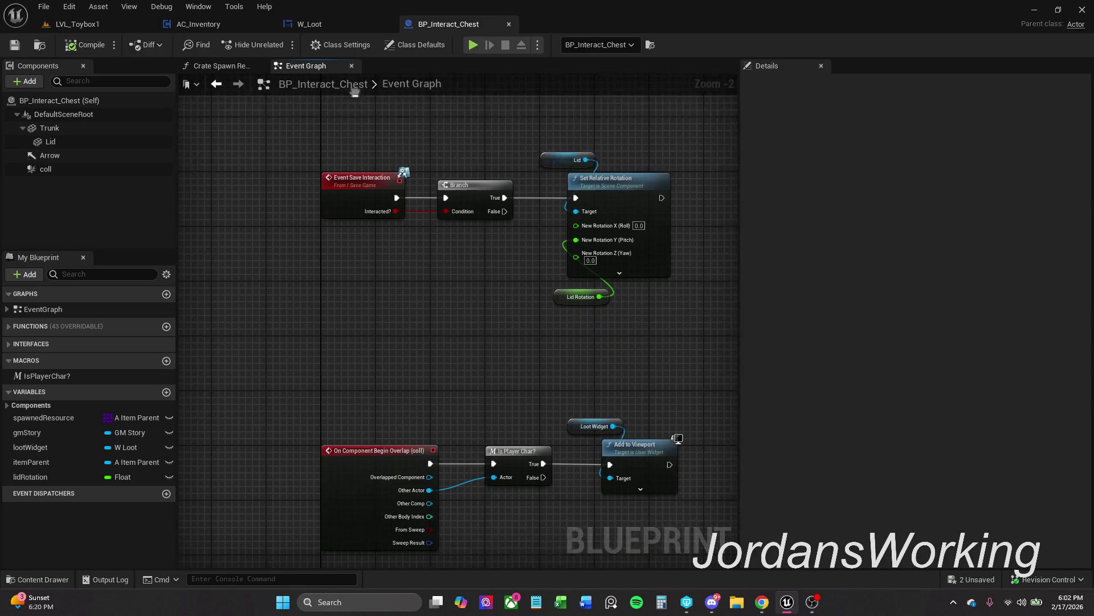
mouse_move(422, 288)
mouse_down()
mouse_move(428, 322)
mouse_move(375, 286)
mouse_up()
Add a spawnedResource getter with an Is Not Empty check beside the loot widget nodes
click(495, 323)
click(557, 231)
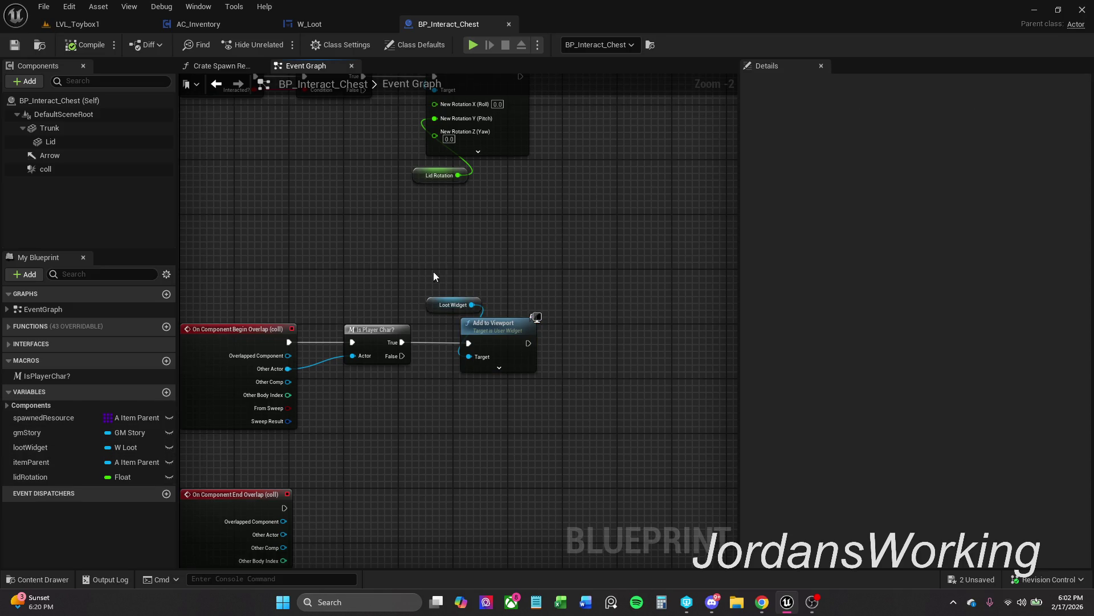
mouse_move(435, 278)
mouse_down()
mouse_move(524, 358)
mouse_move(601, 337)
mouse_move(690, 337)
mouse_up()
click(522, 234)
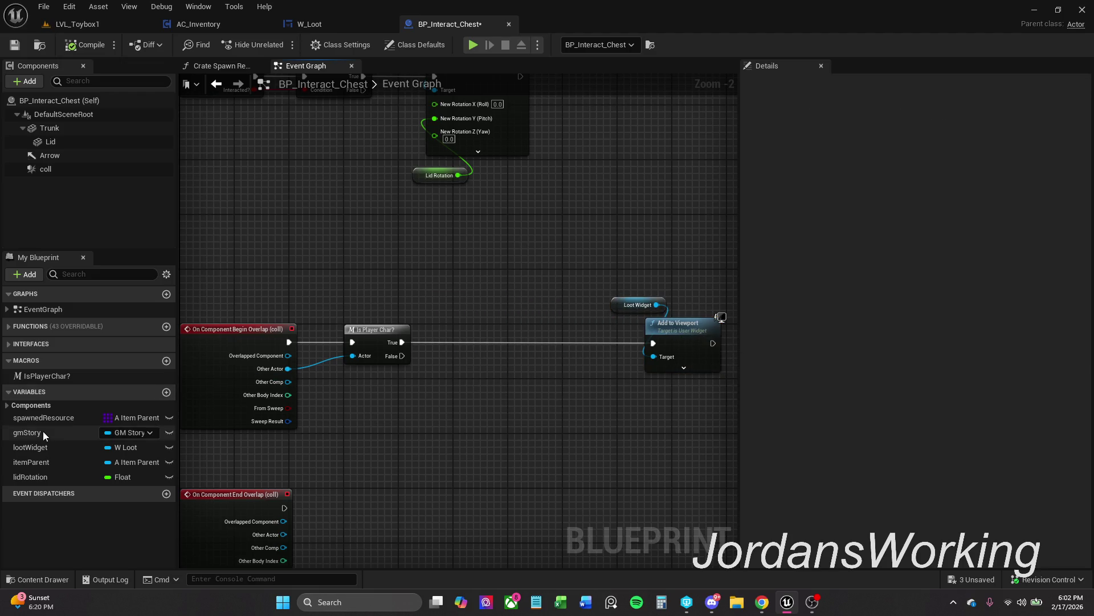
mouse_move(48, 417)
mouse_down()
mouse_move(422, 246)
mouse_move(468, 281)
mouse_up()
click(447, 255)
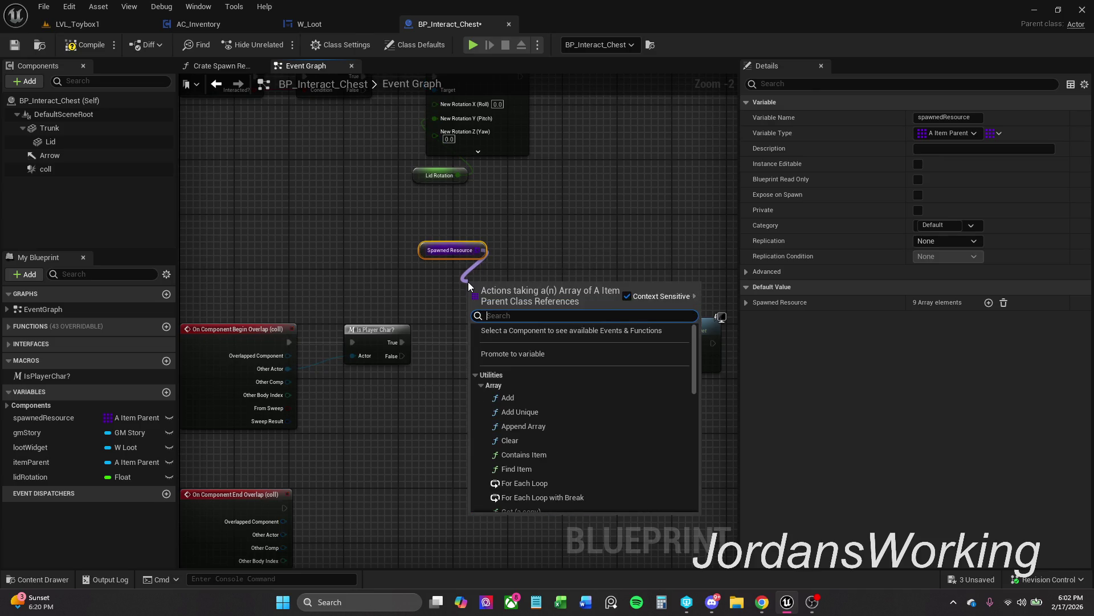
text(is)
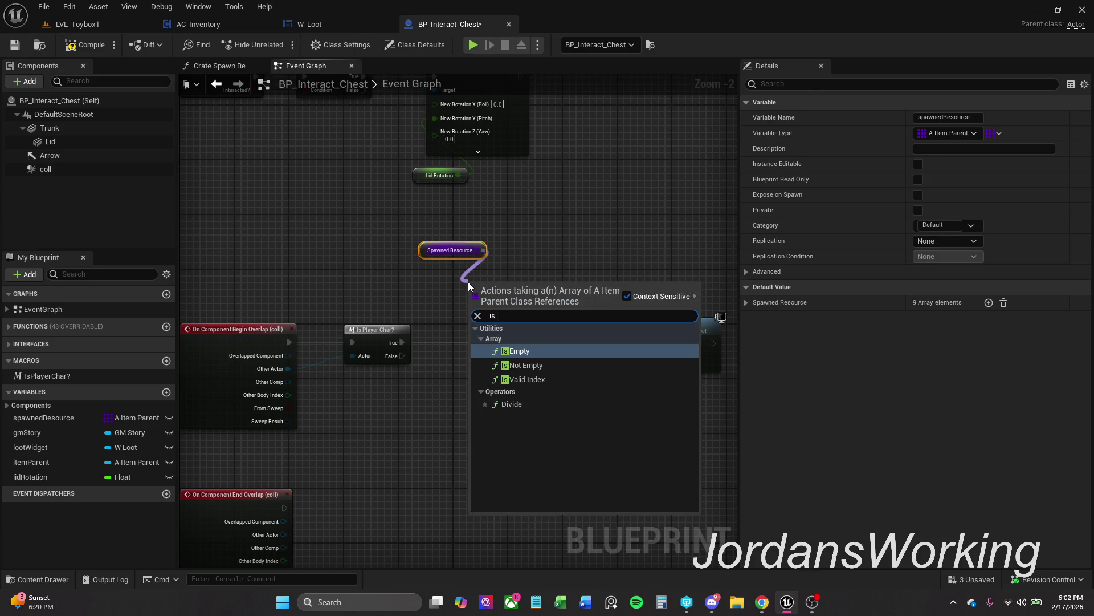
key(Down)
key(Return)
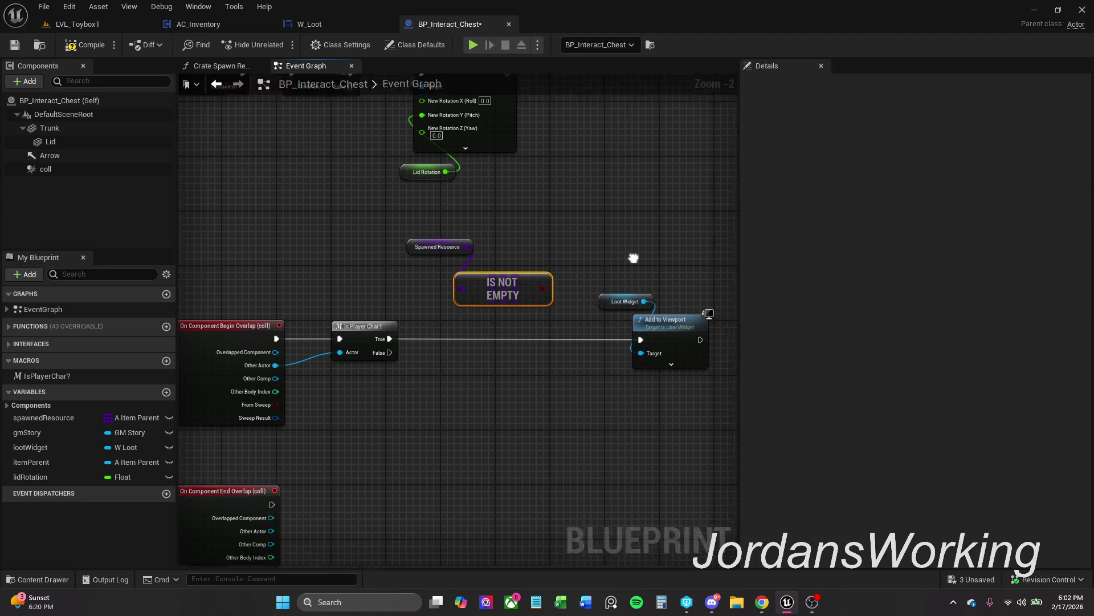
drag(634, 258, 564, 251)
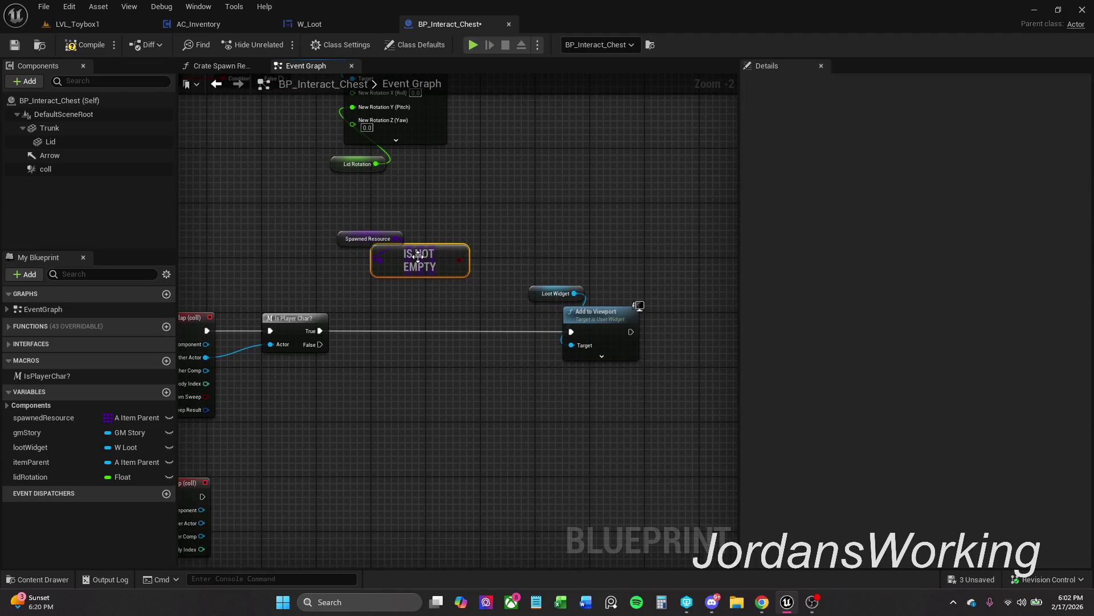
drag(418, 257, 418, 264)
Gate Add to Viewport with a Branch on Is Not Empty after Is Player Char? True; compile and save
drag(501, 219, 677, 383)
drag(599, 315, 709, 318)
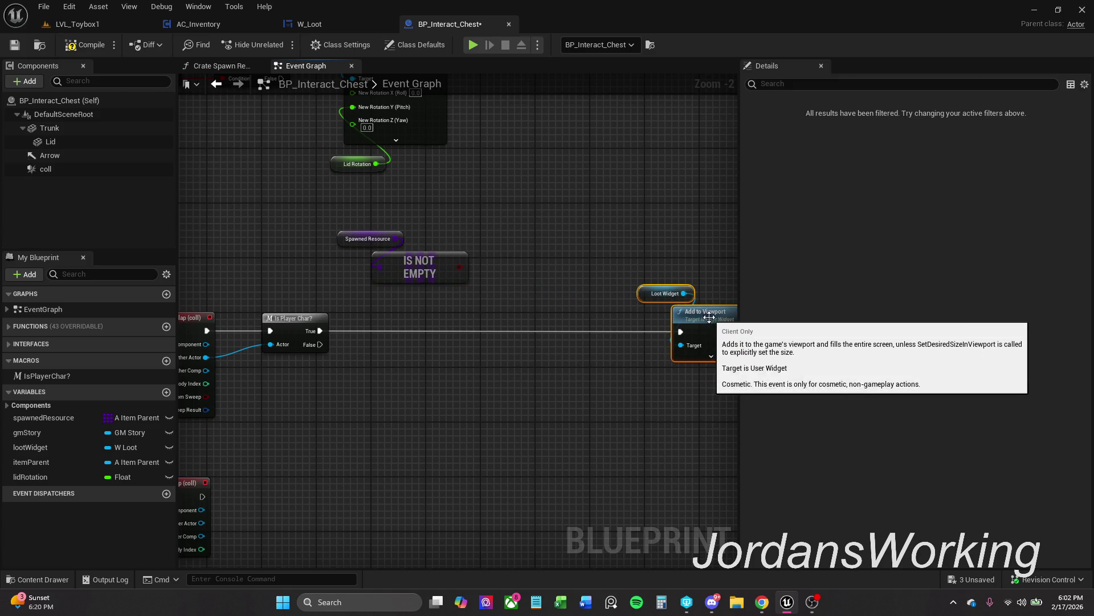
click(477, 295)
click(471, 266)
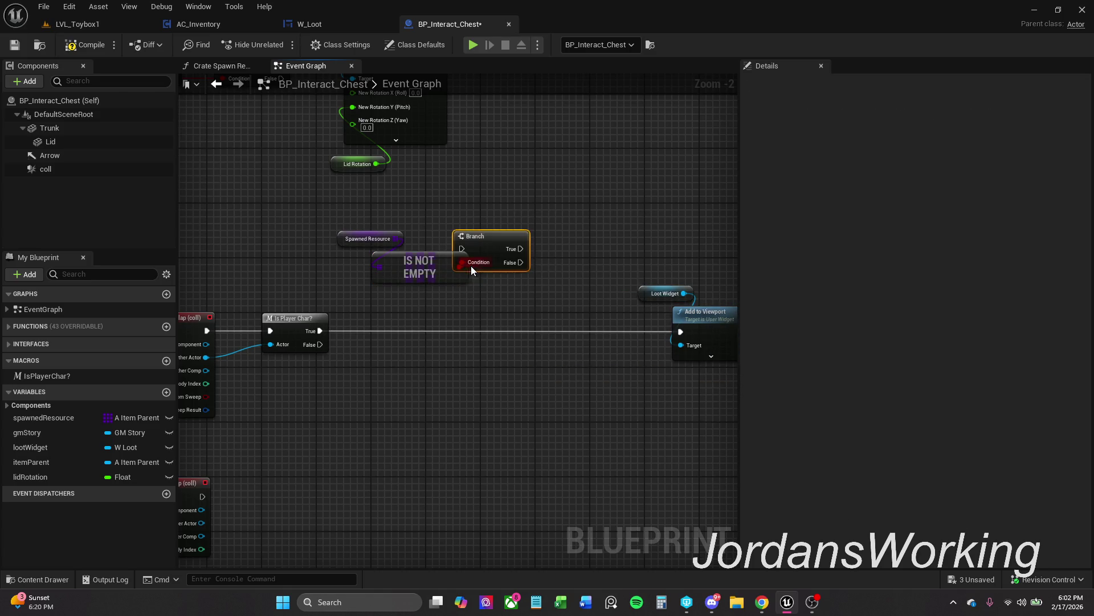
mouse_move(470, 266)
mouse_down()
mouse_move(496, 313)
mouse_move(479, 337)
mouse_up()
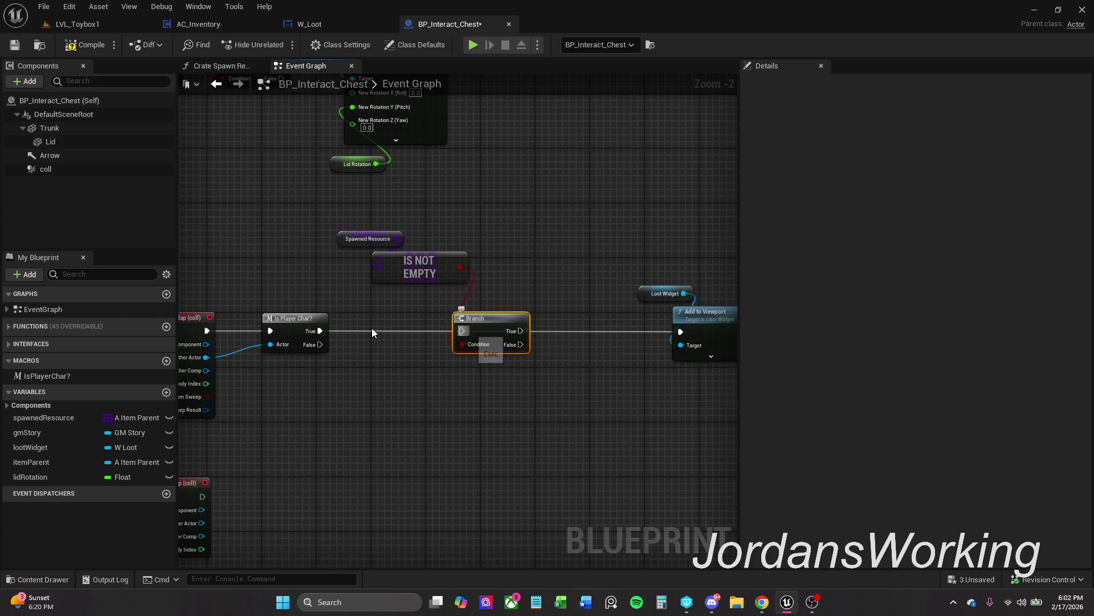
drag(372, 333, 321, 332)
drag(520, 331, 682, 332)
mouse_move(412, 244)
mouse_down()
mouse_move(486, 289)
mouse_move(458, 283)
mouse_move(471, 278)
mouse_up()
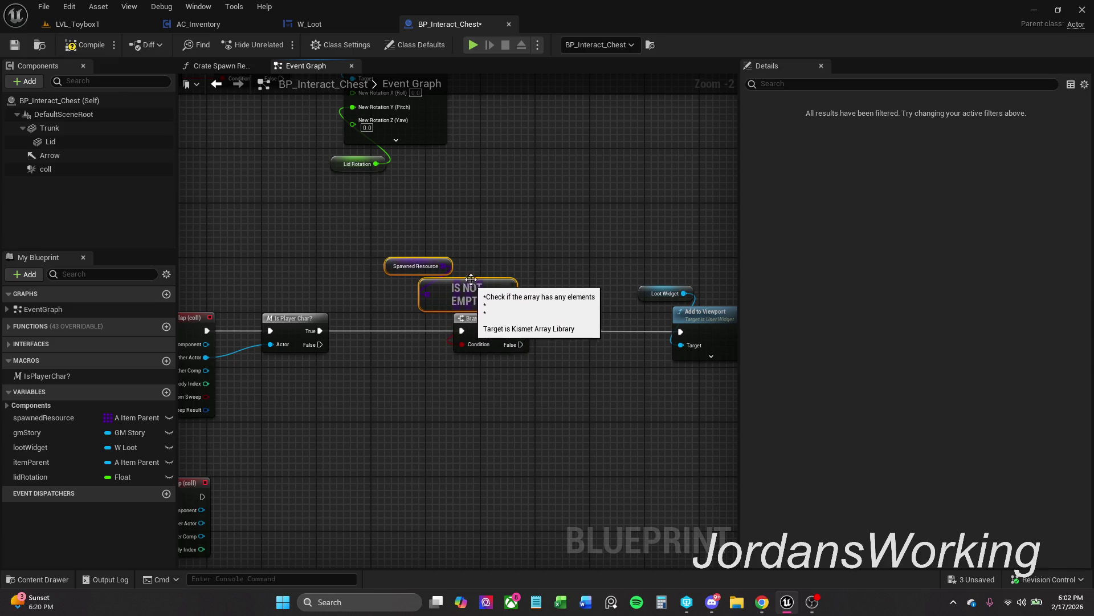
click(416, 280)
click(85, 45)
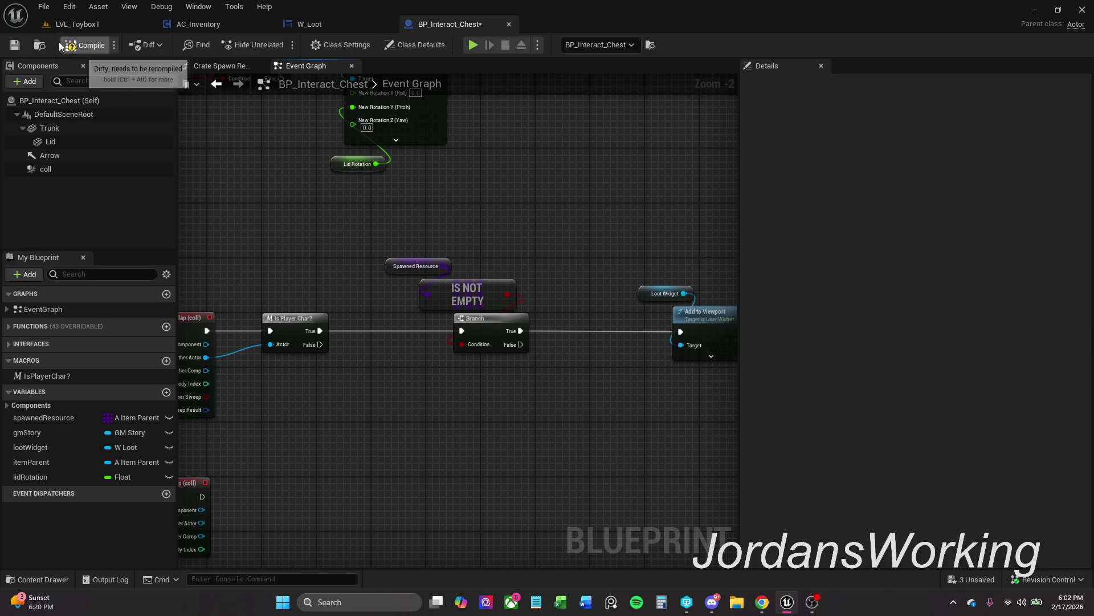
click(15, 44)
Shift the Branch, IS NOT EMPTY, Loot Widget and Add to Viewport nodes left toward Is Player Char?
scroll(228, 263, down, 3)
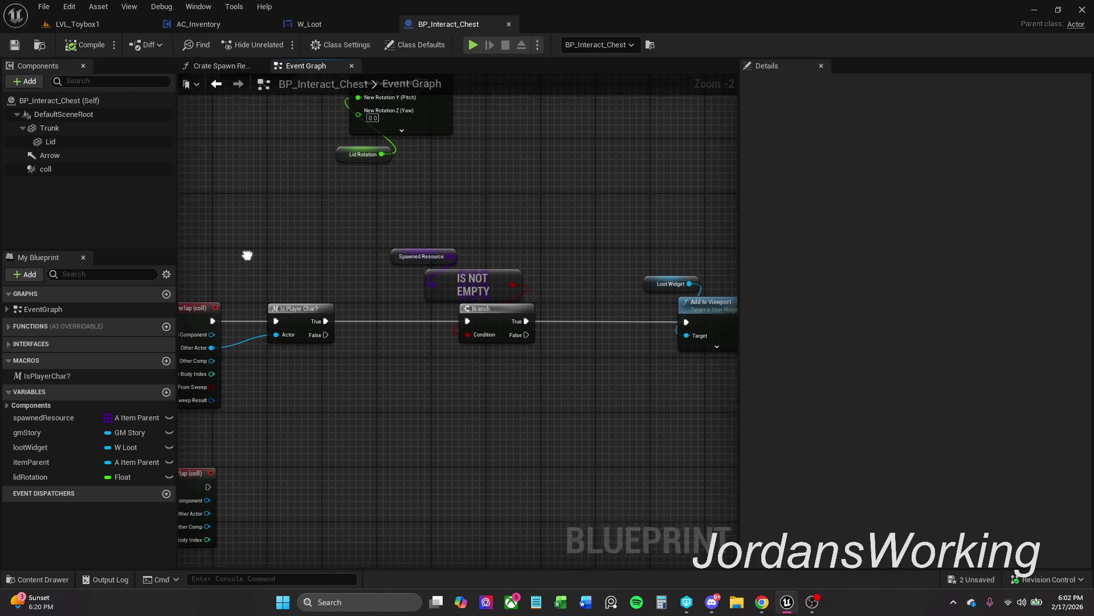
drag(409, 142, 566, 306)
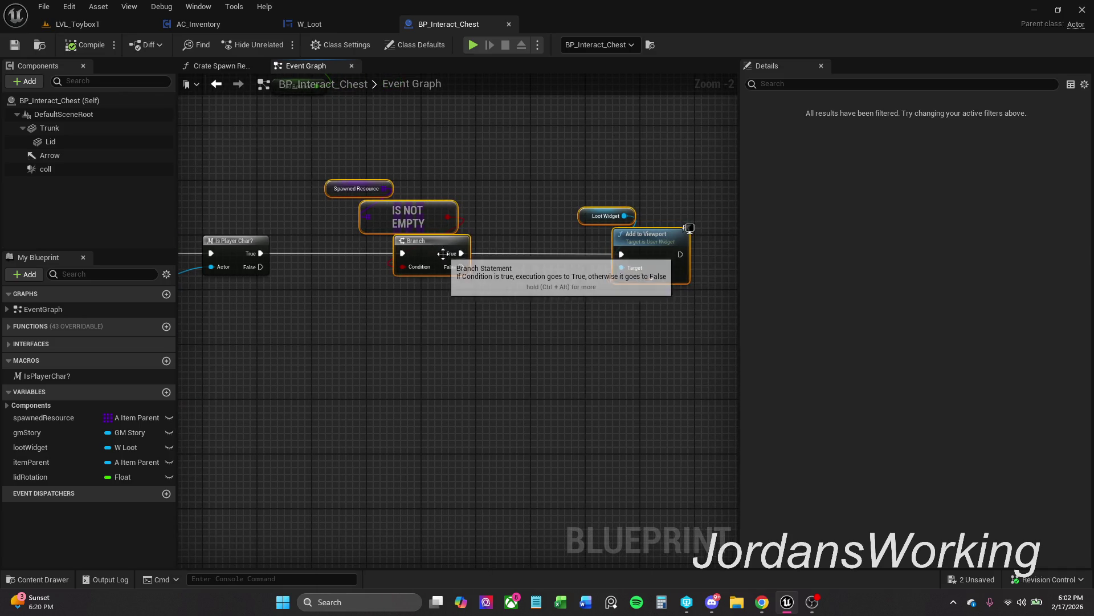
drag(429, 251, 403, 249)
click(522, 219)
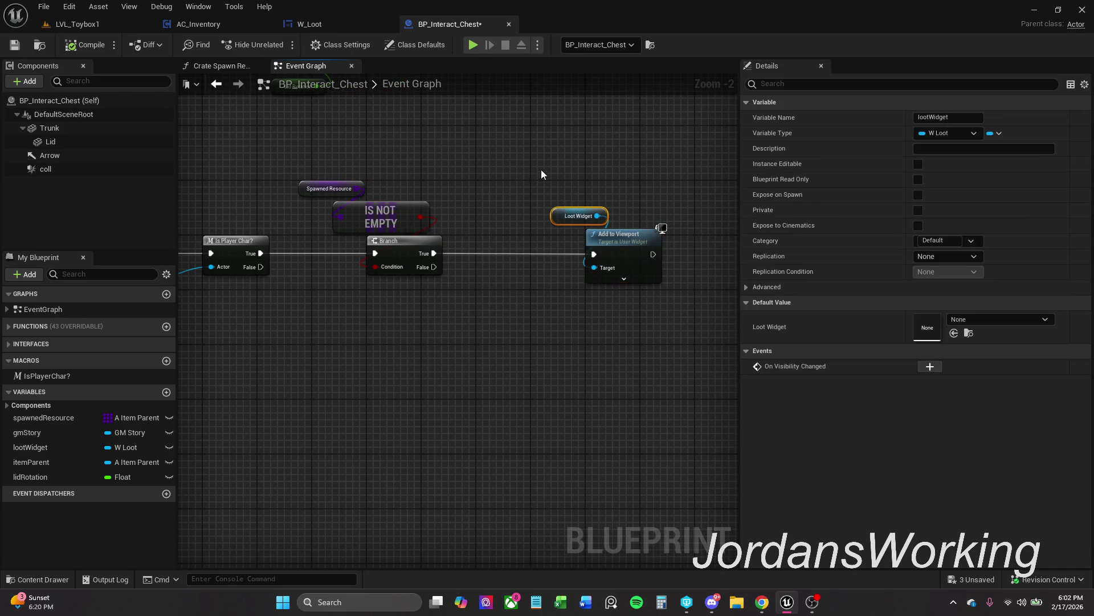
mouse_move(542, 169)
mouse_down()
mouse_move(597, 237)
mouse_move(563, 238)
mouse_up()
drag(542, 312, 554, 329)
scroll(554, 329, down, 1)
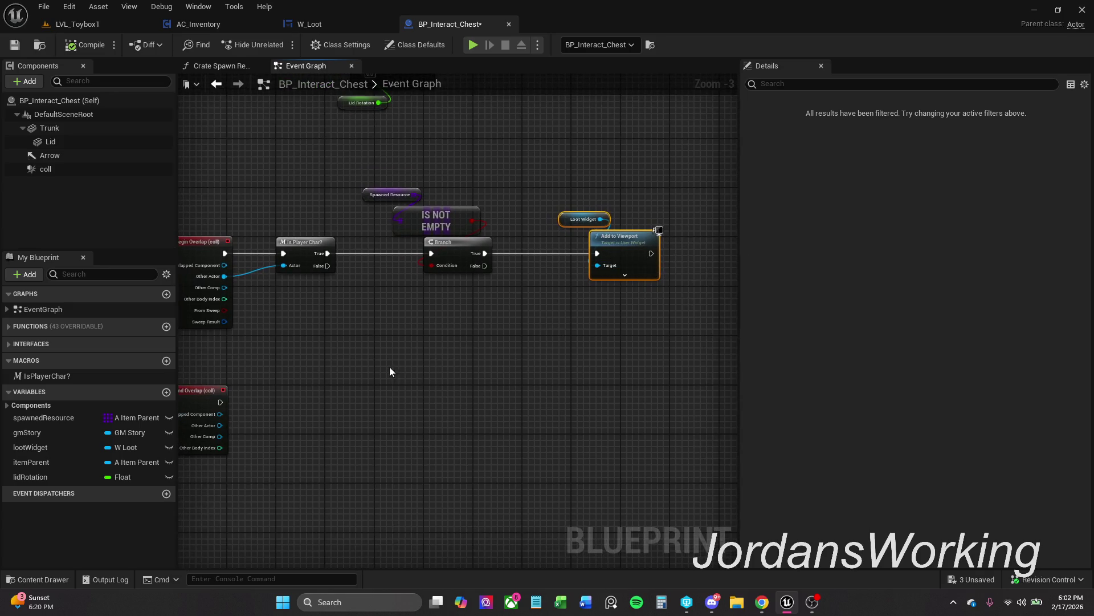
Paste a copy of the Loot Widget getter into a Remove from Parent node run by End Overlap
click(581, 219)
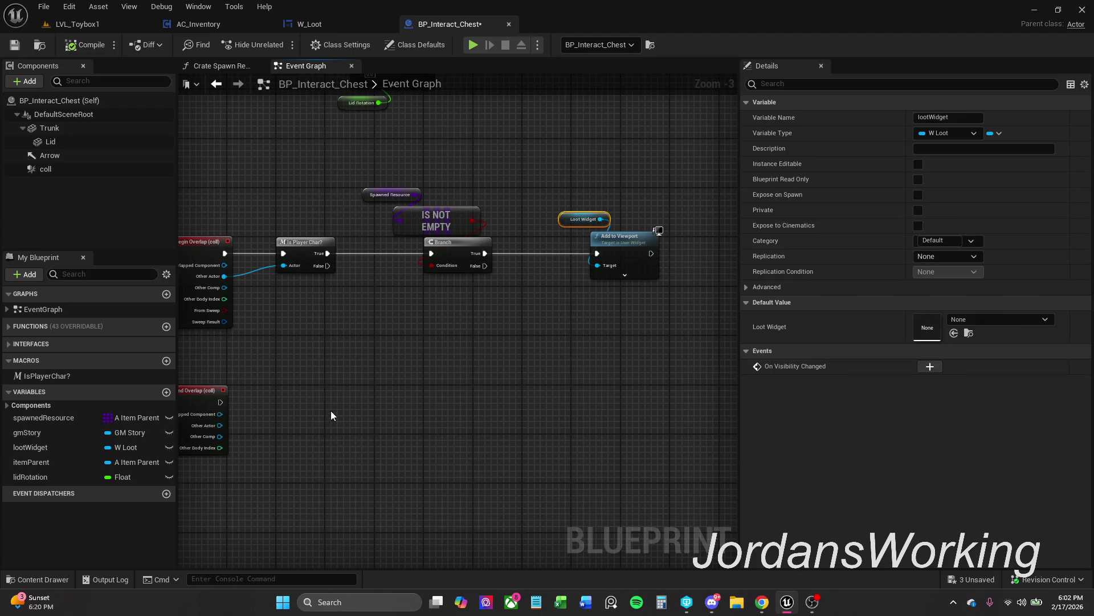
key(ctrl+v)
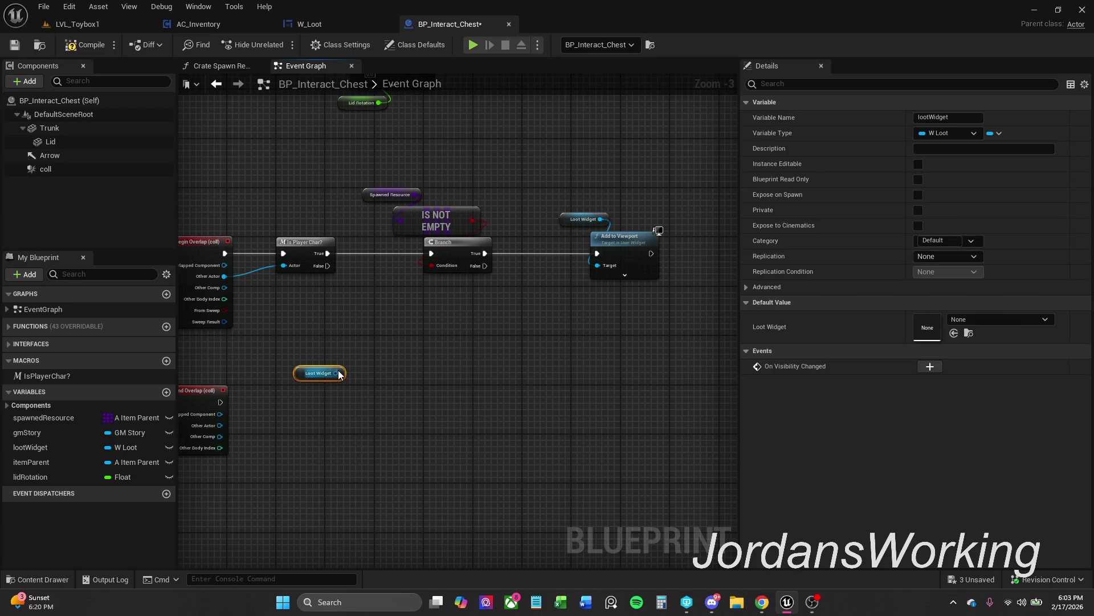
drag(337, 374, 297, 402)
text(remo)
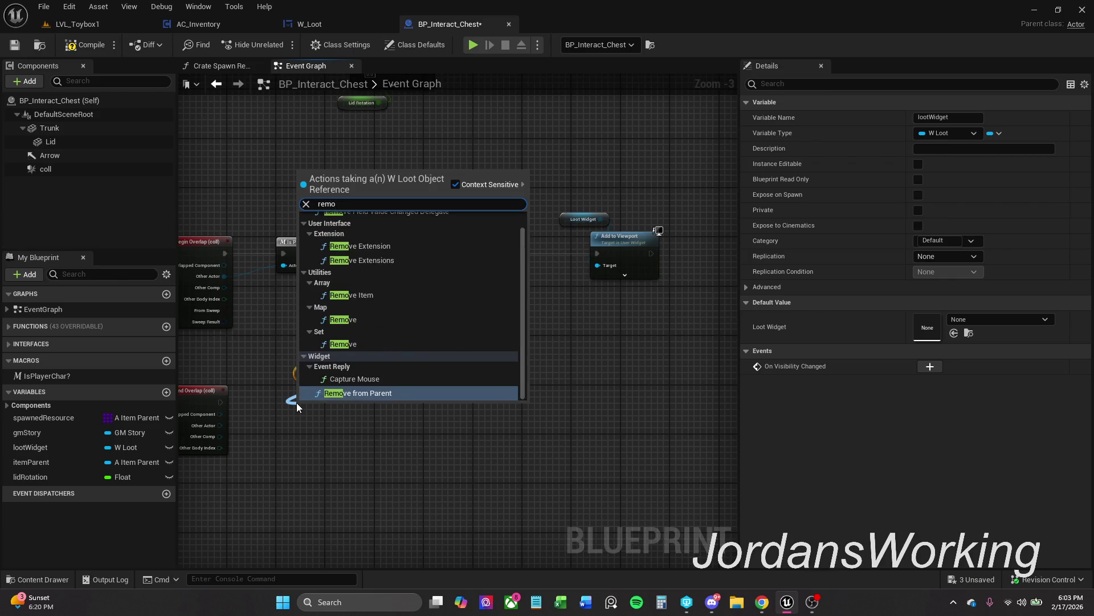
text(ve)
key(Return)
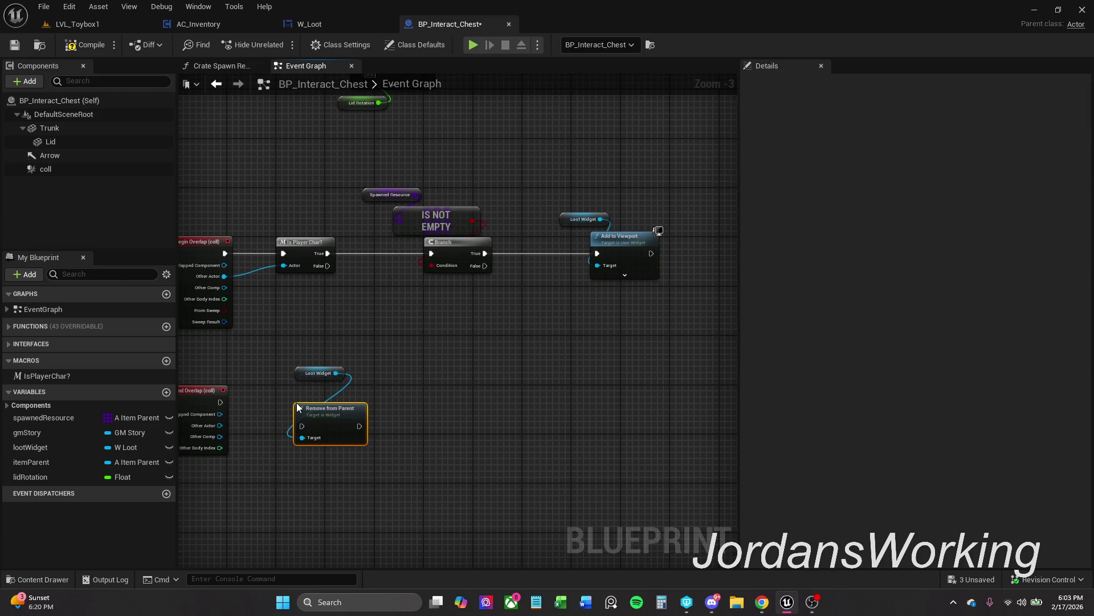
mouse_move(305, 401)
mouse_down()
mouse_move(317, 382)
mouse_move(221, 403)
mouse_up()
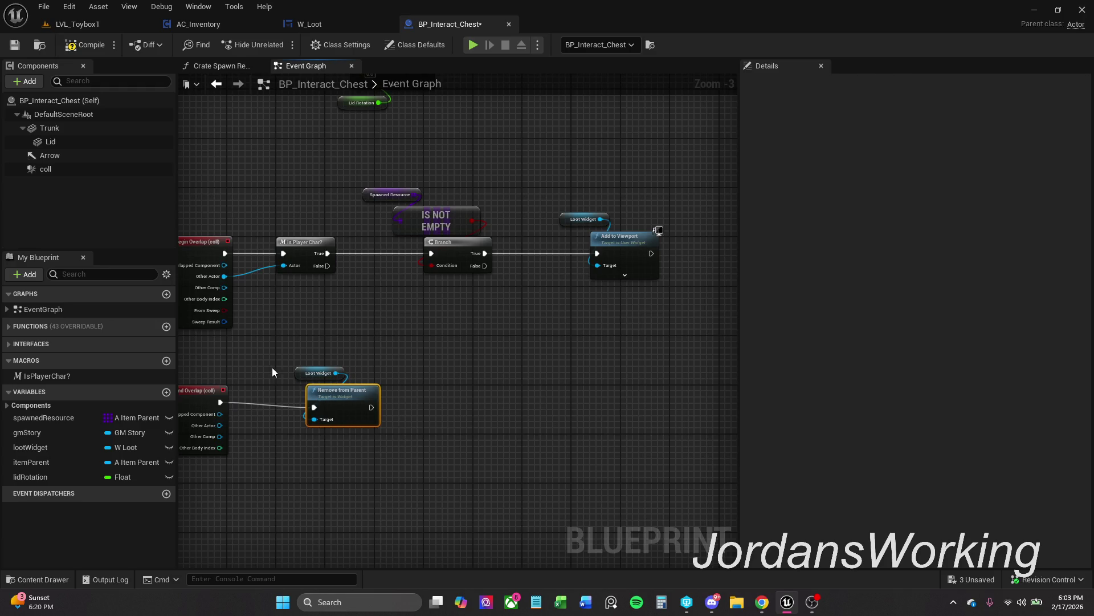
drag(358, 422, 206, 394)
click(315, 461)
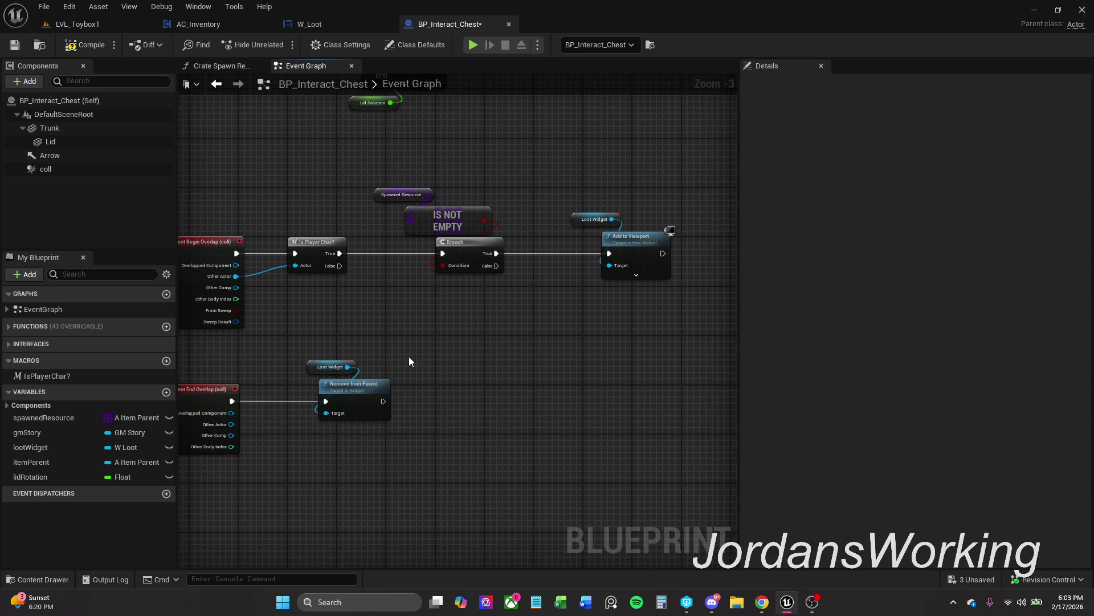
mouse_move(409, 357)
mouse_down()
mouse_move(458, 553)
mouse_move(491, 464)
mouse_move(433, 374)
mouse_move(374, 388)
mouse_move(429, 390)
mouse_up()
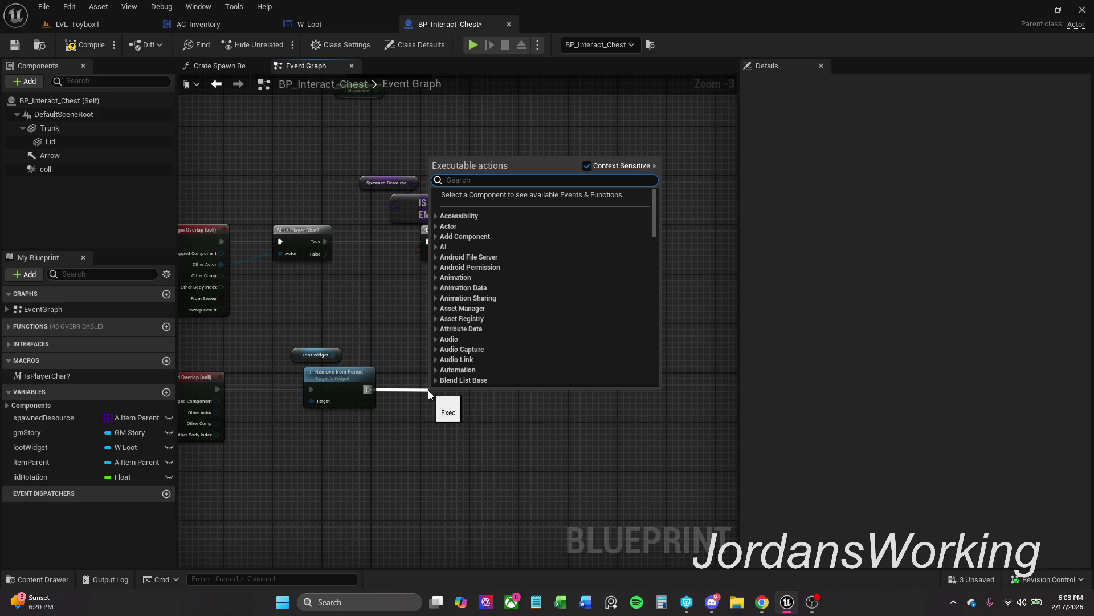
Add a Set Input to Game node after Remove from Parent
text(Set)
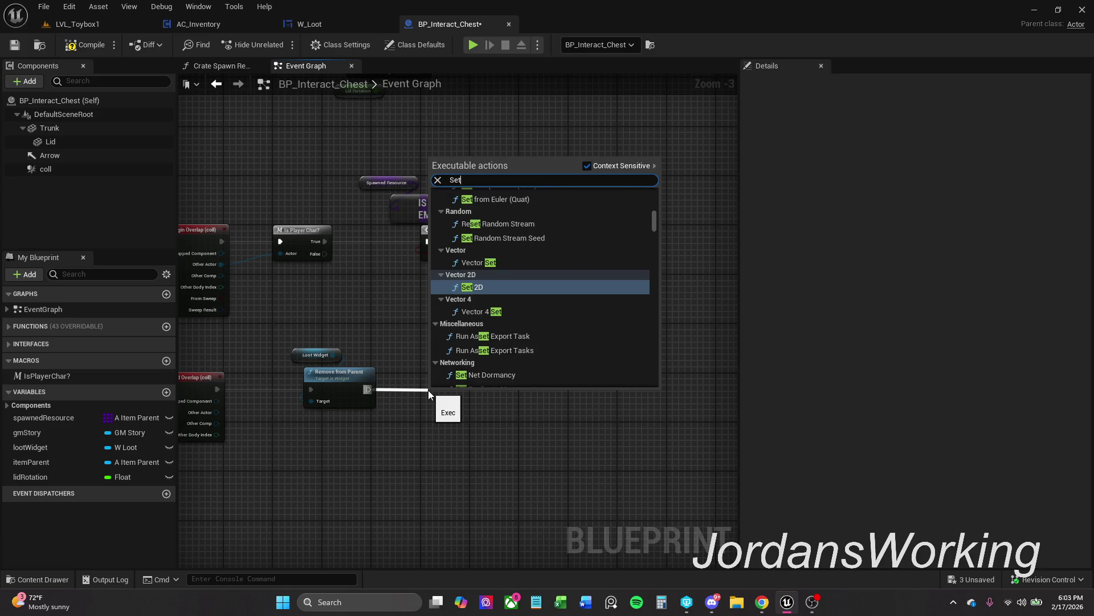
text( i)
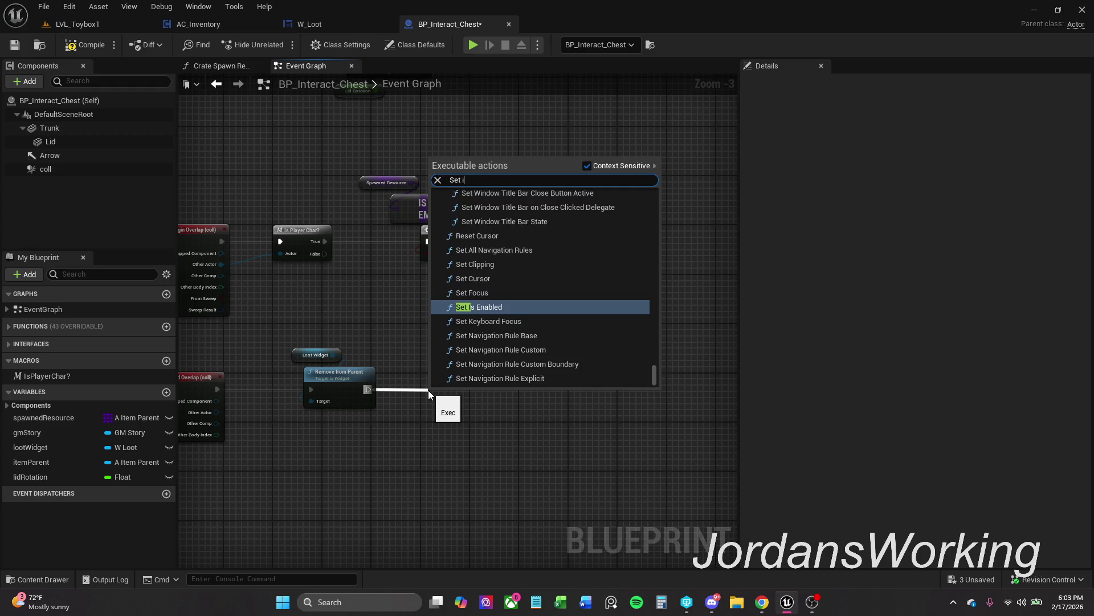
text(nput)
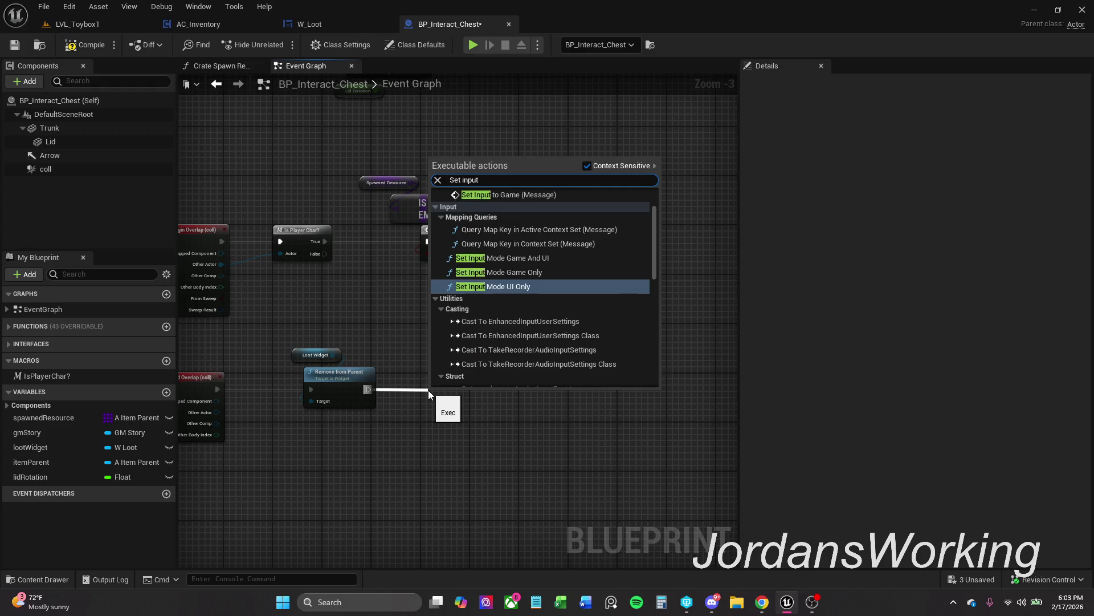
scroll(549, 280, up, 2)
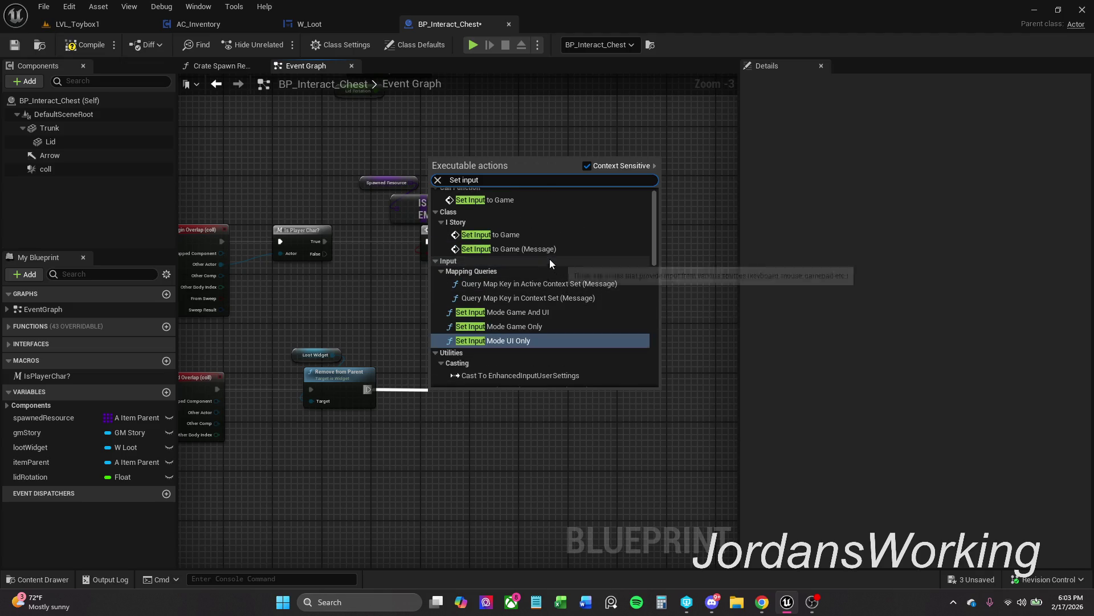
click(539, 249)
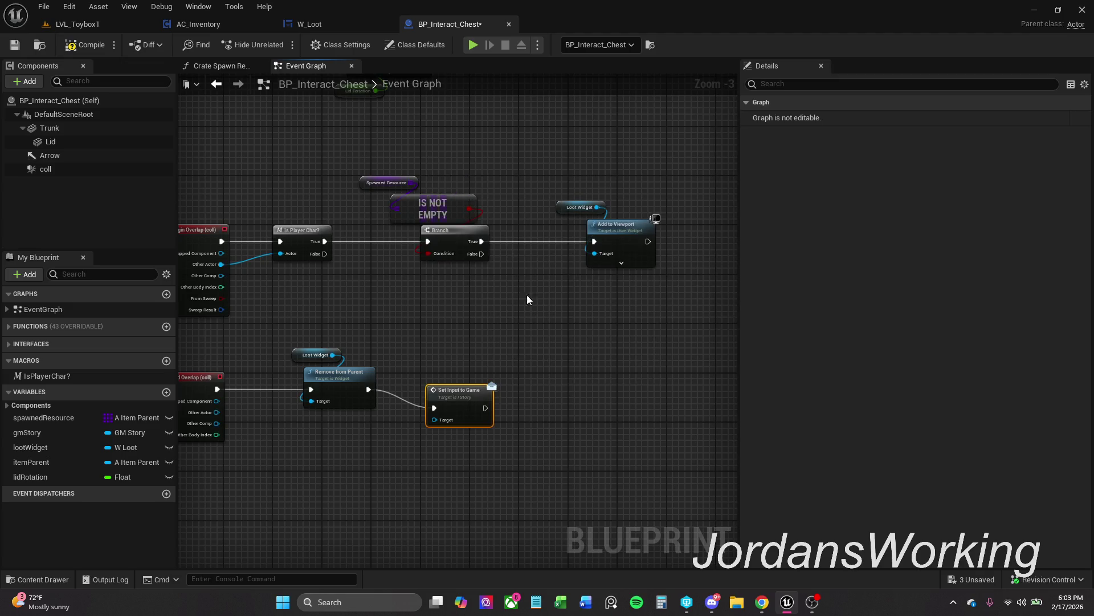
drag(472, 396, 491, 378)
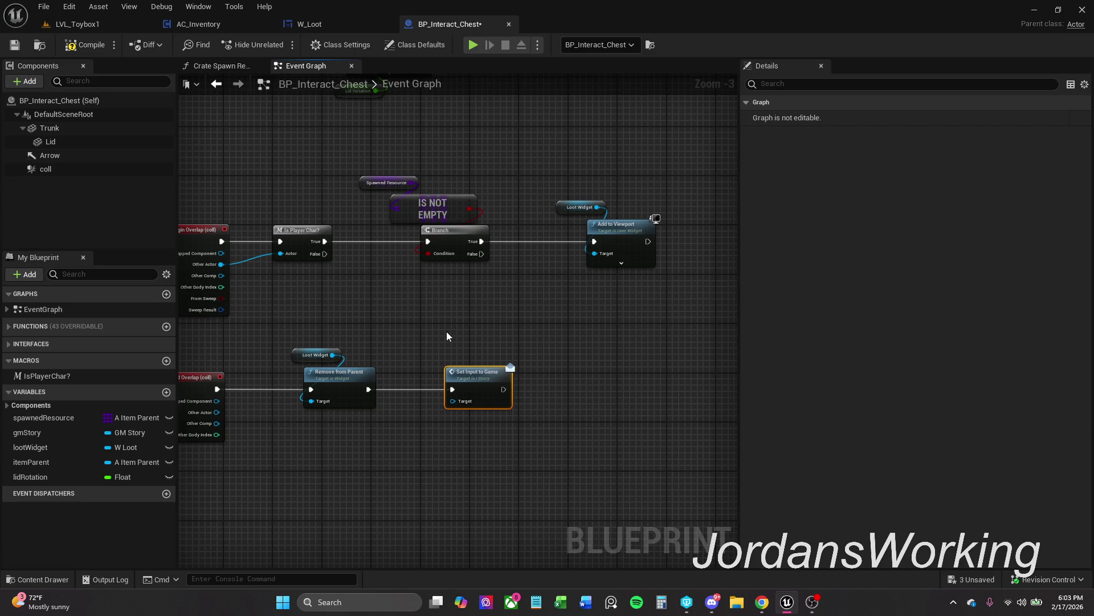
click(455, 390)
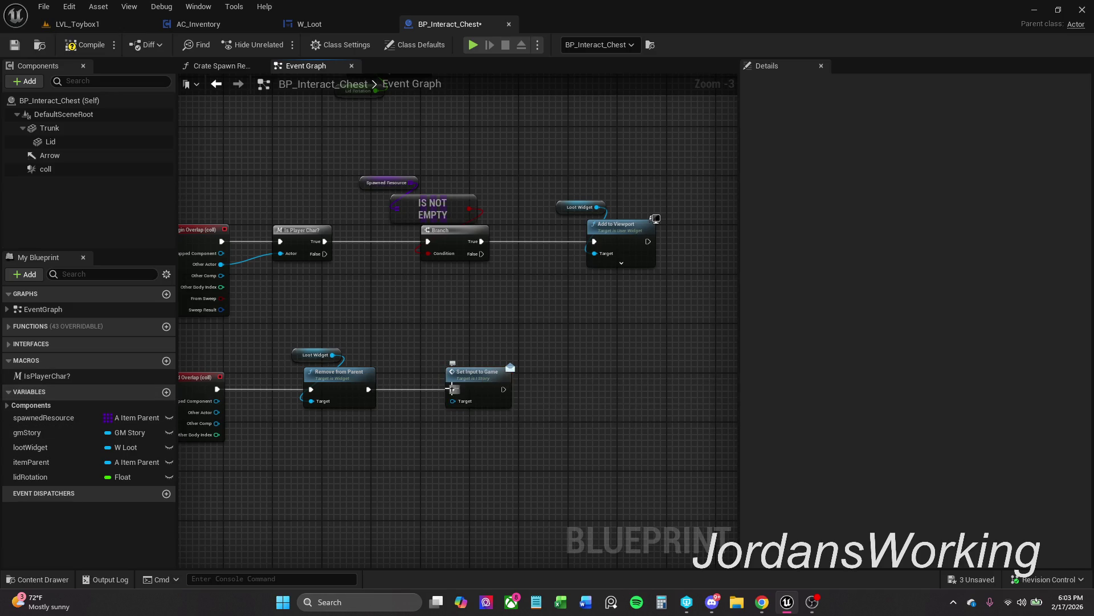
Connect Get Player Character to Set Input to Game's Target, then compile and save the chest blueprint
drag(452, 401, 449, 360)
text(get)
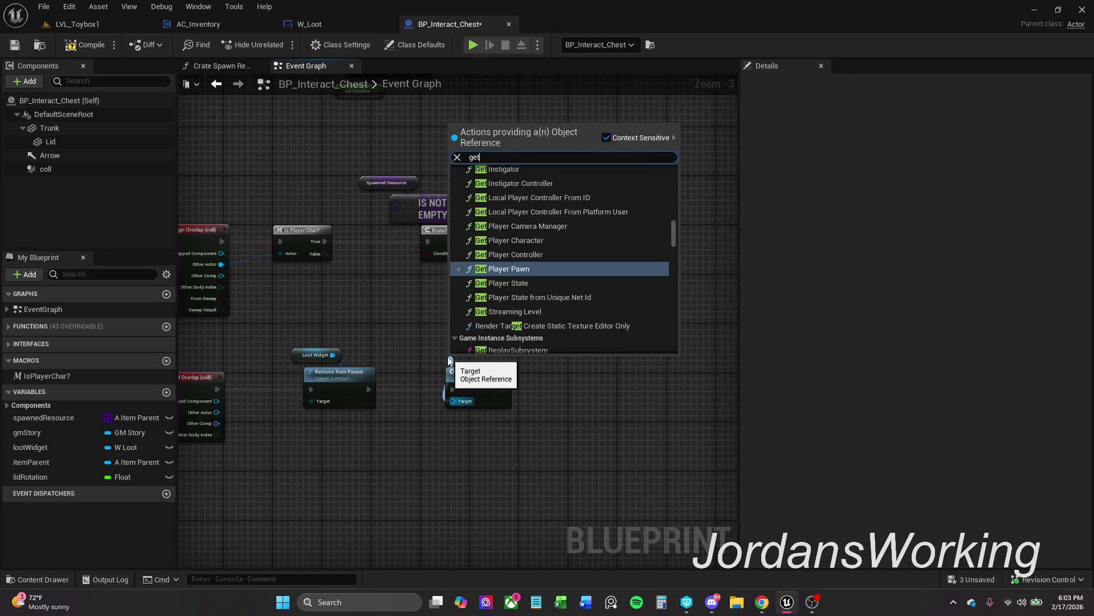
key(Up)
key(Up)
key(Return)
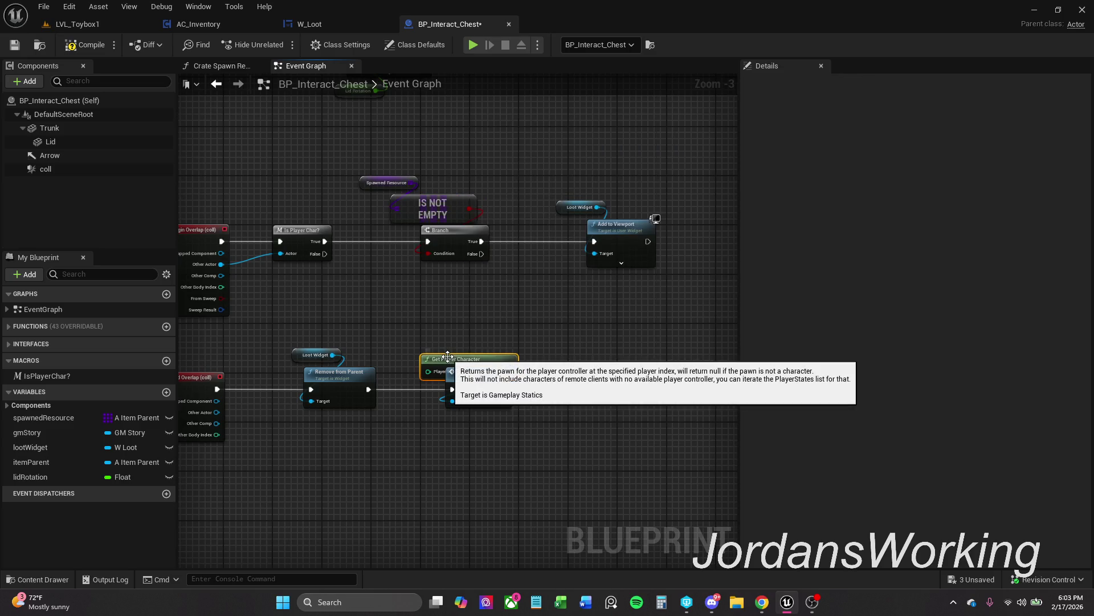
drag(499, 357, 481, 345)
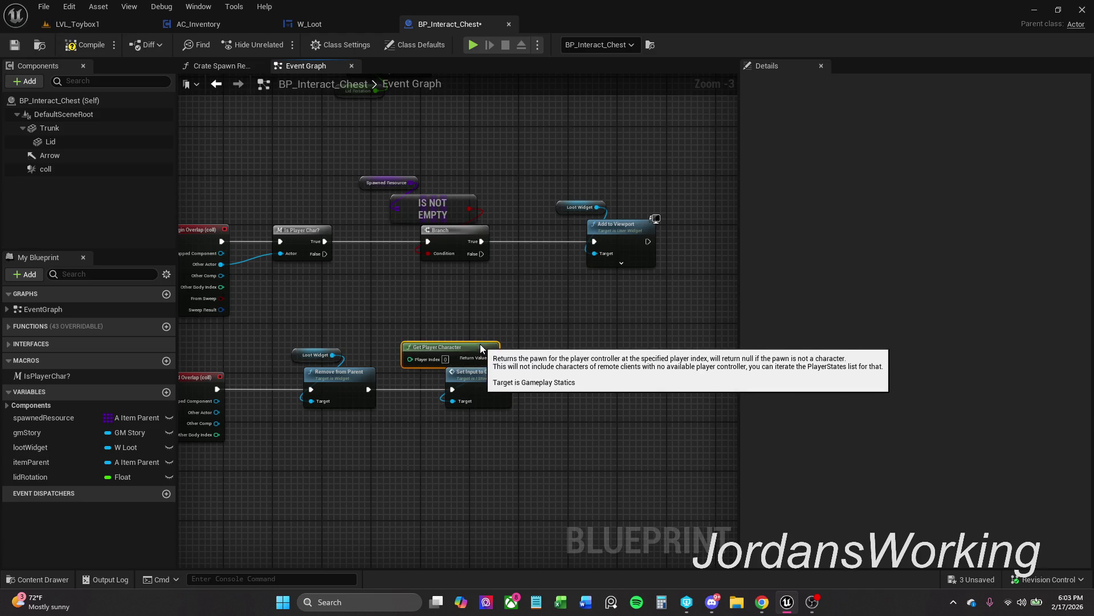
click(74, 46)
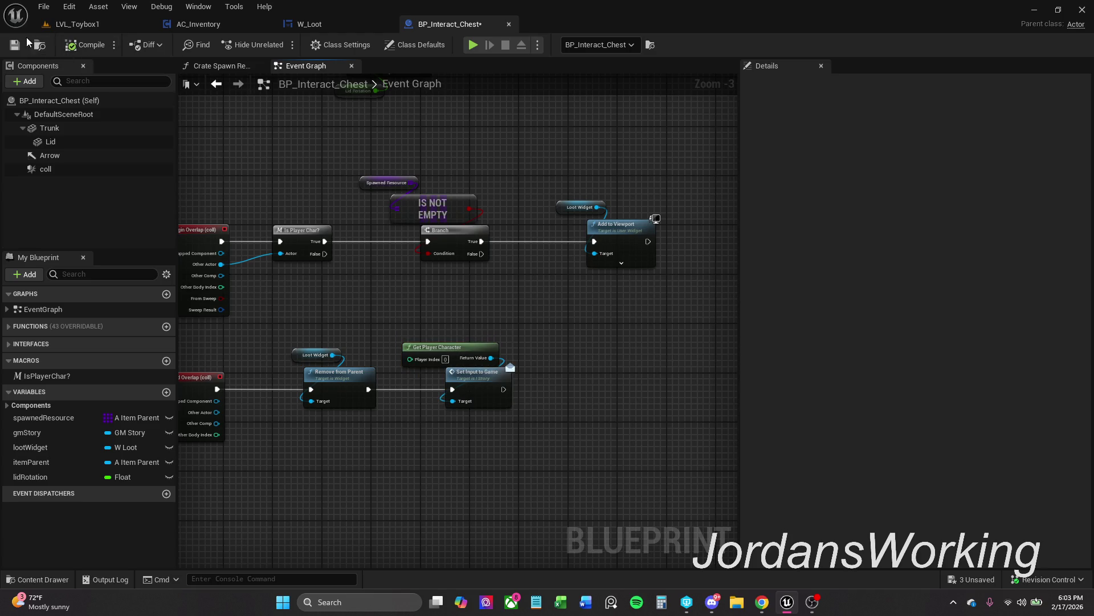
key(ctrl+s)
Start playing LVL_Toybox1, pause to look over the W_Loot, BP_Interact_Chest and AC_Inventory graphs, then resume
click(108, 25)
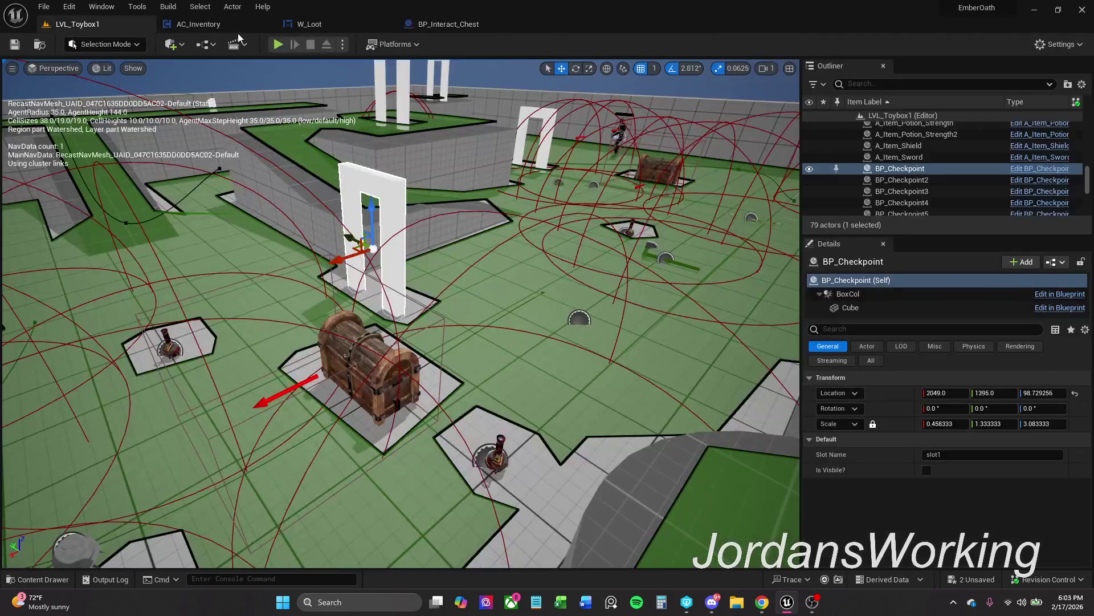
click(279, 47)
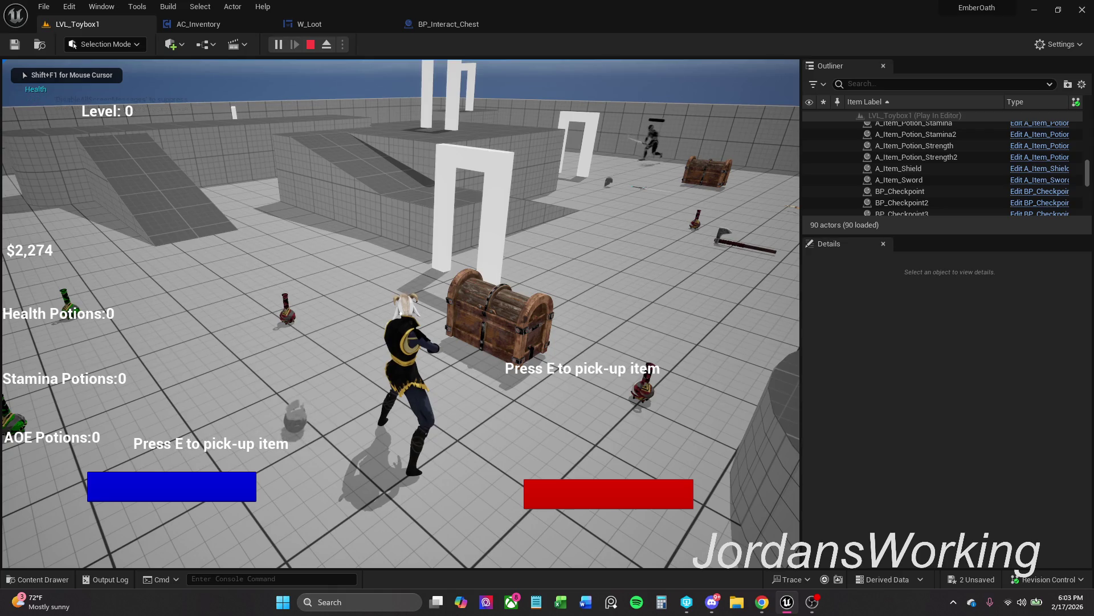
key(p)
click(342, 25)
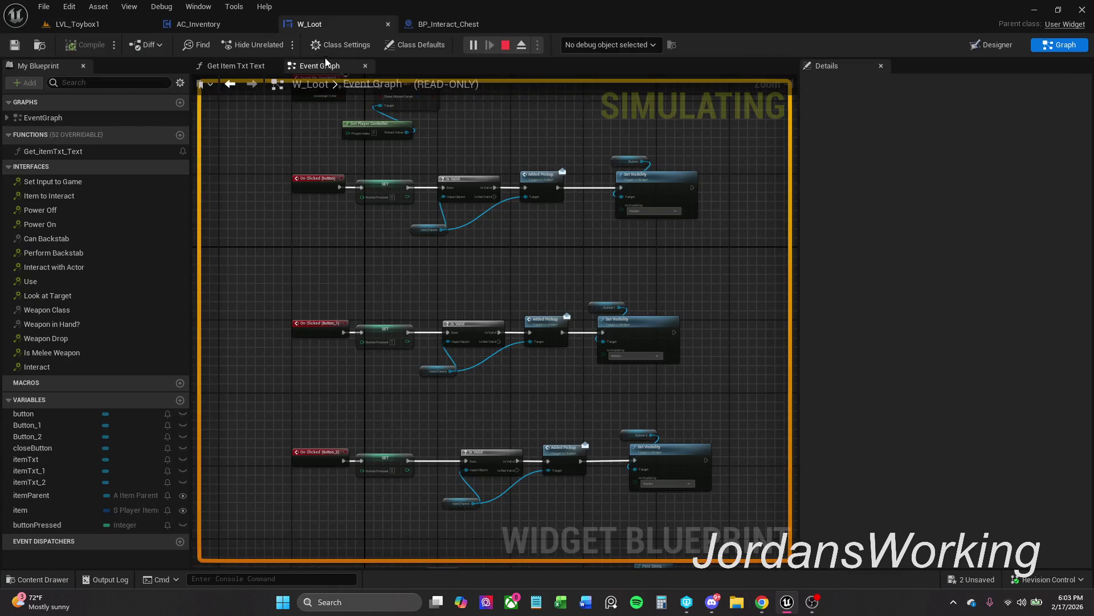
click(446, 23)
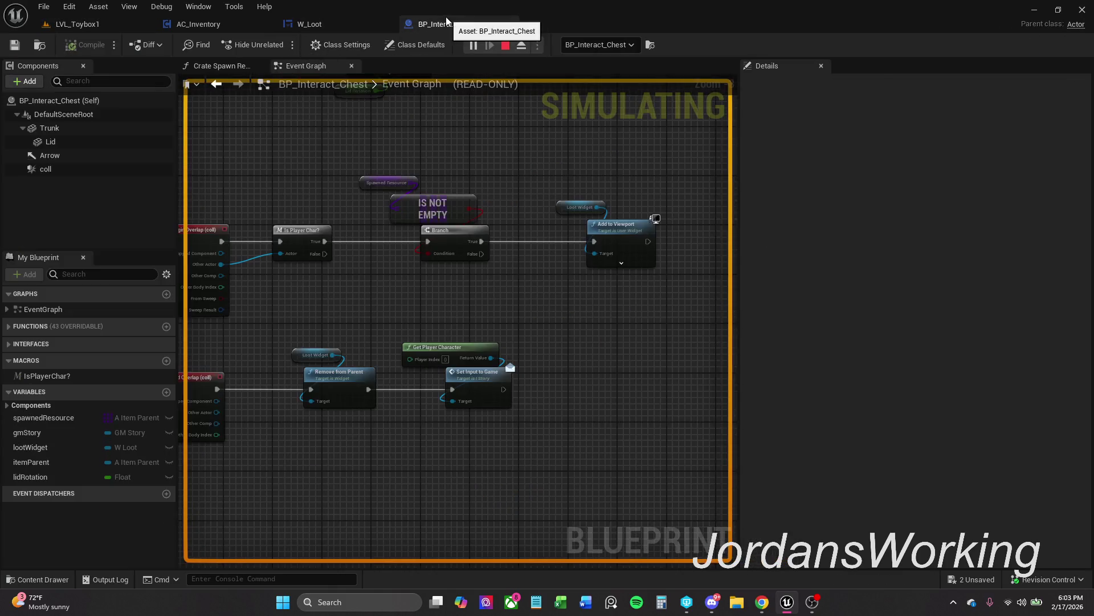
click(193, 25)
click(106, 26)
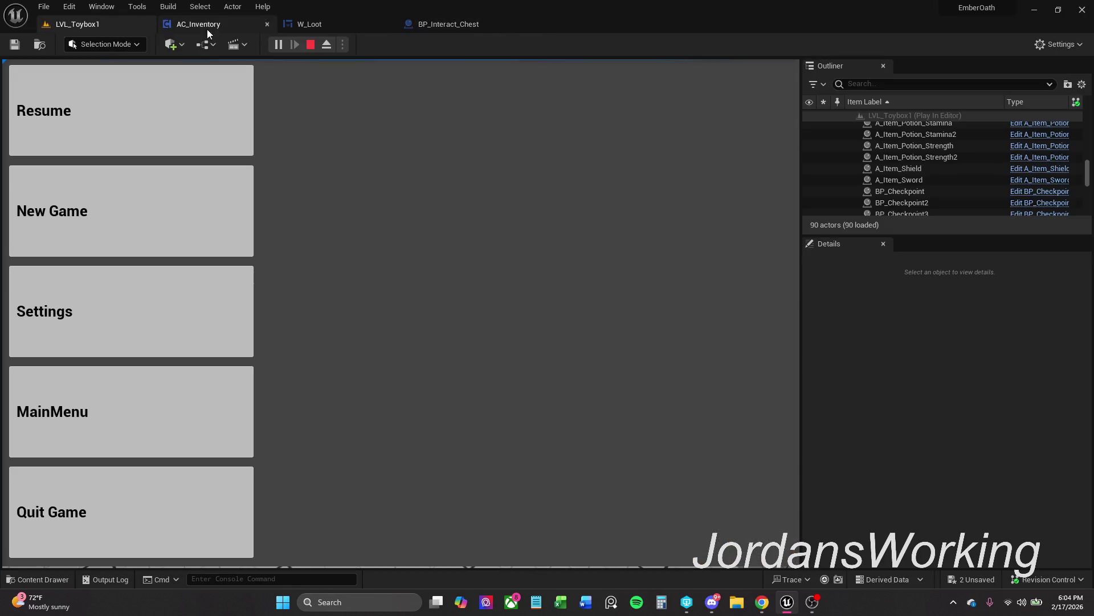
click(183, 110)
Open the chest's loot panel, take the first Axe, close it and check the inventory
key(e)
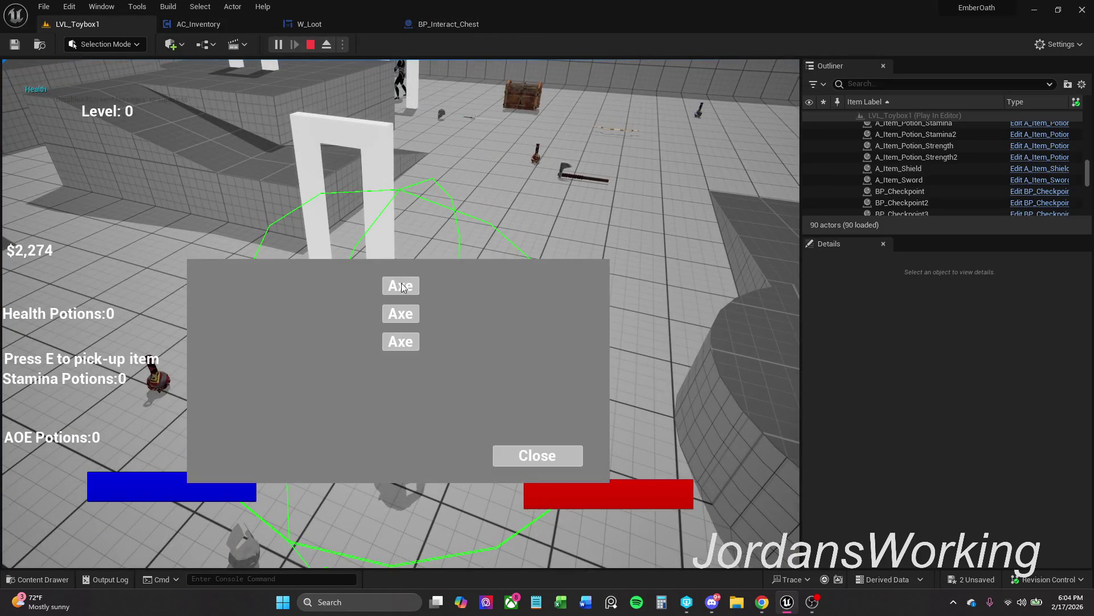
click(414, 288)
click(565, 459)
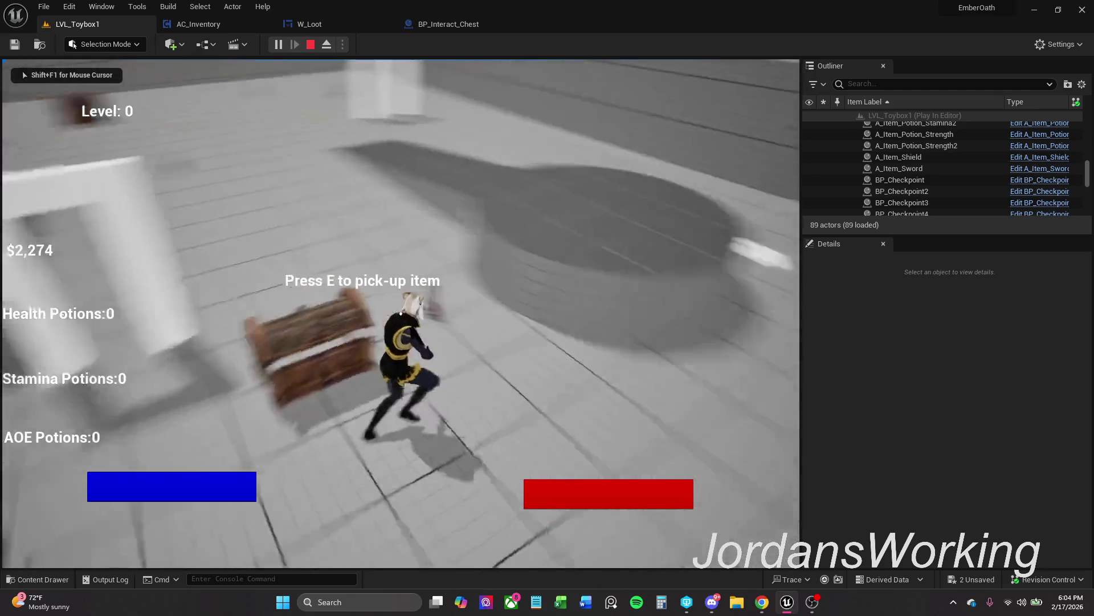
key(i)
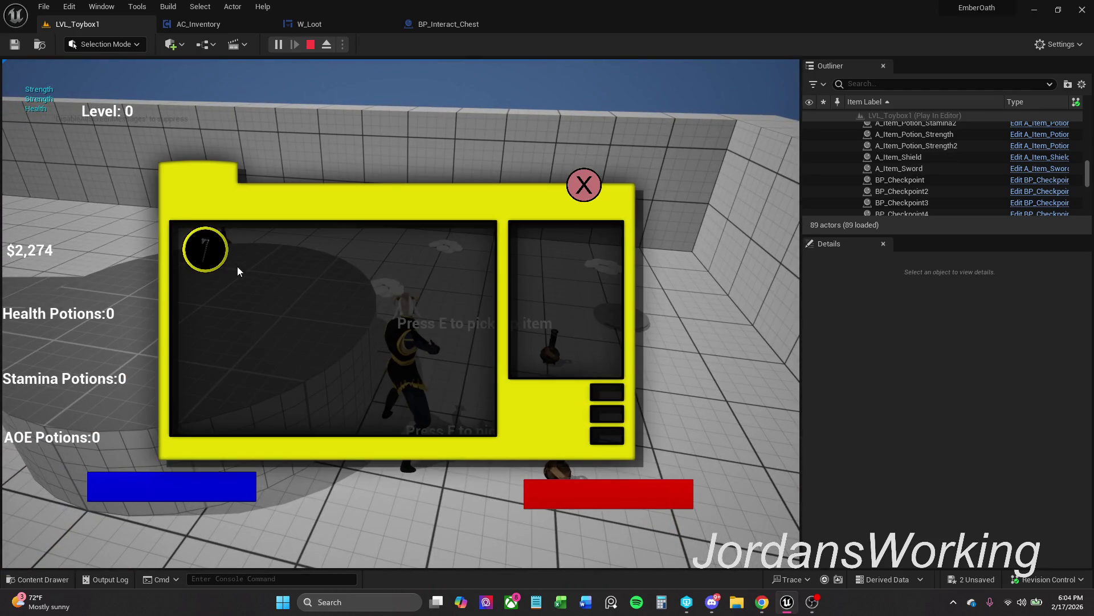
click(584, 184)
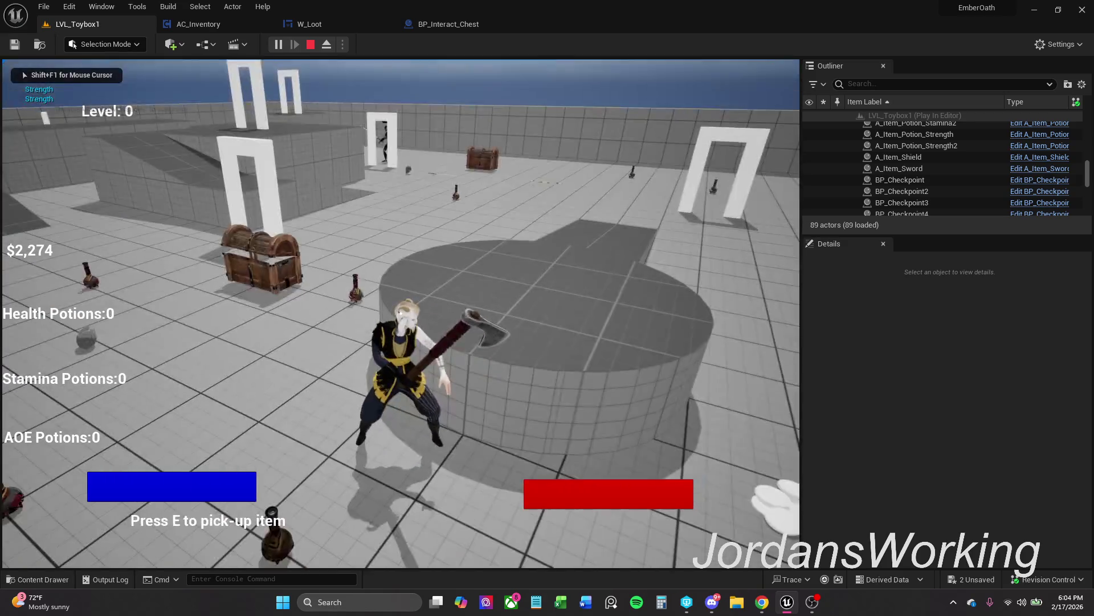
Walk back to the chest, reopen and close the loot panel, then end the session
key(w)
key(e)
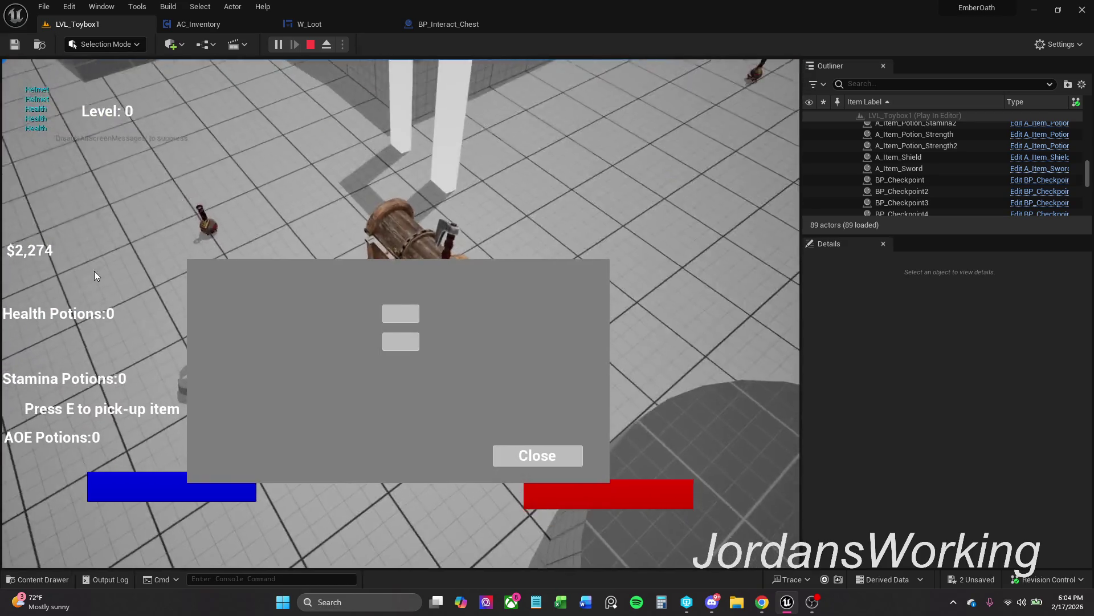
click(581, 459)
key(Escape)
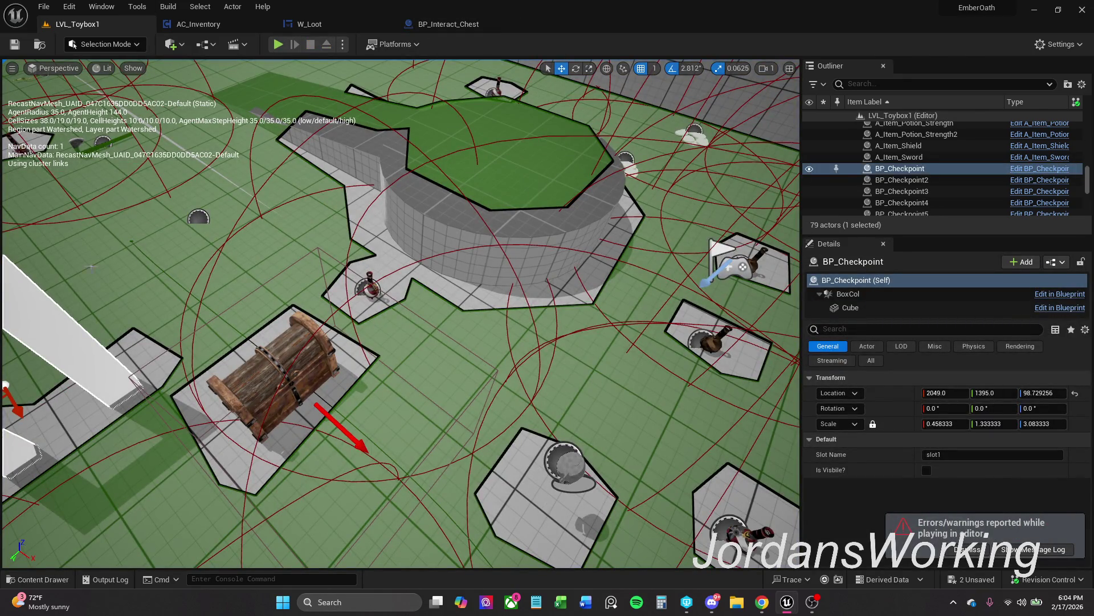
Dismiss the play errors notification, play again and open then close the chest's loot window
click(982, 550)
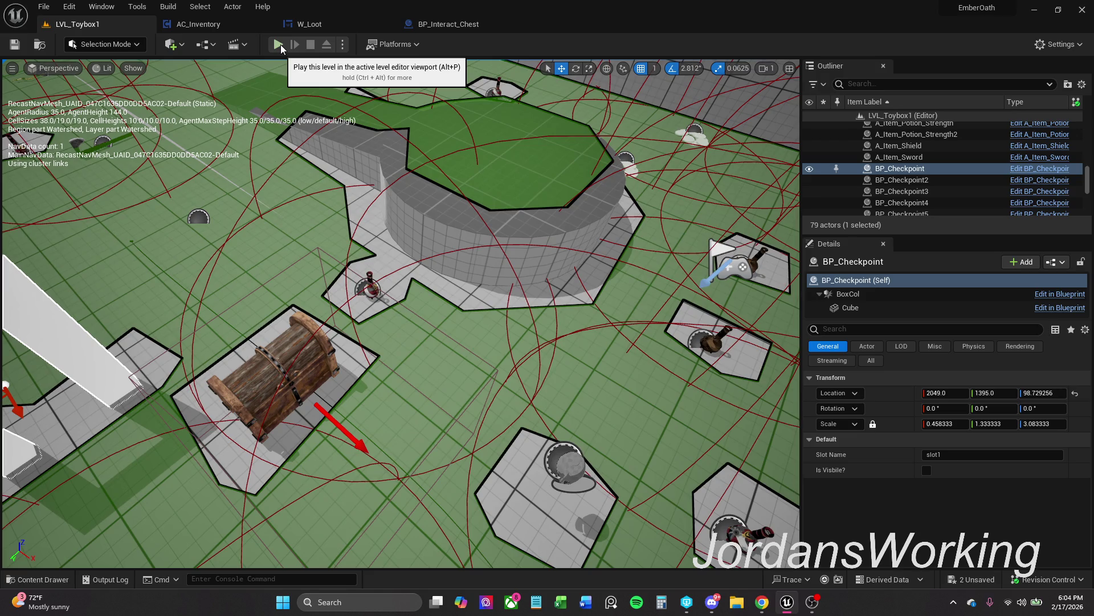
click(280, 44)
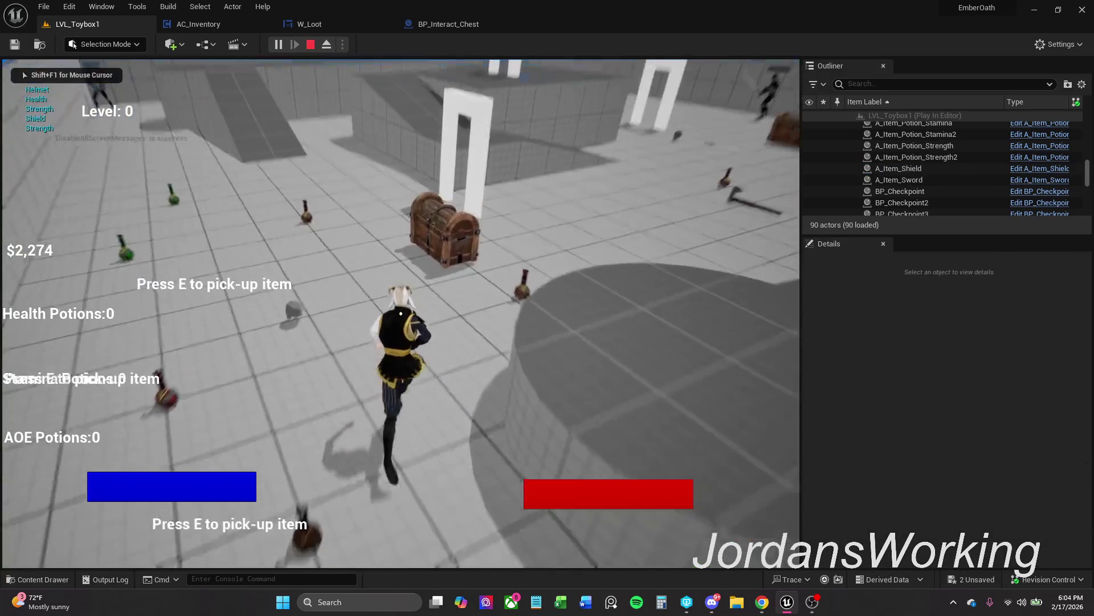
key(w)
key(e)
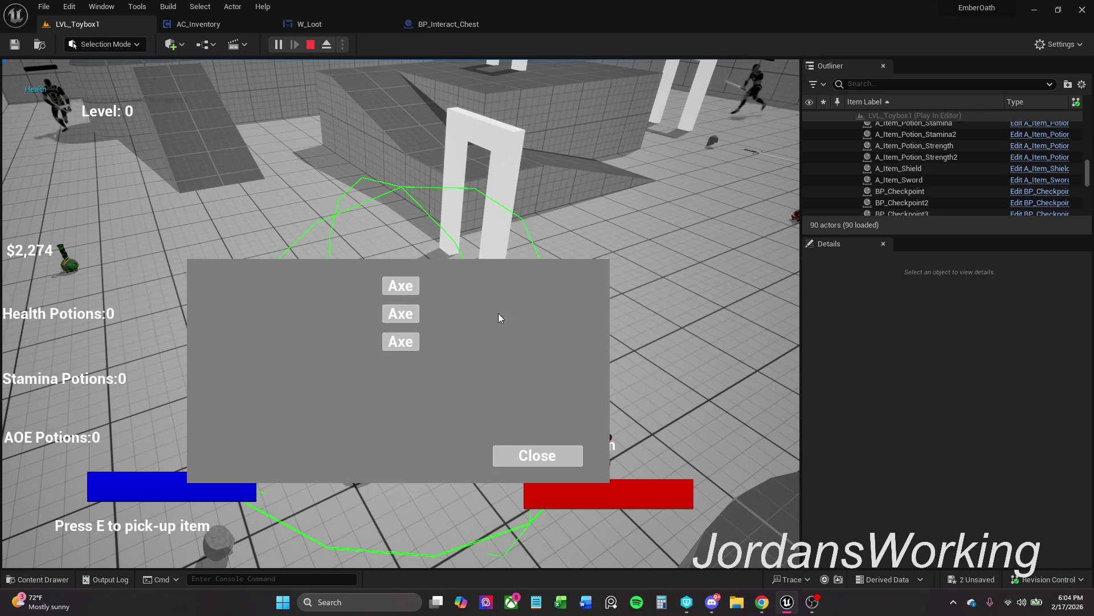
click(528, 459)
Run back to reopen the loot window, equip the axe from the first inventory slot, then stop playing
key(w)
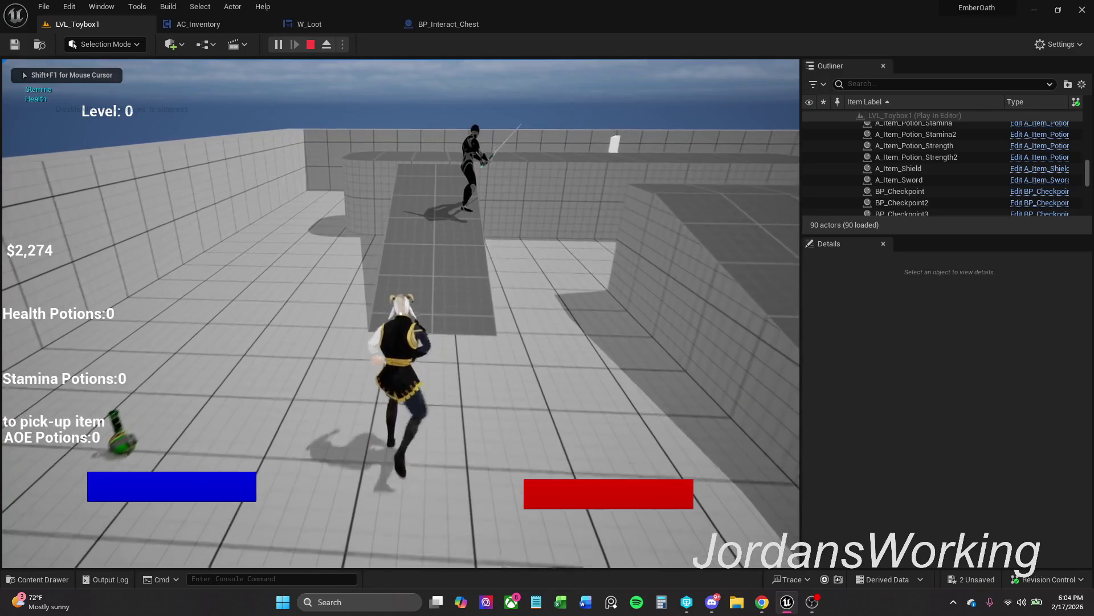
key(w)
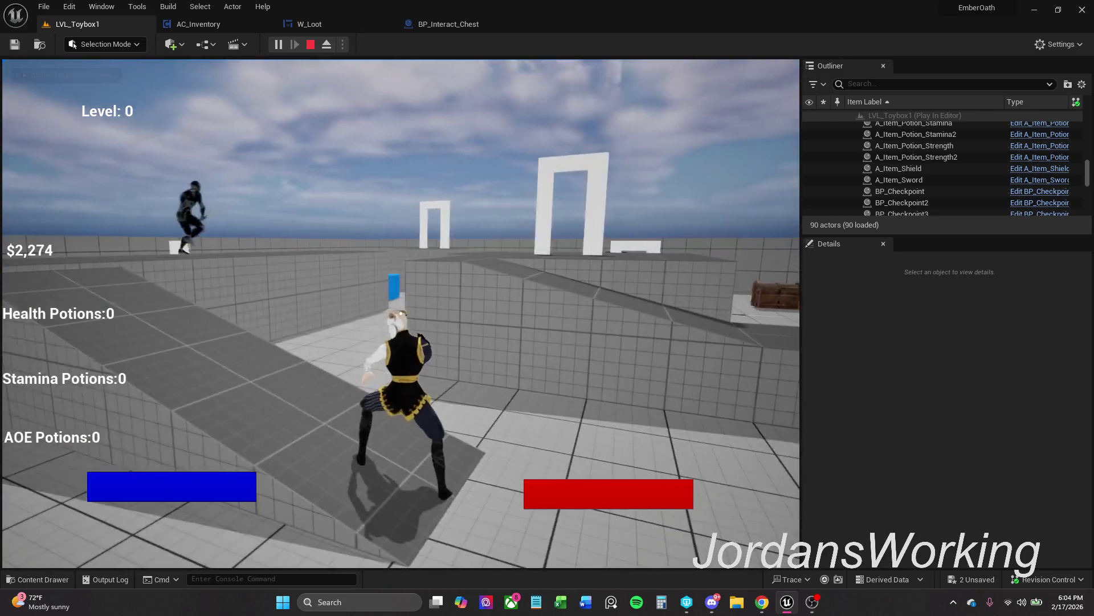
key(w)
key(e)
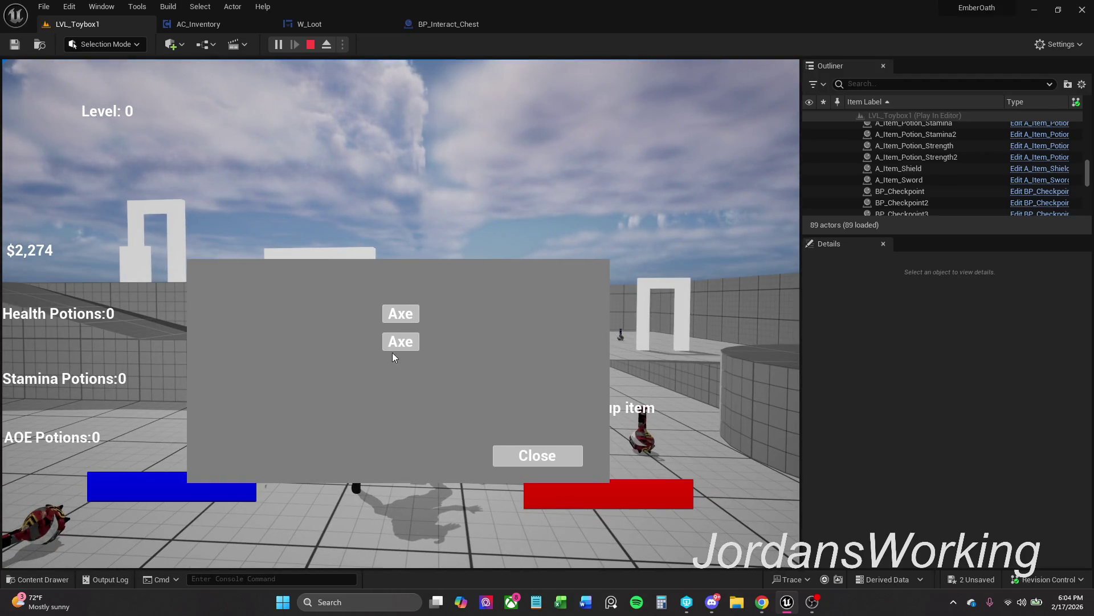
click(539, 456)
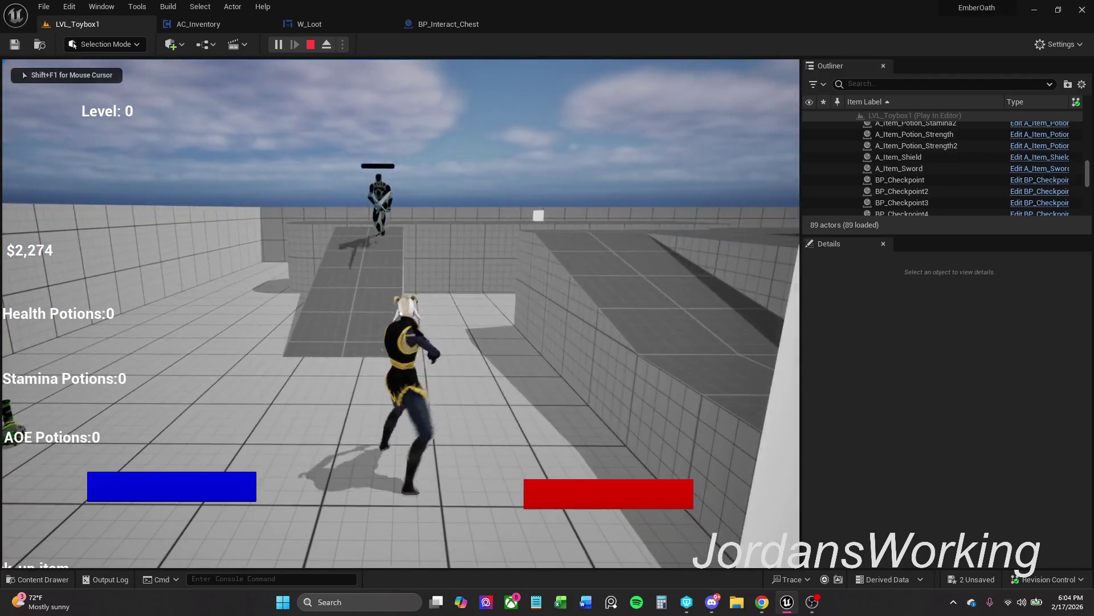
key(i)
click(205, 249)
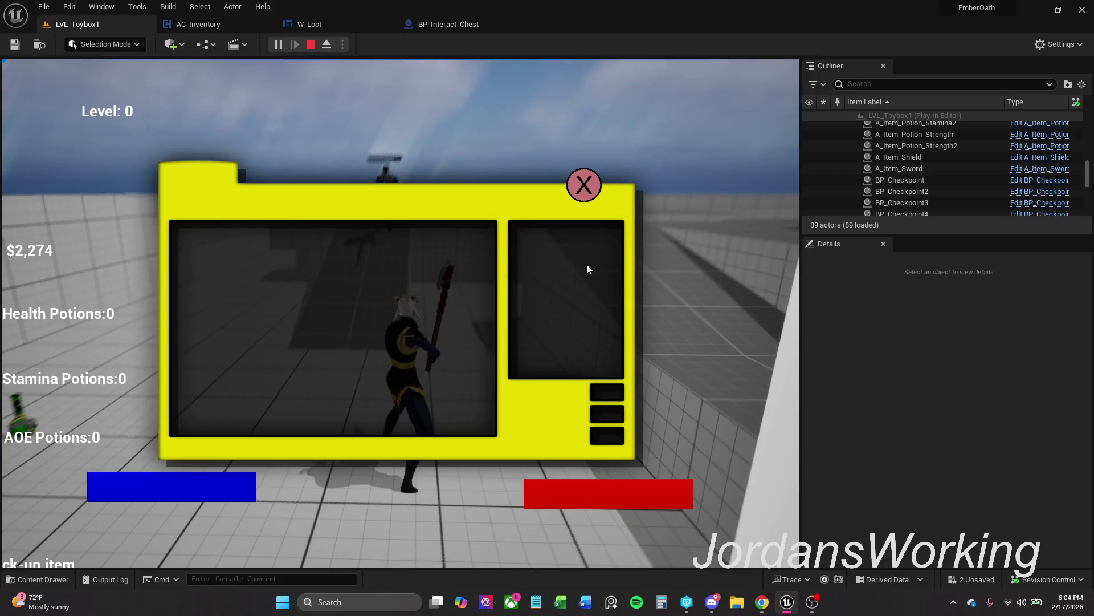
click(584, 185)
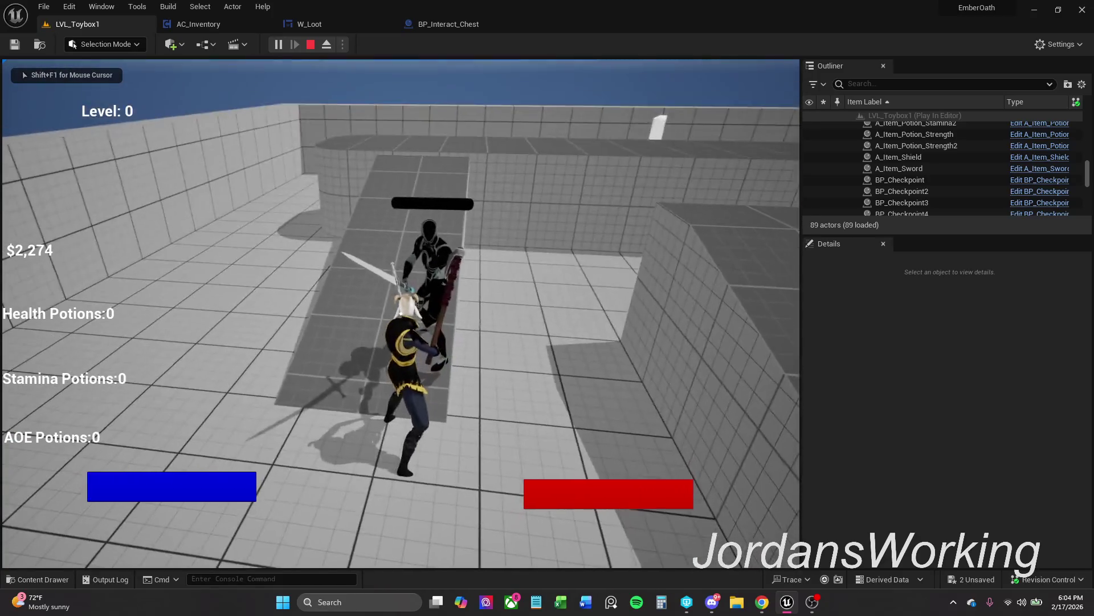
key(Escape)
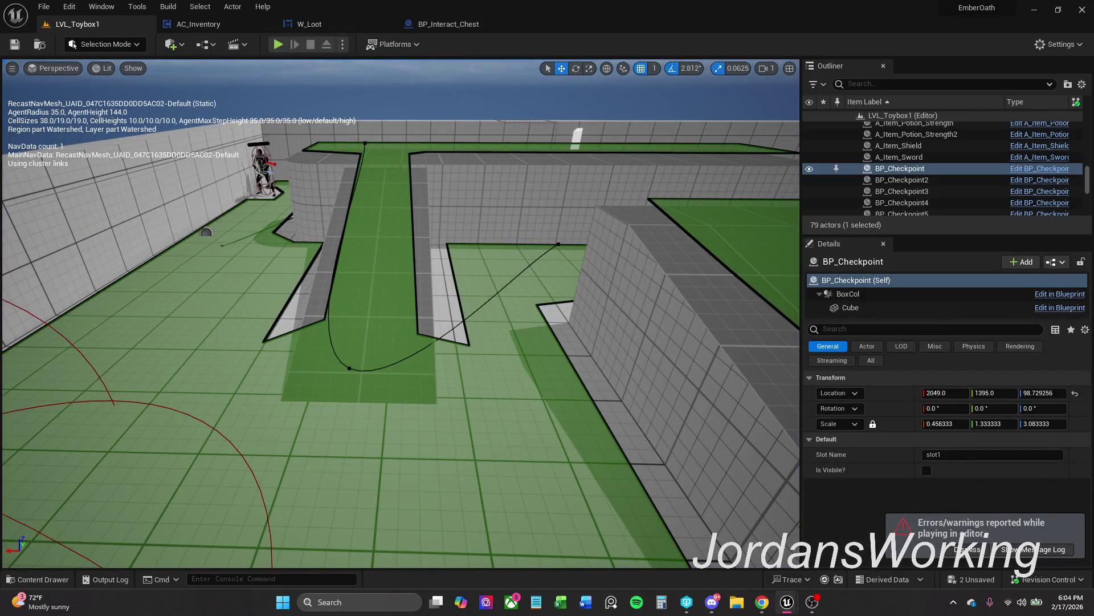
Open the Message Log and follow the lootWidget 'Accessed None' error to its Add to Viewport node
click(1033, 549)
mouse_move(469, 210)
mouse_down()
mouse_move(631, 131)
mouse_move(701, 126)
mouse_up()
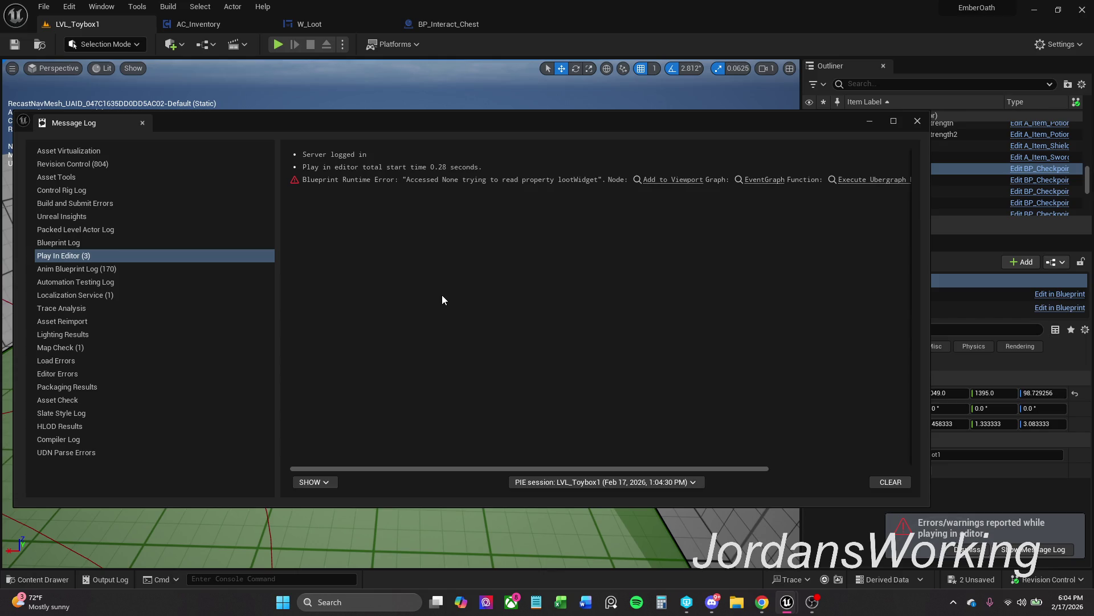
click(674, 179)
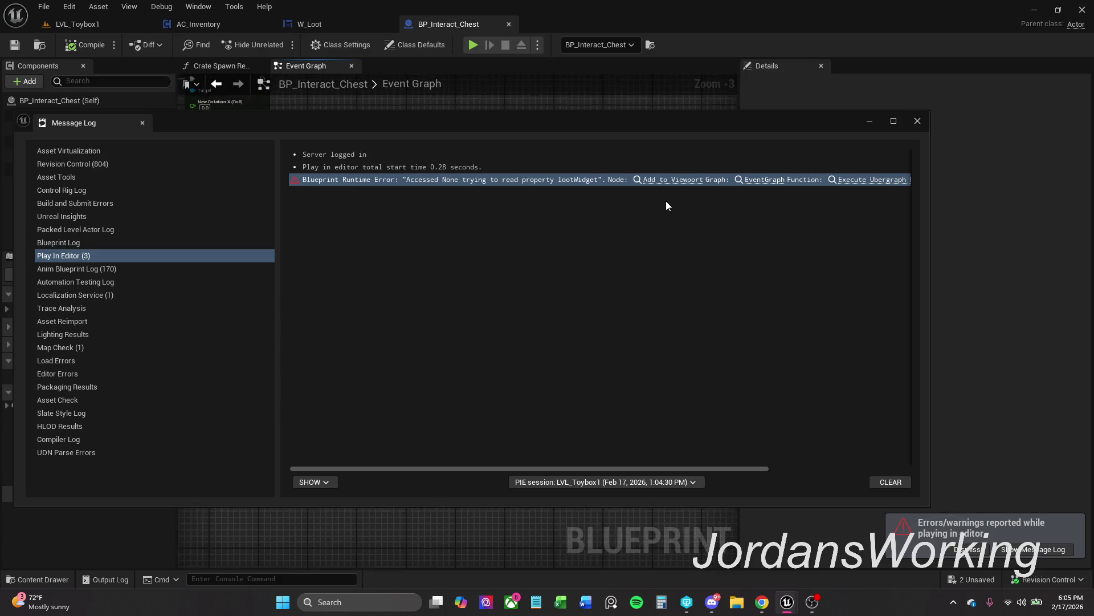
click(918, 121)
Find references to the Loot Widget getter and jump to the Set lootWidget node
scroll(606, 222, down, 1)
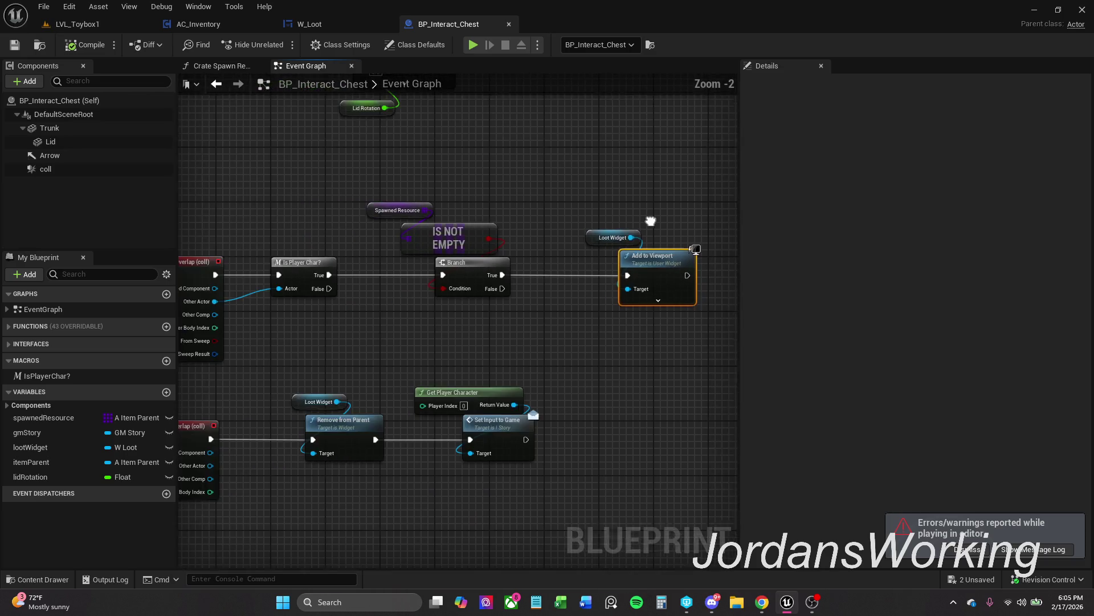
click(600, 238)
right_click(601, 238)
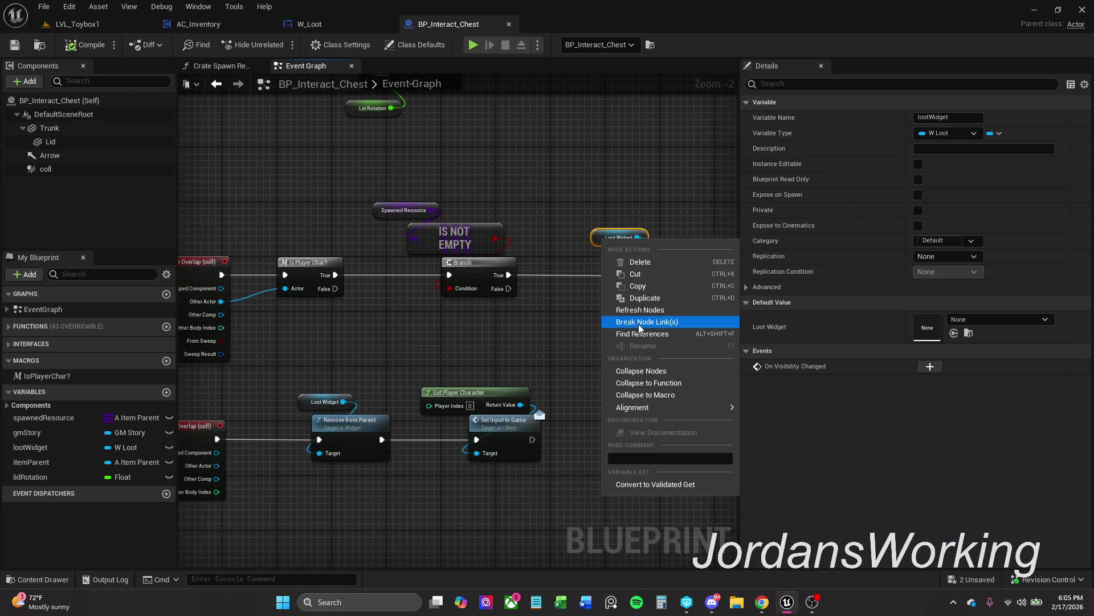
click(632, 338)
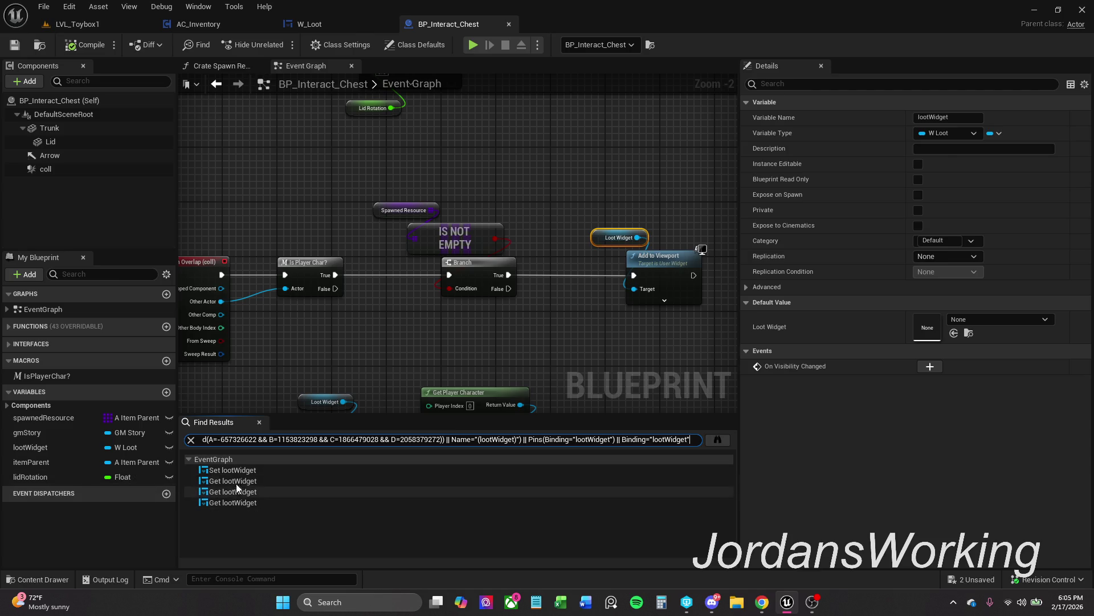
click(231, 470)
Select the Get Actor Of Class, Create W Loot Widget and SET lootWidget chain
scroll(710, 303, down, 3)
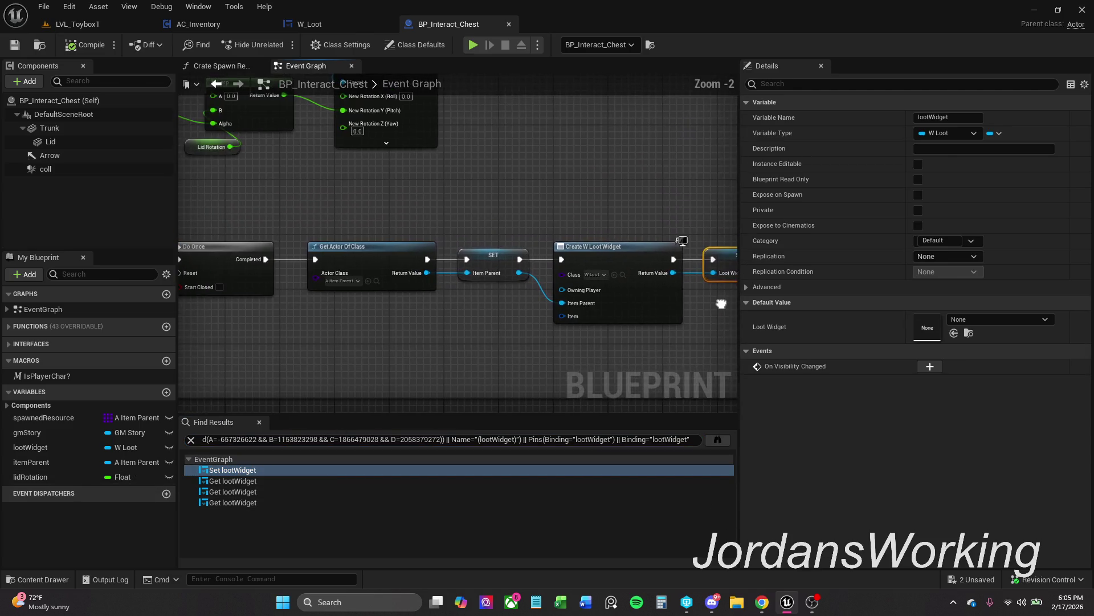
drag(707, 308, 652, 307)
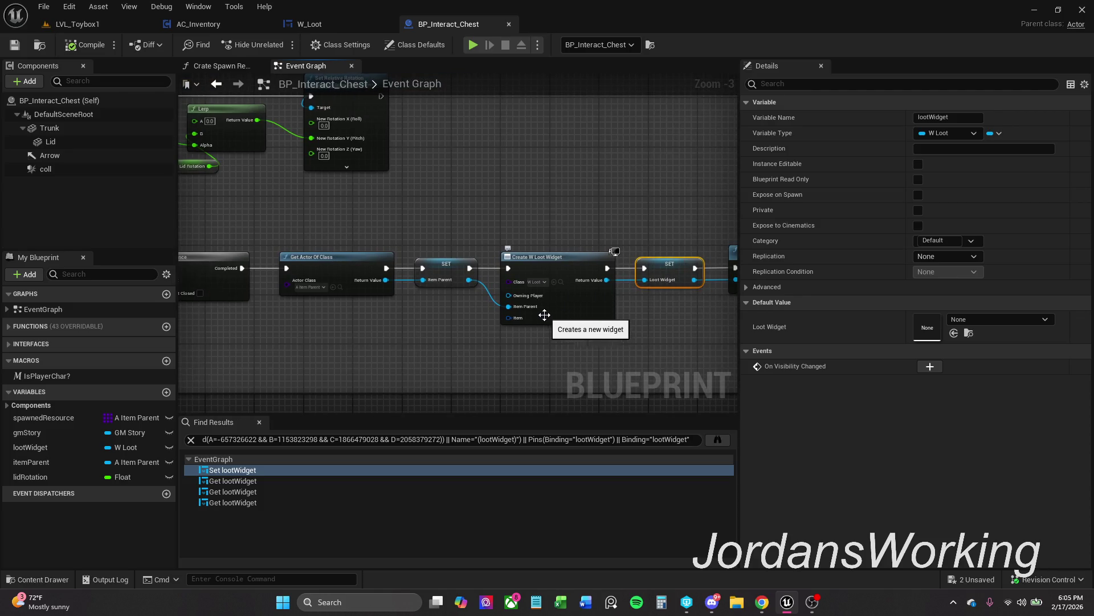
scroll(522, 311, up, 1)
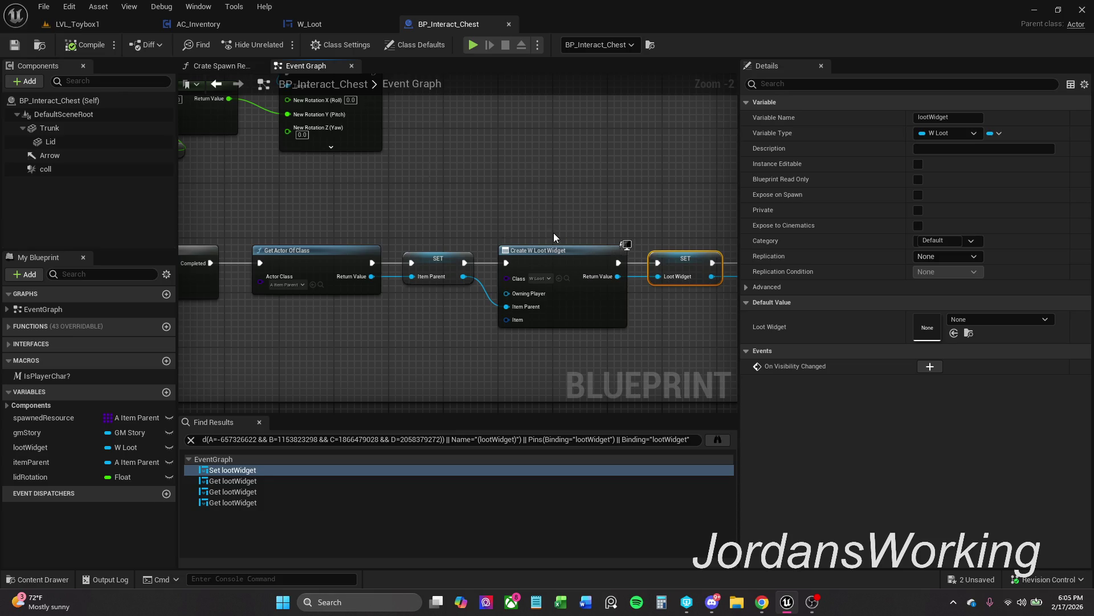
drag(553, 232, 495, 223)
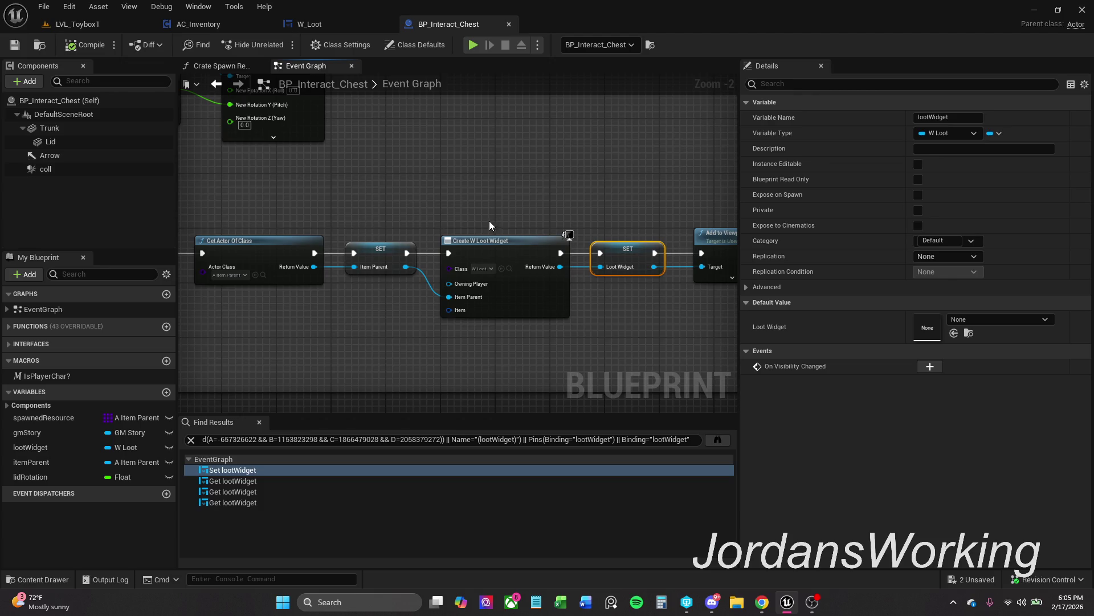
click(439, 213)
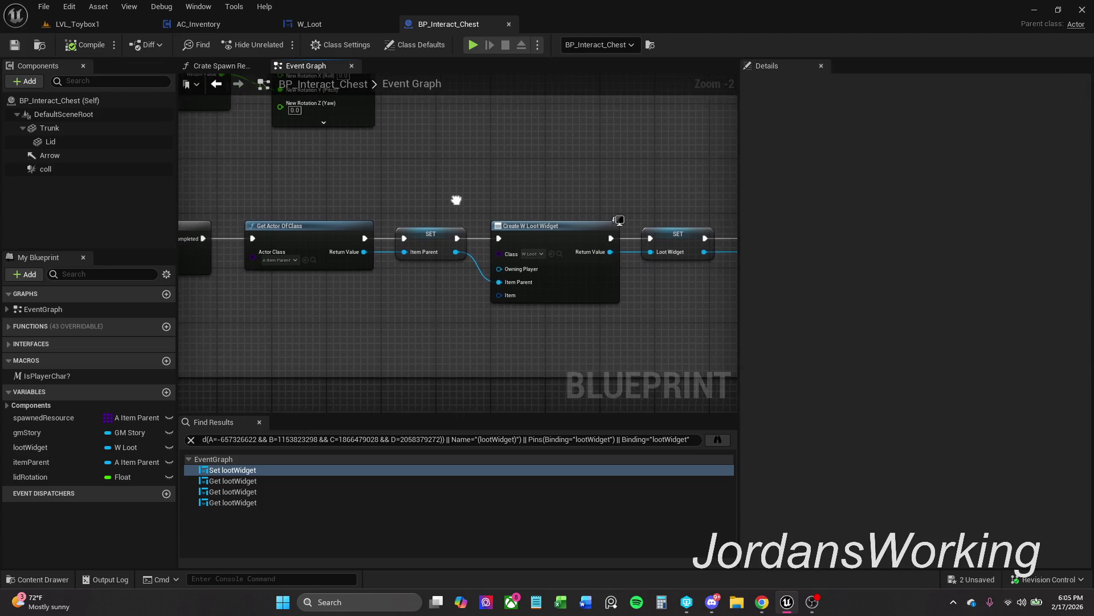
scroll(373, 202, down, 1)
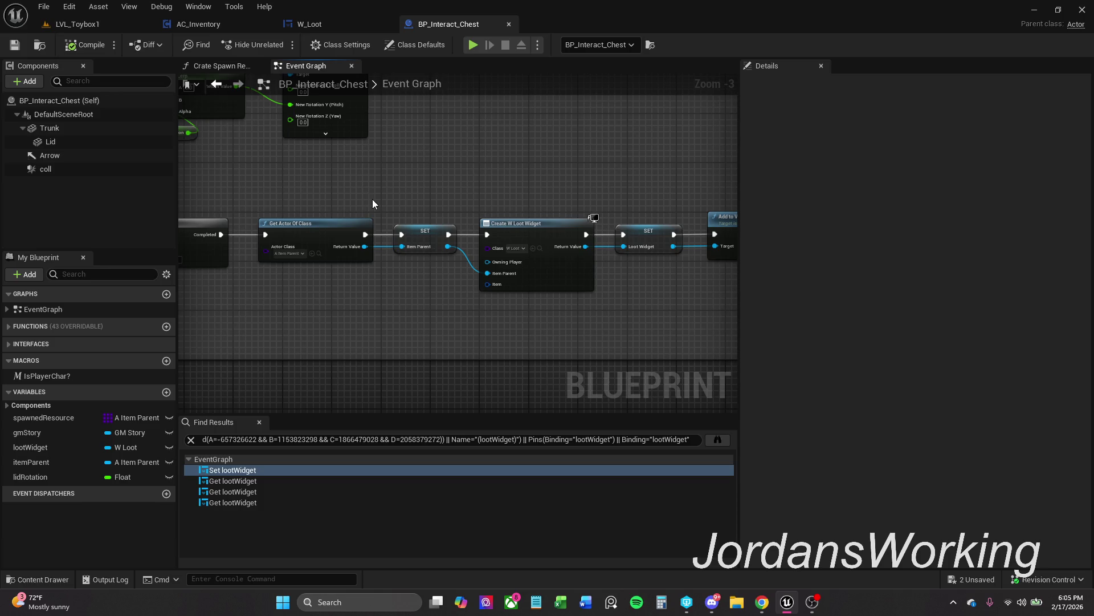
mouse_move(272, 206)
mouse_down()
mouse_move(538, 316)
mouse_move(641, 323)
mouse_up()
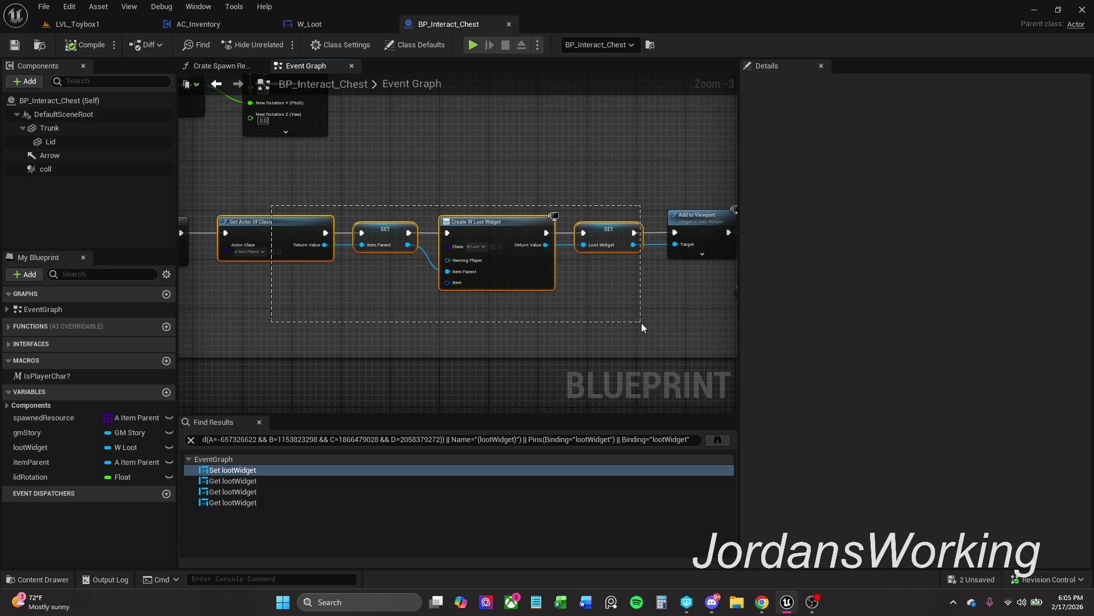
drag(692, 270, 629, 278)
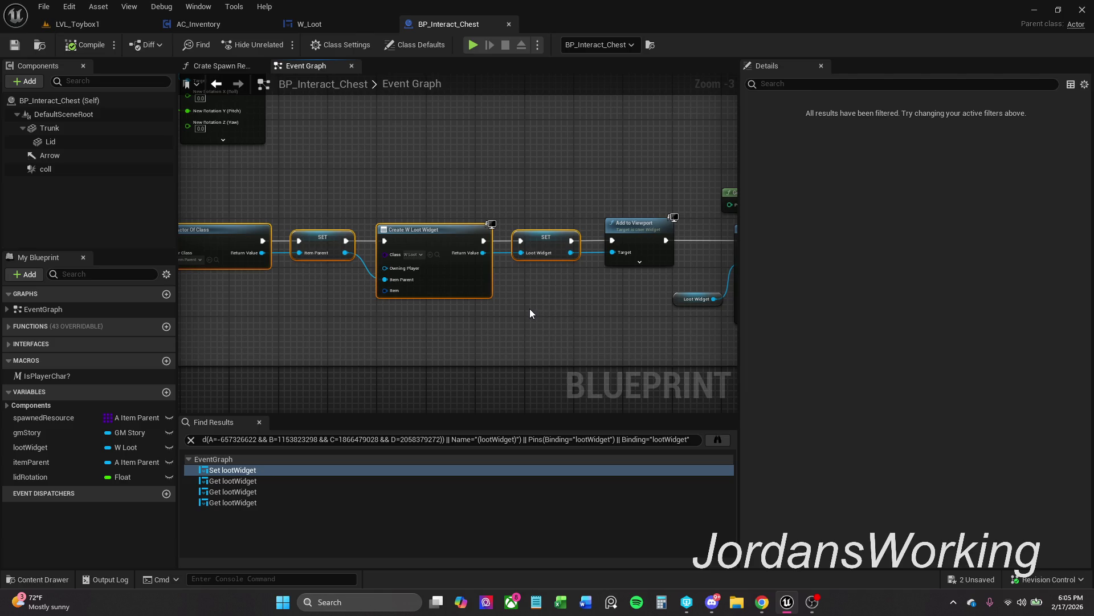
Delete the four widget-creation nodes and shift the Add to Viewport group left
key(Delete)
scroll(434, 206, down, 4)
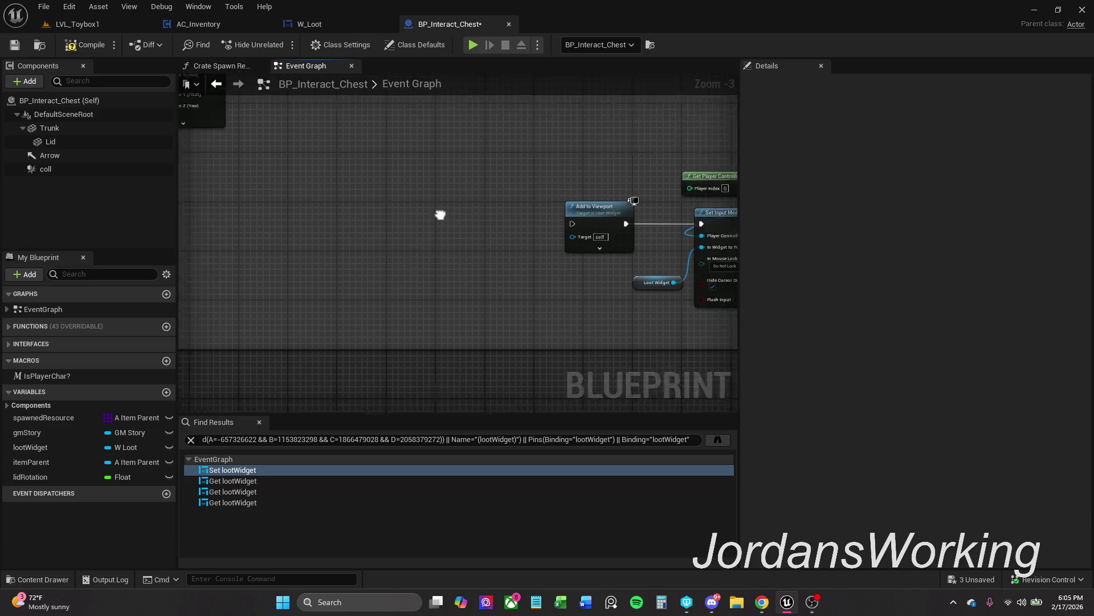
drag(435, 171, 627, 288)
scroll(418, 182, up, 2)
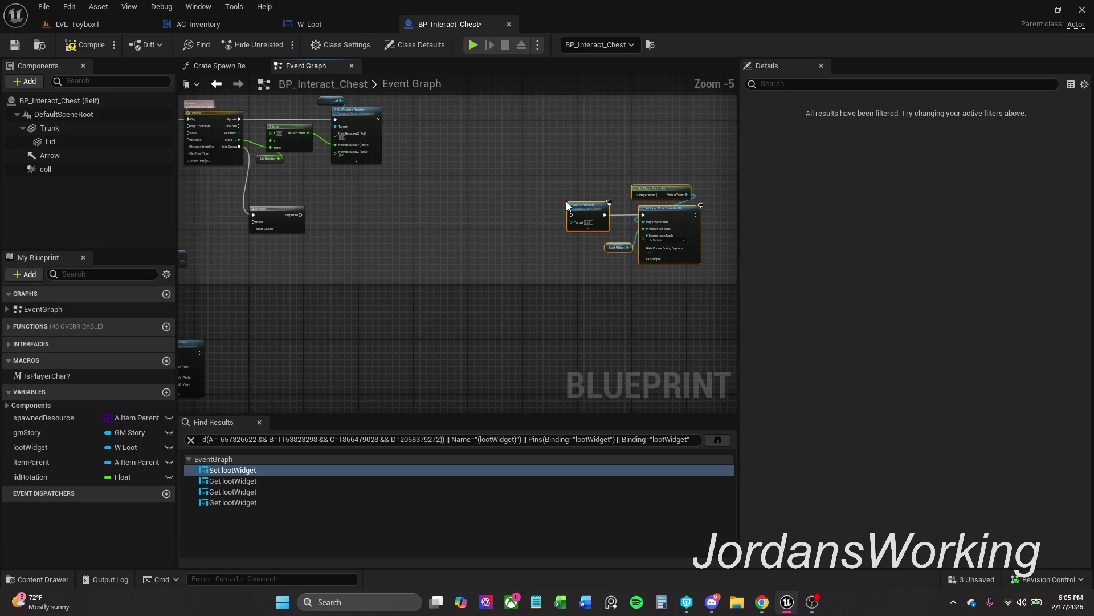
drag(591, 221, 355, 221)
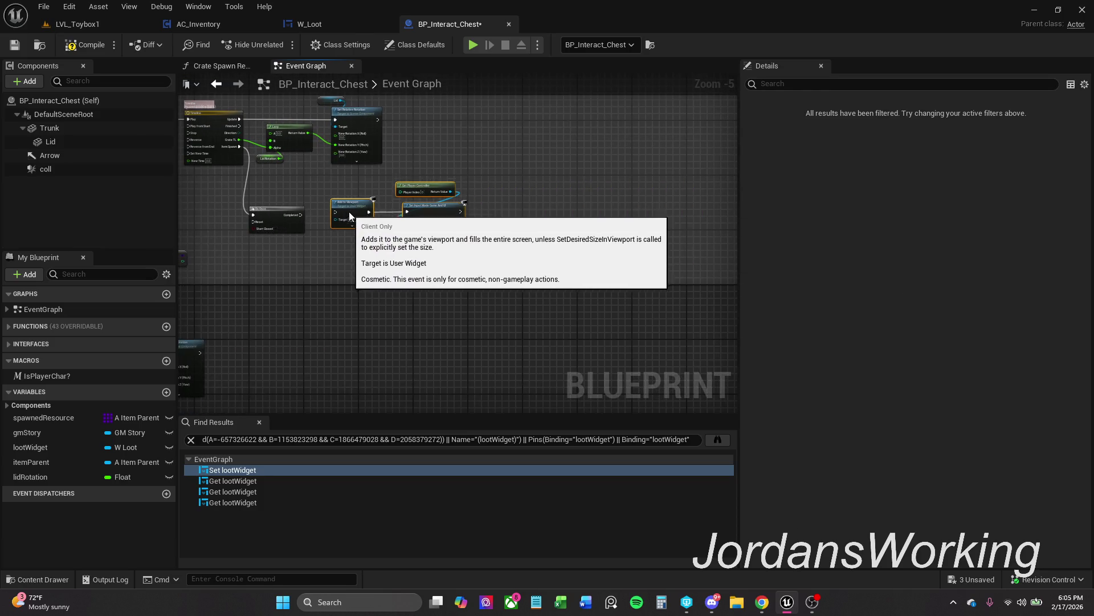
scroll(342, 212, up, 4)
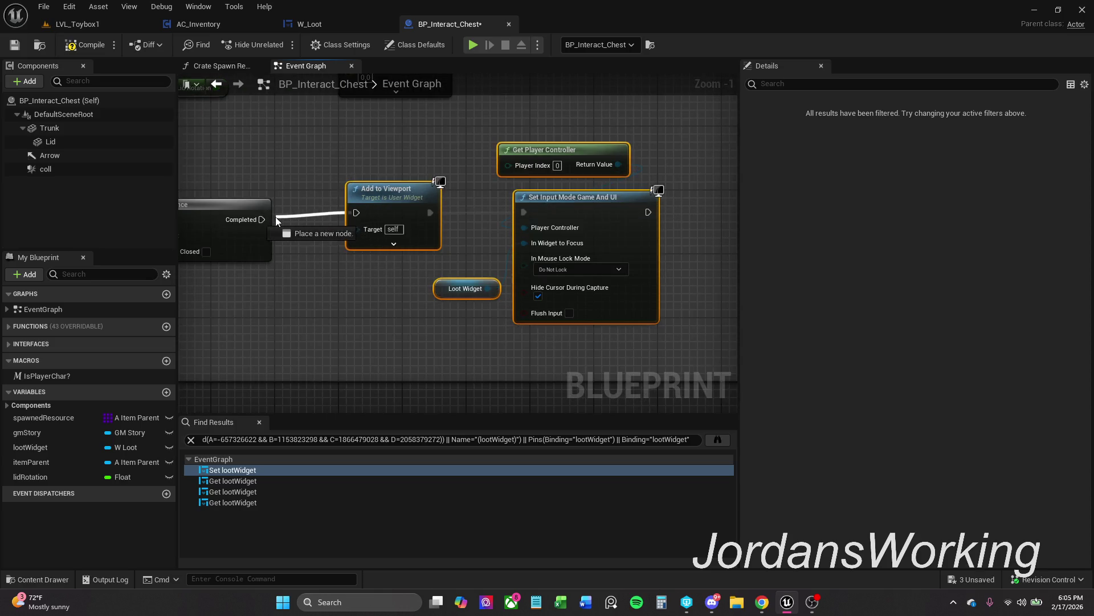
Wire Completed into Add to Viewport and compile the blueprint
drag(275, 217, 263, 220)
drag(393, 196, 393, 205)
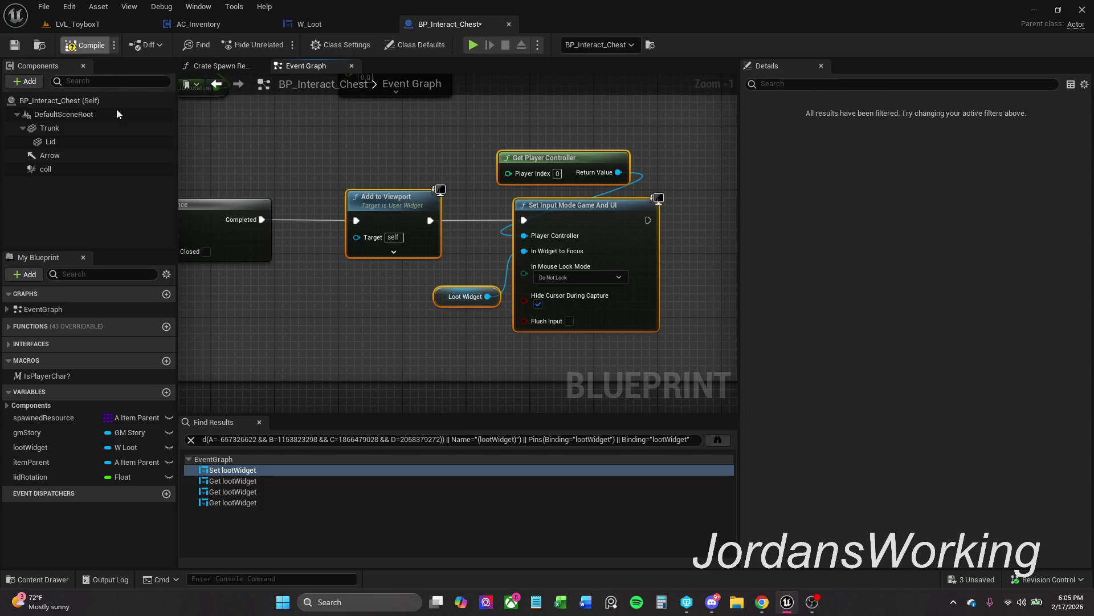
key(F7)
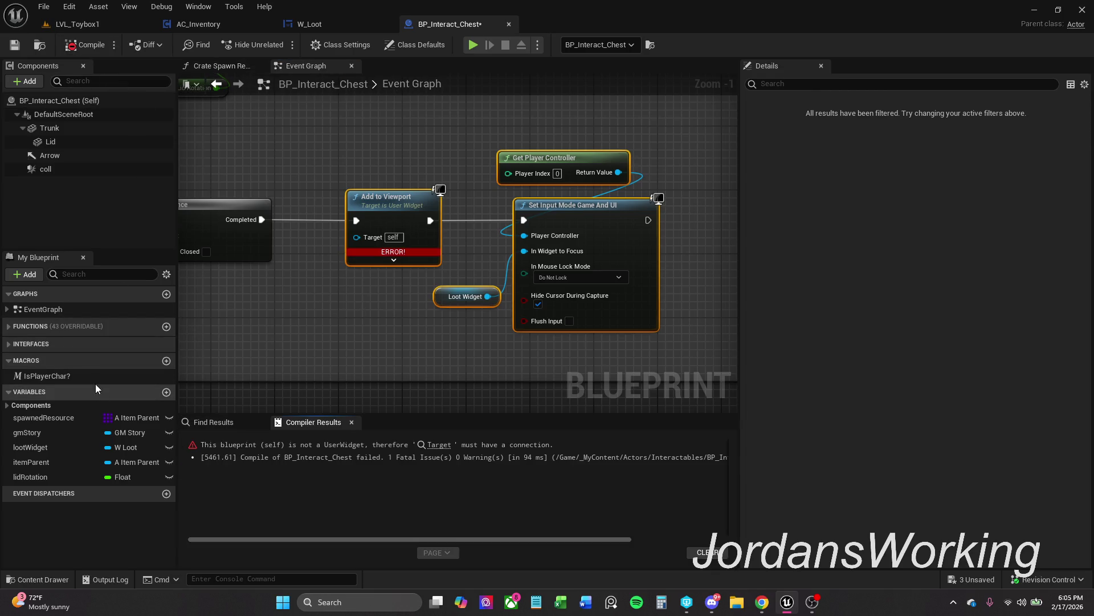
Plug the lootWidget variable into Add to Viewport's Target pin
mouse_move(63, 460)
mouse_down()
mouse_move(224, 417)
mouse_move(345, 269)
mouse_up()
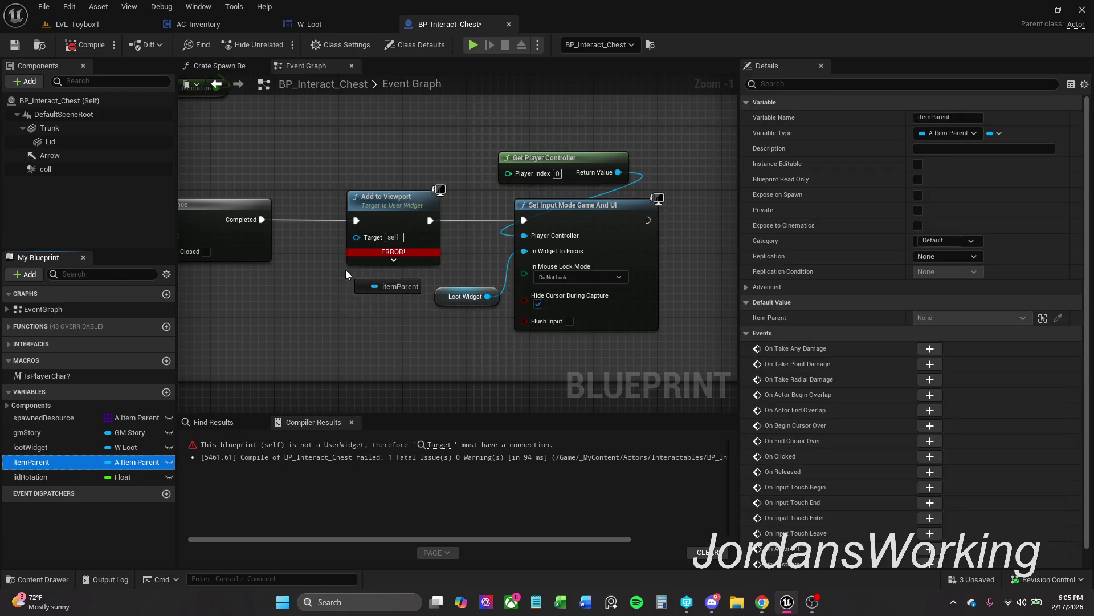
click(323, 337)
mouse_move(86, 445)
mouse_down()
mouse_move(324, 340)
mouse_move(392, 155)
mouse_move(401, 172)
mouse_up()
mouse_move(398, 178)
mouse_down()
mouse_move(471, 176)
mouse_move(520, 265)
mouse_move(460, 142)
mouse_move(425, 157)
mouse_up()
click(423, 153)
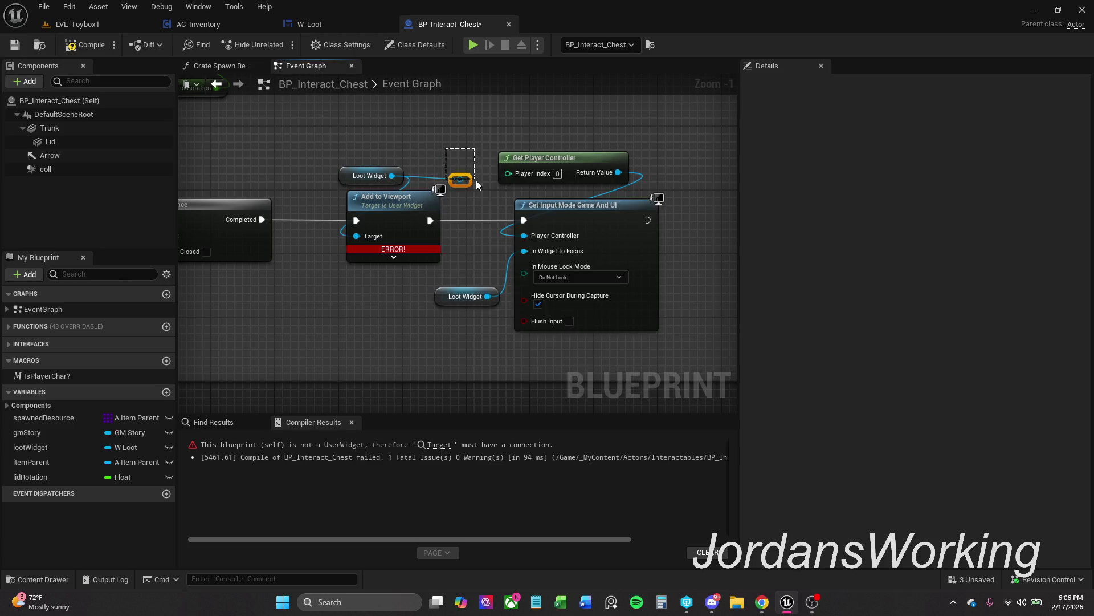
Remove the reroute node, reposition the Loot Widget getter, recompile, and close the results panels
key(Delete)
drag(370, 176, 353, 175)
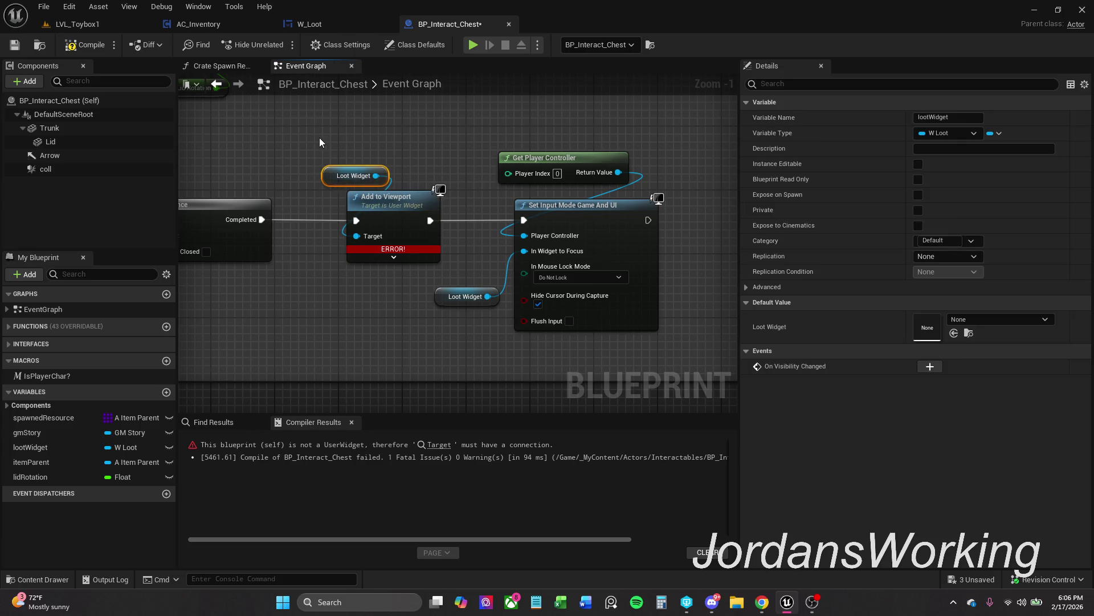
click(319, 138)
click(86, 45)
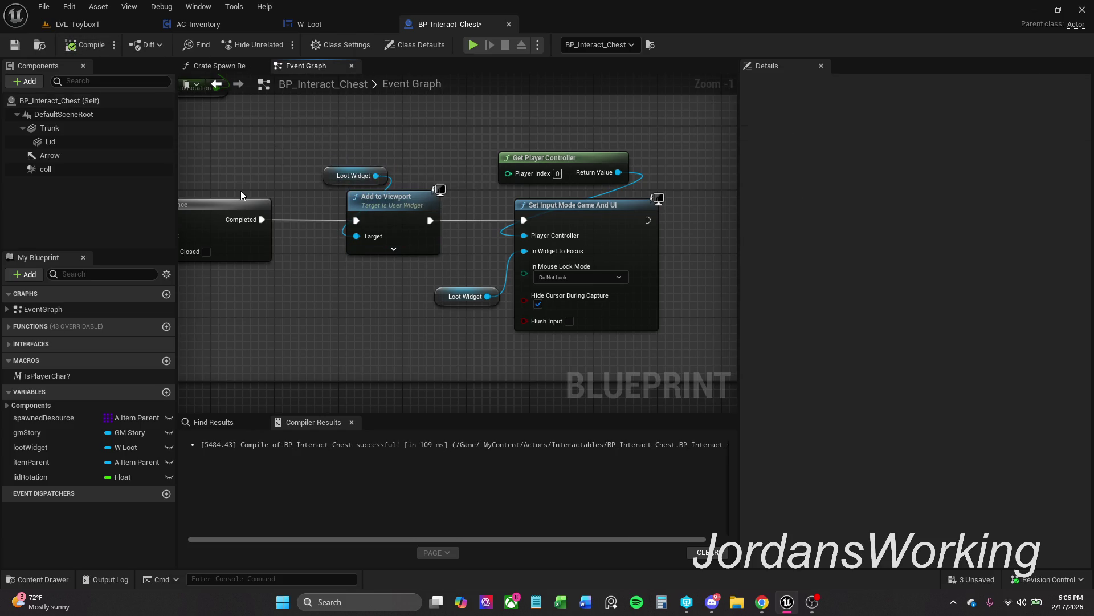
click(352, 422)
click(263, 422)
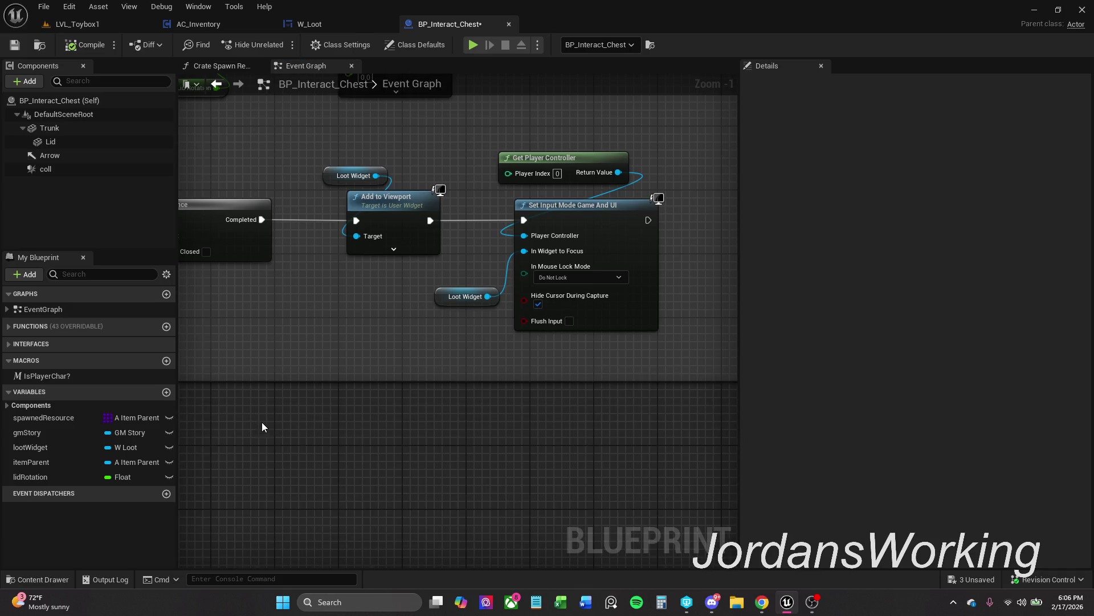
scroll(361, 334, down, 4)
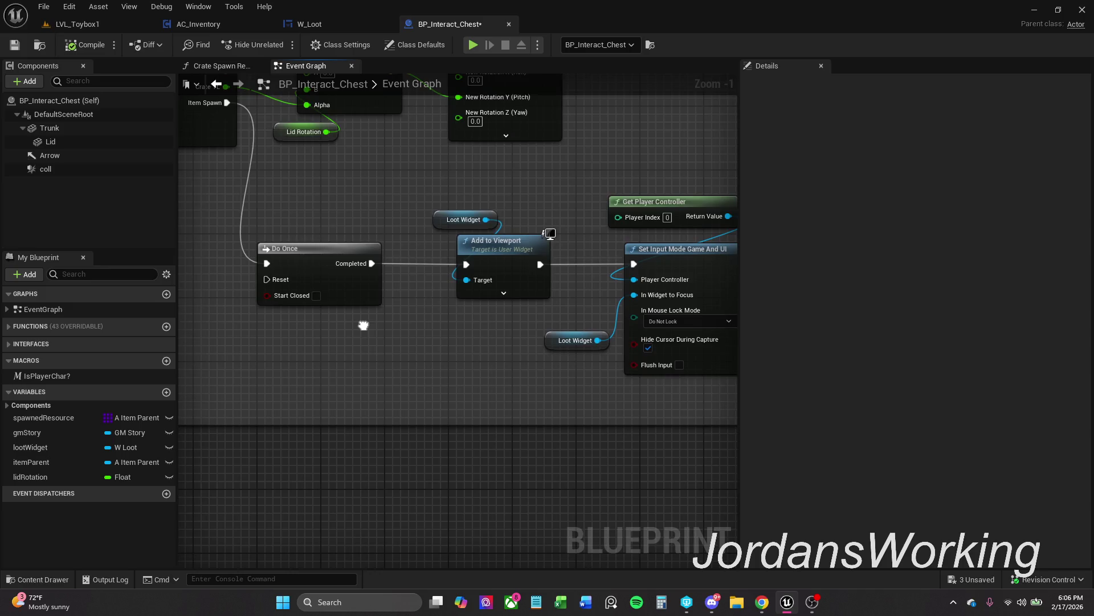
scroll(501, 410, down, 4)
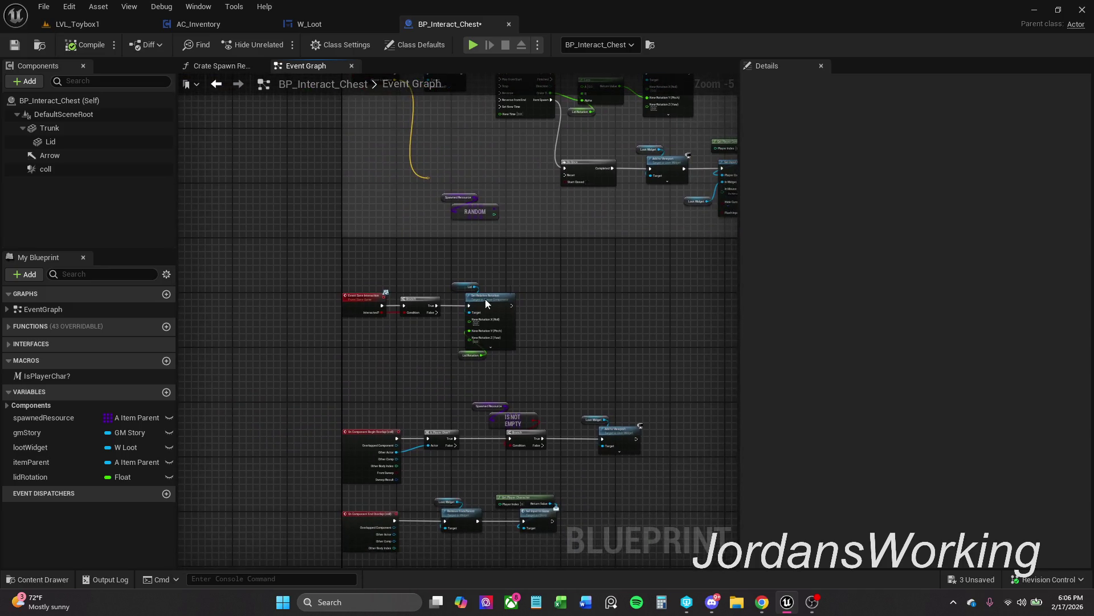
Paste the Get Actor Of Class nodes and chain them after SET Gm Story in BeginPlay
scroll(410, 204, up, 8)
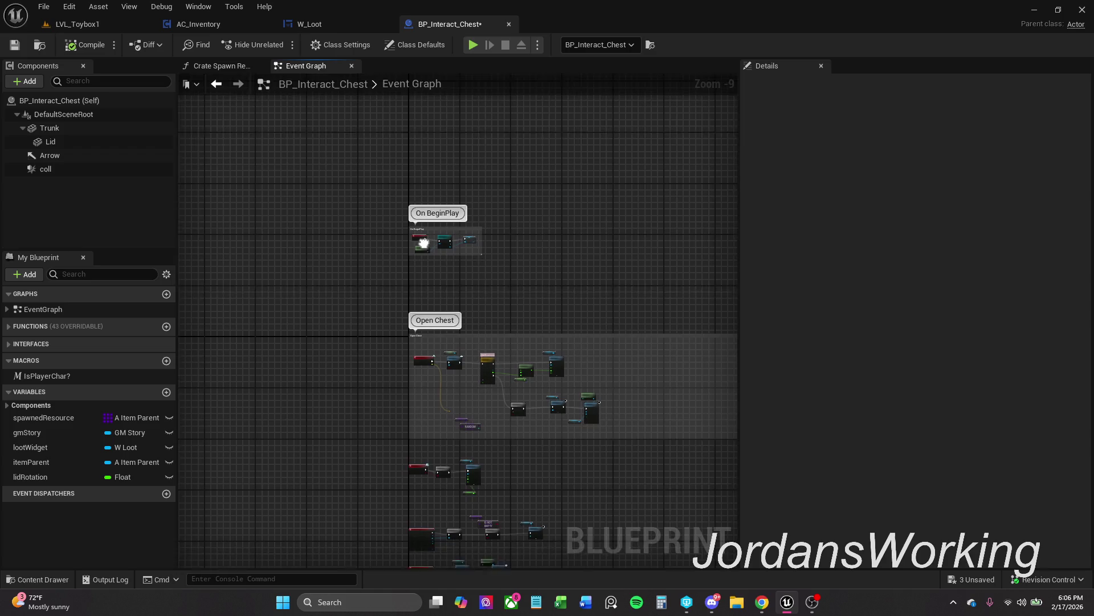
mouse_move(473, 286)
mouse_down()
mouse_move(430, 285)
mouse_move(605, 293)
mouse_up()
key(ctrl+v)
mouse_move(389, 296)
mouse_down()
mouse_move(358, 297)
mouse_move(483, 281)
mouse_up()
scroll(371, 294, down, 4)
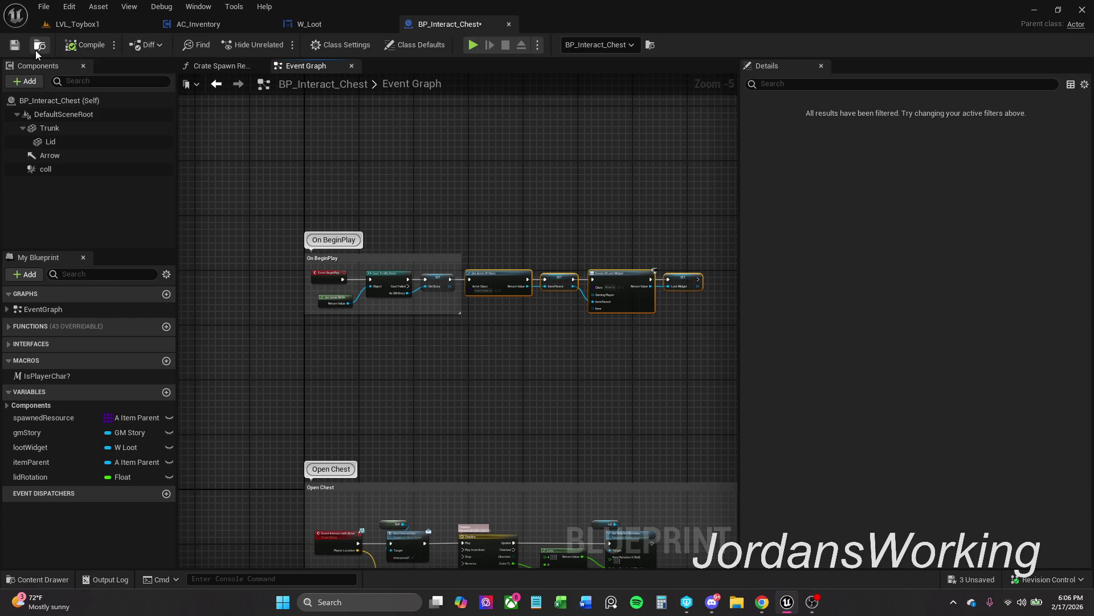
Save BP_Interact_Chest and return to the LVL_Toybox1 level
click(18, 51)
scroll(467, 273, up, 3)
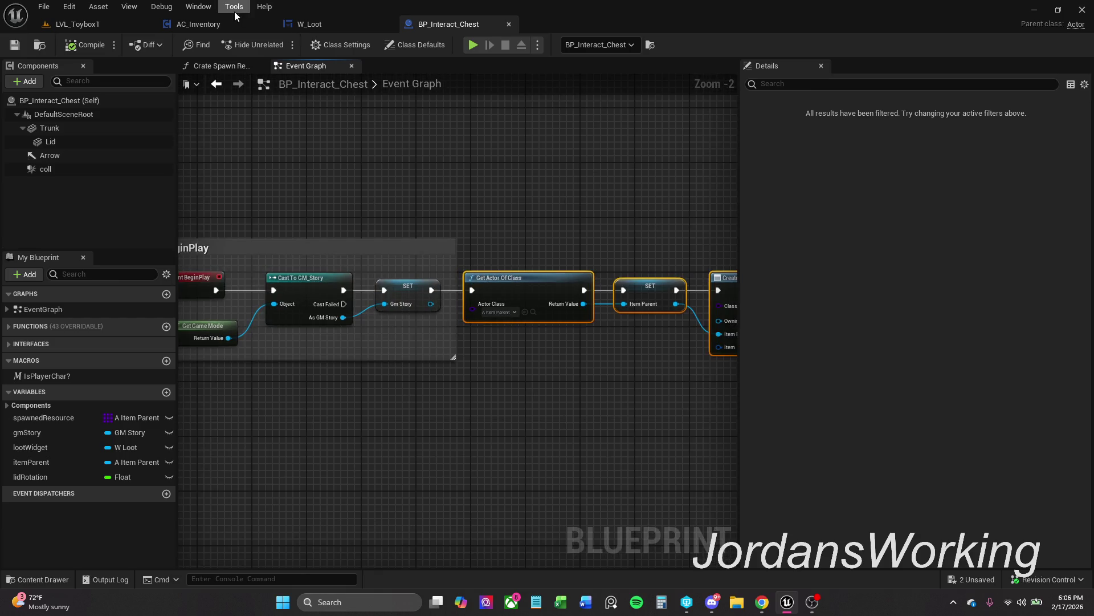
drag(255, 229, 304, 215)
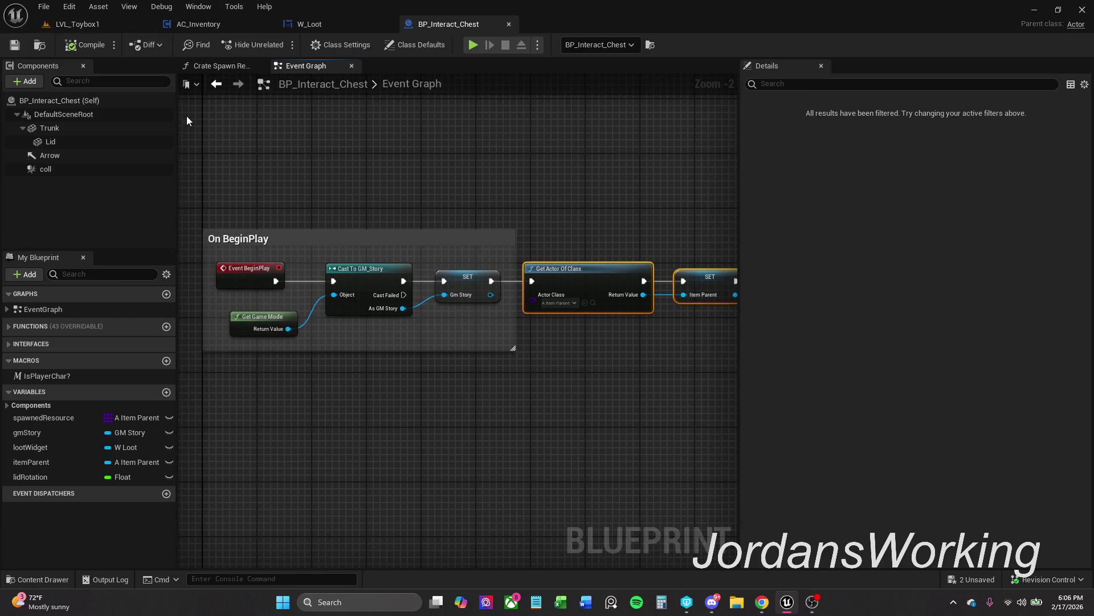
click(77, 24)
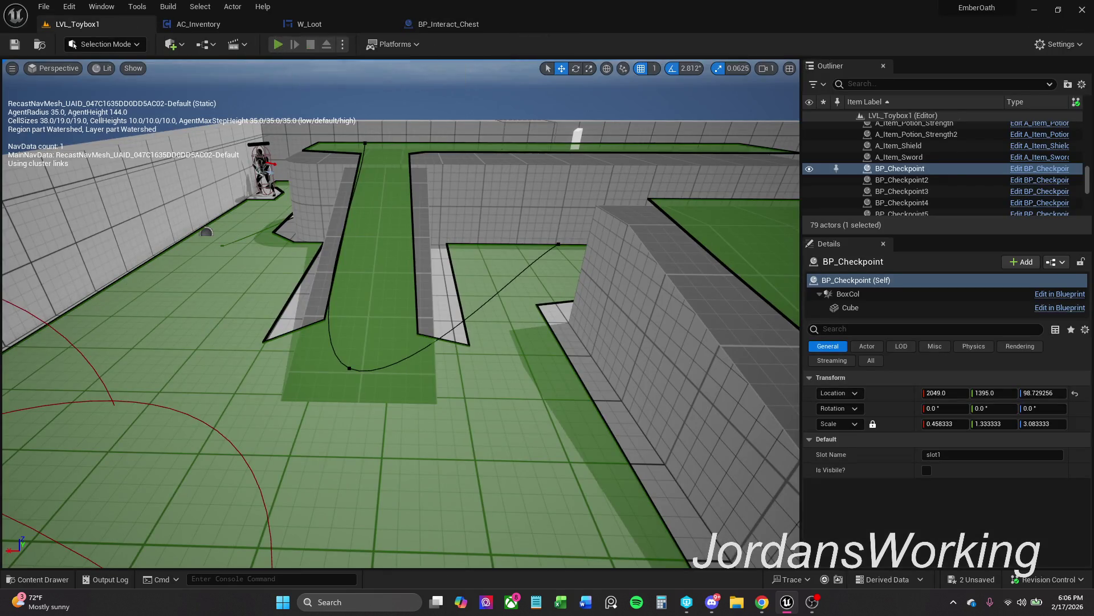
Play the level, open the chest's loot panel, take the top Axe, reopen and close it twice, then stop
key(alt+p)
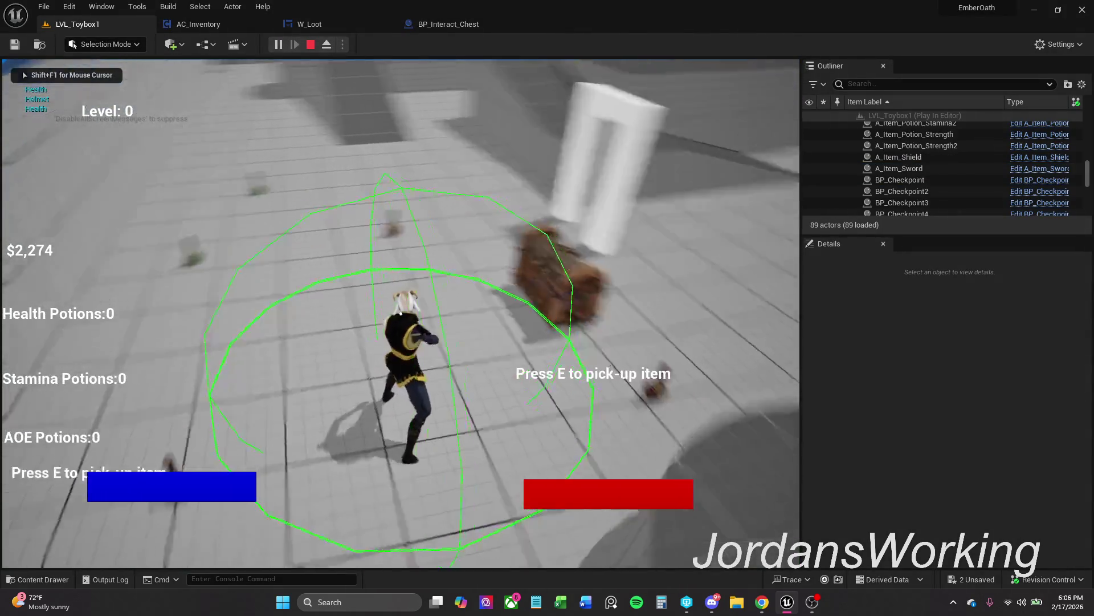
key(e)
click(391, 283)
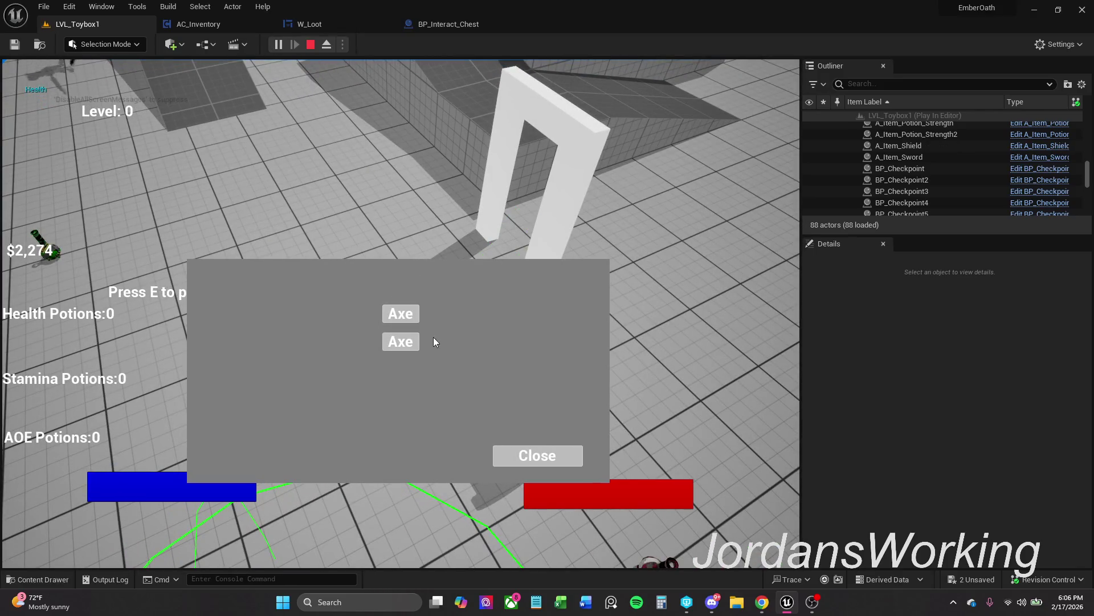
click(541, 456)
key(w)
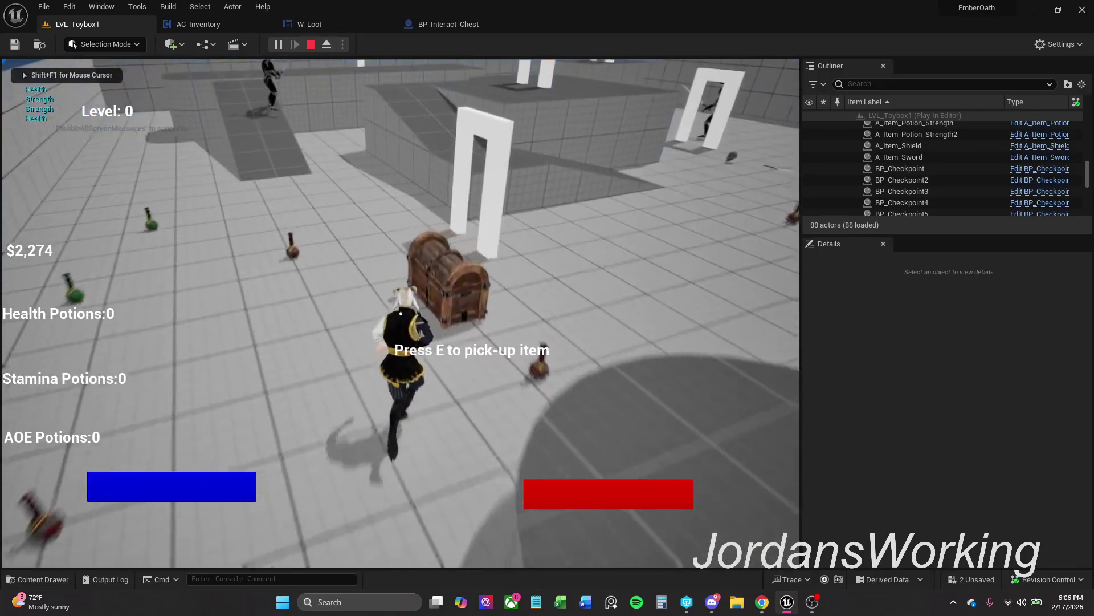
key(e)
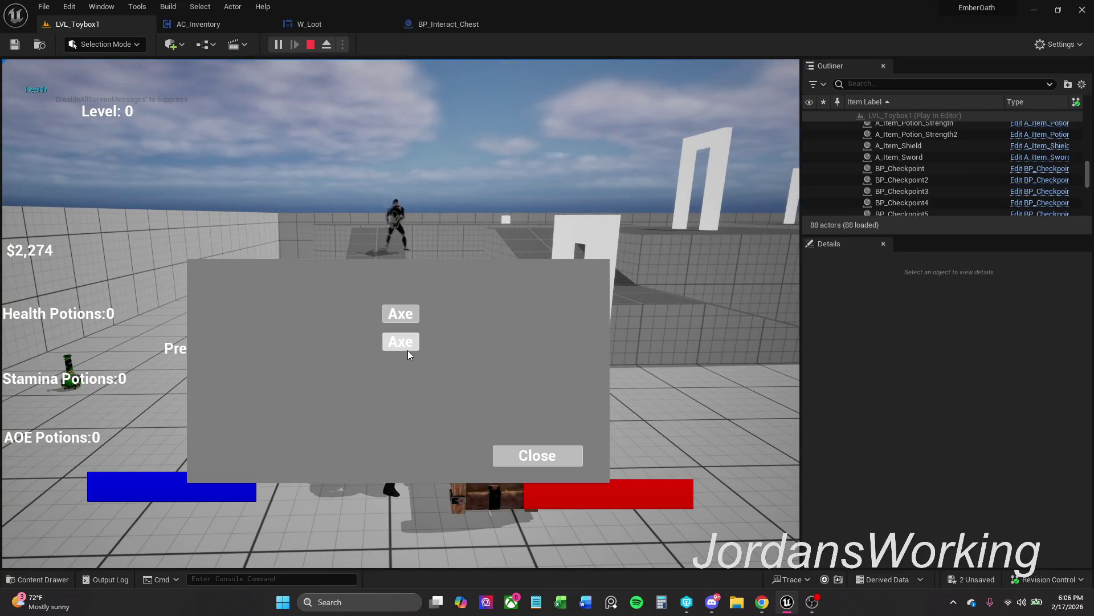
click(564, 456)
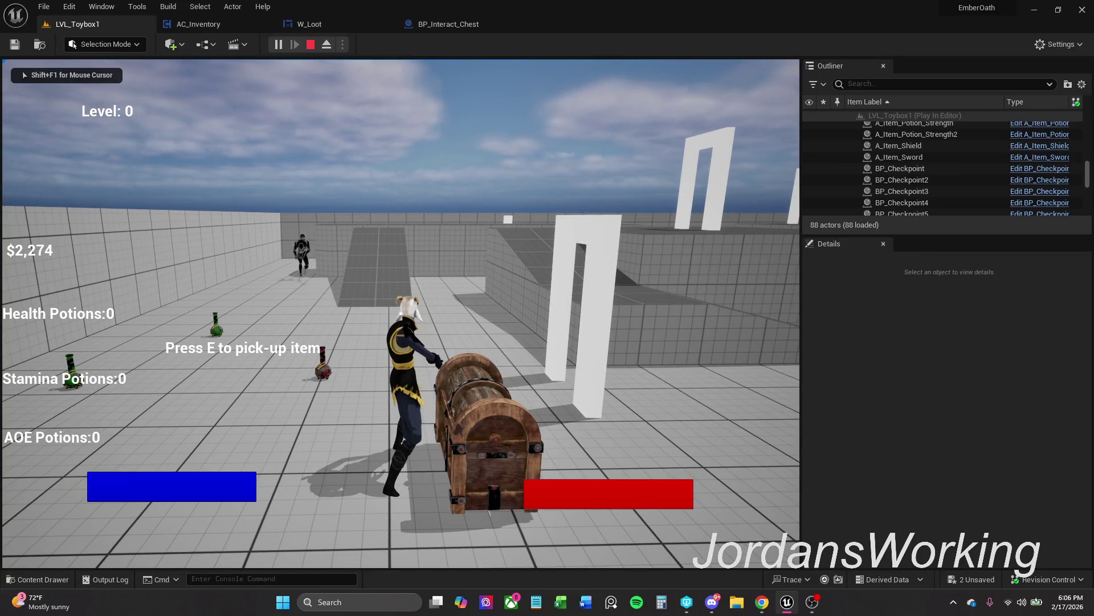
key(e)
click(584, 185)
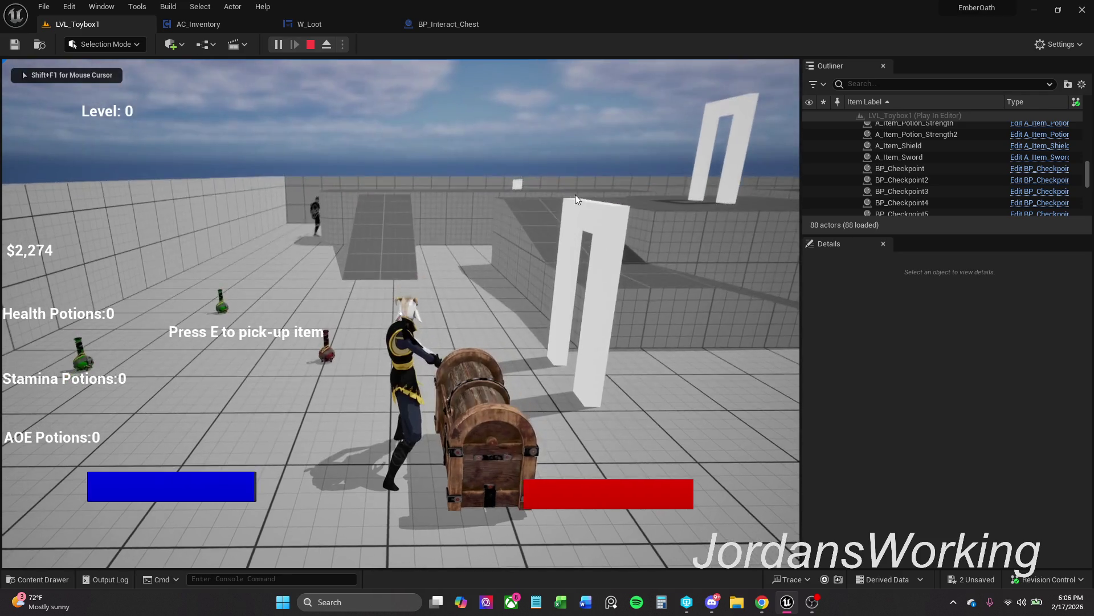
key(Escape)
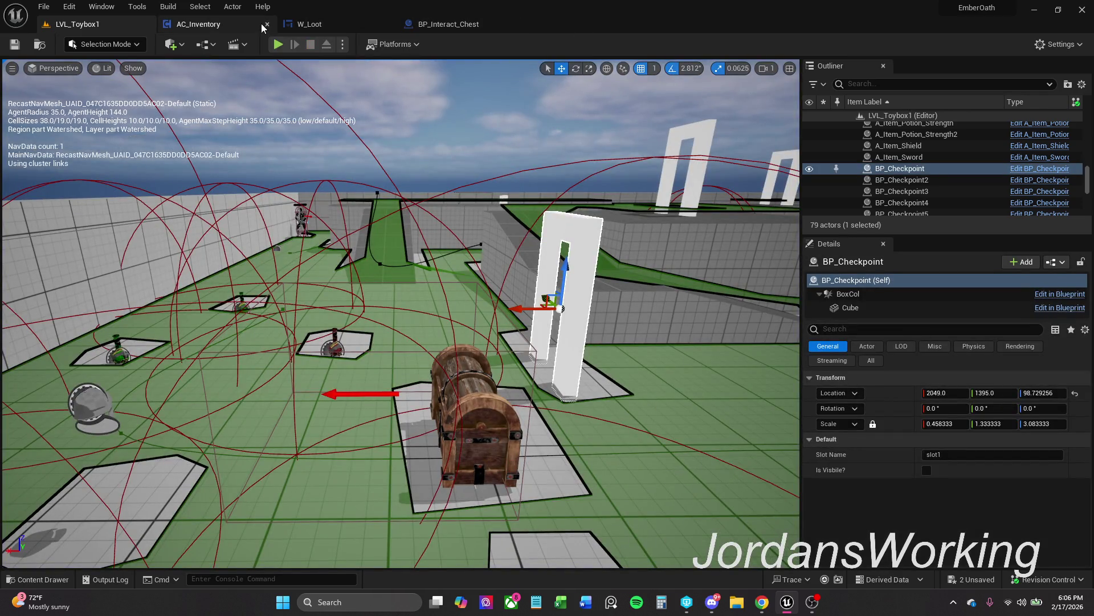
Review the AC_Inventory, W_Loot and BP_Interact_Chest graphs, including W_Loot's button click events
click(227, 25)
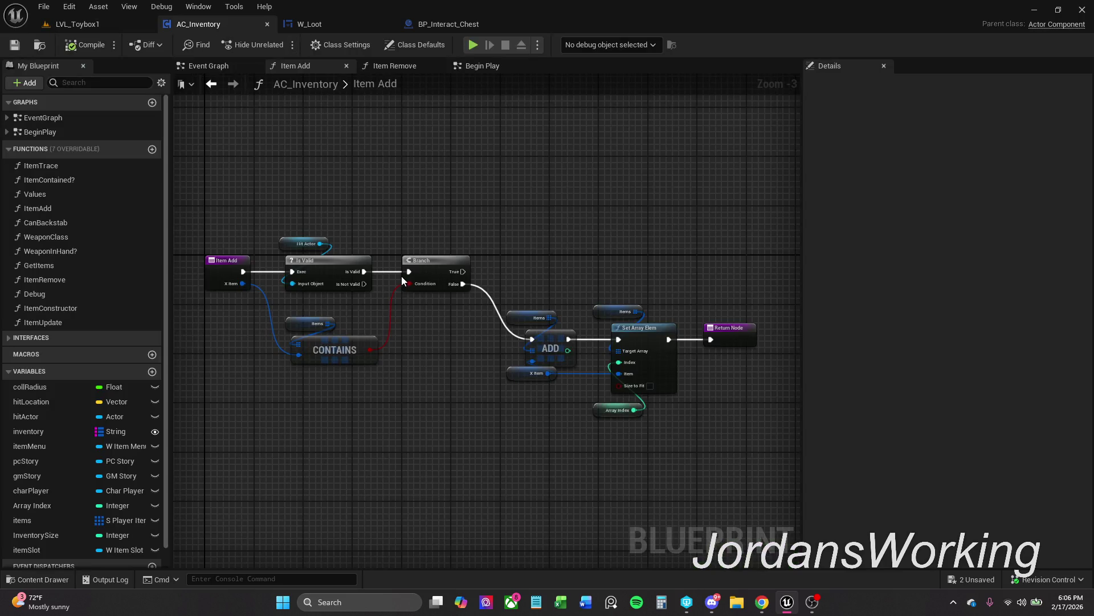
click(326, 26)
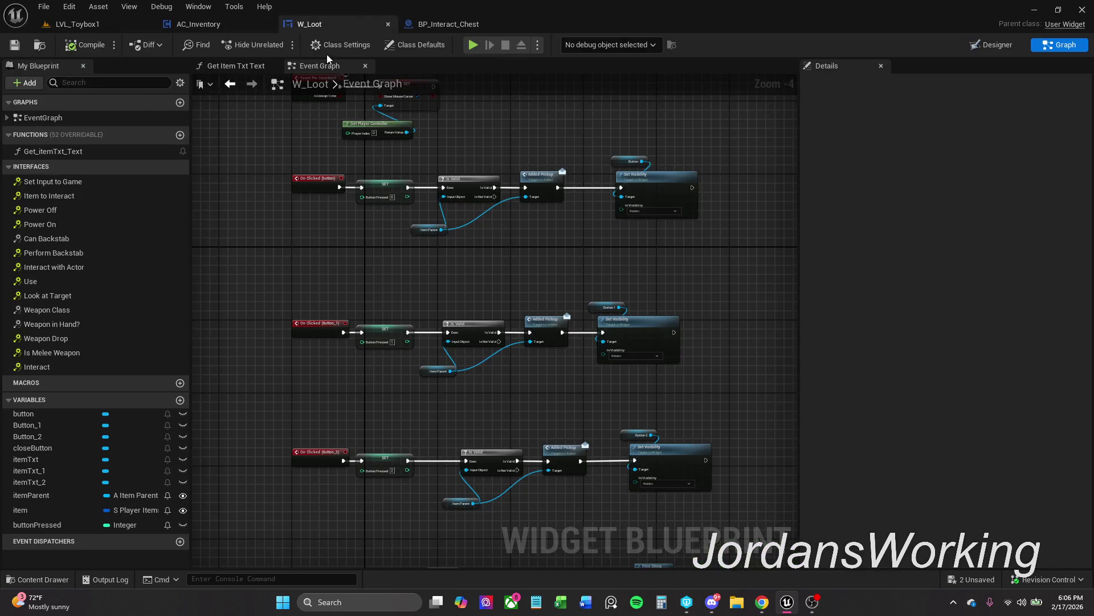
click(445, 25)
scroll(445, 290, down, 3)
mouse_move(444, 291)
mouse_down()
mouse_move(445, 215)
mouse_move(453, 327)
mouse_up()
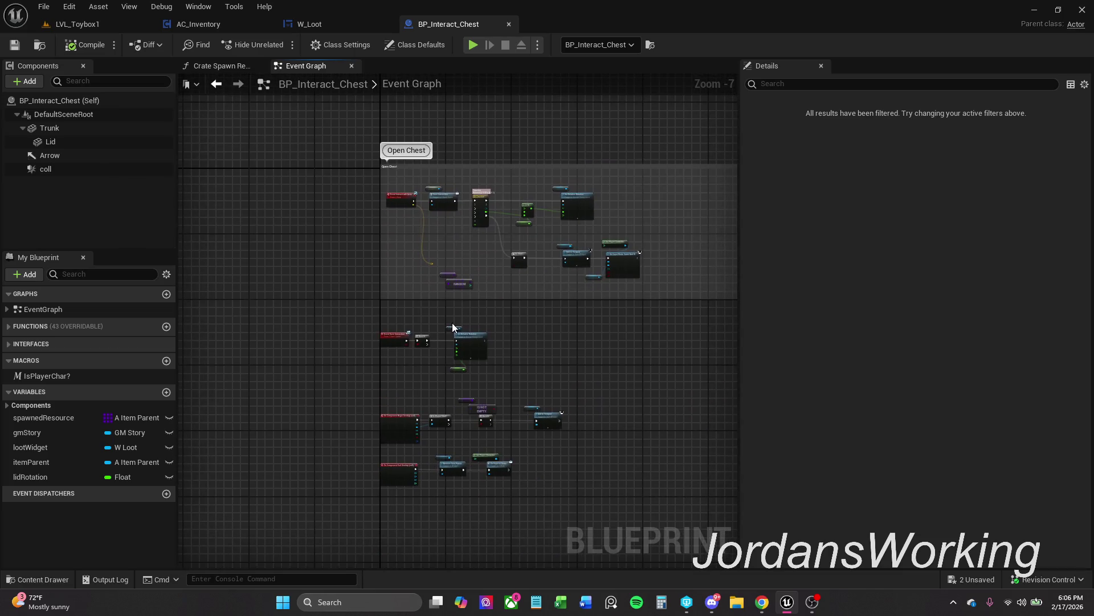
scroll(451, 344, up, 5)
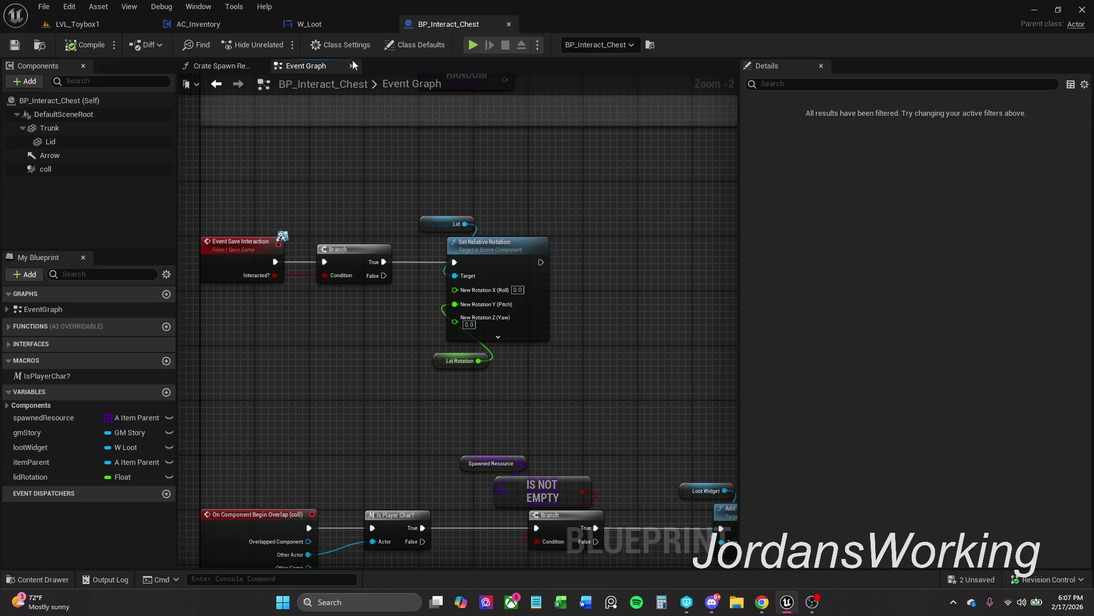
click(354, 30)
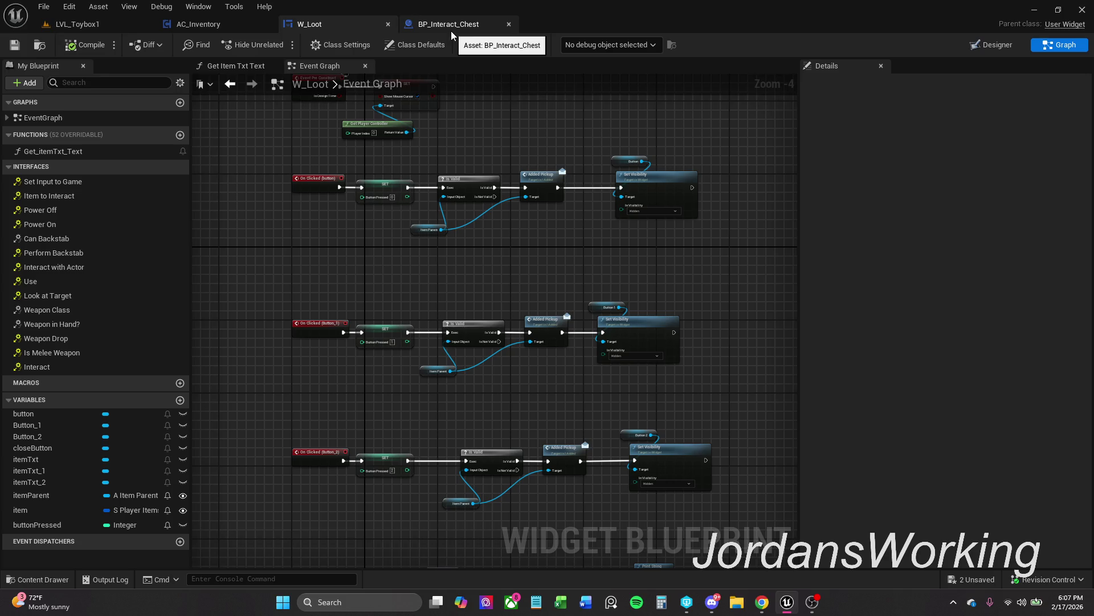
click(451, 31)
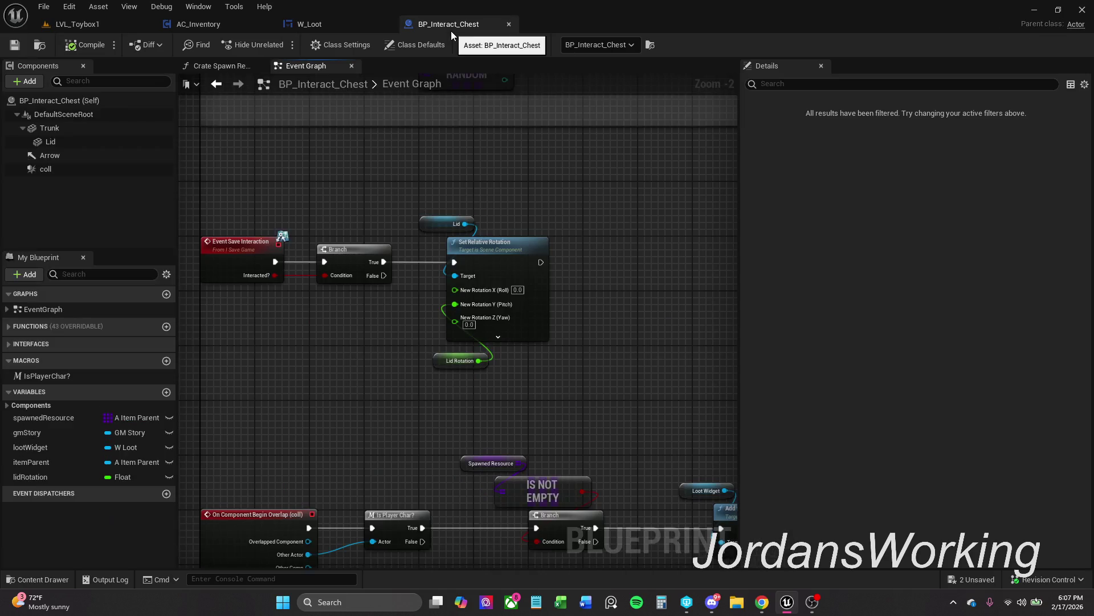
click(347, 24)
mouse_move(411, 135)
mouse_down()
mouse_move(447, 212)
mouse_move(450, 92)
mouse_up()
mouse_move(450, 228)
mouse_down()
mouse_move(480, 122)
mouse_move(485, 565)
mouse_up()
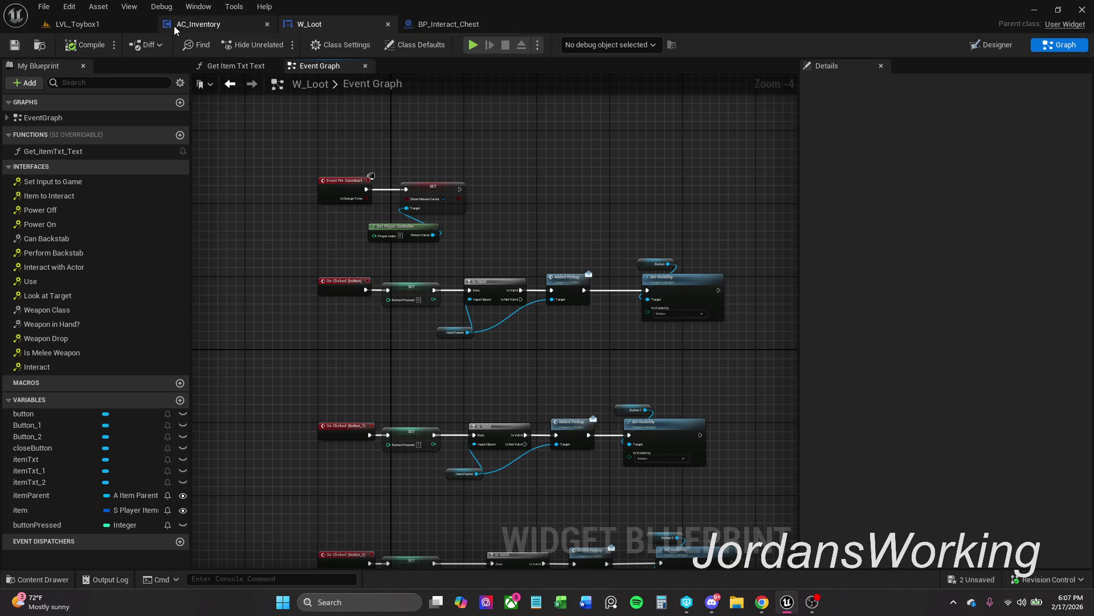
Paste Get Player Controller, Set Input Mode Game And UI and Loot Widget after Add to Viewport, wiring exec and controller pins
click(439, 29)
mouse_move(463, 91)
mouse_down()
mouse_move(477, 281)
mouse_move(464, 367)
mouse_move(420, 305)
mouse_move(371, 300)
mouse_up()
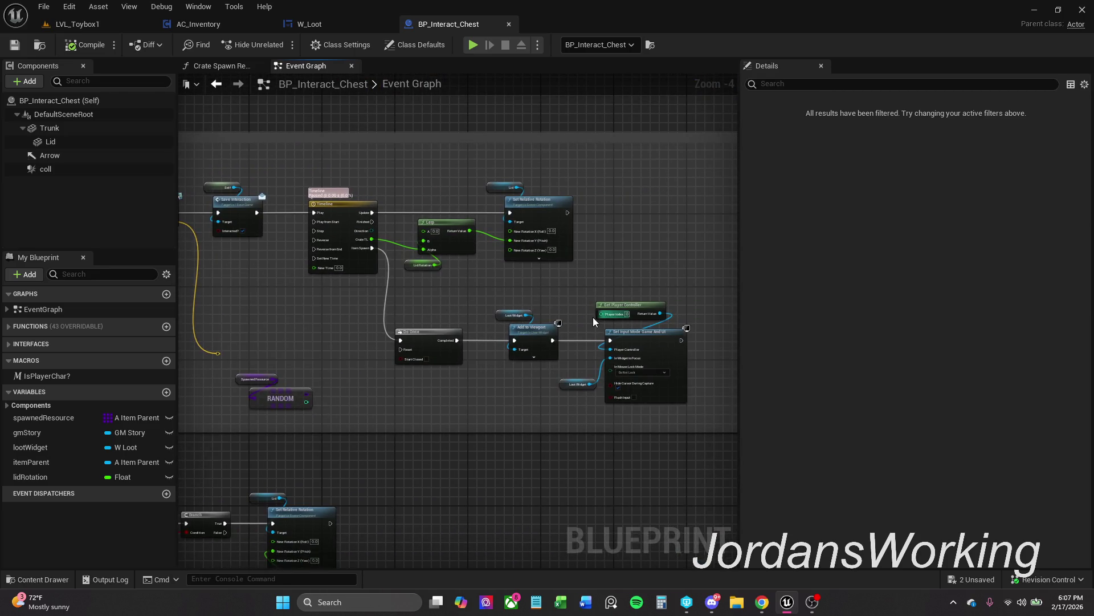
mouse_move(593, 317)
mouse_down()
mouse_move(516, 288)
mouse_move(586, 385)
mouse_move(513, 397)
mouse_move(435, 274)
mouse_move(467, 296)
mouse_up()
mouse_move(528, 433)
mouse_down()
mouse_move(422, 379)
mouse_move(351, 362)
mouse_up()
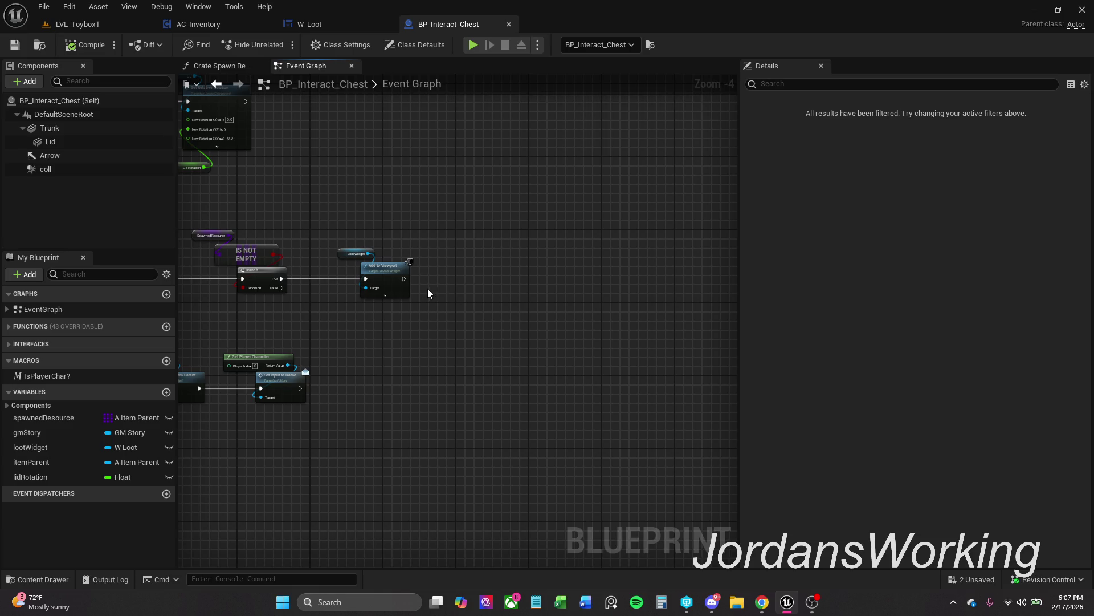
key(ctrl+v)
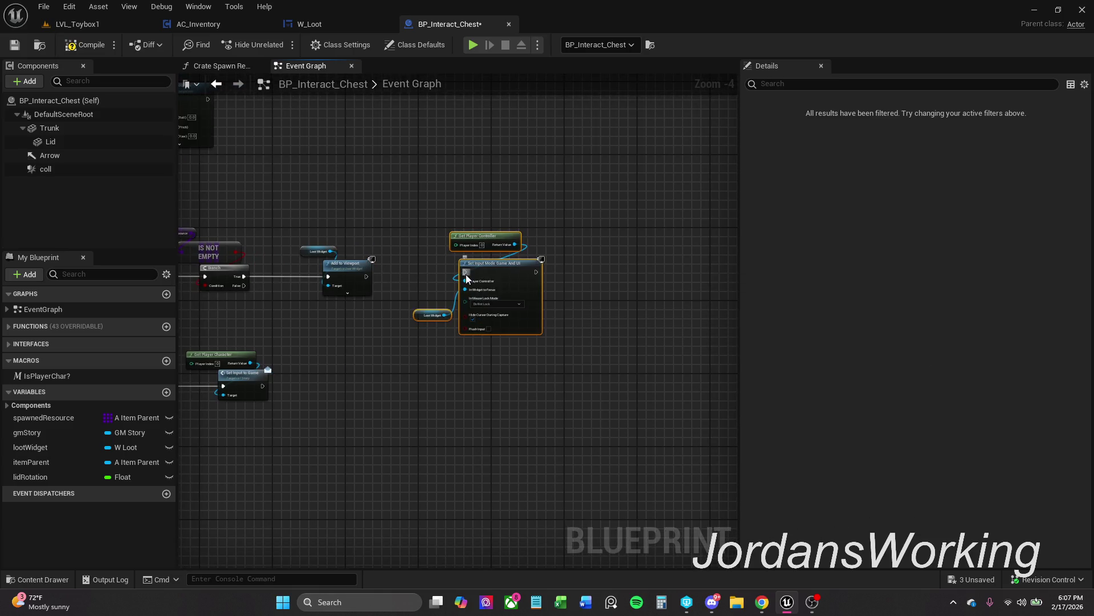
drag(466, 274, 366, 277)
mouse_move(515, 245)
mouse_down()
mouse_move(491, 278)
mouse_move(462, 268)
mouse_up()
click(397, 240)
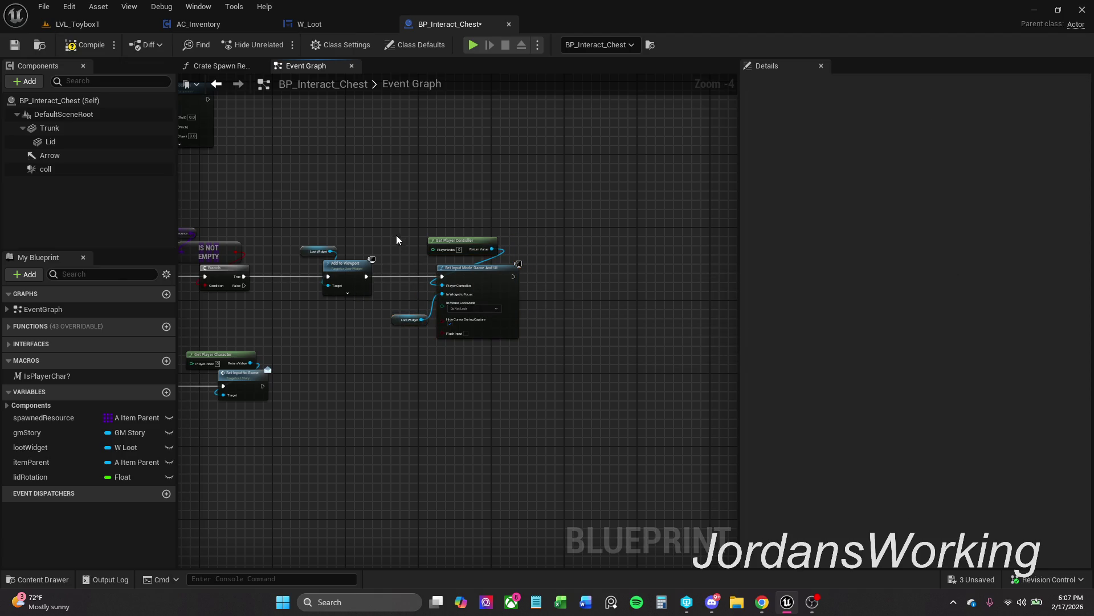
click(98, 25)
Playtest the chest, opening and closing its three-Axe loot panel twice, then stop play
click(278, 44)
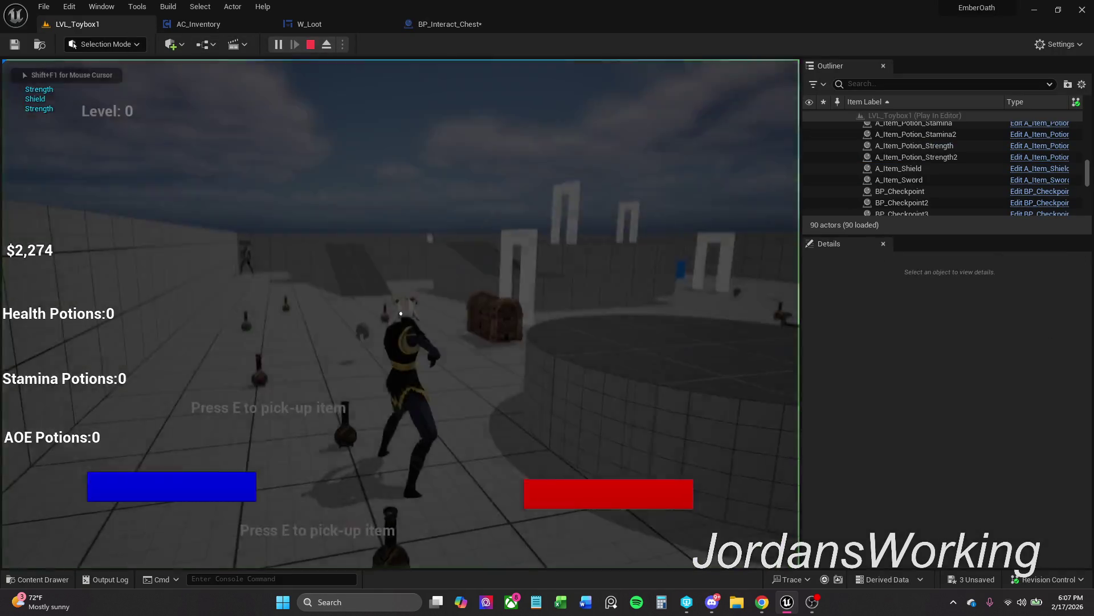
key(e)
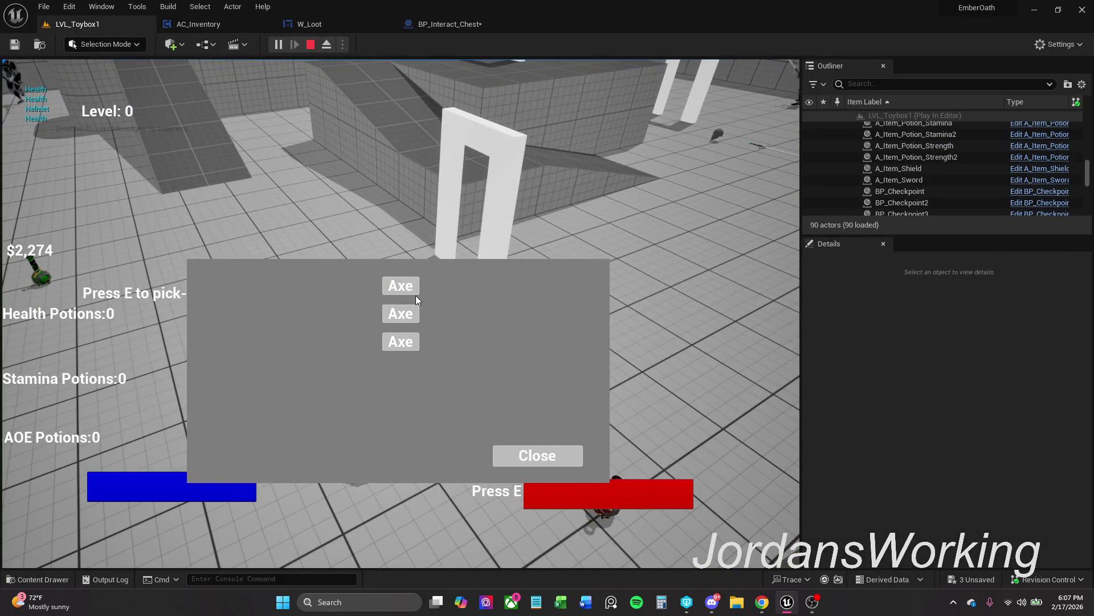
click(544, 455)
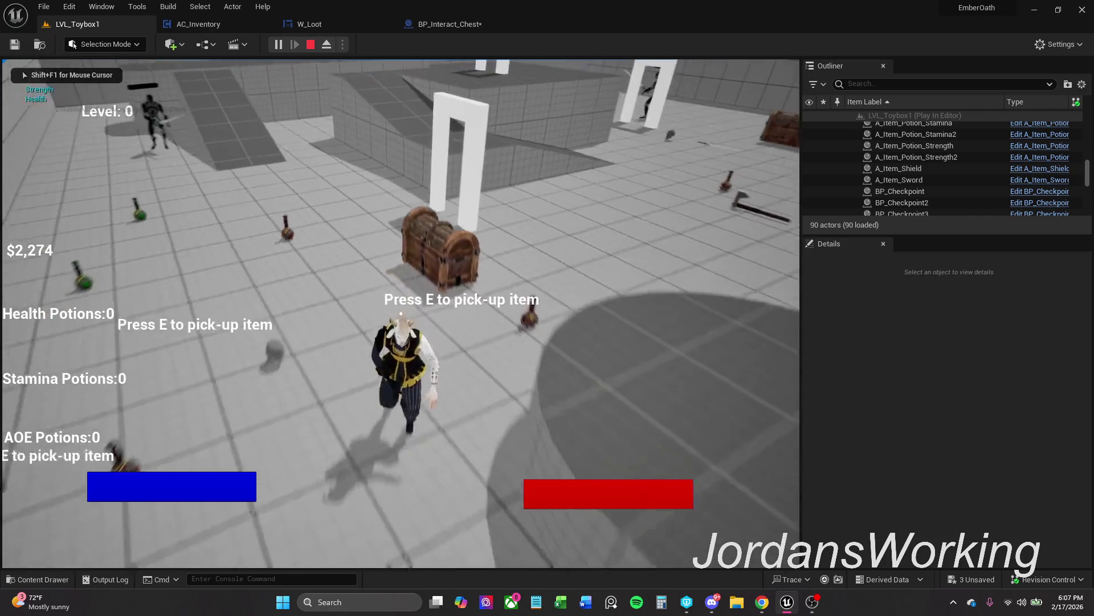
key(e)
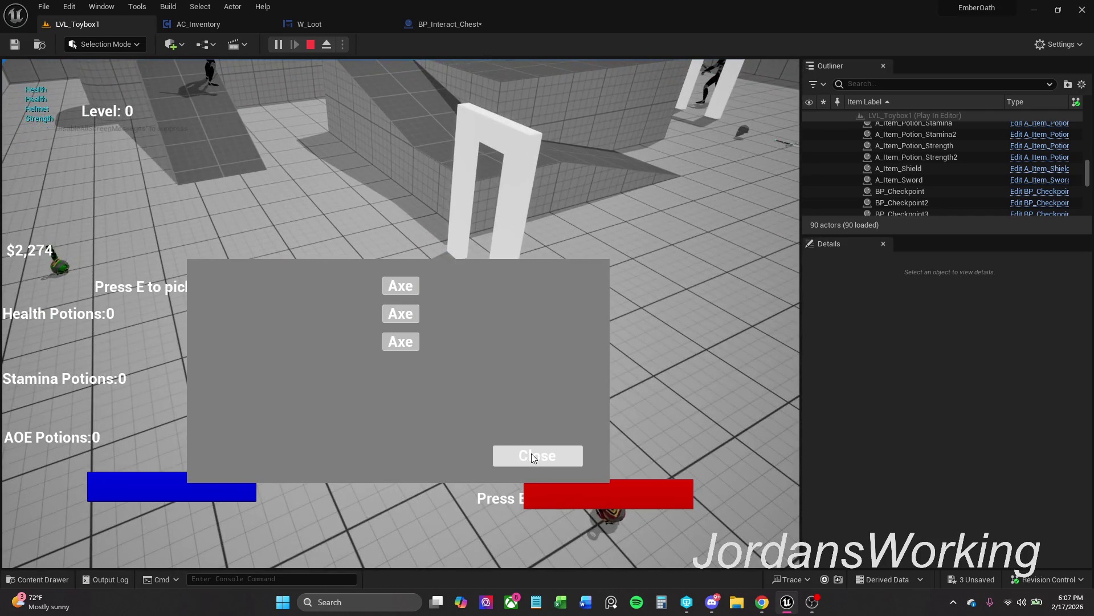
click(539, 456)
key(Escape)
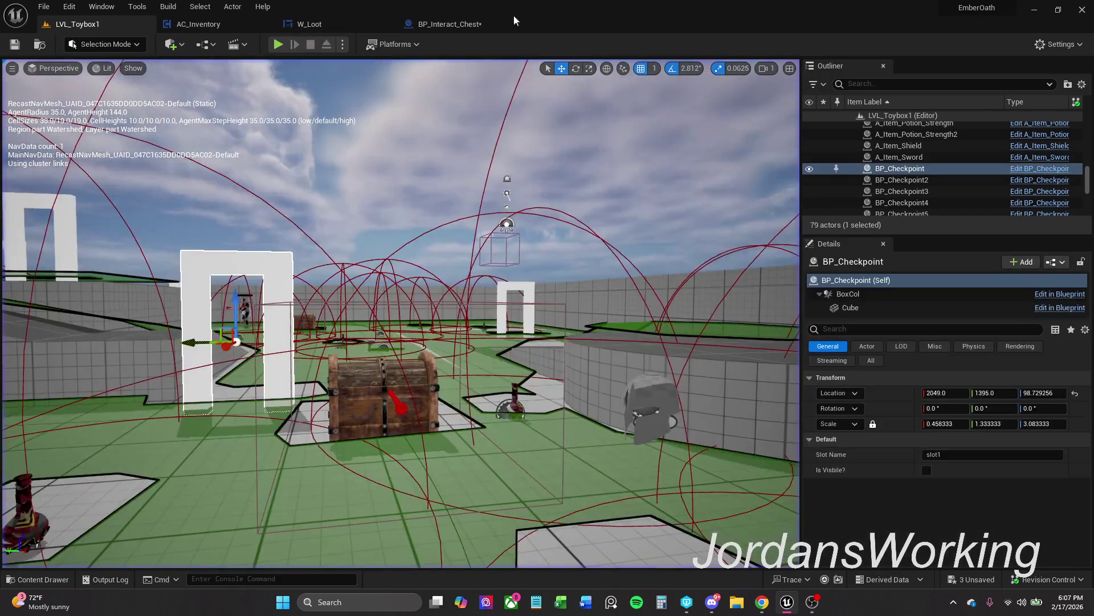
Return to BP_Interact_Chest's Event Graph and bring the Open Chest comment group into view
click(456, 23)
mouse_move(414, 307)
mouse_down()
mouse_move(447, 285)
mouse_move(418, 251)
mouse_move(454, 273)
mouse_up()
mouse_move(317, 160)
mouse_down()
mouse_move(313, 222)
mouse_move(327, 268)
mouse_move(276, 419)
mouse_up()
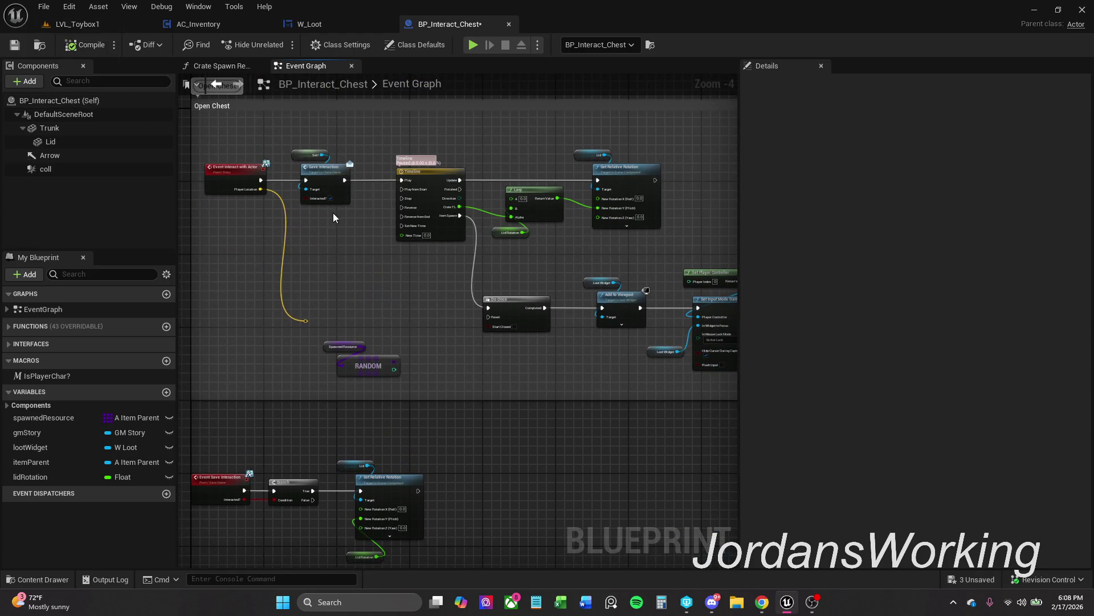
Save the chest blueprint and nudge the Lid Rotation getter down
scroll(332, 213, up, 2)
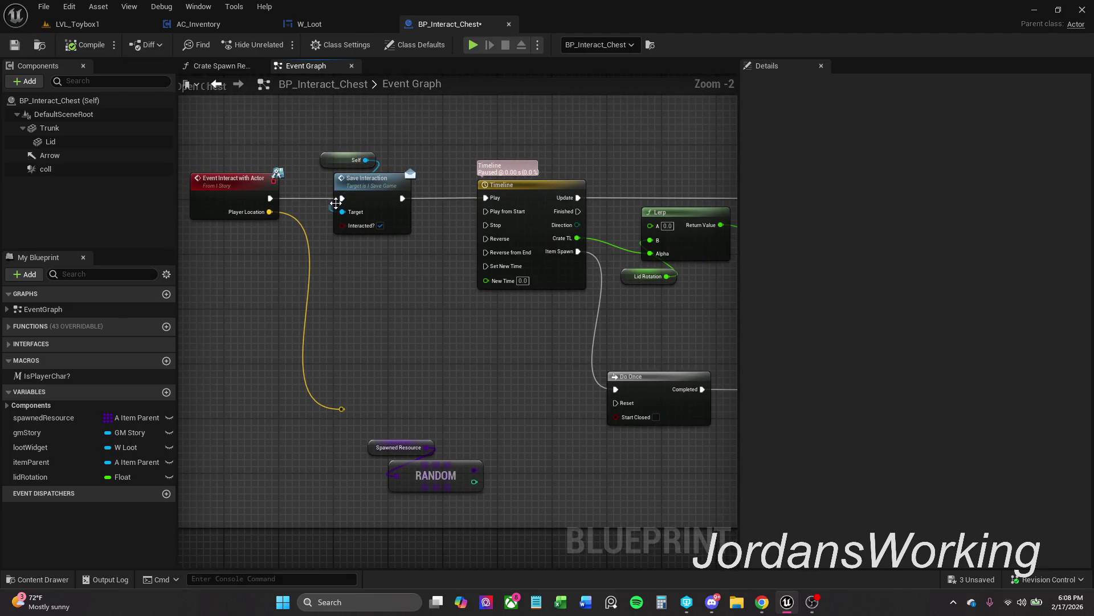
click(15, 49)
drag(482, 405, 510, 98)
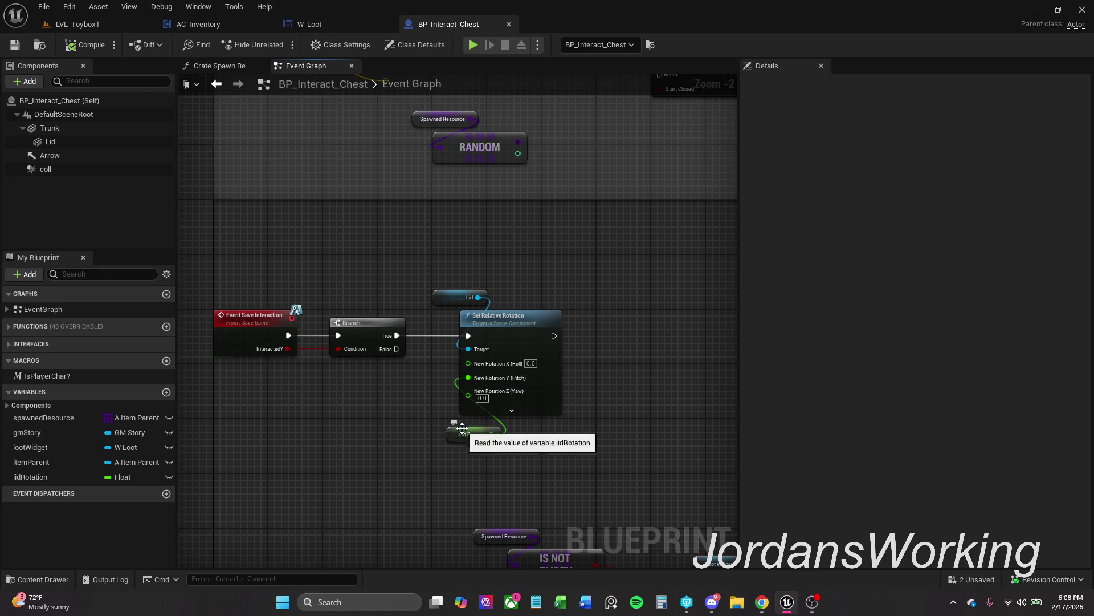
mouse_move(457, 429)
mouse_down()
mouse_move(463, 469)
mouse_move(451, 431)
mouse_up()
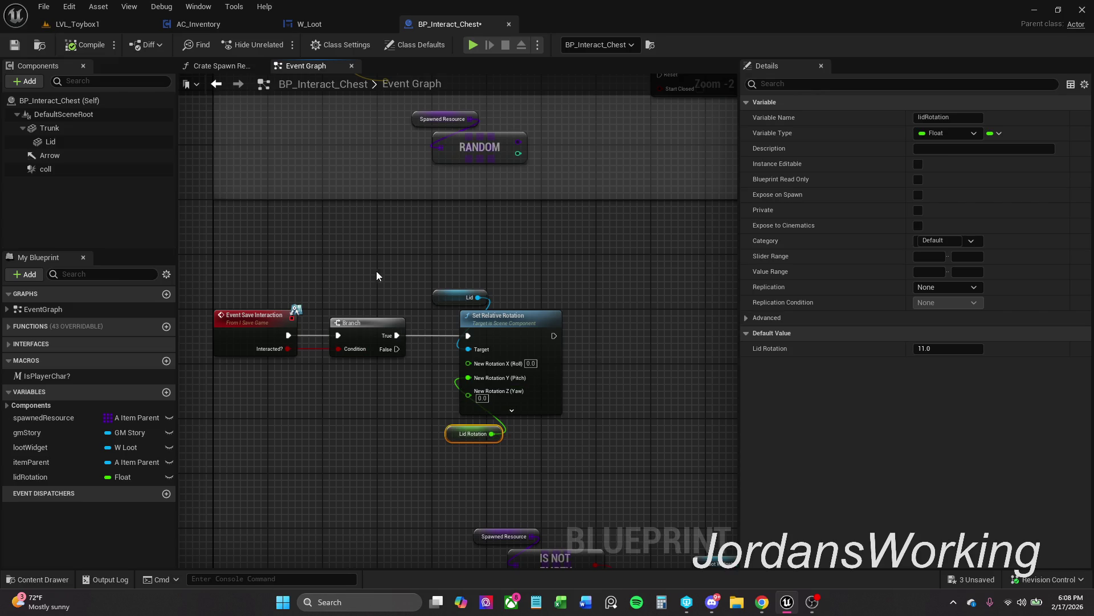
Toggle breakpoints on Event Save Interaction, its Branch and Set Relative Rotation
drag(253, 299, 490, 394)
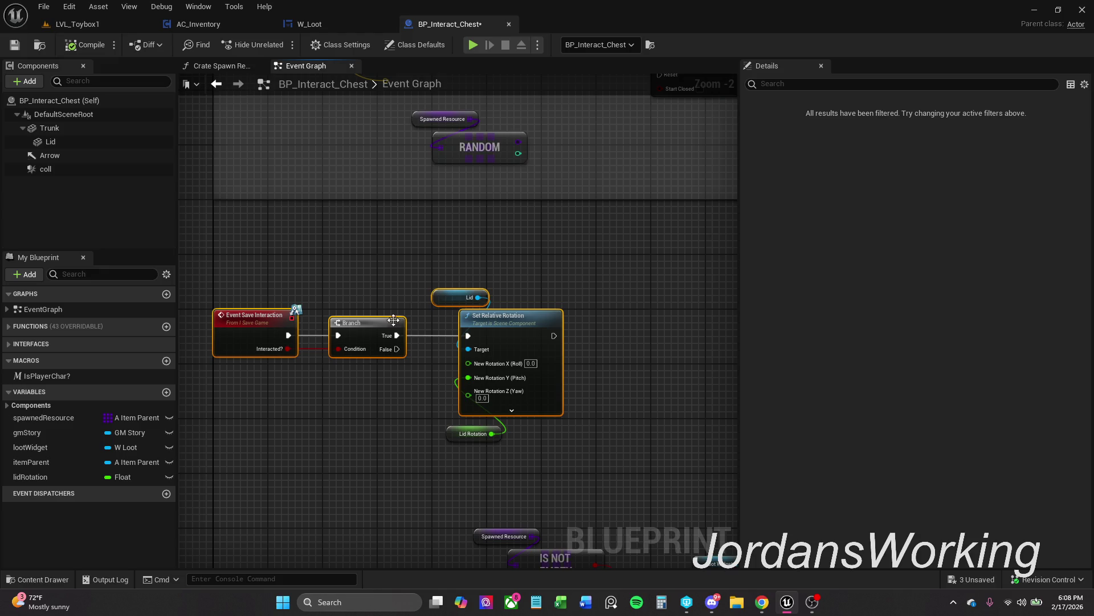
right_click(373, 329)
click(457, 259)
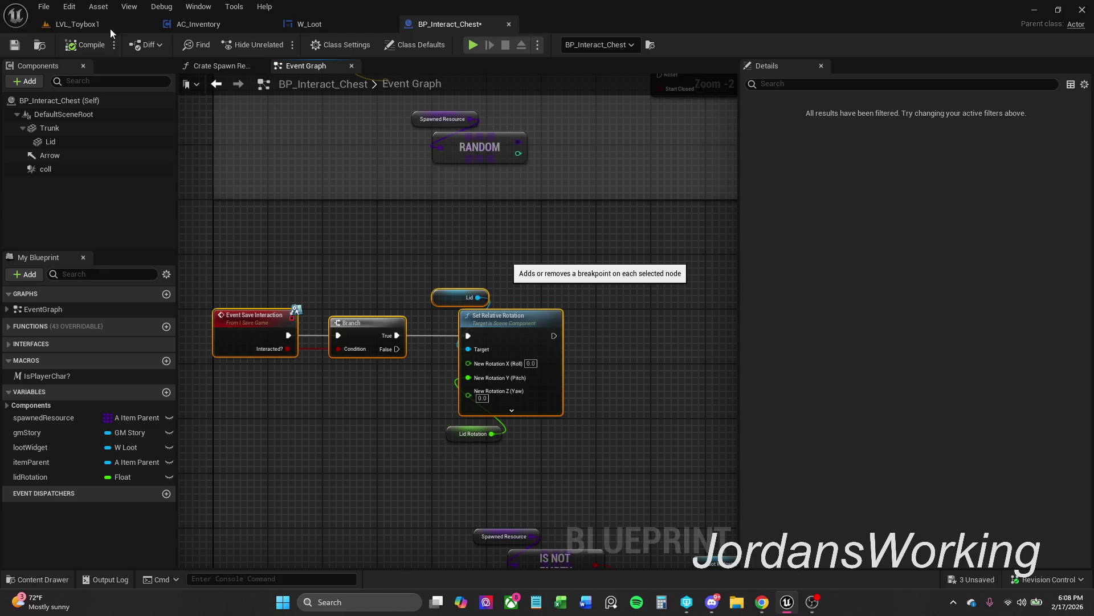
Playtest the chest's loot panel twice, then stop and return to the chest's Event Graph
click(76, 33)
click(278, 44)
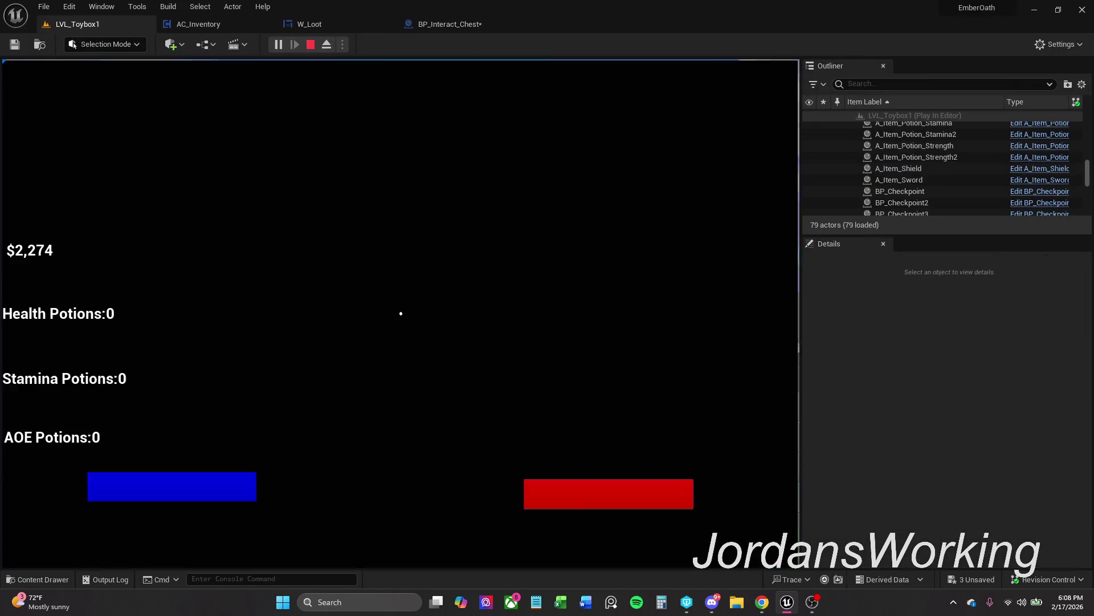
key(w)
key(e)
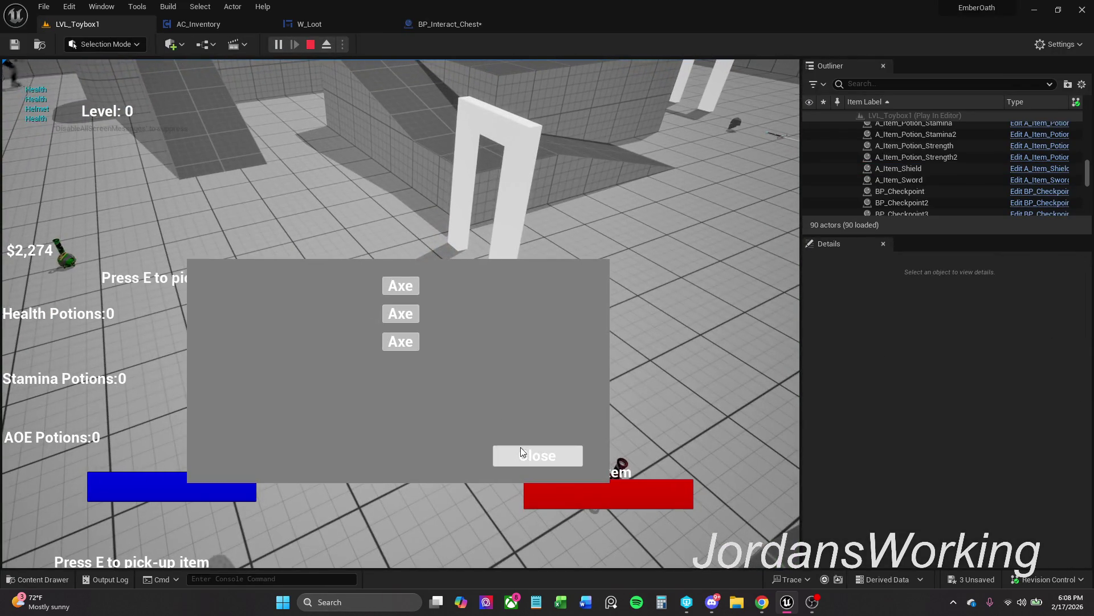
click(538, 454)
key(w)
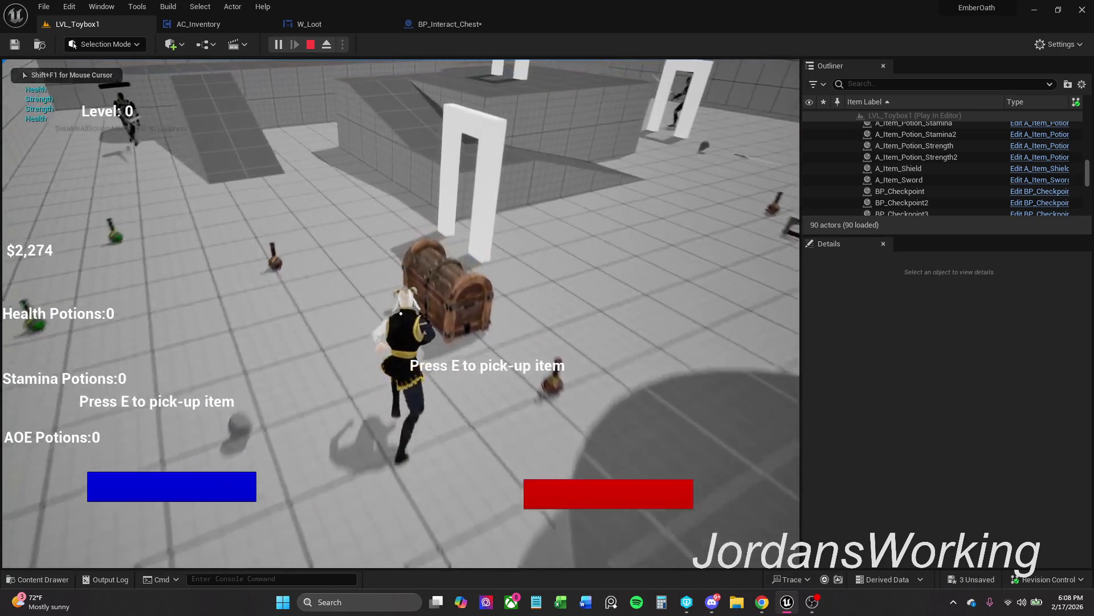
key(e)
key(Escape)
click(491, 23)
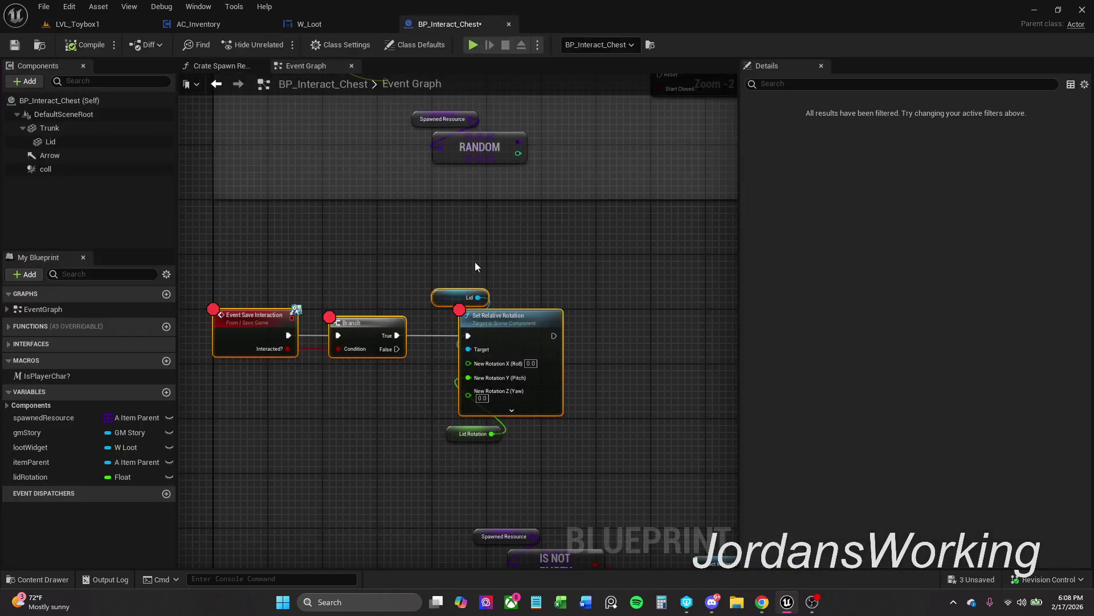
Shift the Loot Widget, Add to Viewport and Set Input Mode Game And UI nodes left toward the Branch
right_click(368, 324)
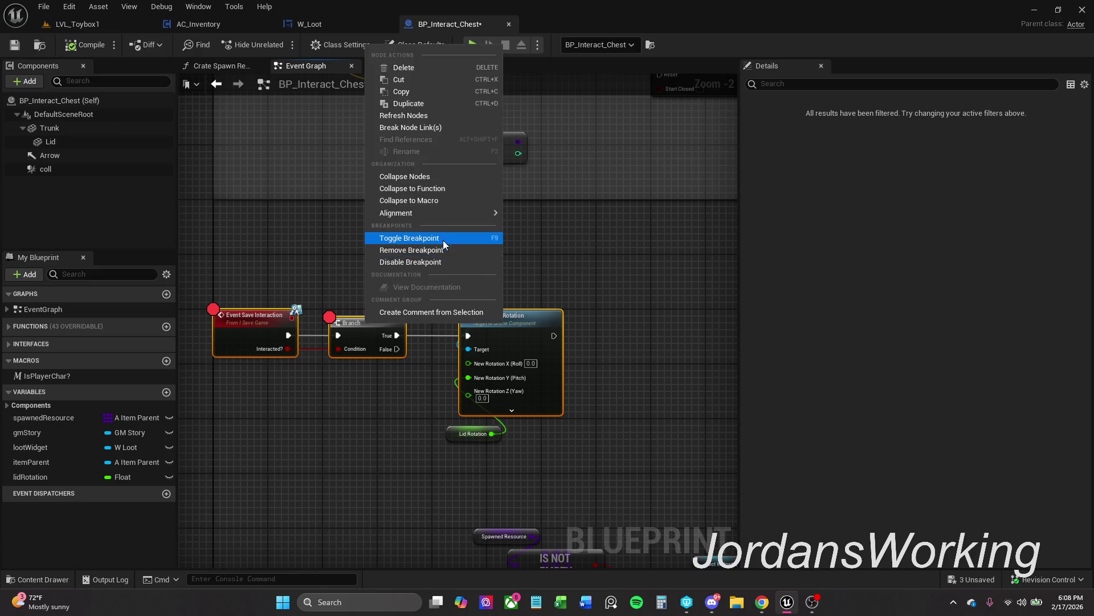
key(Escape)
scroll(456, 314, down, 1)
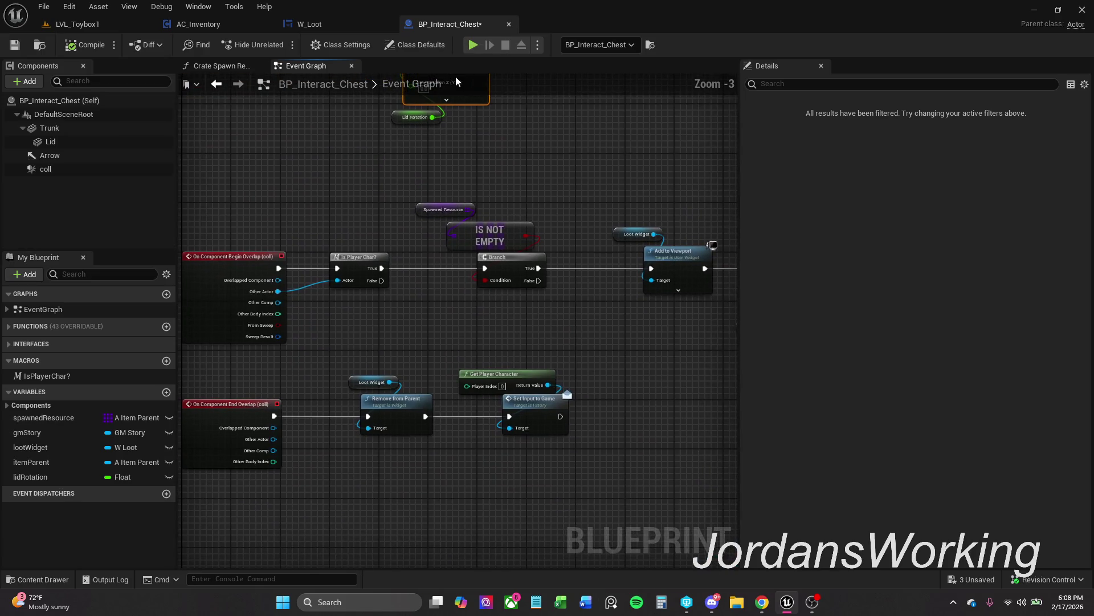
mouse_move(570, 217)
mouse_down()
mouse_move(438, 194)
mouse_move(600, 330)
mouse_up()
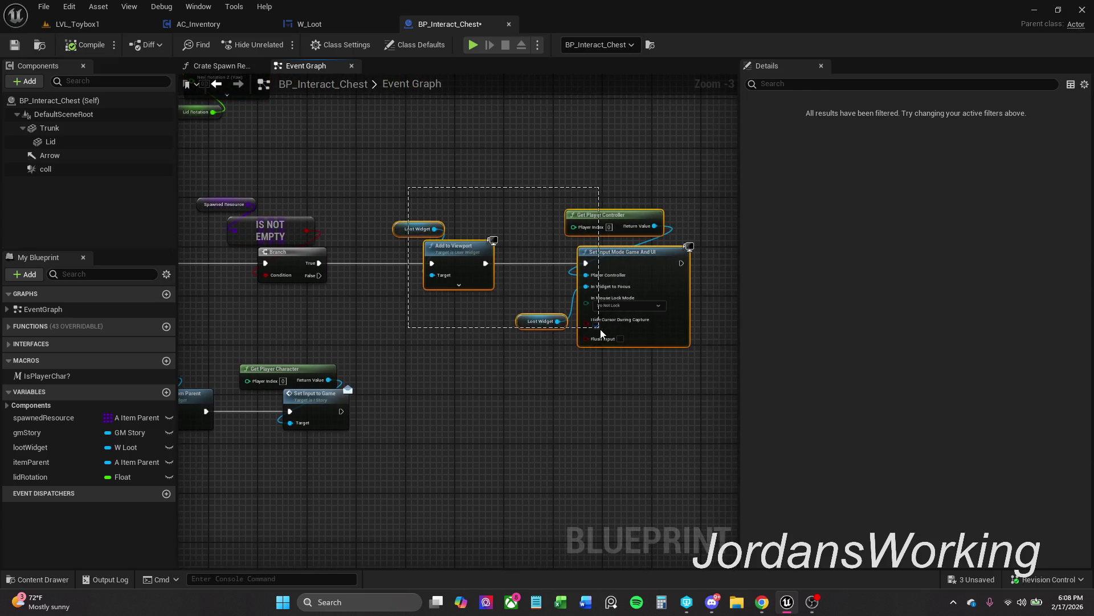
drag(466, 254, 440, 252)
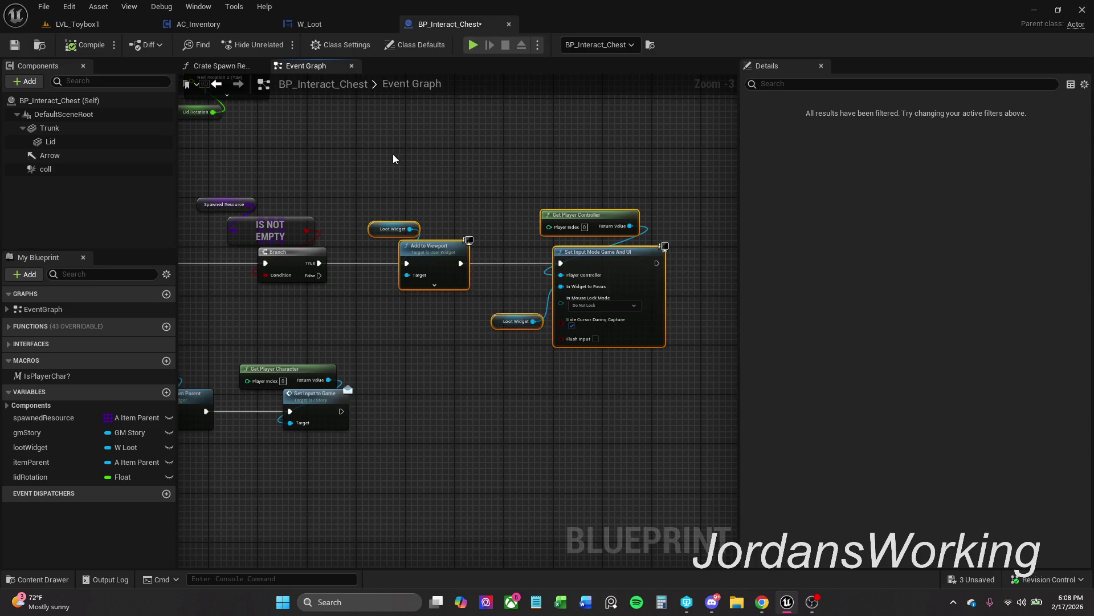
mouse_move(392, 154)
mouse_down()
mouse_move(679, 337)
mouse_move(707, 370)
mouse_move(735, 262)
mouse_up()
drag(545, 451, 521, 545)
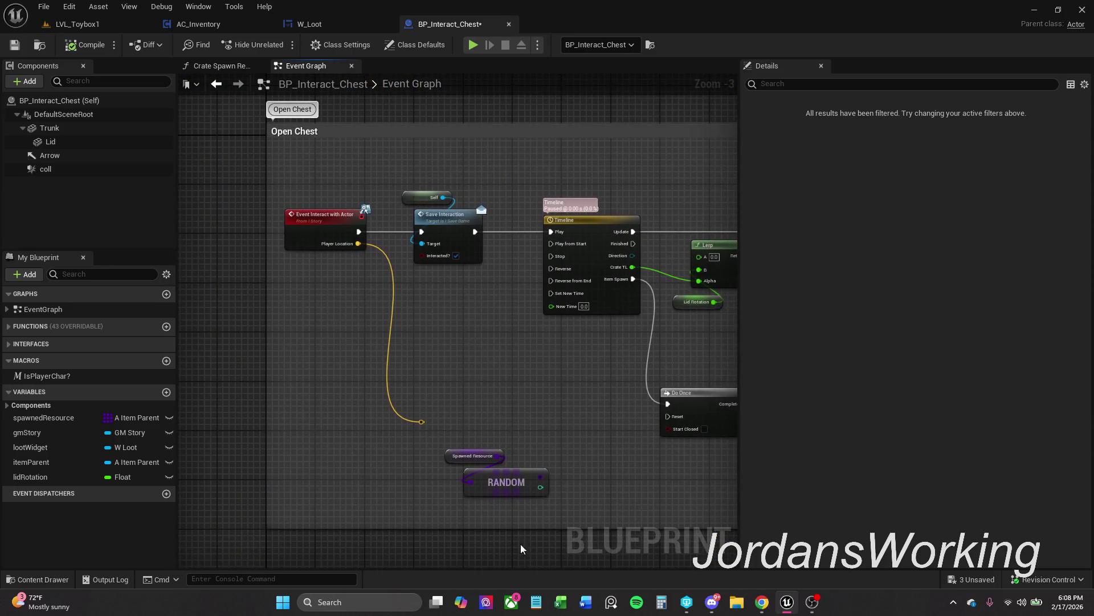
mouse_move(562, 426)
mouse_down()
mouse_move(471, 228)
mouse_move(496, 318)
mouse_move(518, 298)
mouse_move(441, 288)
mouse_up()
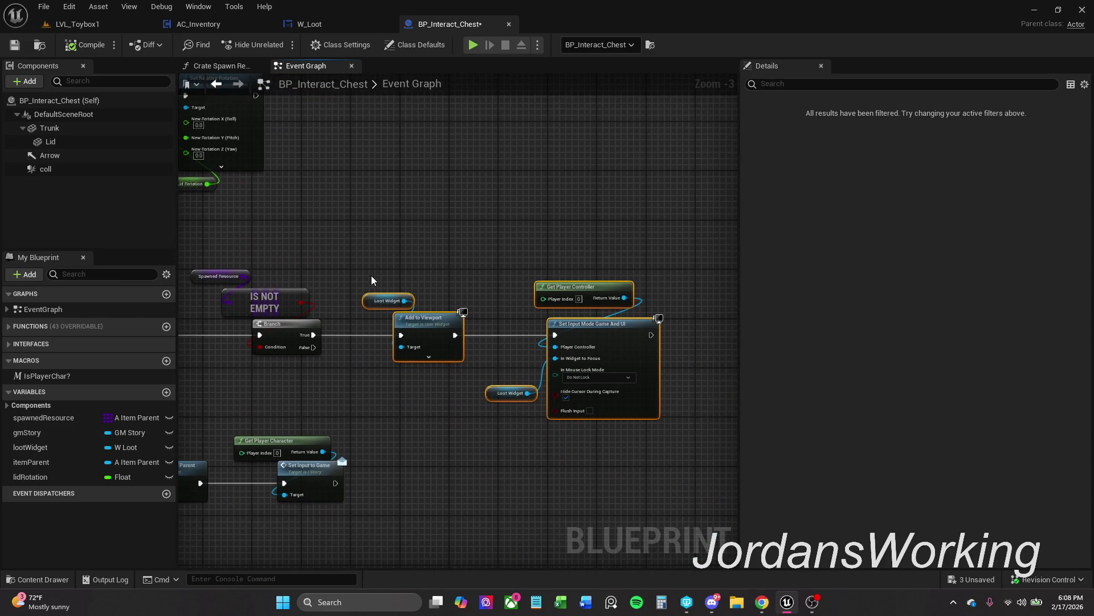
mouse_move(371, 276)
mouse_down()
mouse_move(439, 281)
mouse_move(386, 272)
mouse_up()
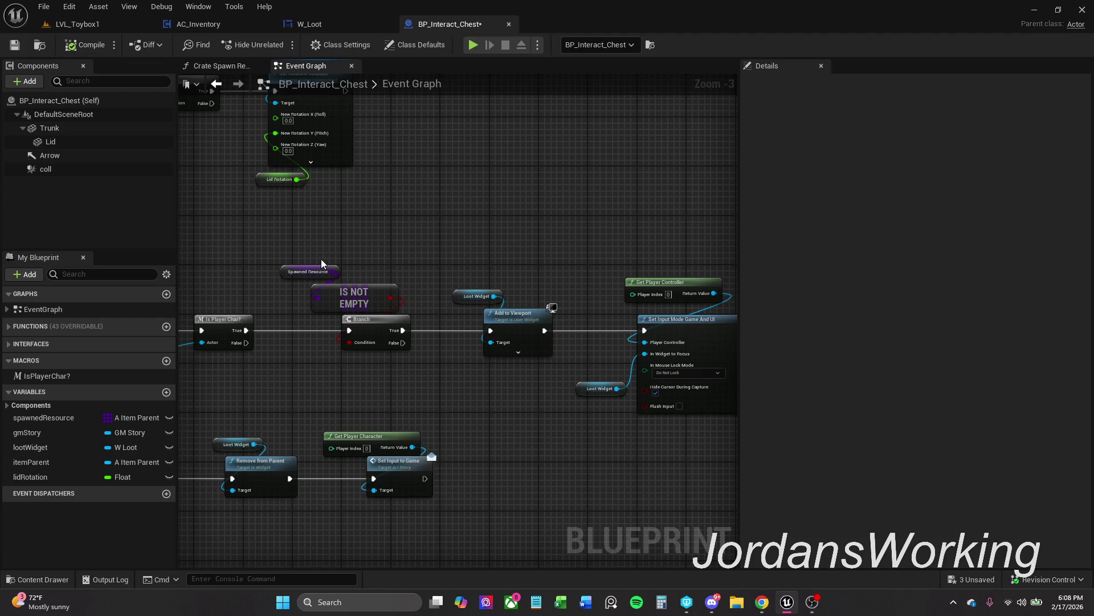
Move the Spawned Resource nodes aside and try a Save Interaction node from Is Player Char?, then delete it
mouse_move(315, 259)
mouse_down()
mouse_move(381, 299)
mouse_move(330, 271)
mouse_move(410, 304)
mouse_move(467, 302)
mouse_move(433, 296)
mouse_move(751, 393)
mouse_move(568, 353)
mouse_move(426, 364)
mouse_move(618, 295)
mouse_move(586, 296)
mouse_up()
scroll(474, 298, up, 2)
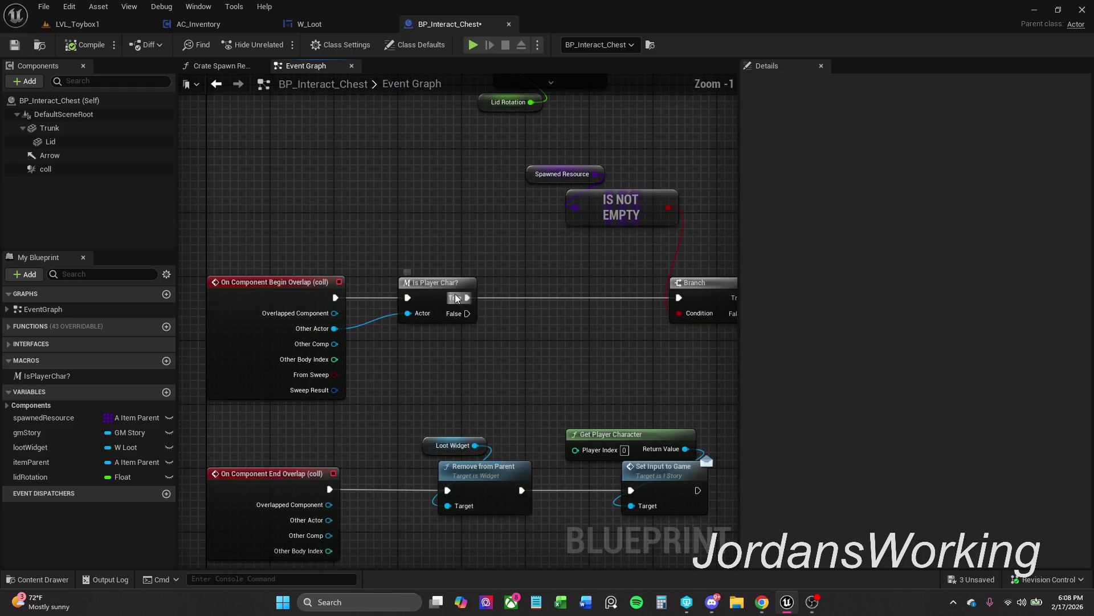
click(433, 285)
drag(451, 298, 502, 296)
text(s)
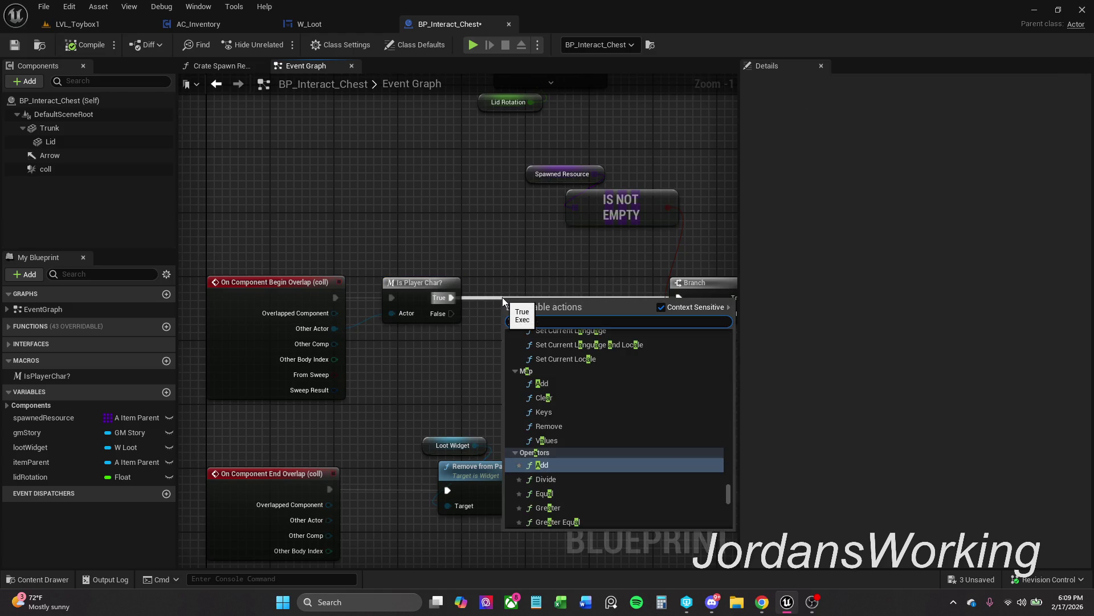
text(ave)
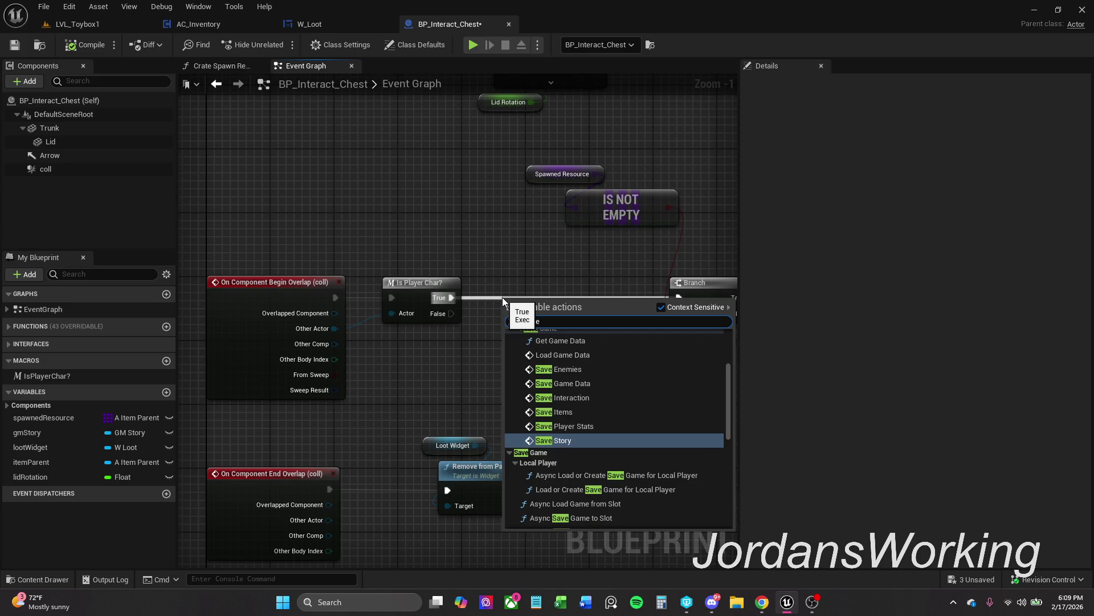
click(630, 398)
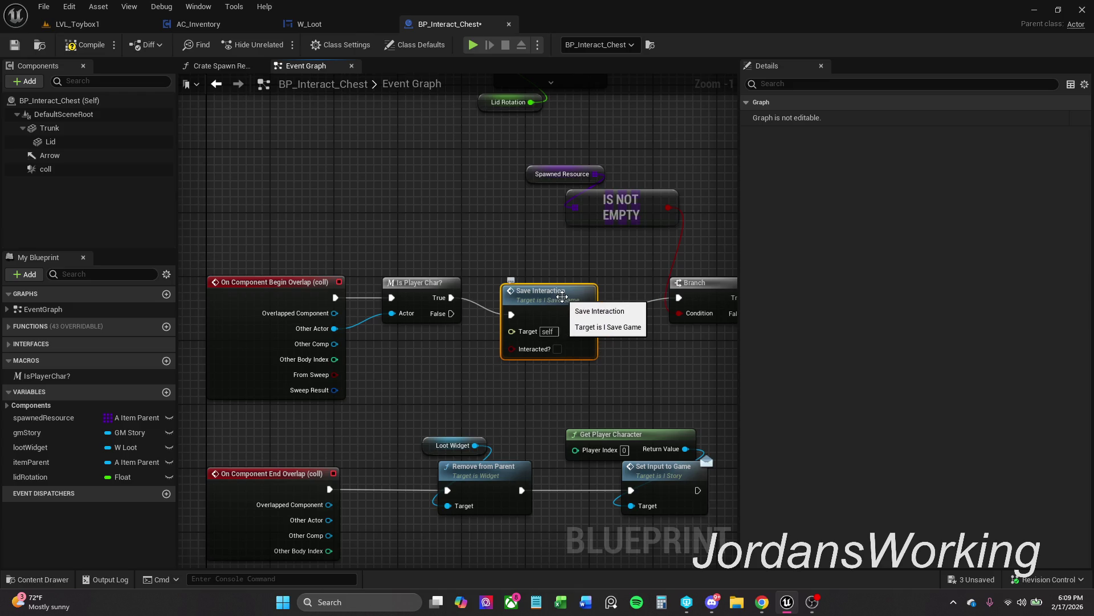
key(Delete)
Add I Save Game > Save Interaction from Is Player Char? True, unfiltered, and wire it to the Branch
drag(451, 298, 503, 305)
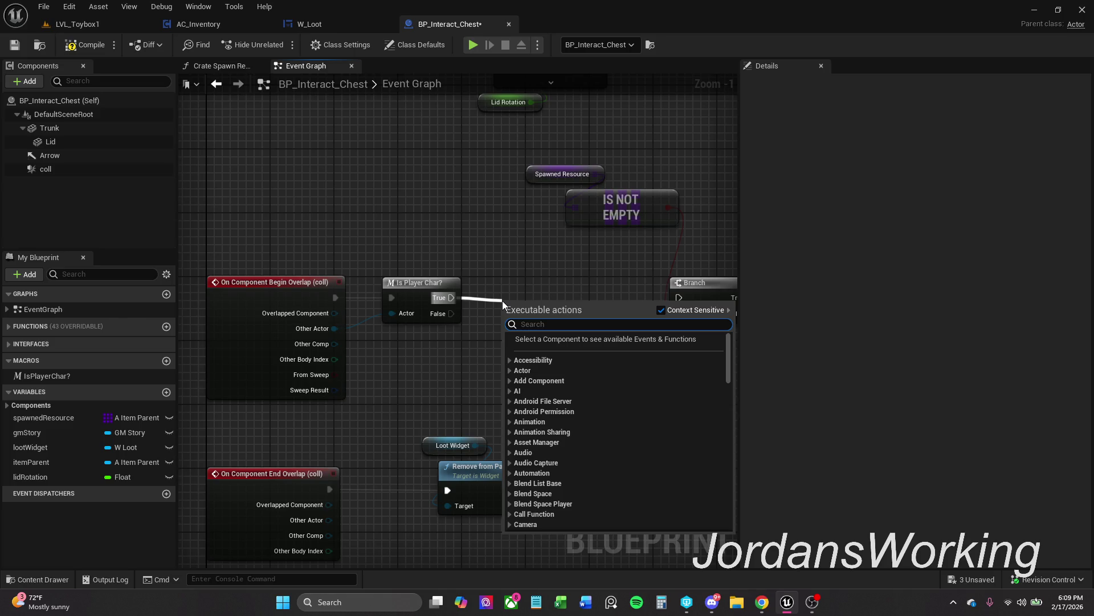
text(save inter)
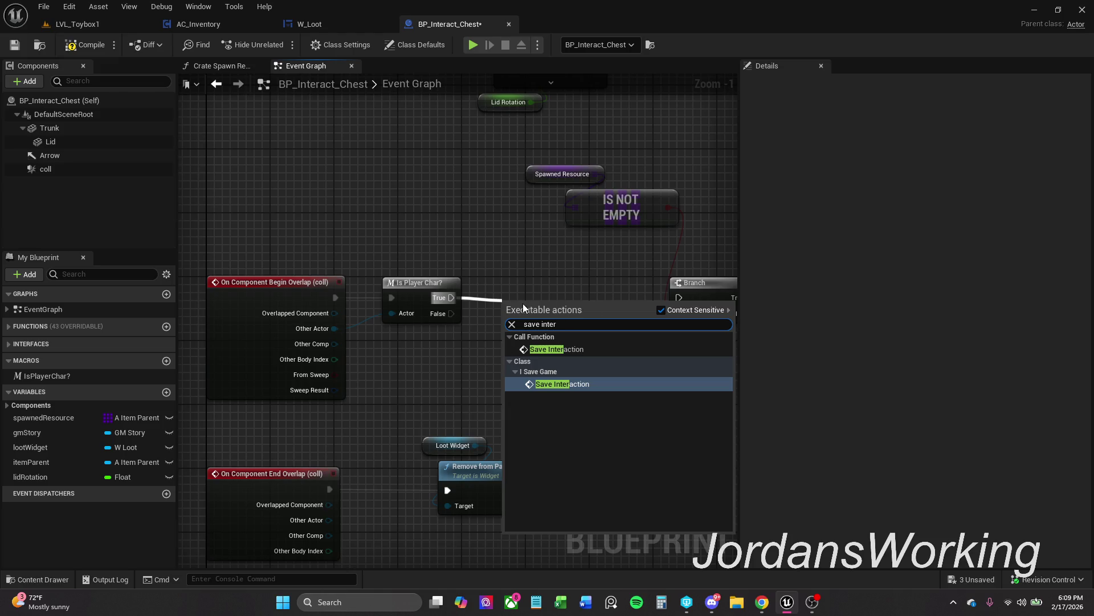
click(664, 309)
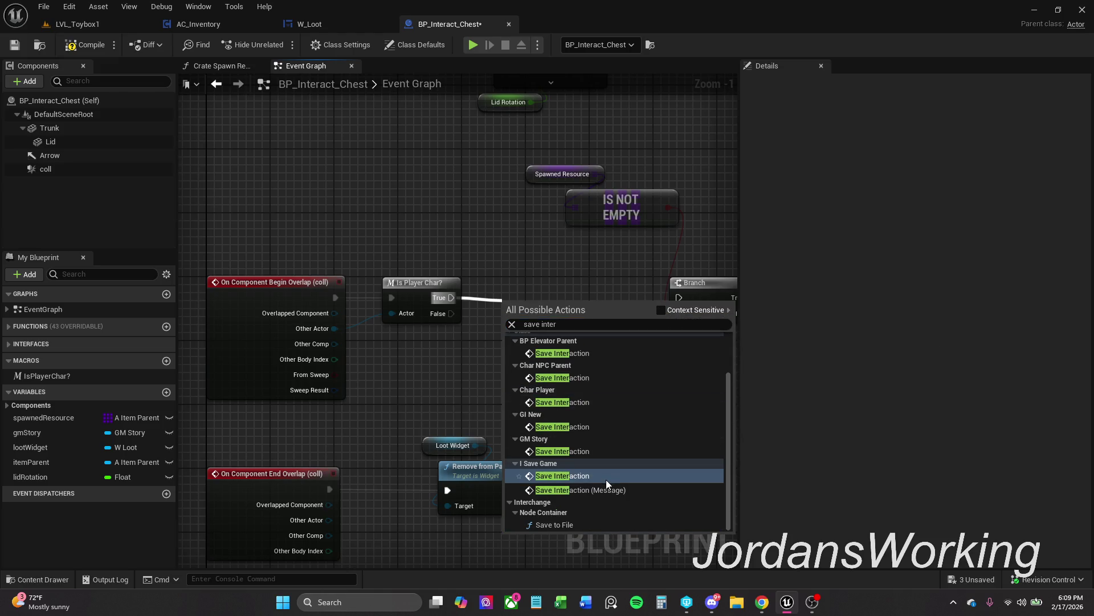
scroll(599, 428, down, 3)
click(570, 489)
mouse_move(561, 331)
mouse_down()
mouse_move(577, 299)
mouse_move(678, 297)
mouse_up()
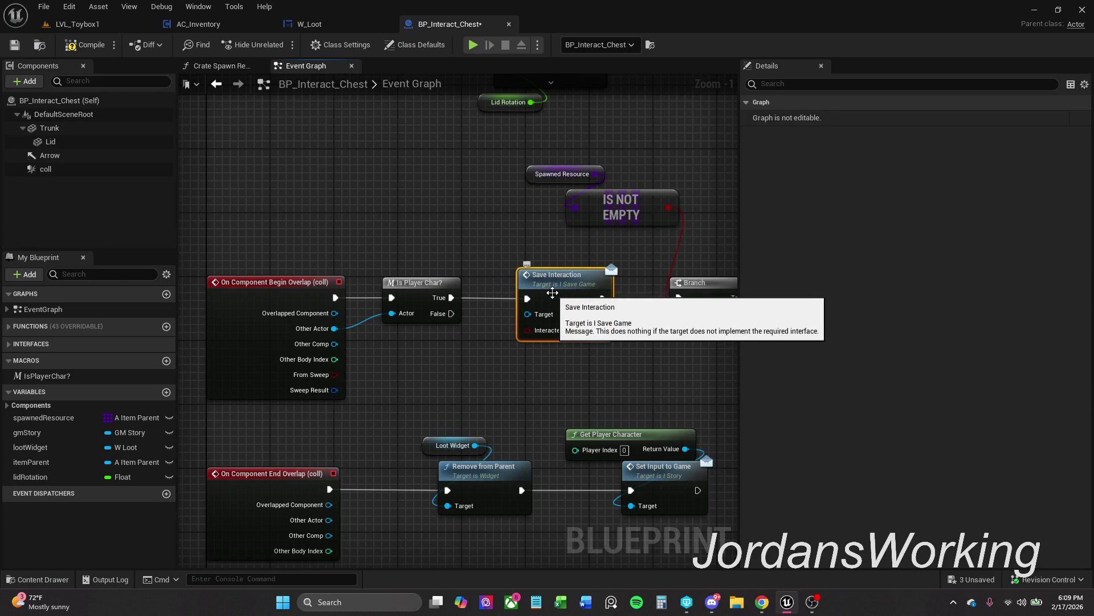
mouse_move(522, 312)
mouse_down()
mouse_move(506, 312)
mouse_move(483, 251)
mouse_move(512, 251)
mouse_up()
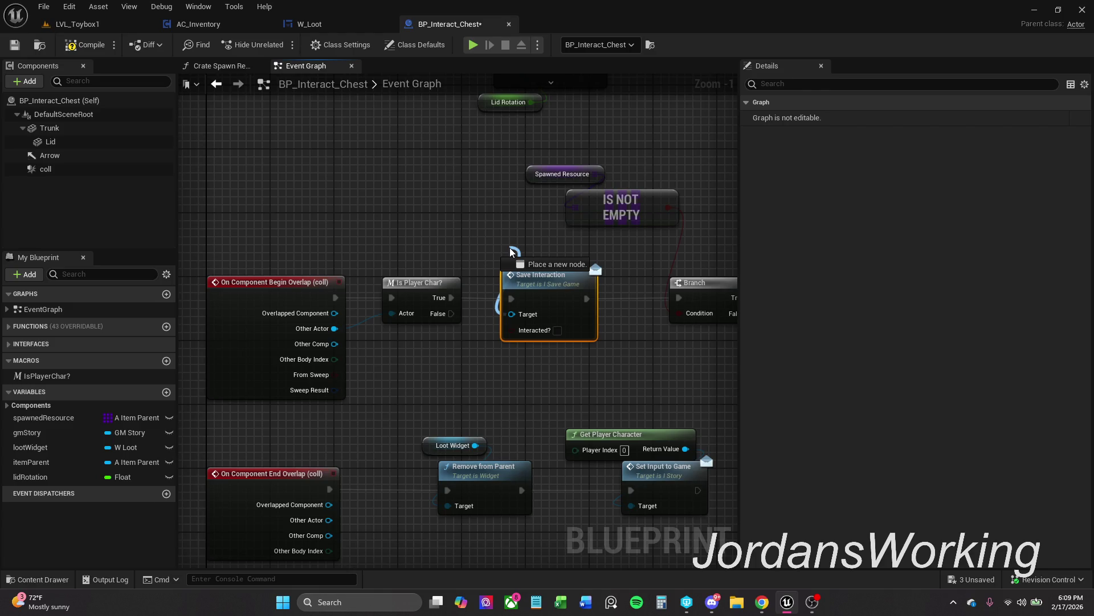
Plug a Self reference into Save Interaction's Target and shift both nodes slightly right
drag(509, 247, 510, 248)
click(500, 229)
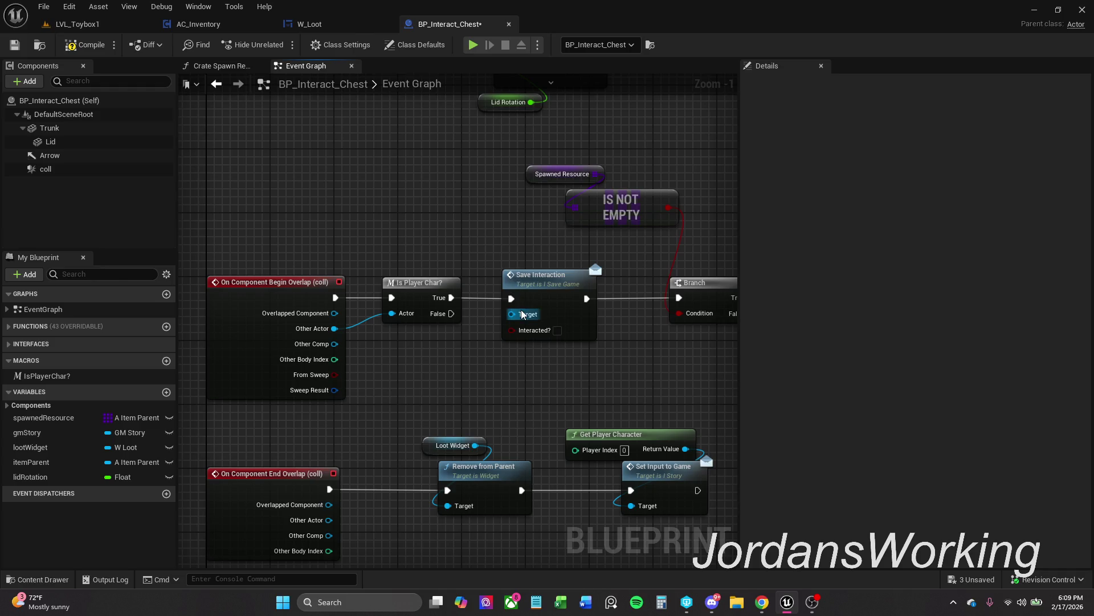
drag(523, 322, 504, 251)
text(sel)
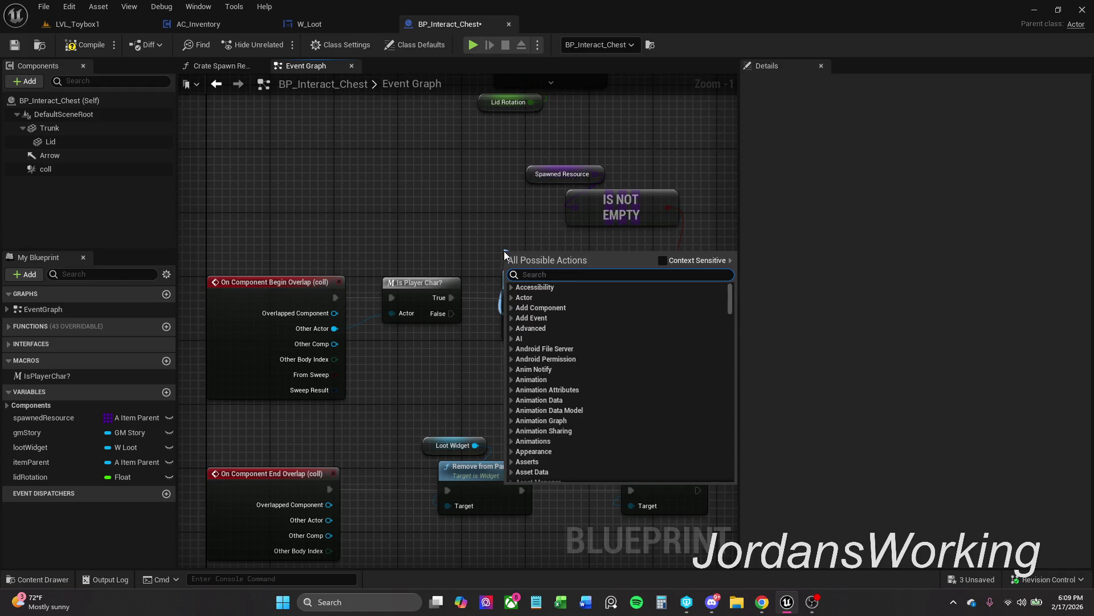
text(f)
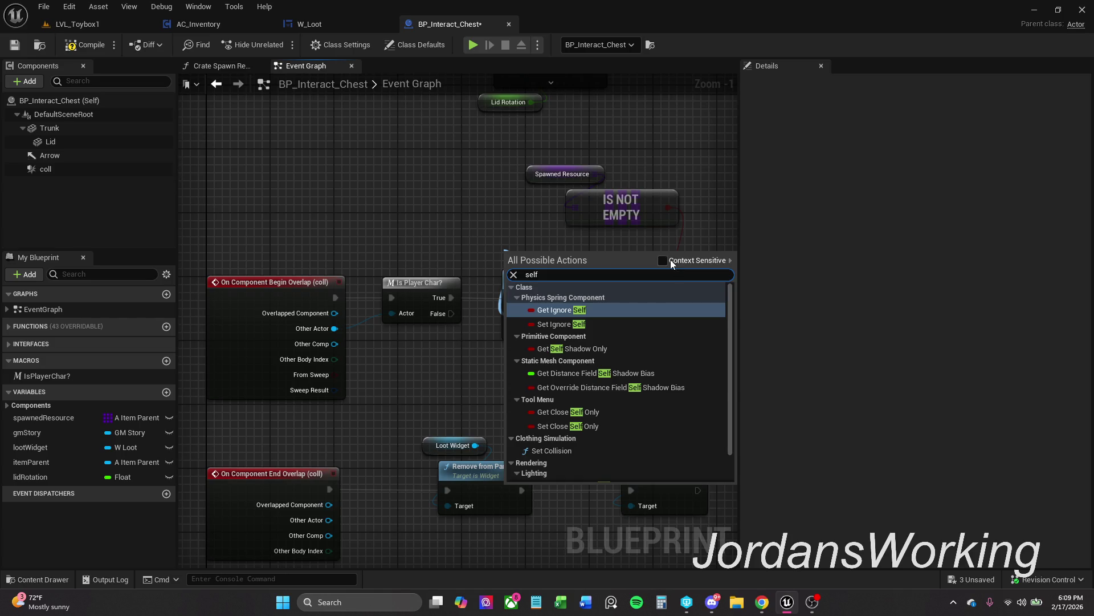
click(671, 260)
click(570, 317)
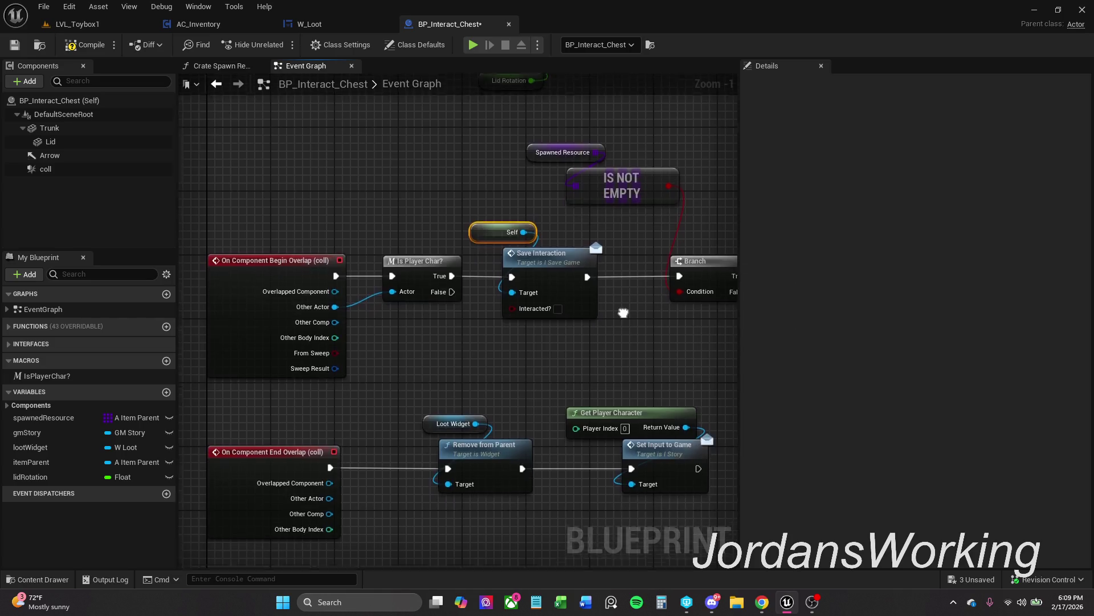
scroll(623, 313, down, 1)
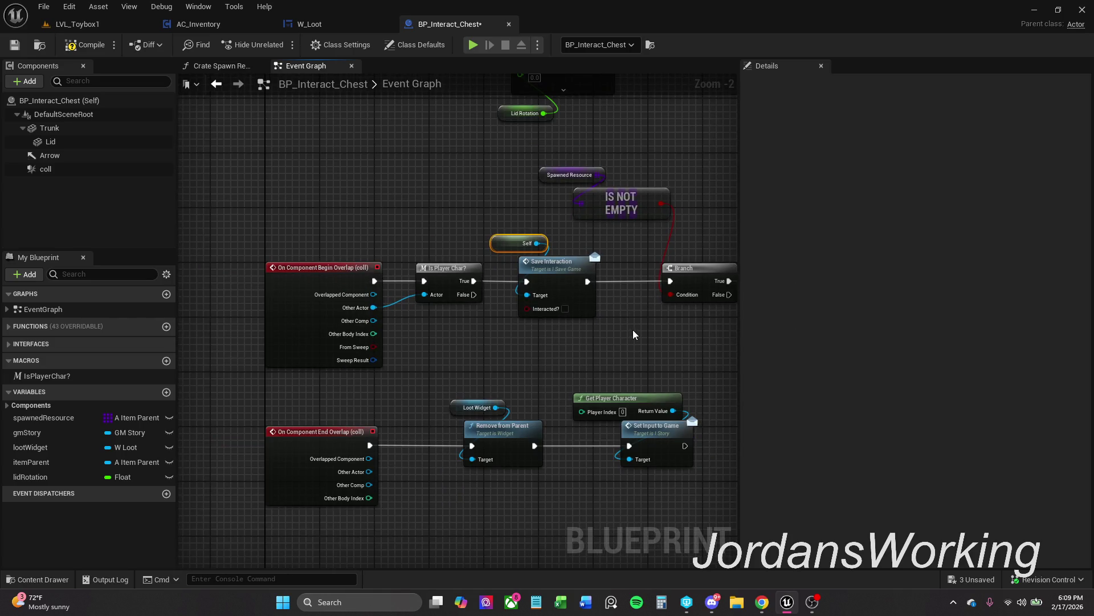
scroll(588, 335, down, 1)
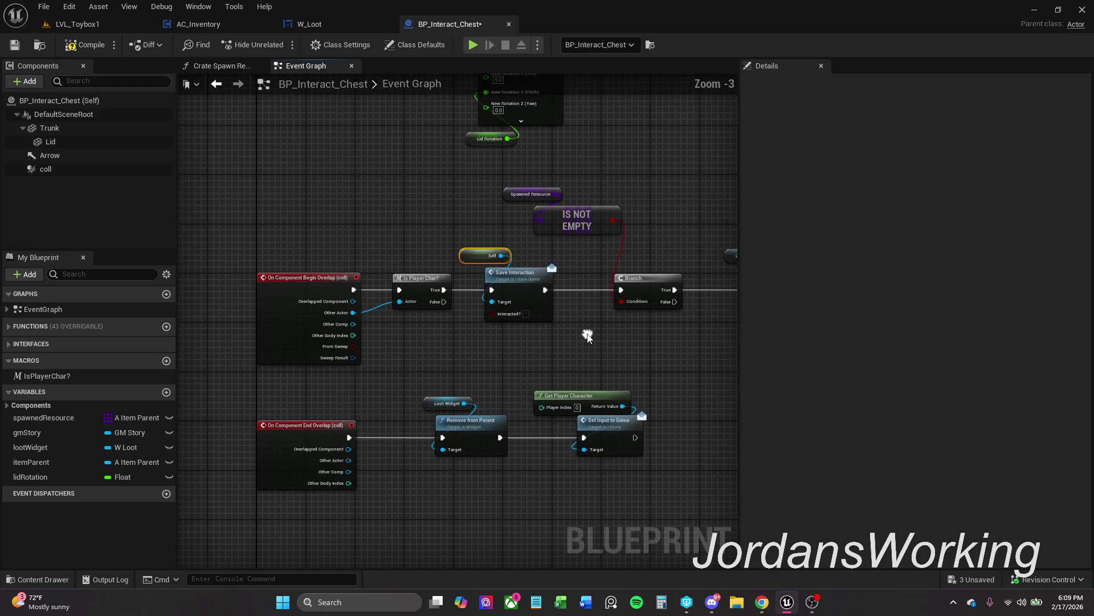
click(542, 273)
drag(507, 289, 513, 289)
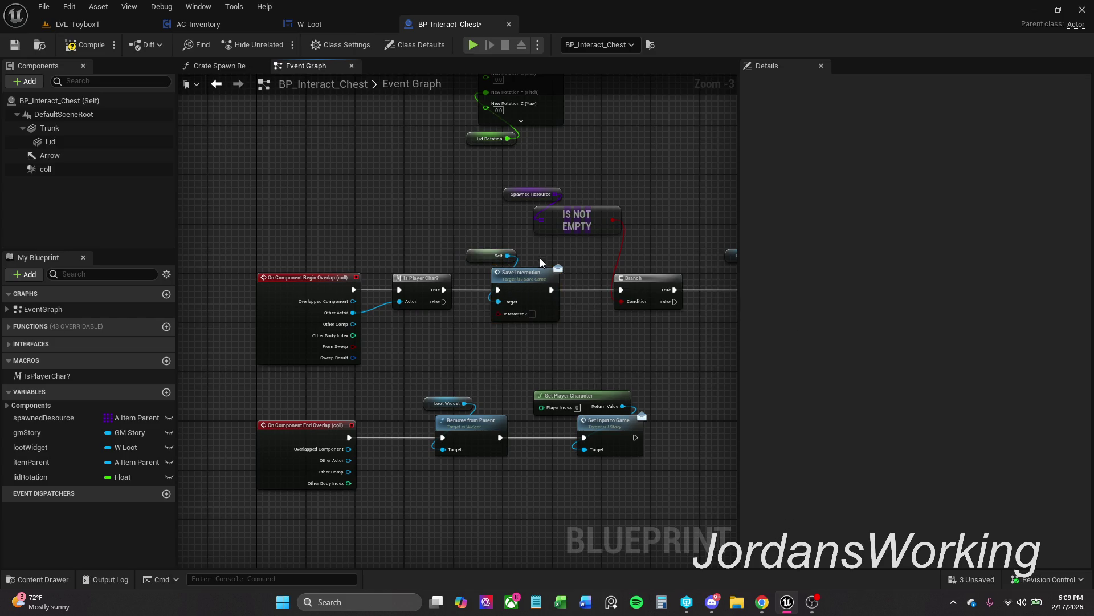
Compile, then play-test interacting with the chest in LVL_Toybox1
click(86, 45)
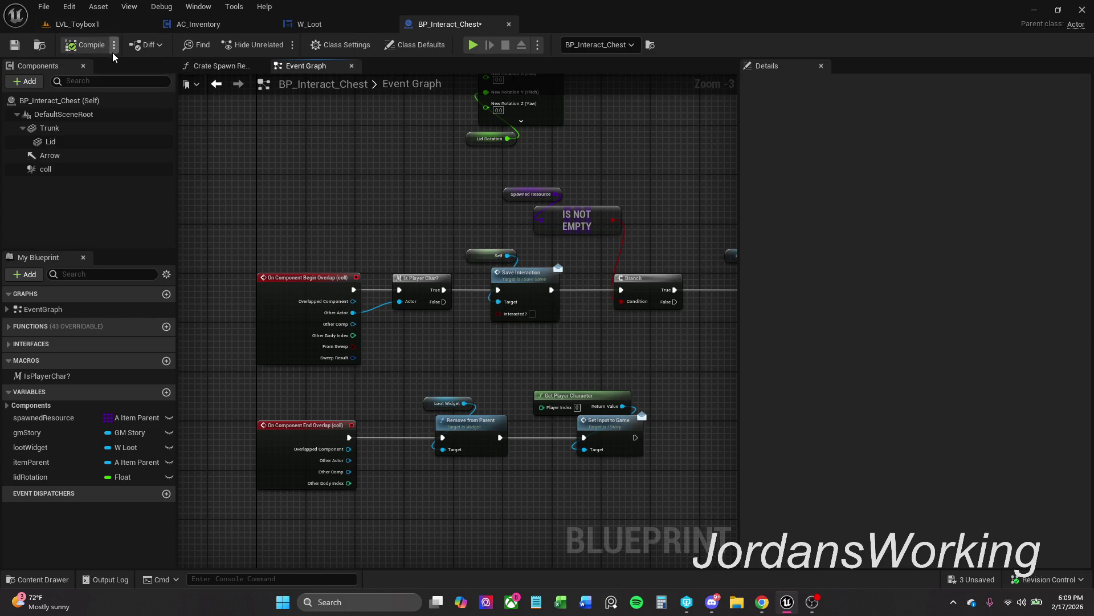
click(94, 26)
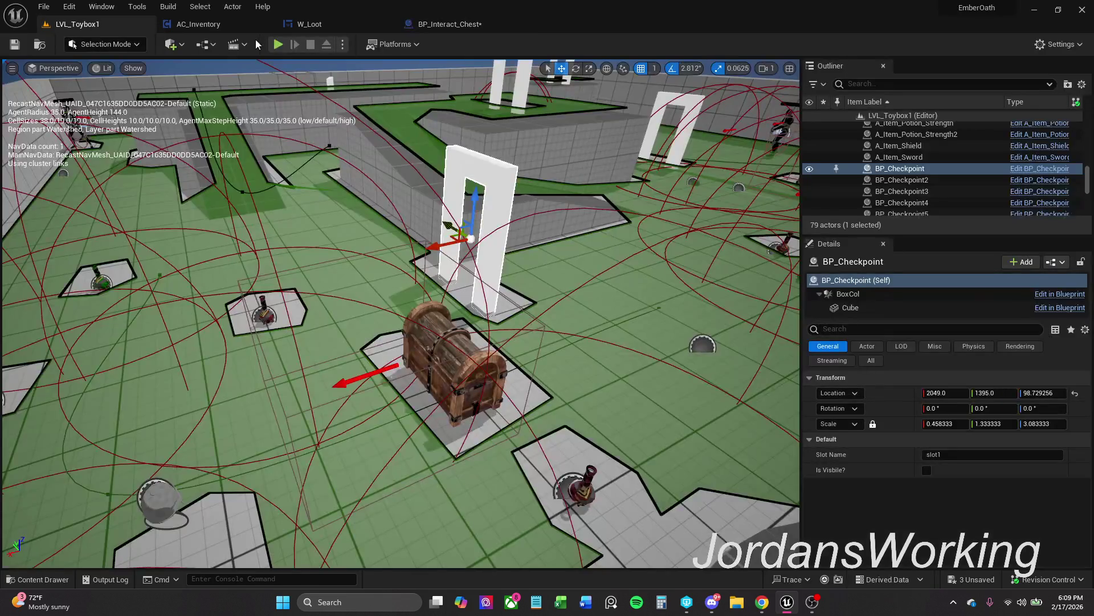
click(279, 45)
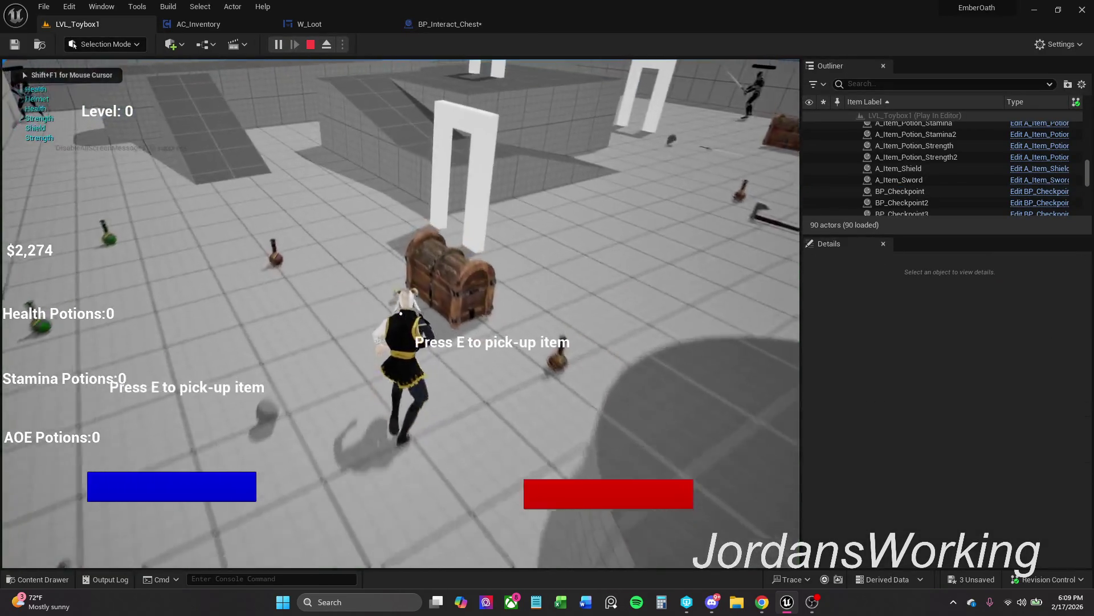
key(e)
key(Escape)
Delete Self and Save Interaction and wire Is Player Char? True straight into the Branch
click(445, 25)
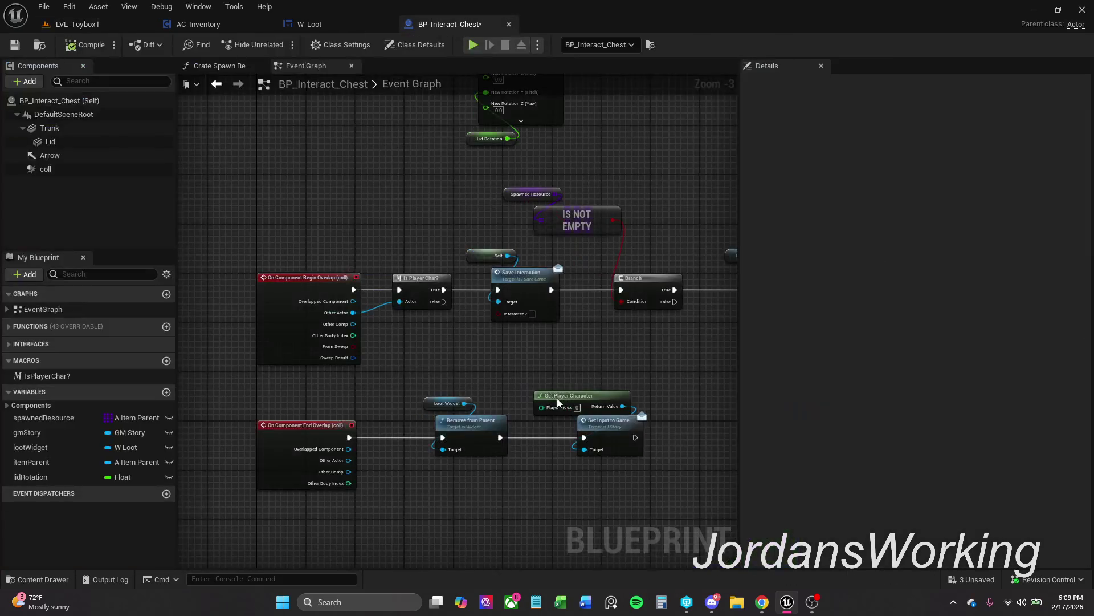
drag(529, 323, 483, 261)
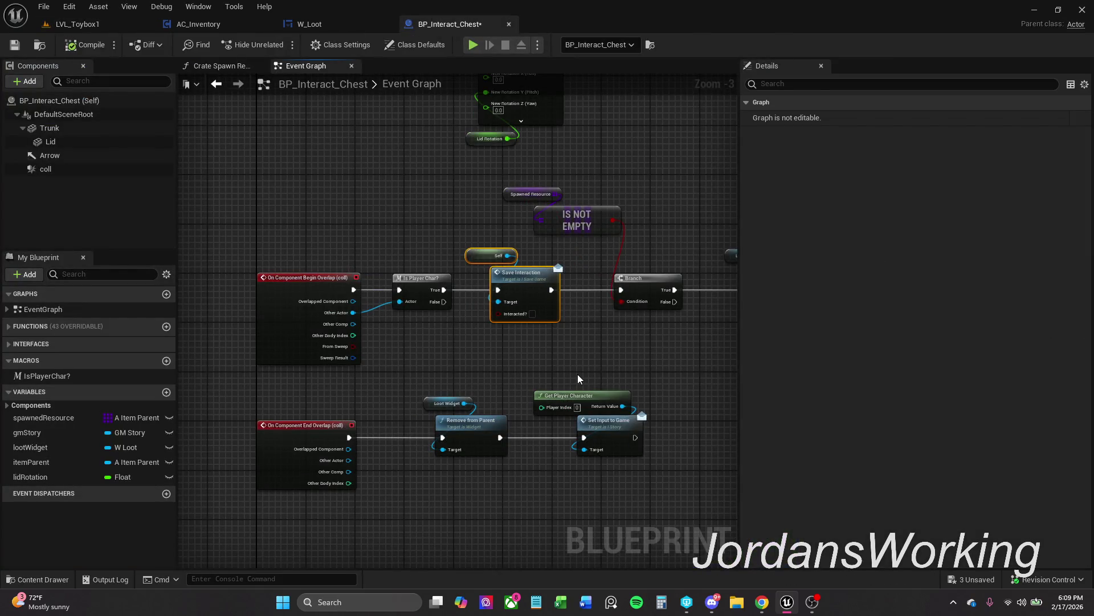
key(Delete)
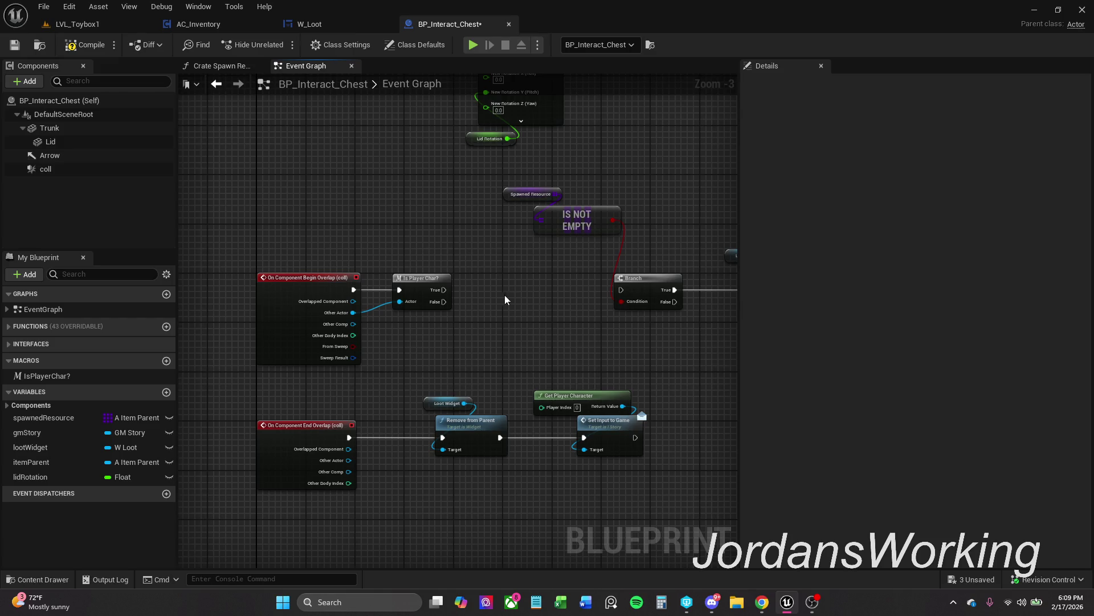
drag(447, 293, 620, 289)
Shift the Timeline, Lerp, Do Once and widget nodes right to make room
scroll(498, 262, up, 10)
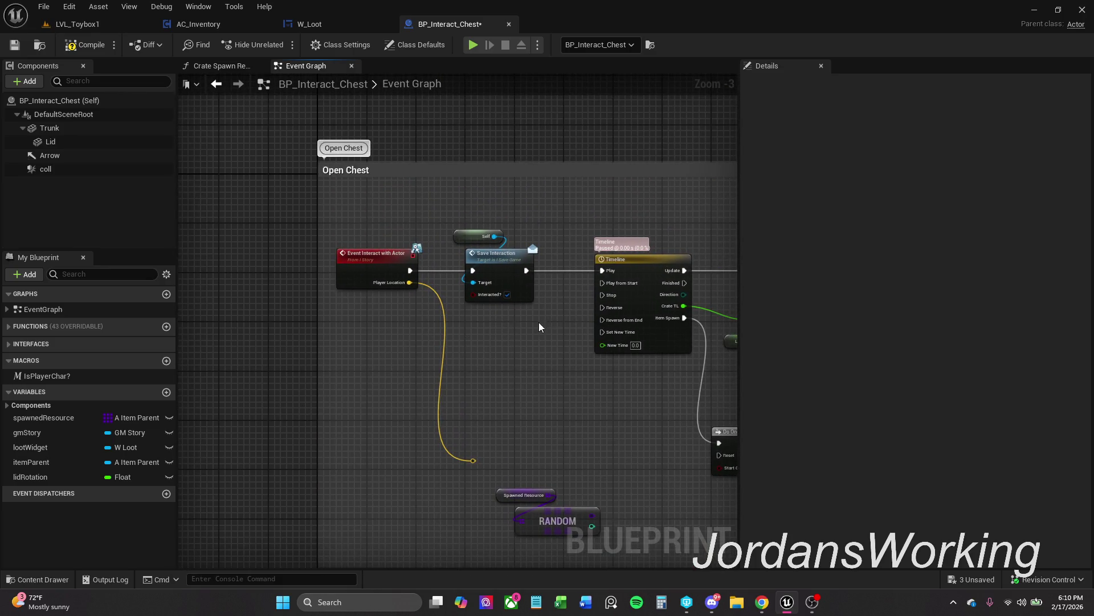
mouse_move(540, 327)
mouse_down()
mouse_move(342, 268)
mouse_move(334, 227)
mouse_up()
scroll(500, 446, down, 2)
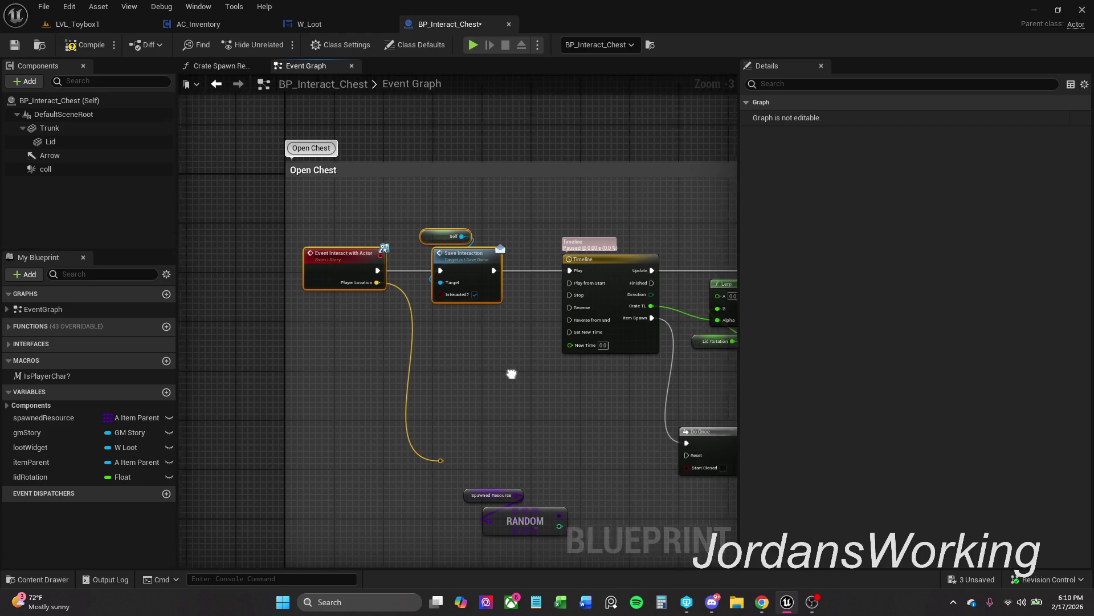
drag(431, 256, 716, 428)
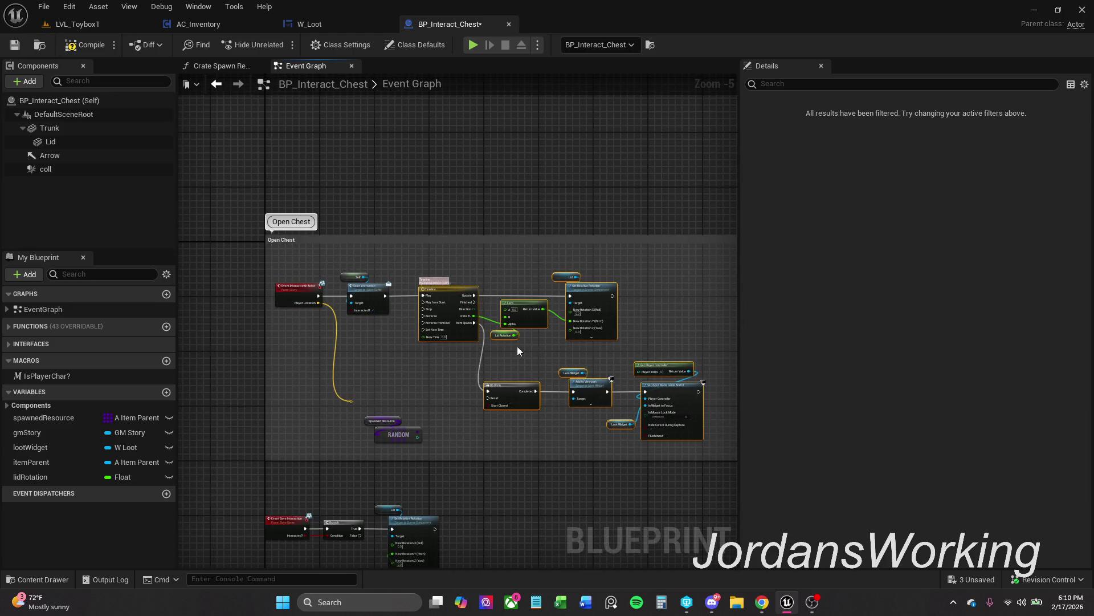
drag(451, 296, 520, 296)
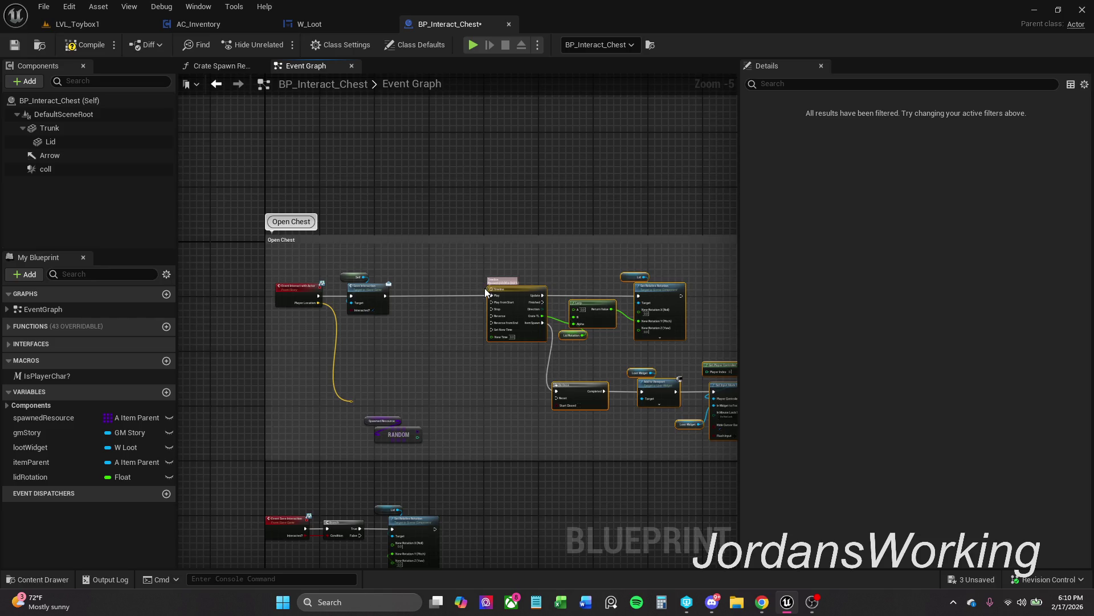
scroll(485, 288, up, 2)
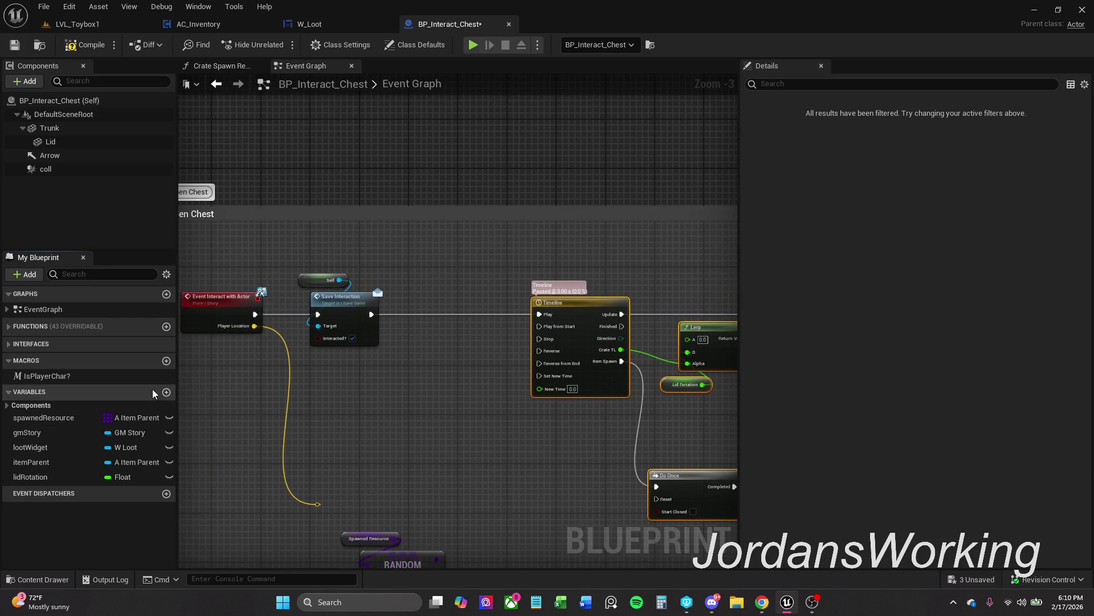
Create a Boolean InteractedWith variable and place its SET node after Save Interaction
click(166, 392)
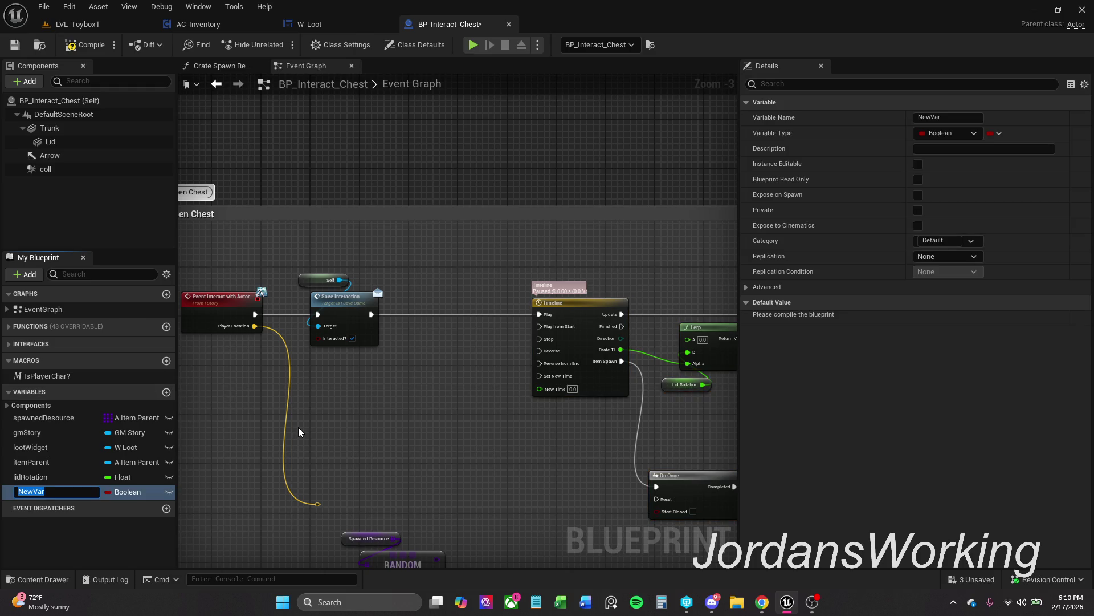
text(InteractedWith)
key(Return)
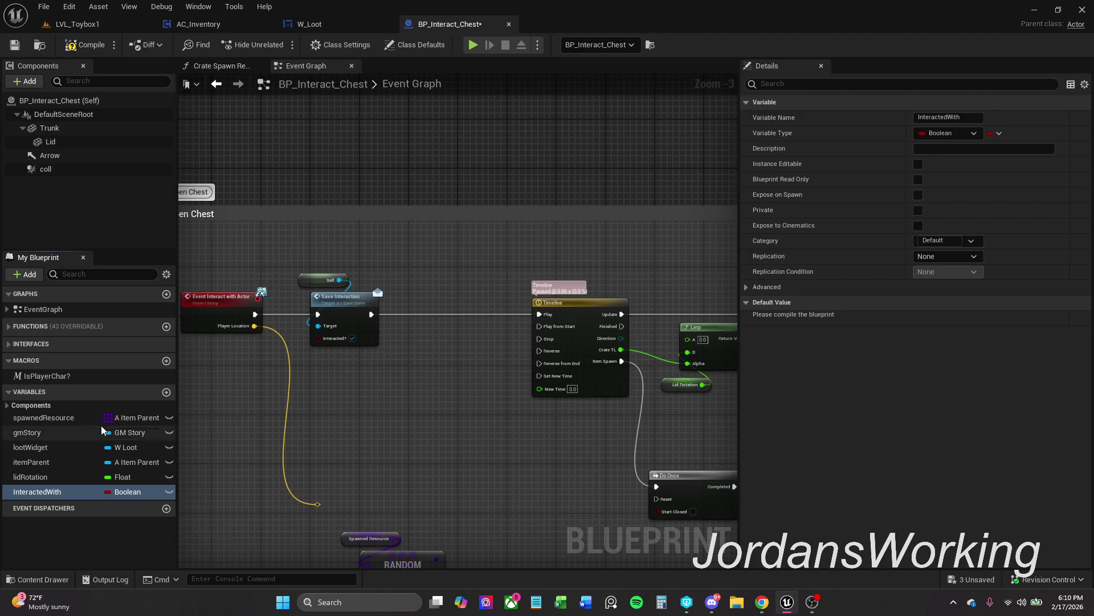
mouse_move(46, 491)
mouse_down()
mouse_move(390, 318)
mouse_move(371, 313)
mouse_move(453, 316)
mouse_up()
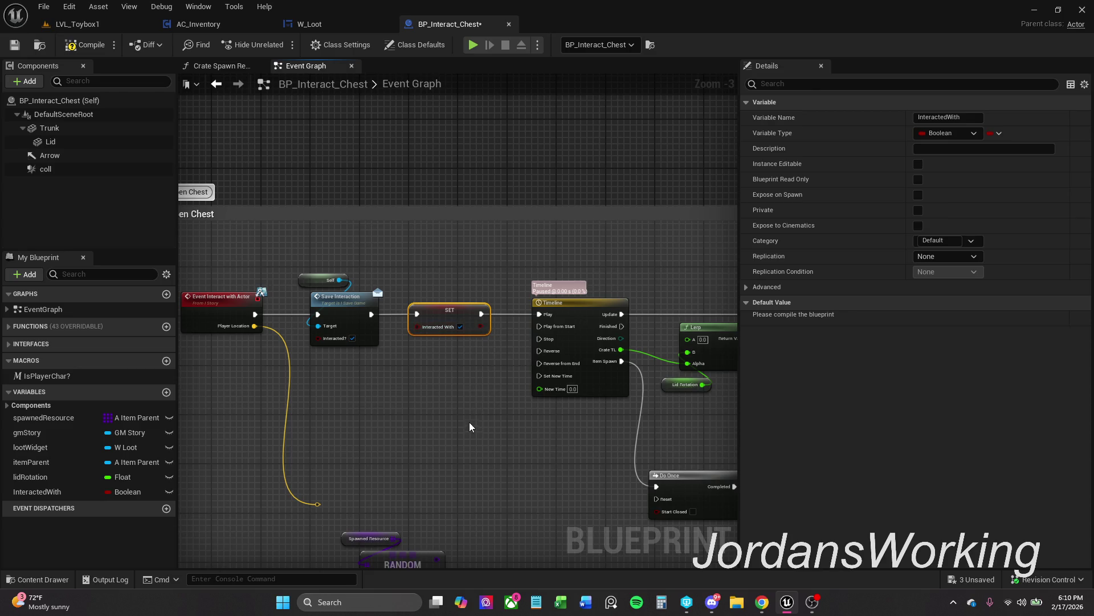
scroll(470, 422, down, 2)
Add an InteractedWith getter and an AND node to the overlap logic
scroll(502, 359, down, 3)
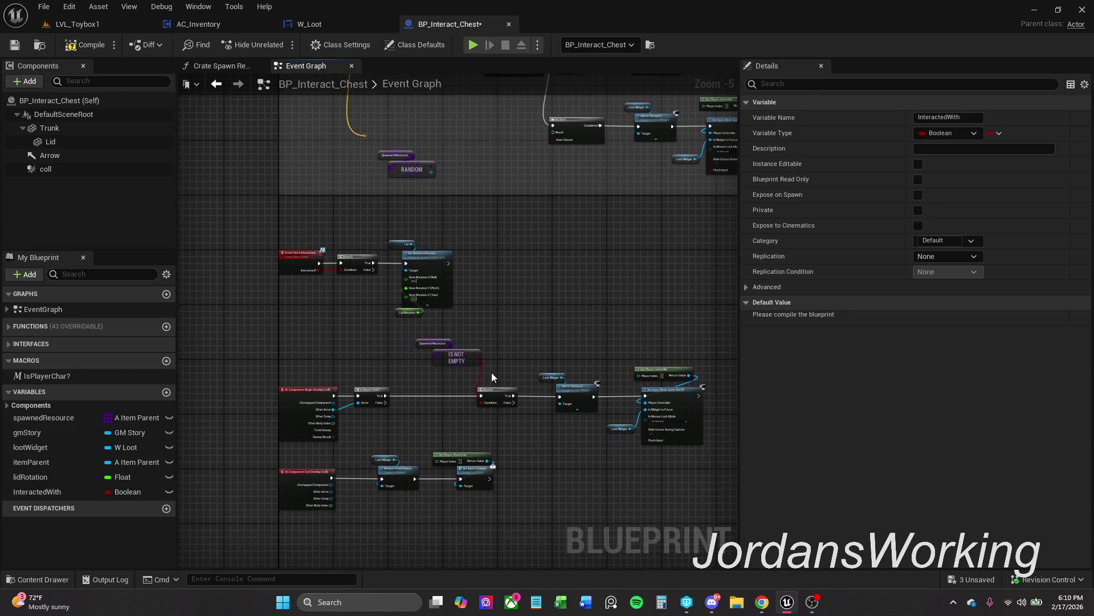
scroll(476, 379, up, 1)
mouse_move(63, 494)
mouse_down()
mouse_move(360, 429)
mouse_move(439, 371)
mouse_move(431, 367)
mouse_move(418, 375)
mouse_move(479, 377)
mouse_up()
click(448, 391)
text(and)
key(Return)
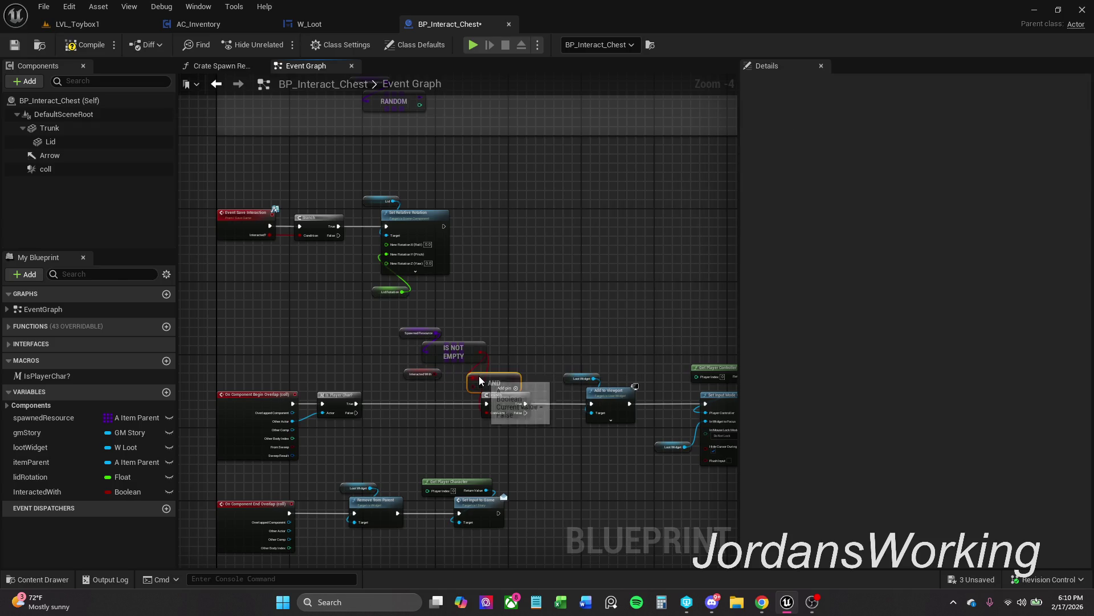
Wire InteractedWith into the AND and arrange it beside IS NOT EMPTY and Spawned Resource
scroll(480, 373, up, 2)
scroll(482, 373, up, 1)
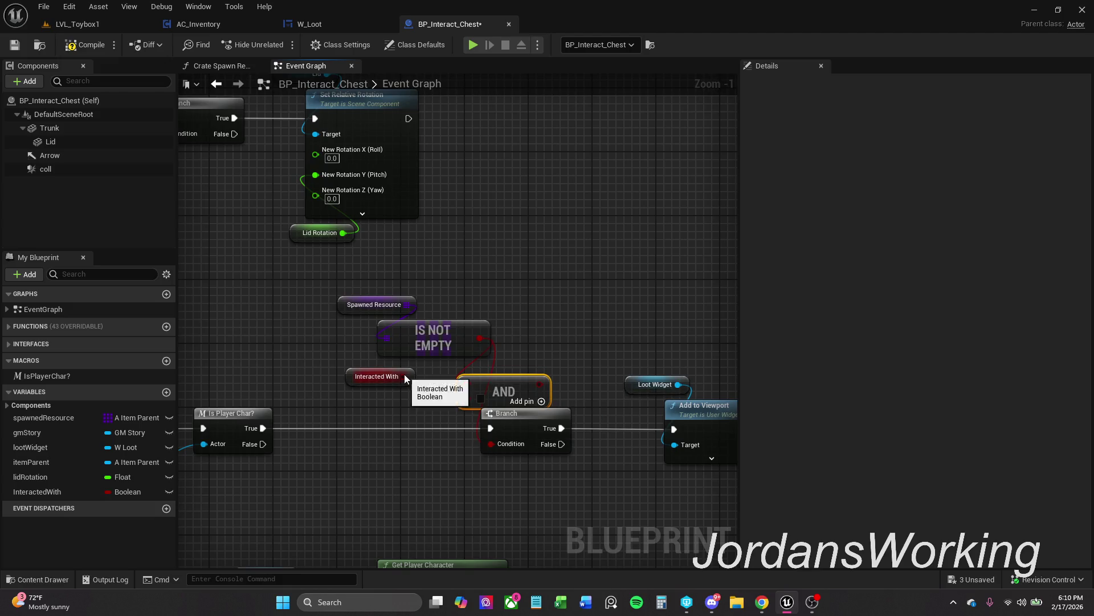
drag(405, 376, 450, 394)
drag(368, 381, 368, 396)
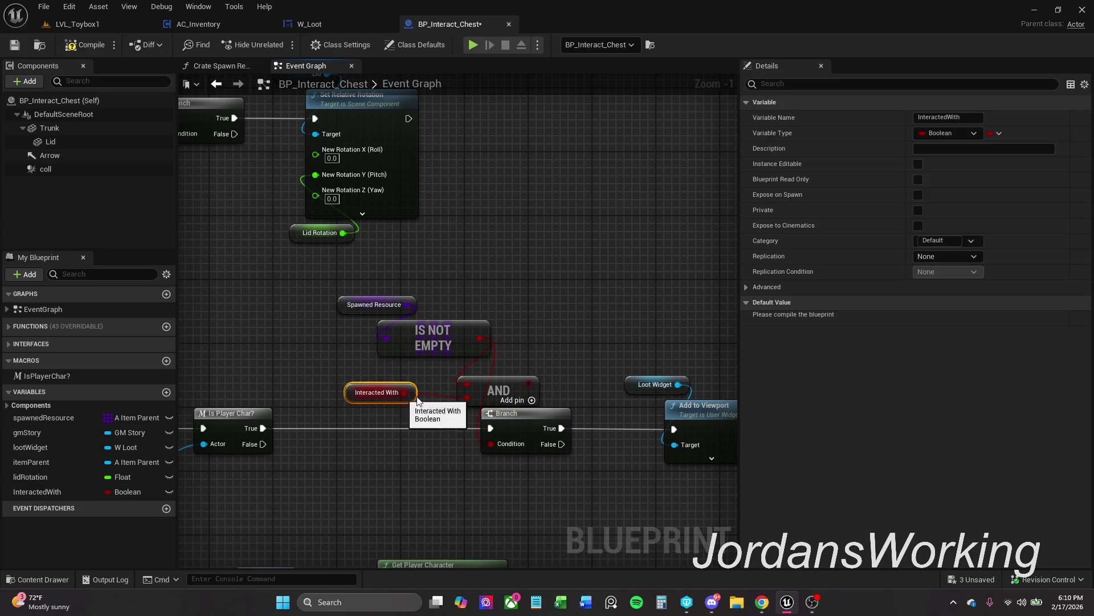
drag(468, 381, 444, 365)
mouse_move(456, 401)
mouse_down()
mouse_move(356, 323)
mouse_move(354, 307)
mouse_up()
drag(464, 338, 433, 314)
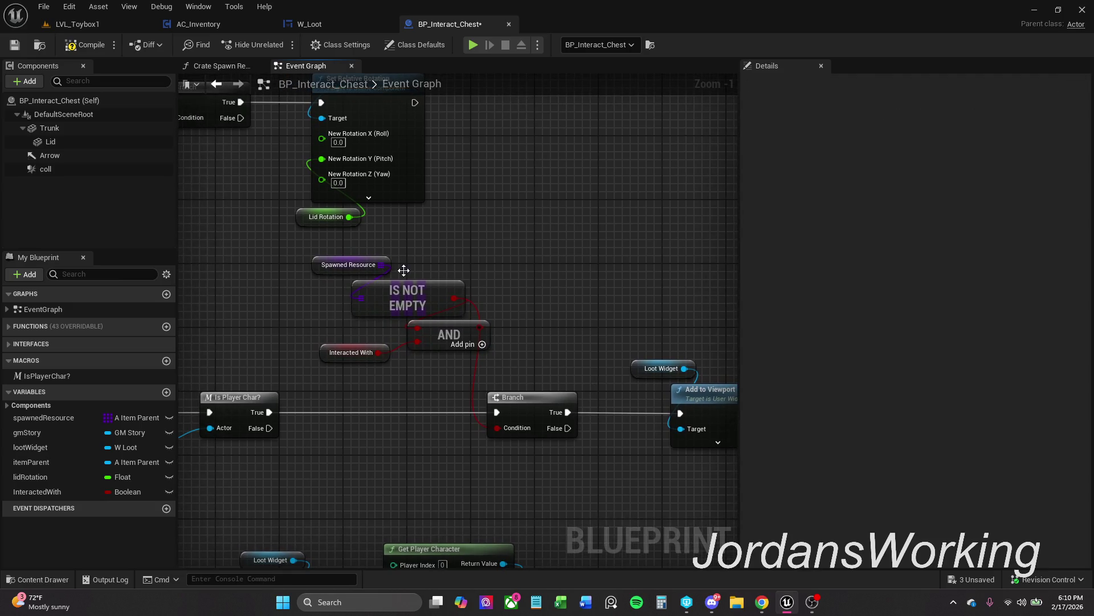
mouse_move(355, 353)
mouse_down()
mouse_move(420, 361)
mouse_move(411, 337)
mouse_up()
ctrl+click(444, 337)
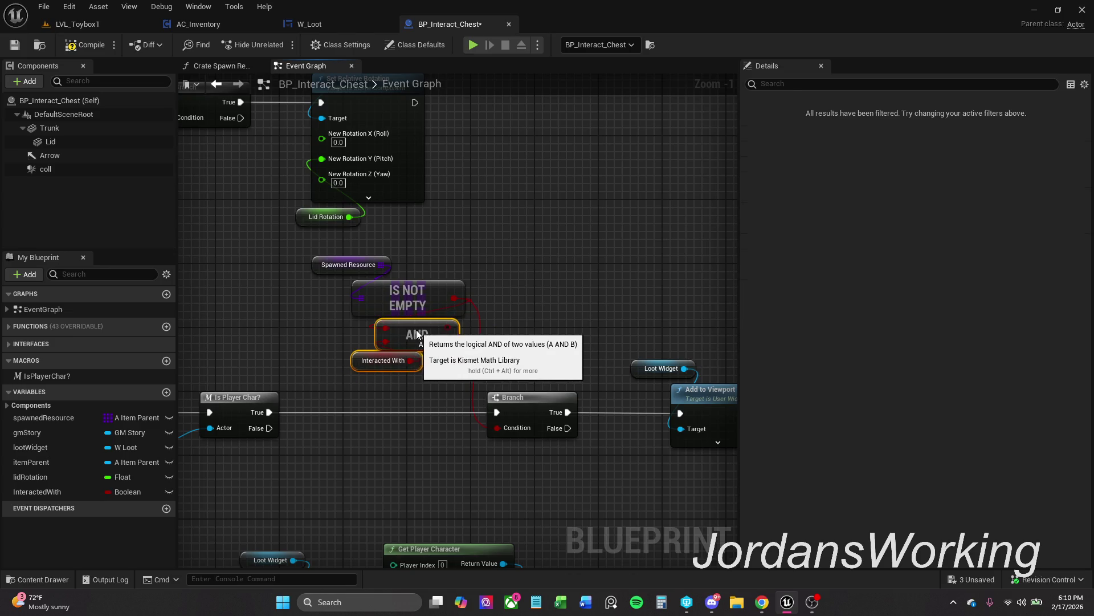
drag(322, 263, 345, 273)
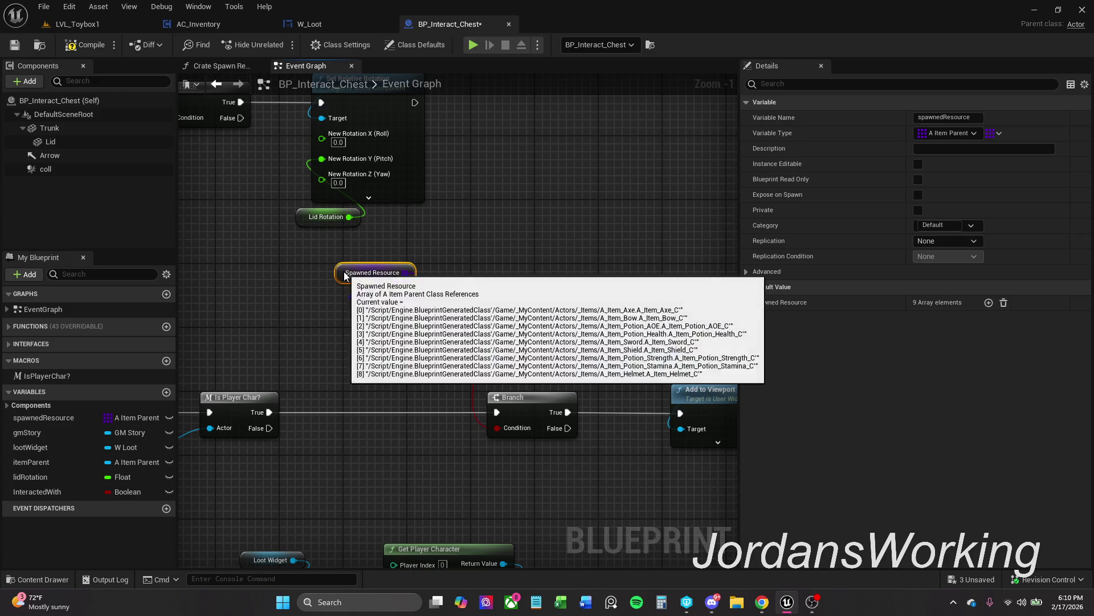
Select all the overlap event nodes, move them down and wrap them in a comment
scroll(391, 305, down, 4)
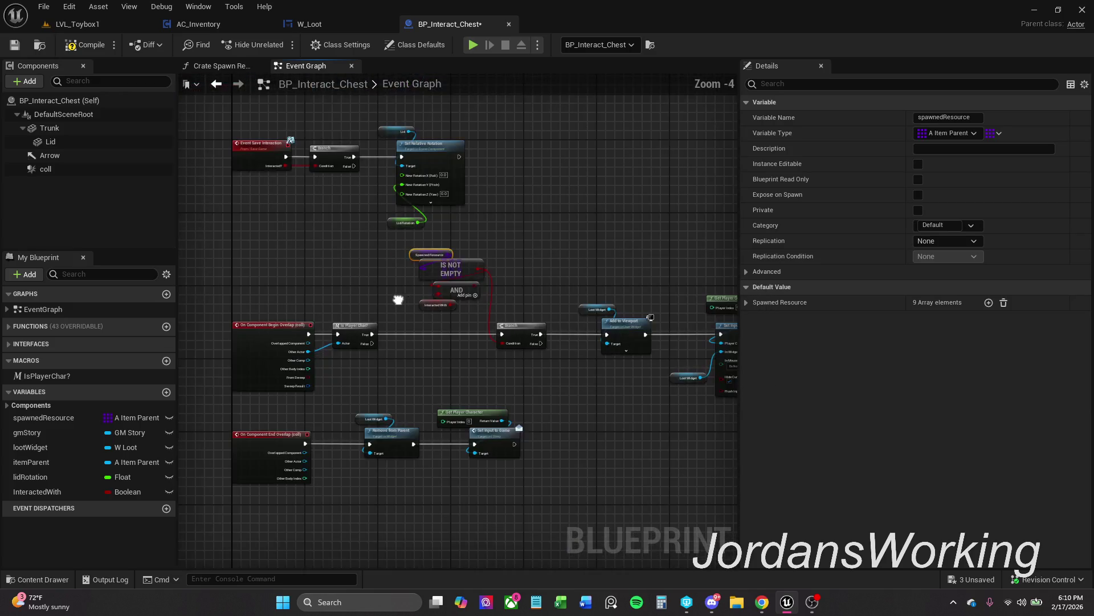
drag(251, 268, 656, 531)
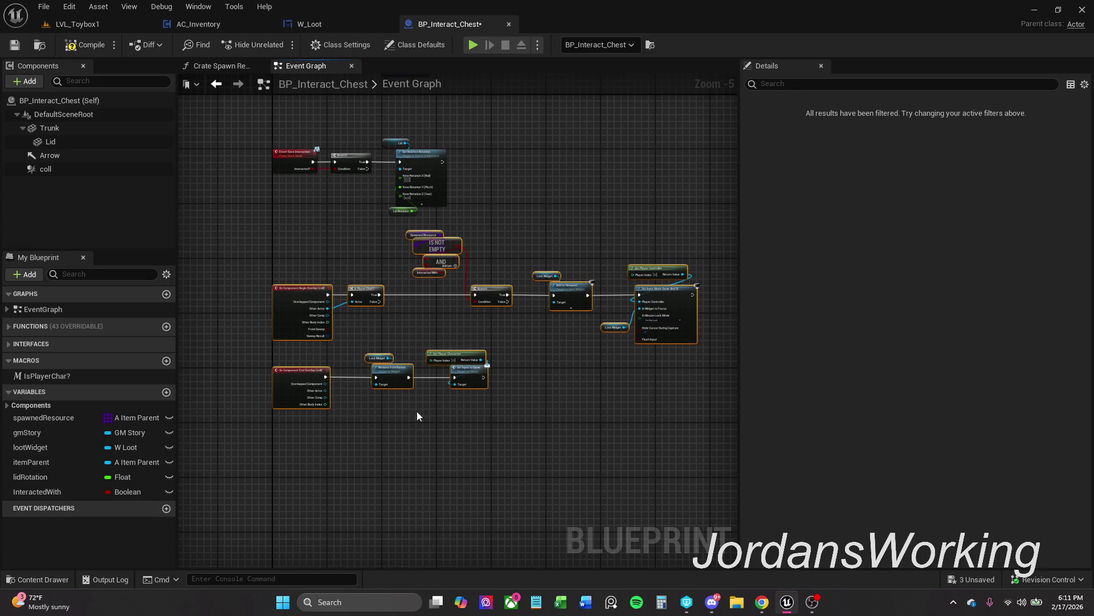
mouse_move(329, 315)
mouse_down()
mouse_move(293, 342)
mouse_move(295, 371)
mouse_up()
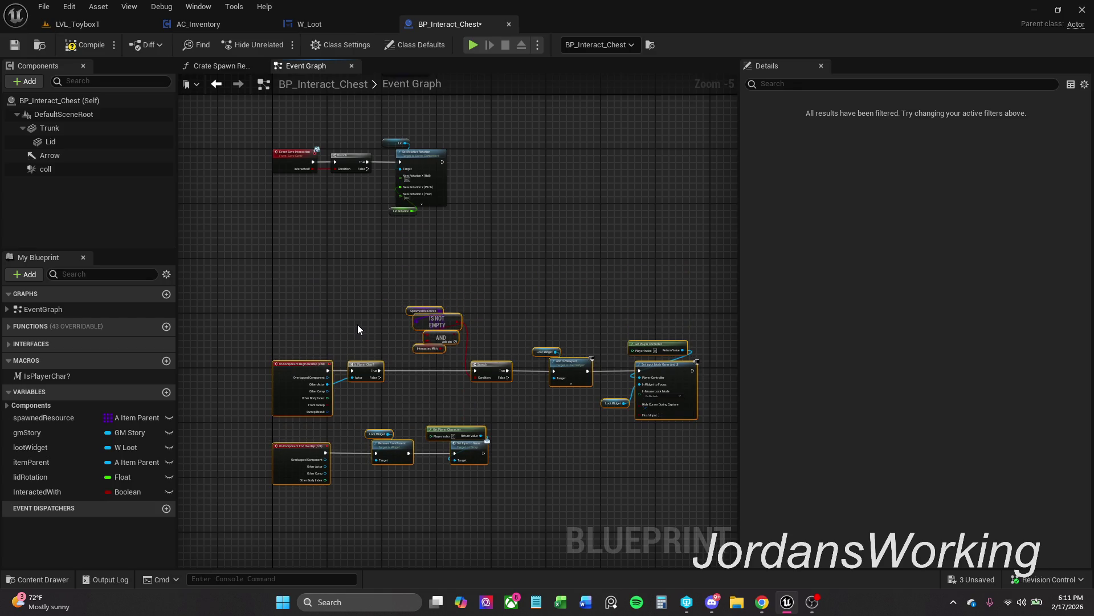
text(c)
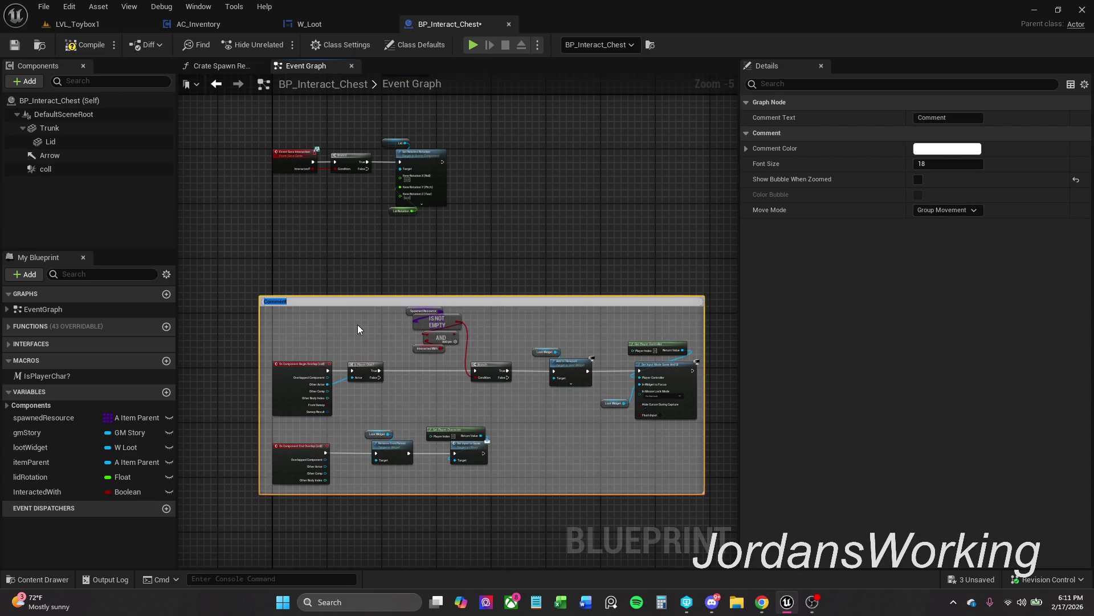
text(Co)
text(sio)
text(ts)
Title the comment 'Collision Events' and set its colour brightness to 0.123
key(Return)
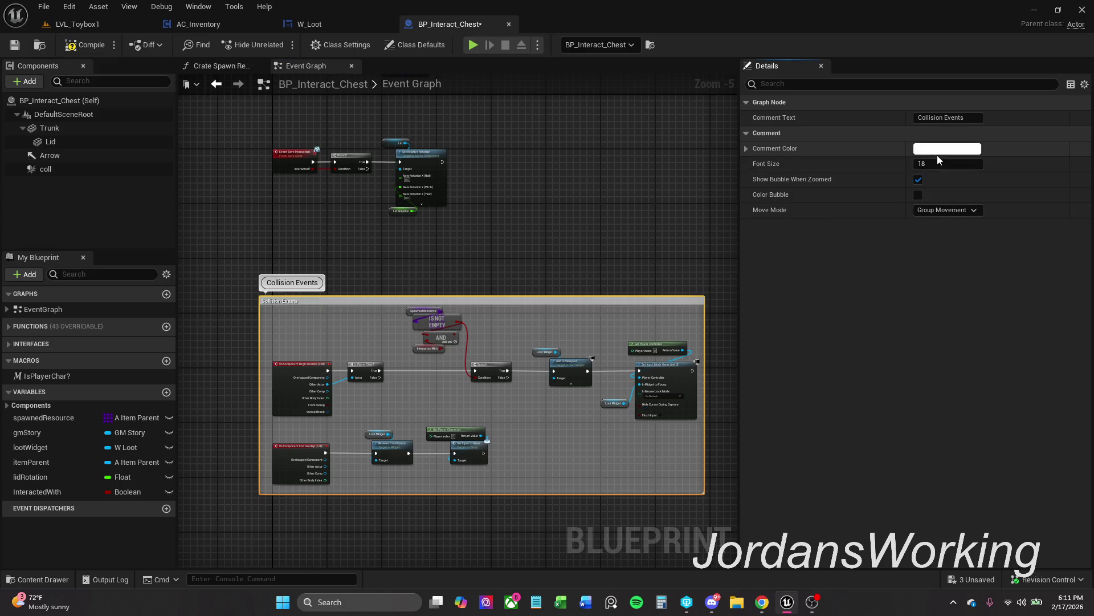
click(937, 150)
click(851, 372)
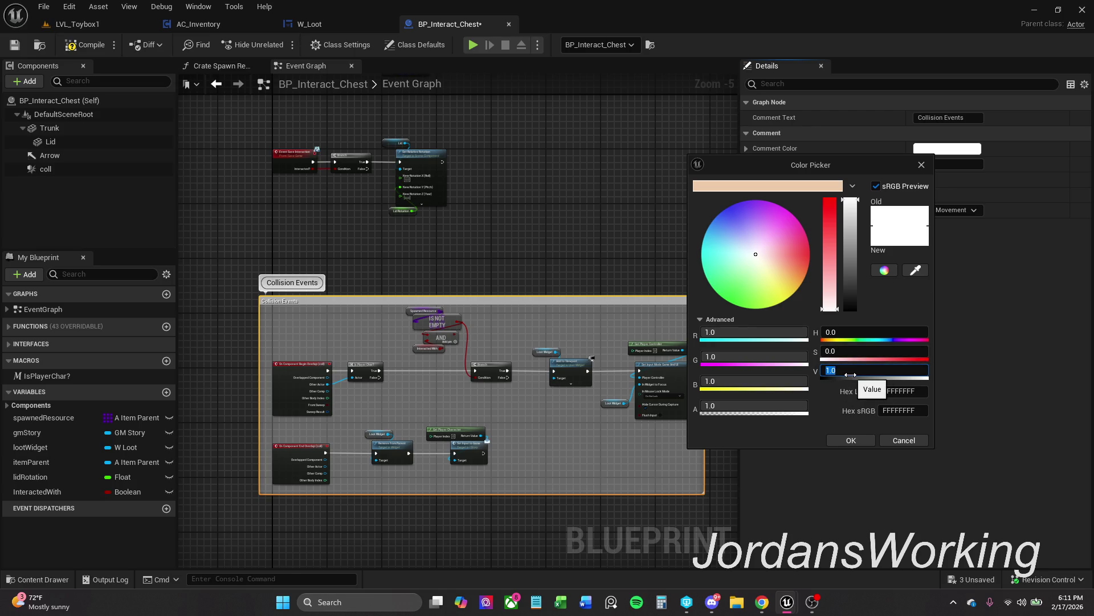
text(0.123)
key(Return)
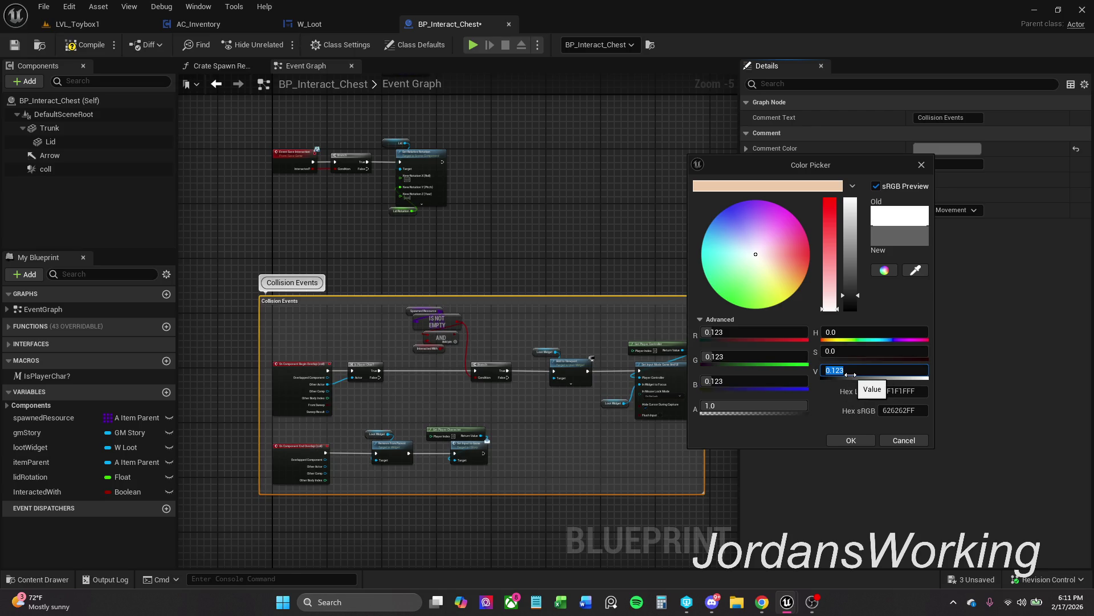
click(851, 440)
Compile and save the blueprint, then widen the Collision Events comment slightly
click(97, 53)
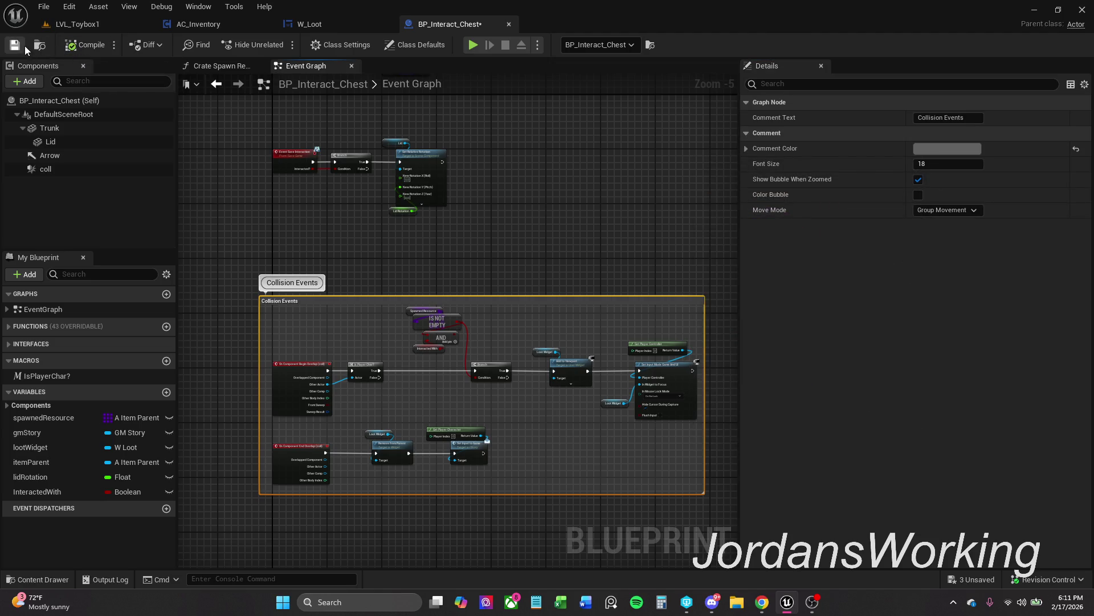
click(14, 44)
click(680, 315)
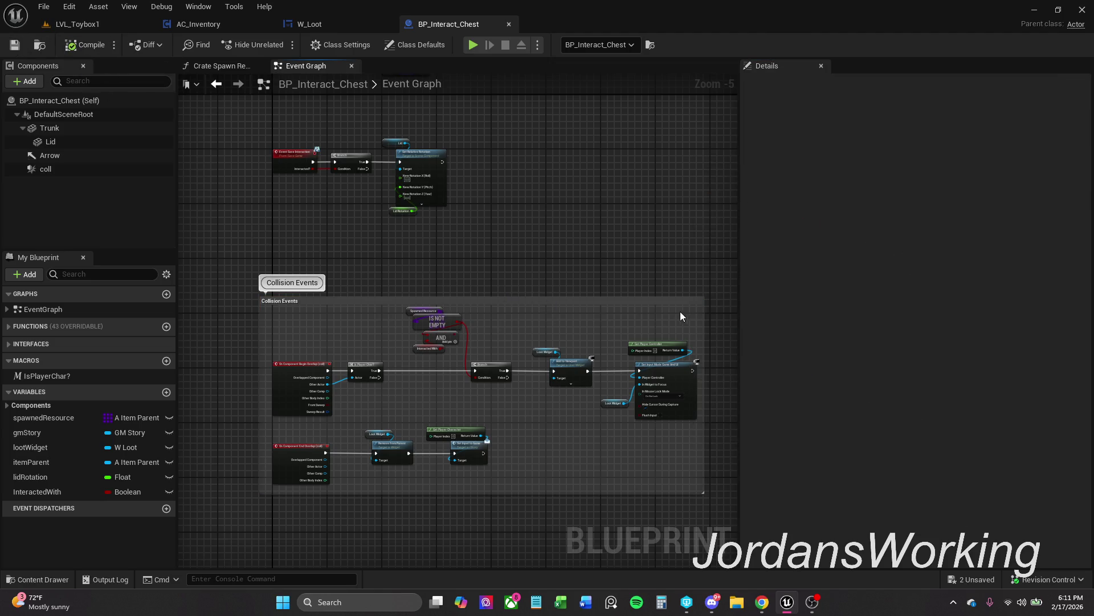
drag(704, 343, 713, 343)
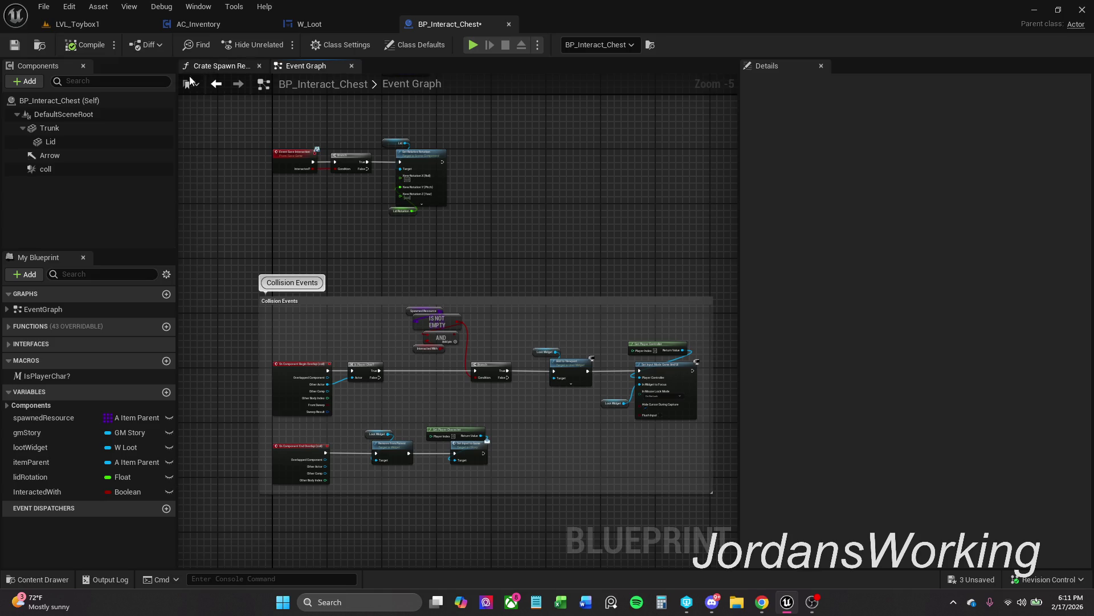
Save, then play-test walking to the chest and opening and closing its loot window
click(14, 45)
click(90, 28)
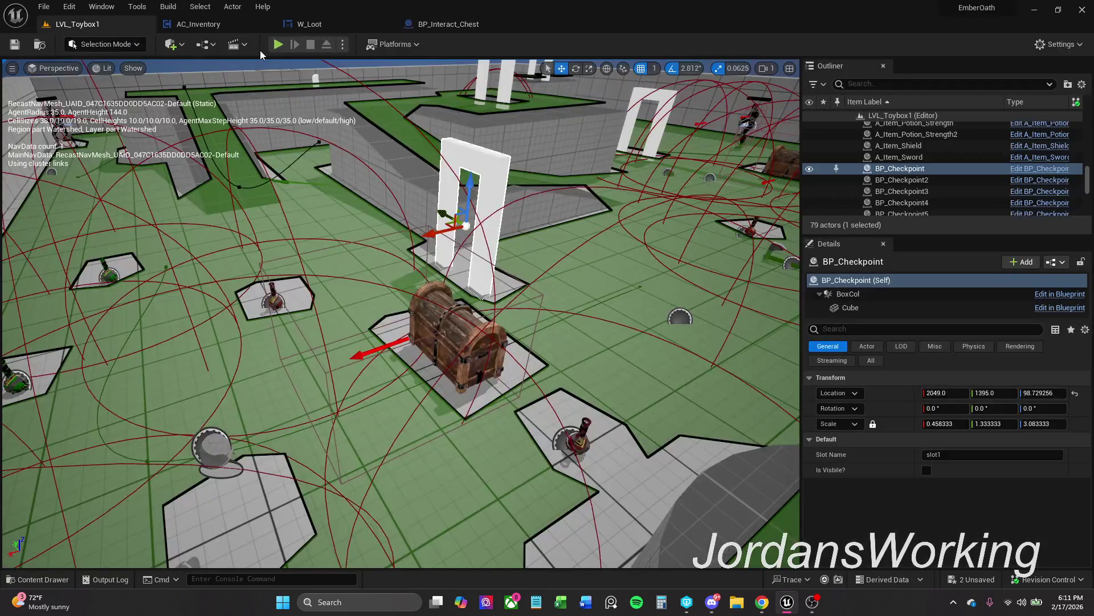
click(273, 46)
key(w)
key(e)
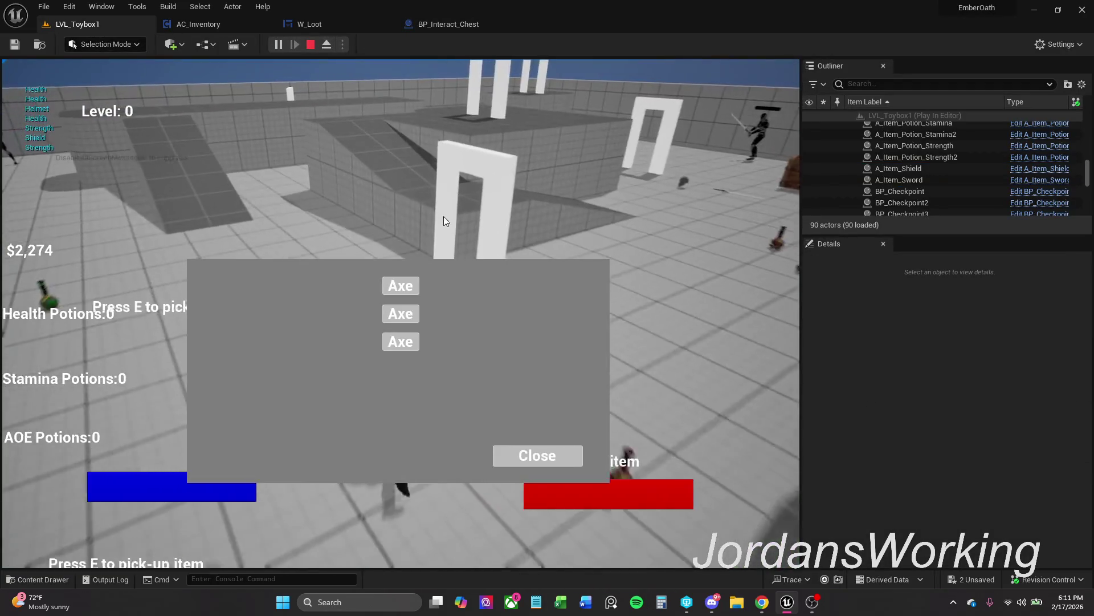
click(533, 454)
key(Escape)
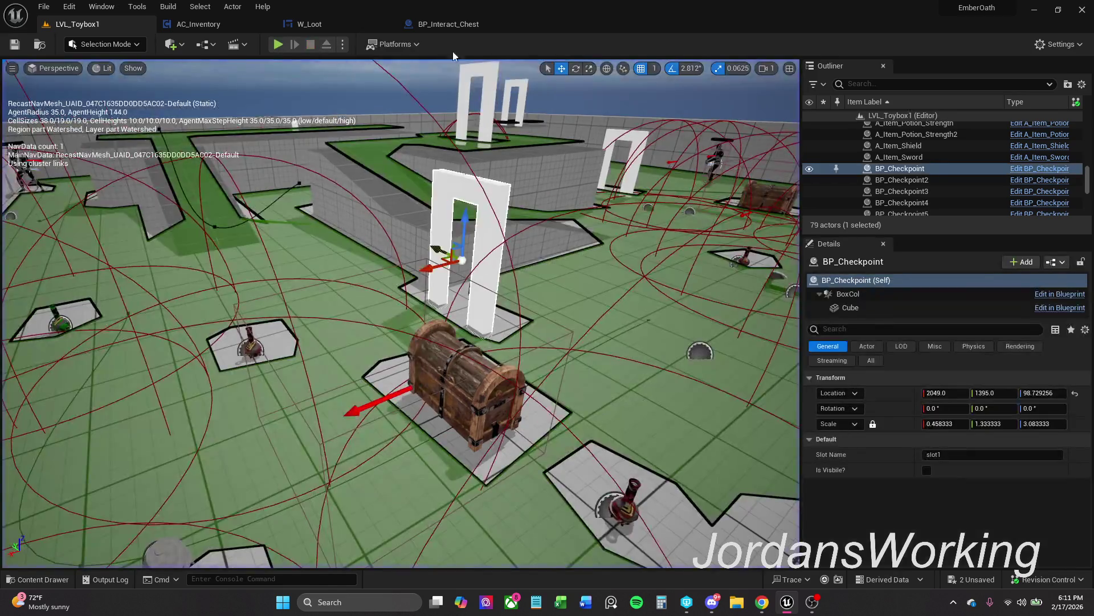
click(432, 24)
Wire the AND result into the Branch condition and play-test taking the top Axe
scroll(449, 337, up, 3)
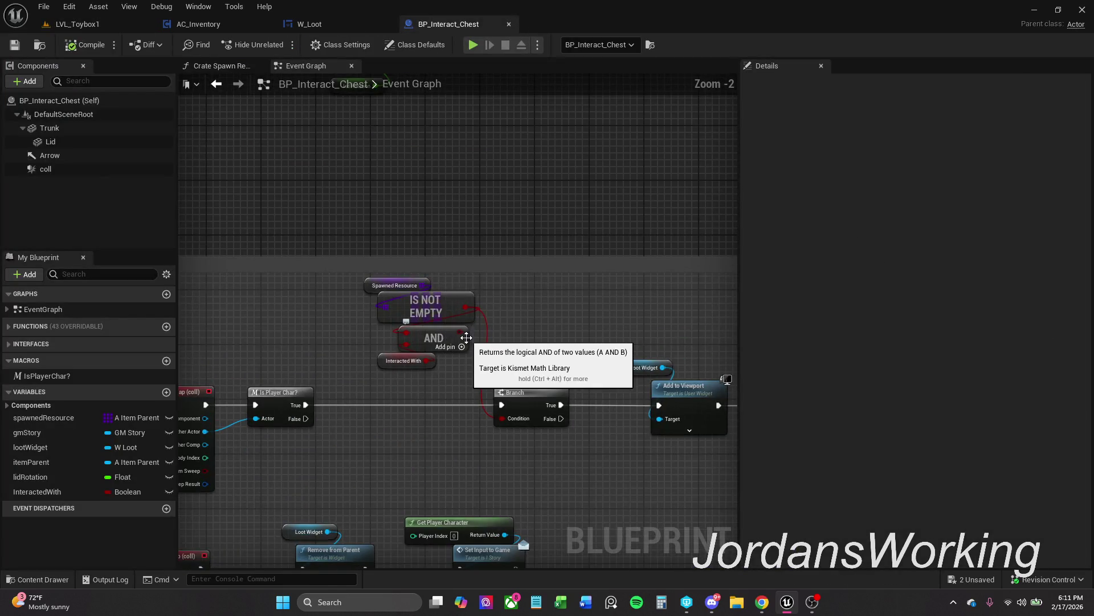
drag(461, 332, 501, 418)
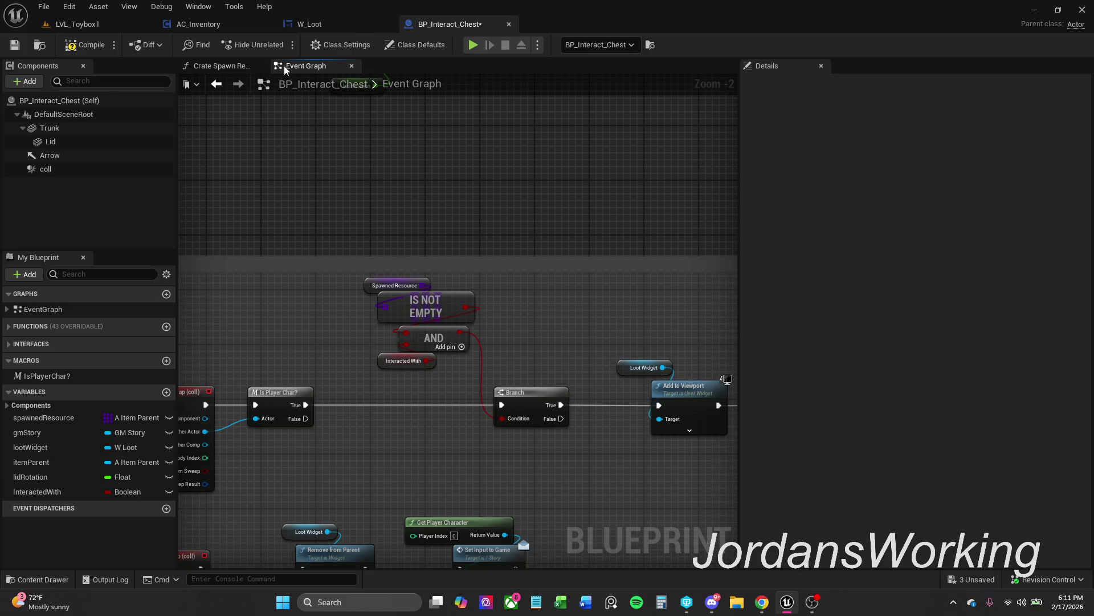
click(96, 27)
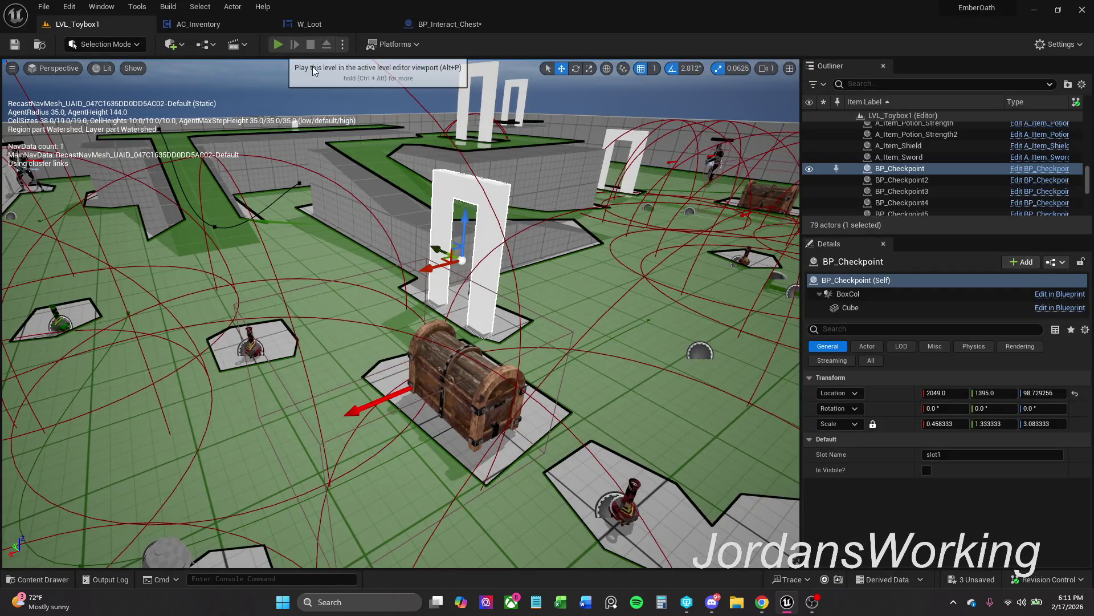
click(278, 45)
key(e)
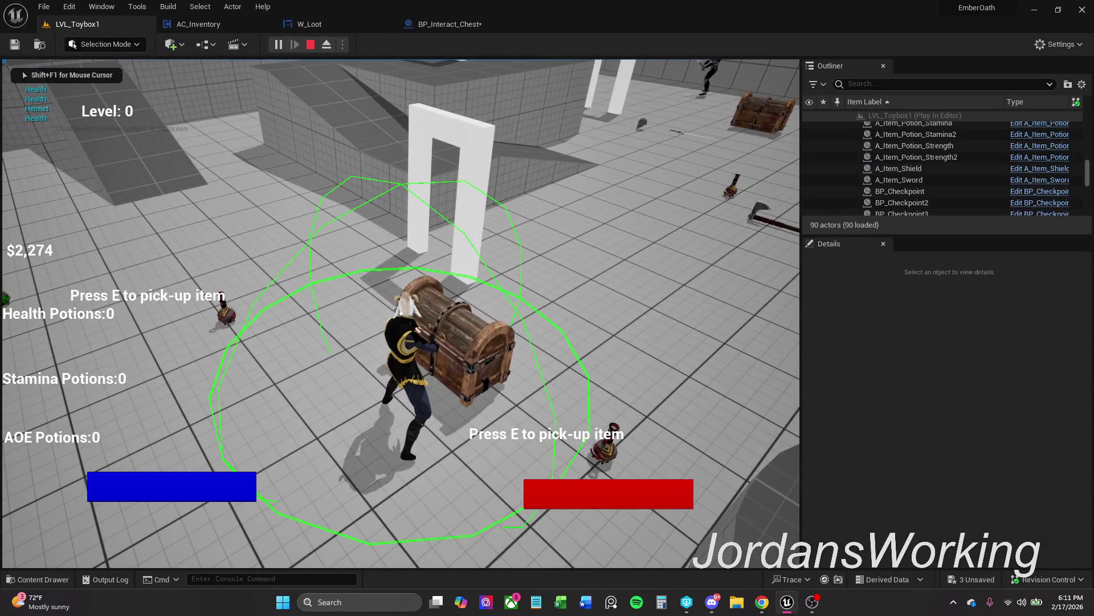
click(418, 286)
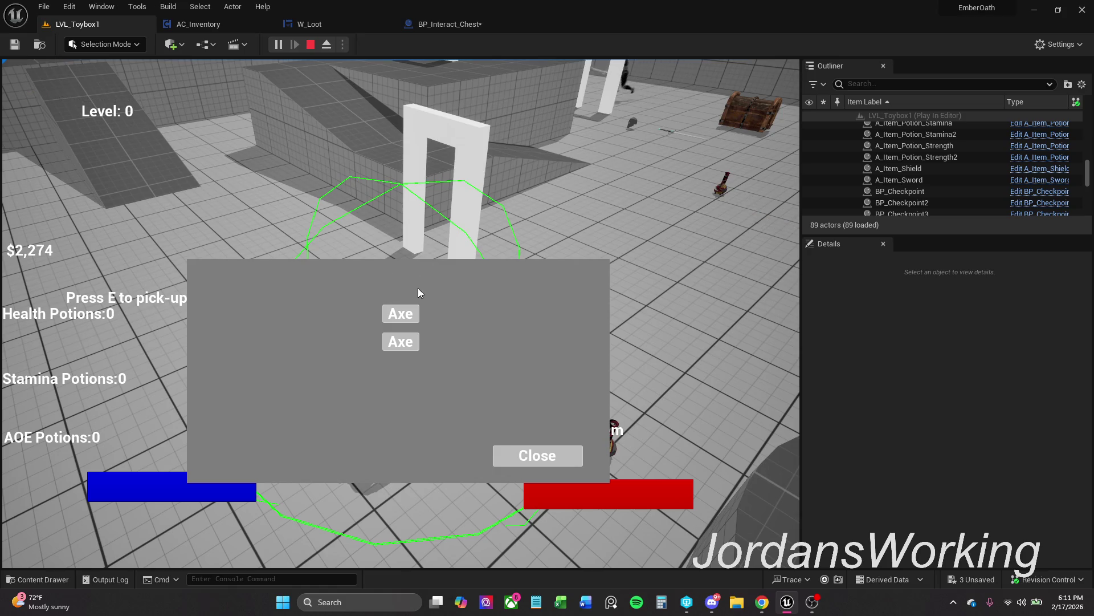
key(Escape)
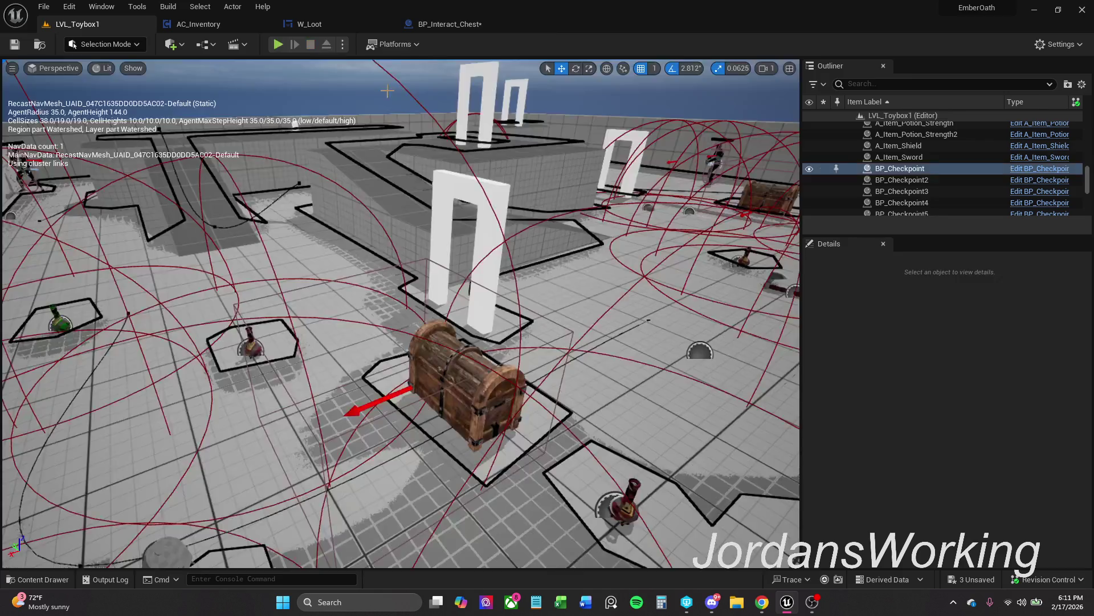
Play-test again, taking the middle Axe and reopening the chest
click(288, 44)
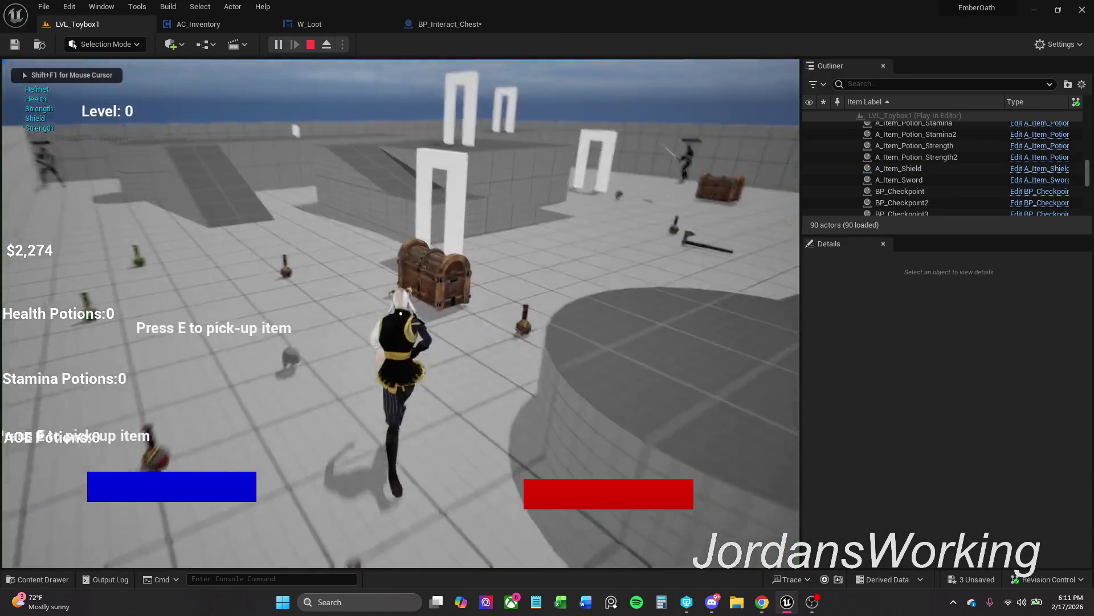
key(e)
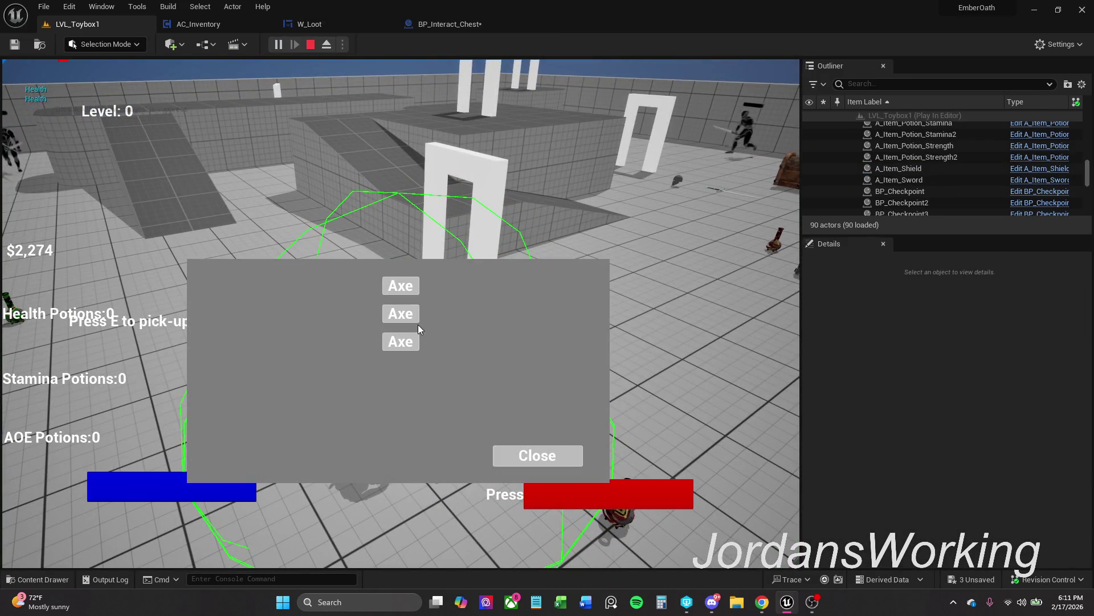
click(414, 315)
click(519, 459)
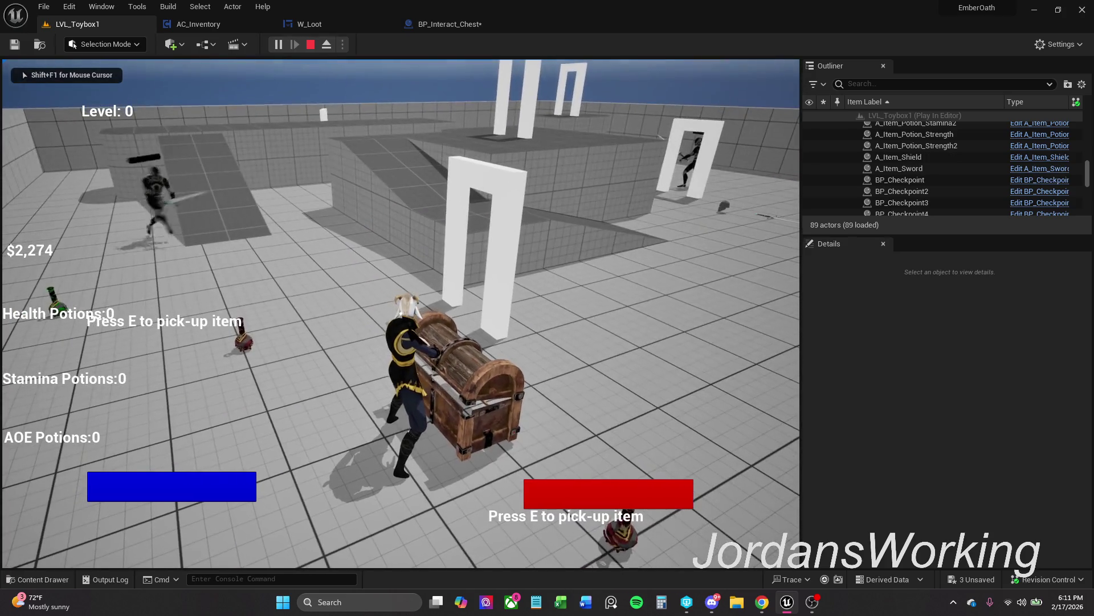
key(e)
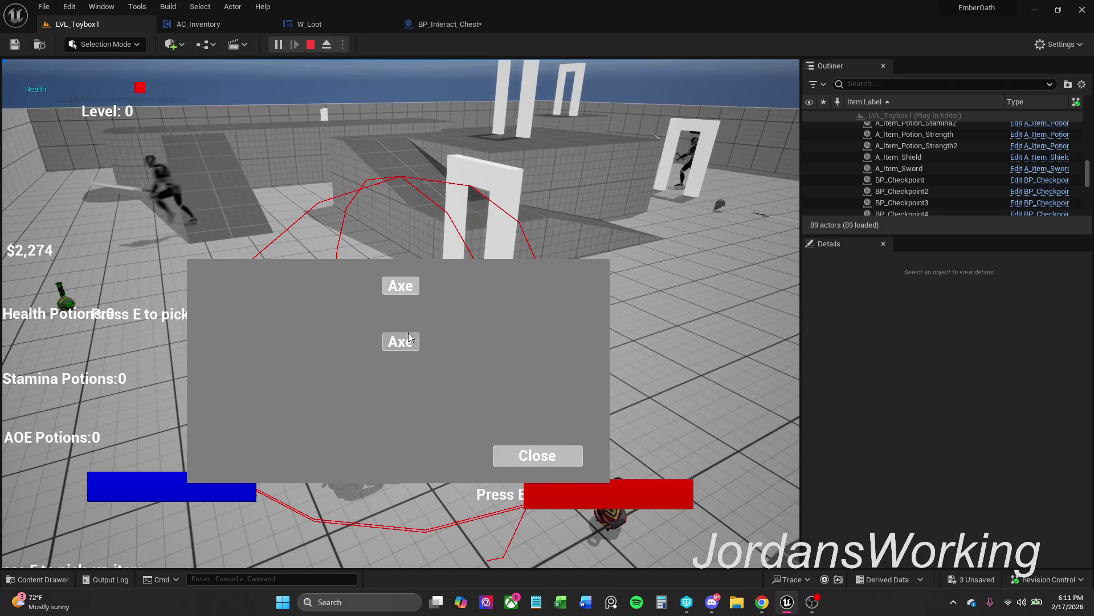
key(Escape)
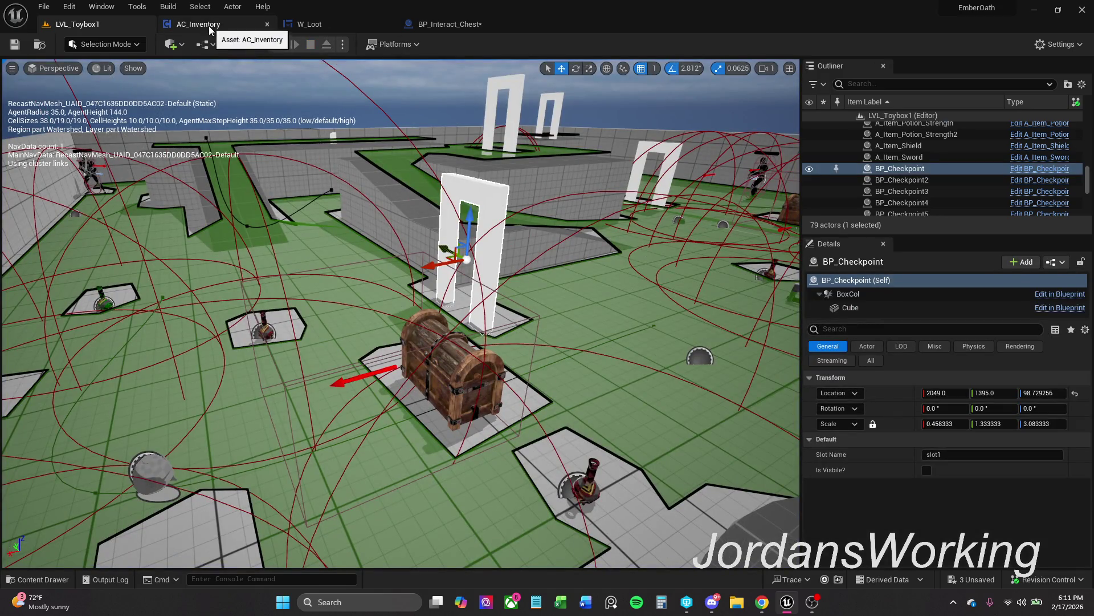
Return to the chest blueprint and bring the Open Chest chain into view
click(494, 23)
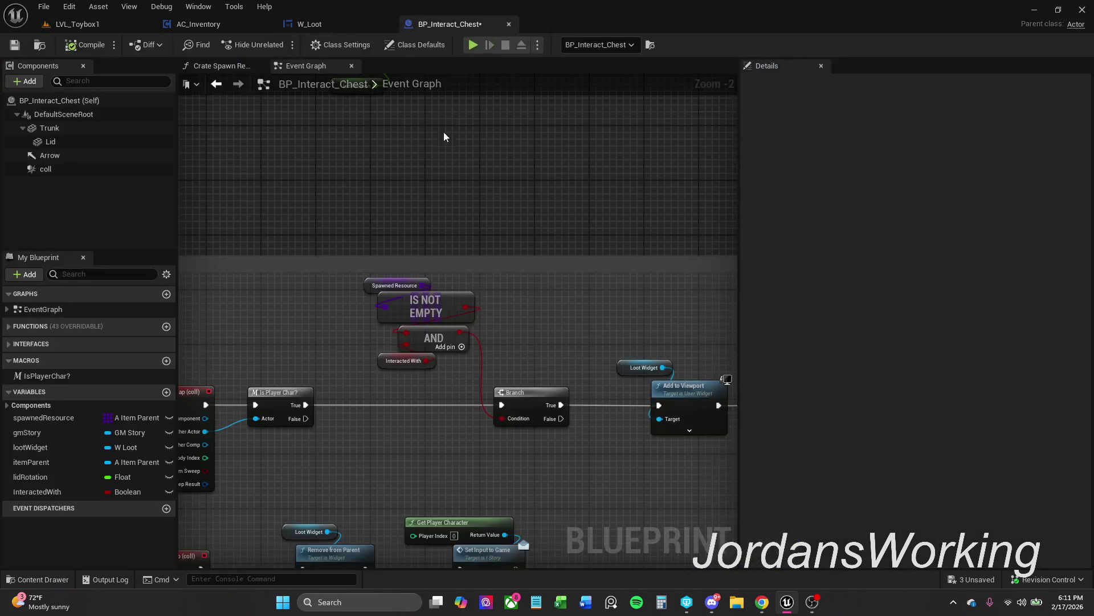
scroll(341, 239, down, 3)
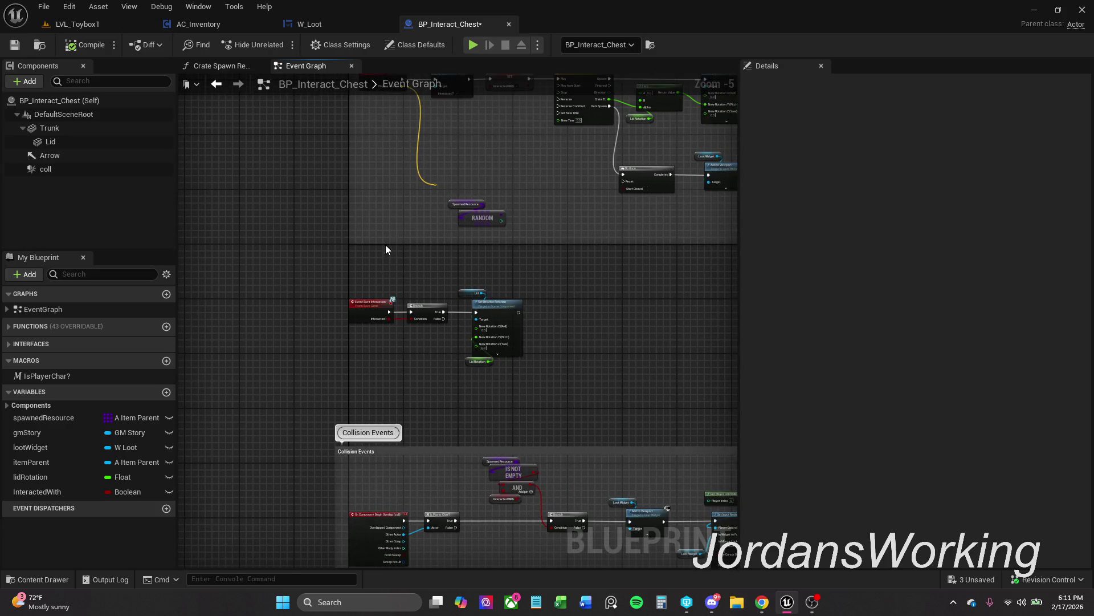
scroll(392, 275, down, 1)
scroll(381, 270, up, 4)
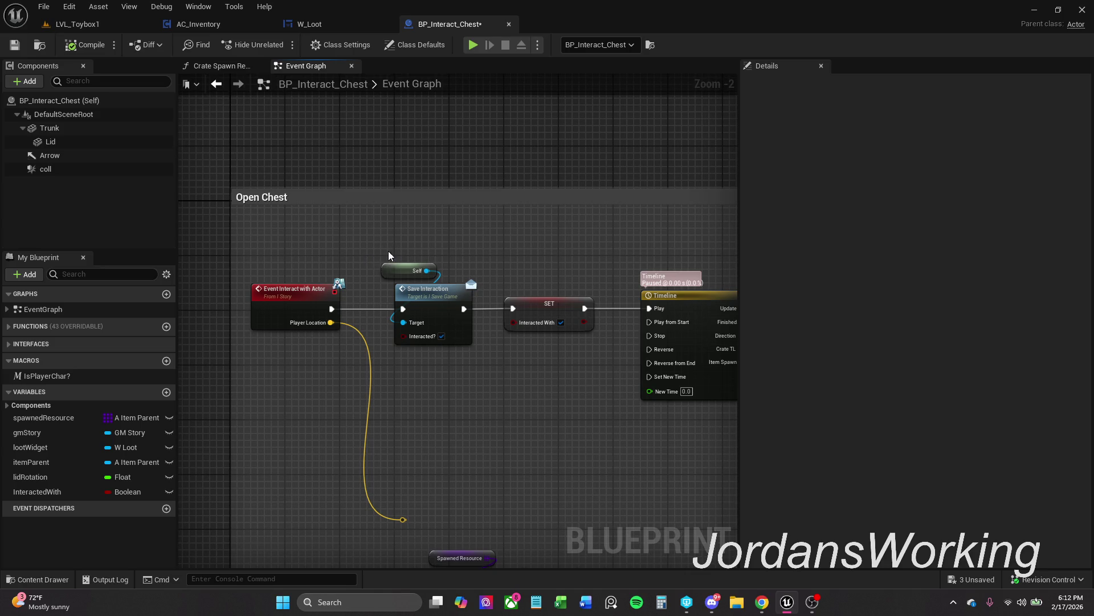
drag(388, 251, 363, 245)
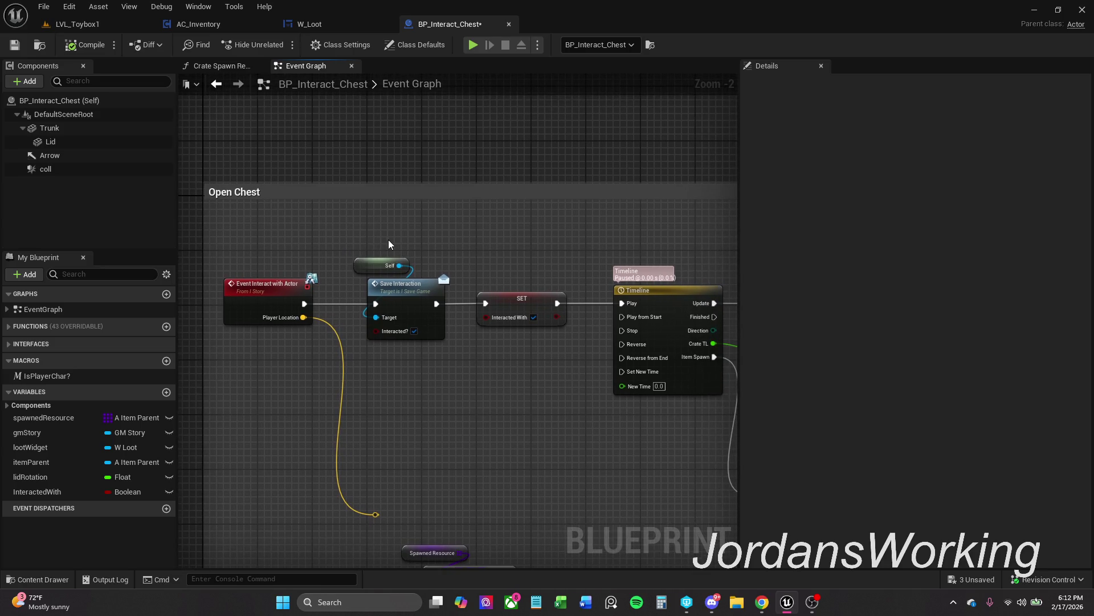
scroll(388, 240, down, 1)
mouse_move(396, 237)
mouse_down()
mouse_move(328, 237)
mouse_move(422, 327)
mouse_move(740, 457)
mouse_up()
scroll(319, 231, down, 1)
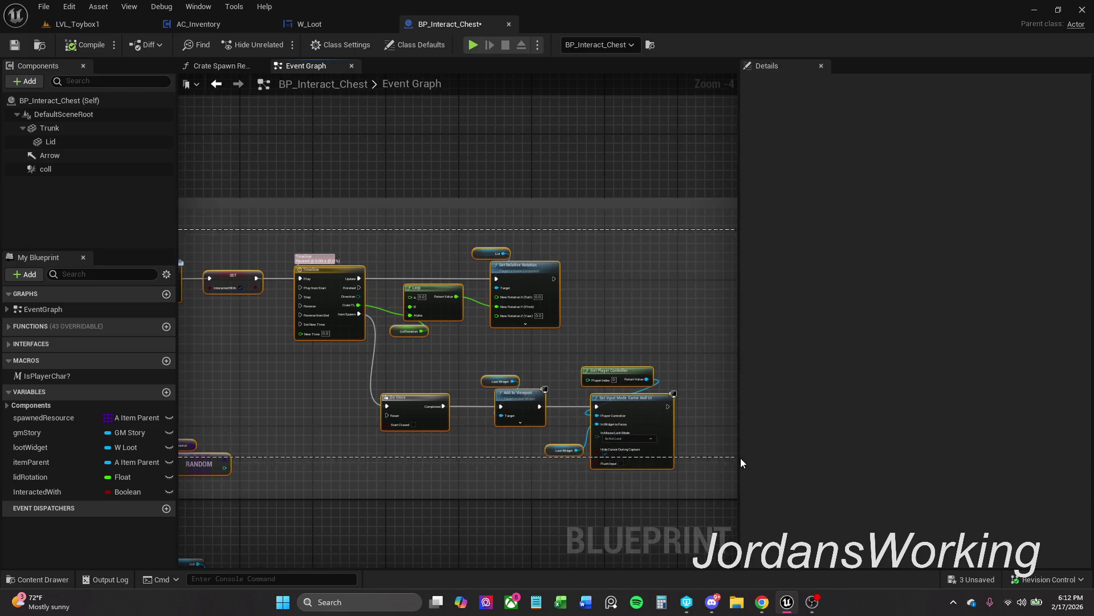
scroll(394, 333, up, 1)
click(395, 333)
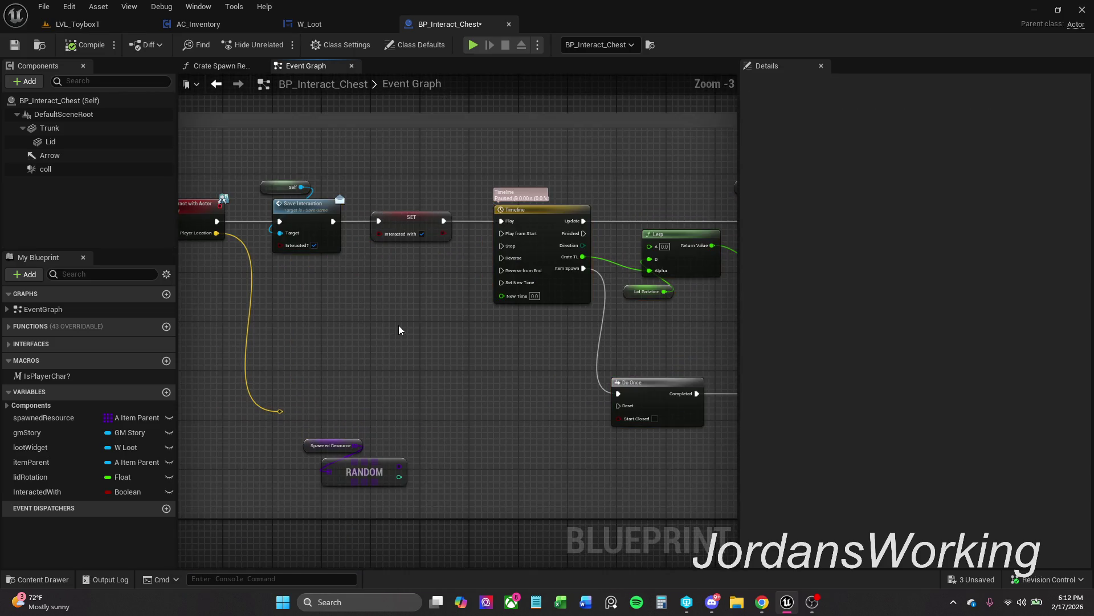
drag(398, 325, 460, 316)
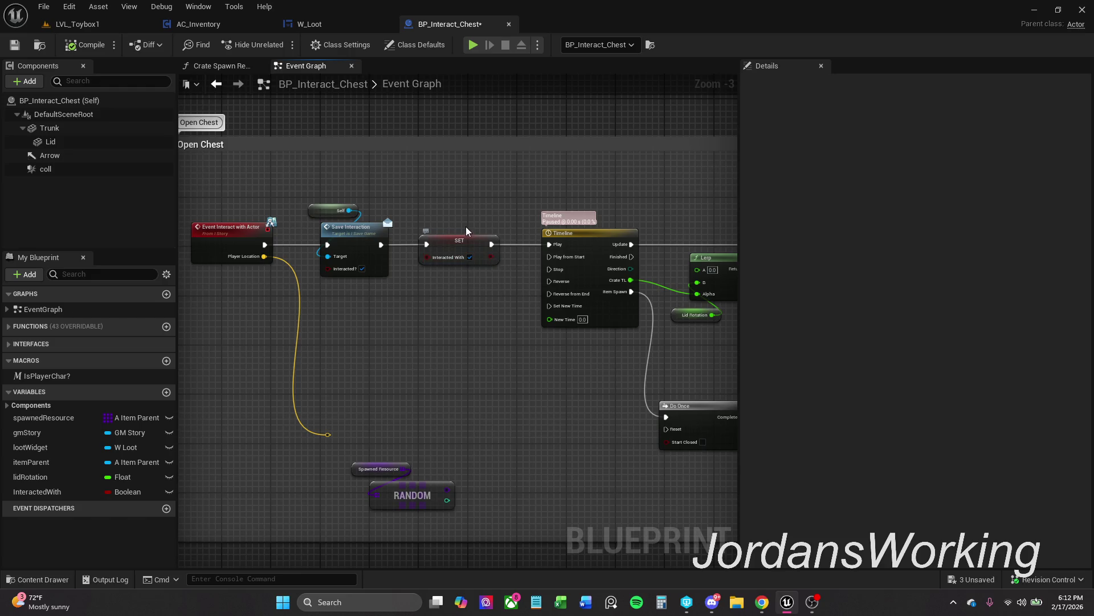
Move Save Interaction and Self beside the Timeline and place SET InteractedWith after the event
click(469, 245)
click(472, 285)
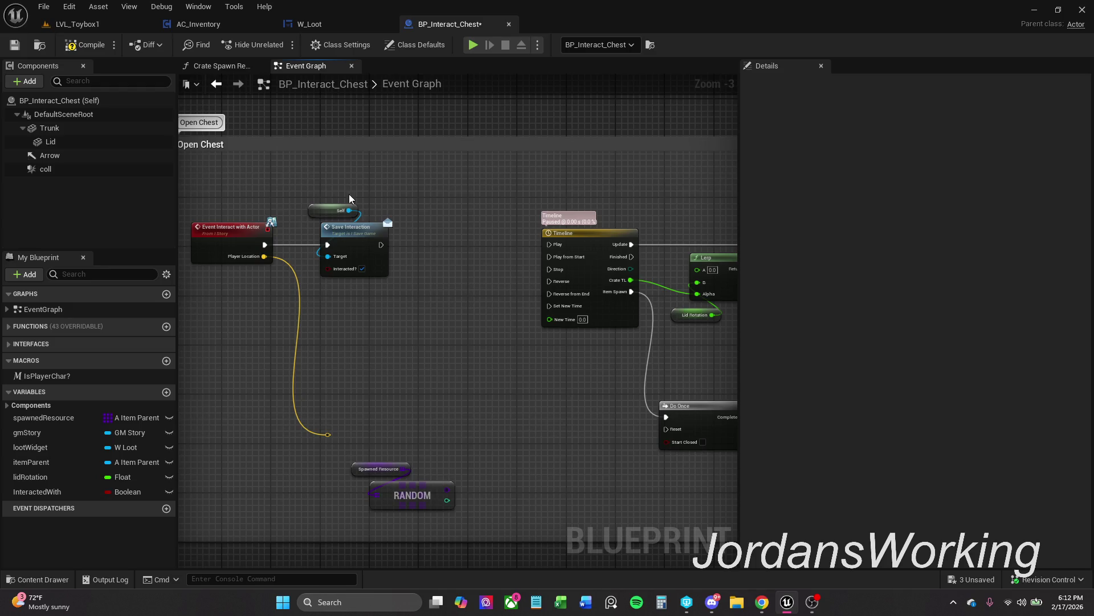
mouse_move(349, 194)
mouse_down()
mouse_move(376, 241)
mouse_move(494, 246)
mouse_up()
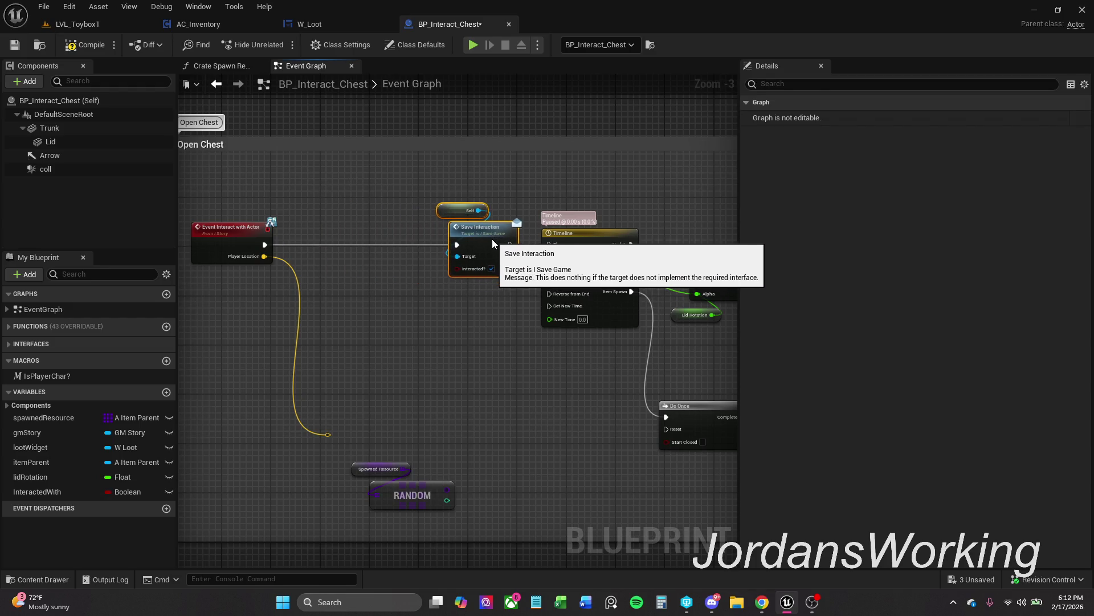
click(507, 213)
mouse_move(452, 196)
mouse_down()
mouse_move(485, 238)
mouse_move(479, 232)
mouse_move(553, 248)
mouse_up()
click(513, 245)
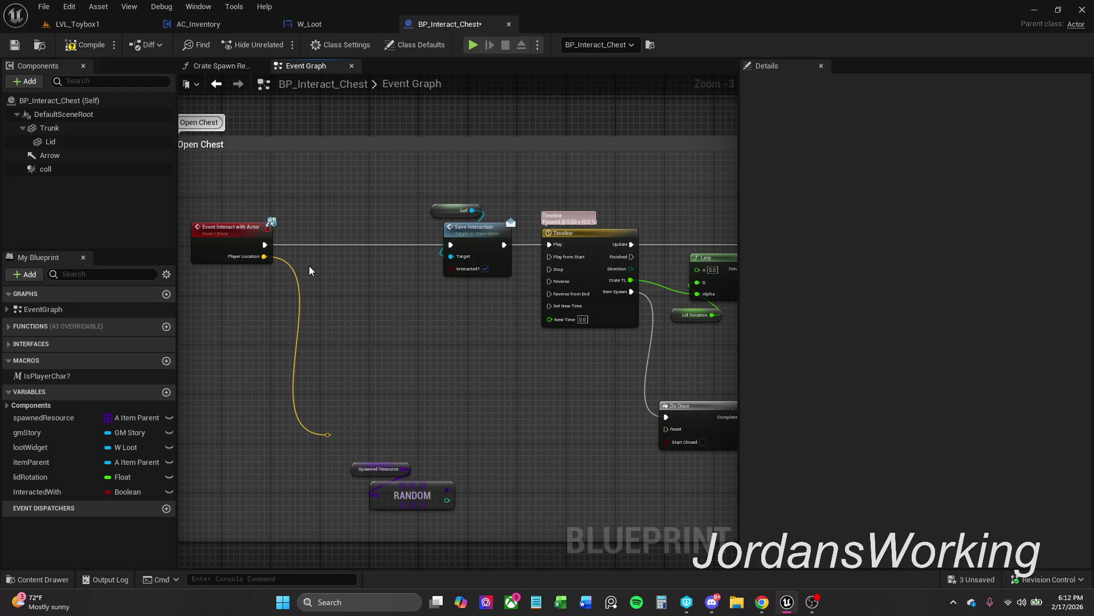
mouse_move(37, 491)
mouse_down()
mouse_move(341, 279)
mouse_move(259, 259)
mouse_move(330, 276)
mouse_move(317, 251)
mouse_up()
Make SET InteractedWith store true and shift the Open Chest chain right
click(347, 258)
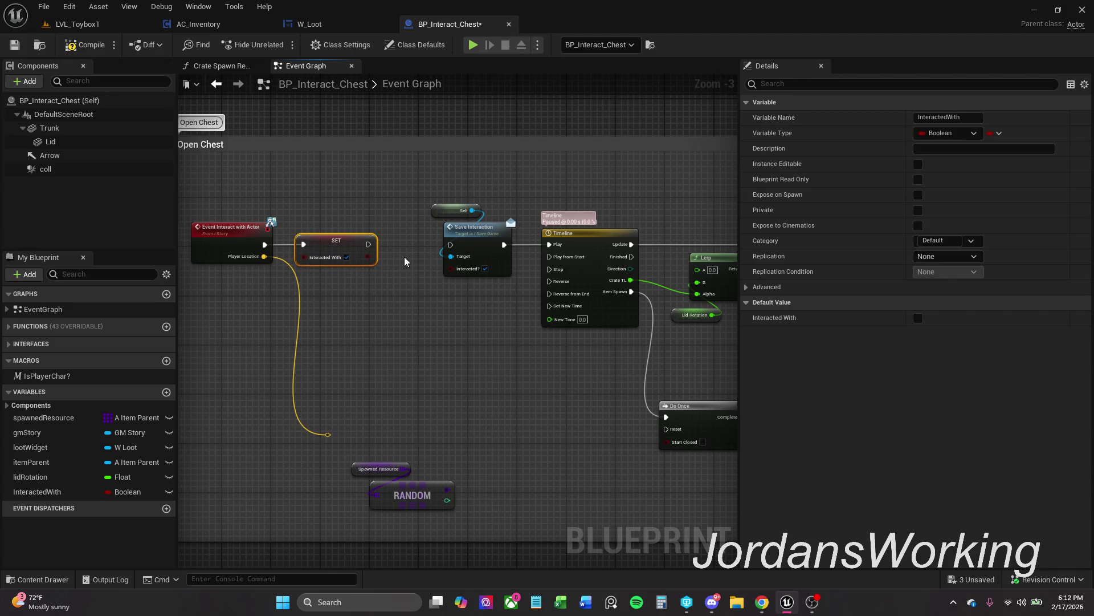
scroll(343, 257, down, 2)
mouse_move(354, 217)
mouse_down()
mouse_move(656, 365)
mouse_move(653, 389)
mouse_up()
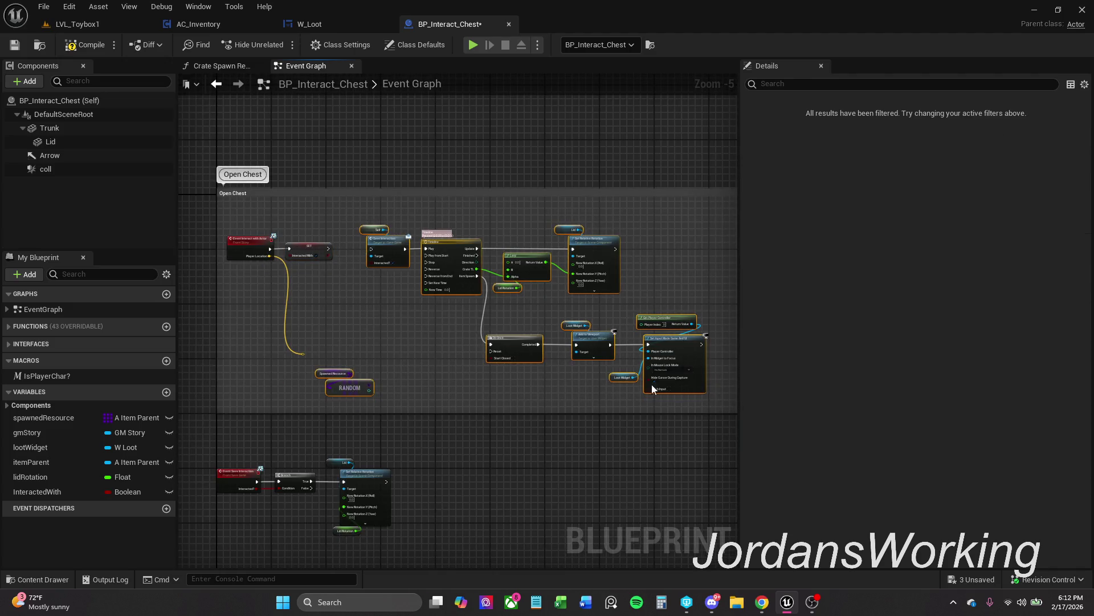
drag(395, 248, 453, 251)
scroll(348, 255, up, 3)
Add a Branch on InteractedWith whose True runs Save Interaction, then compile
click(383, 254)
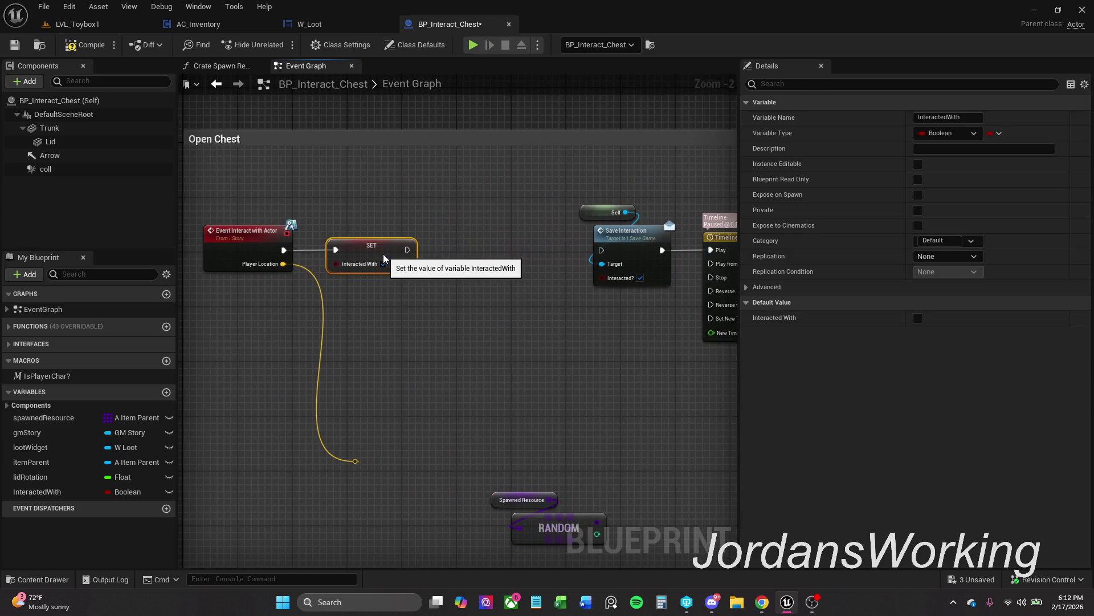
click(417, 271)
click(408, 268)
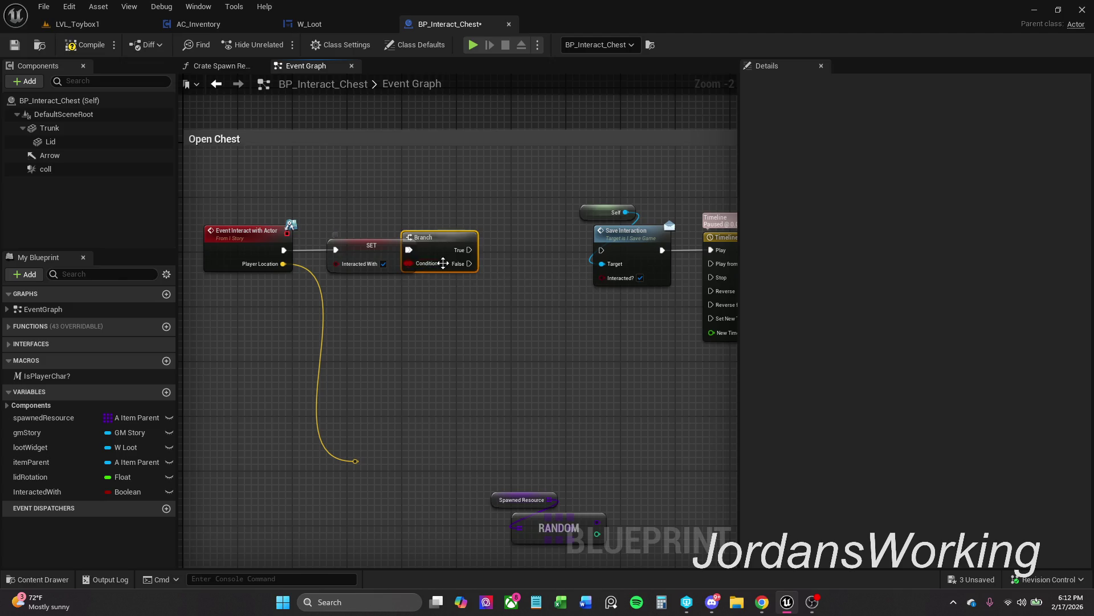
drag(444, 254, 471, 254)
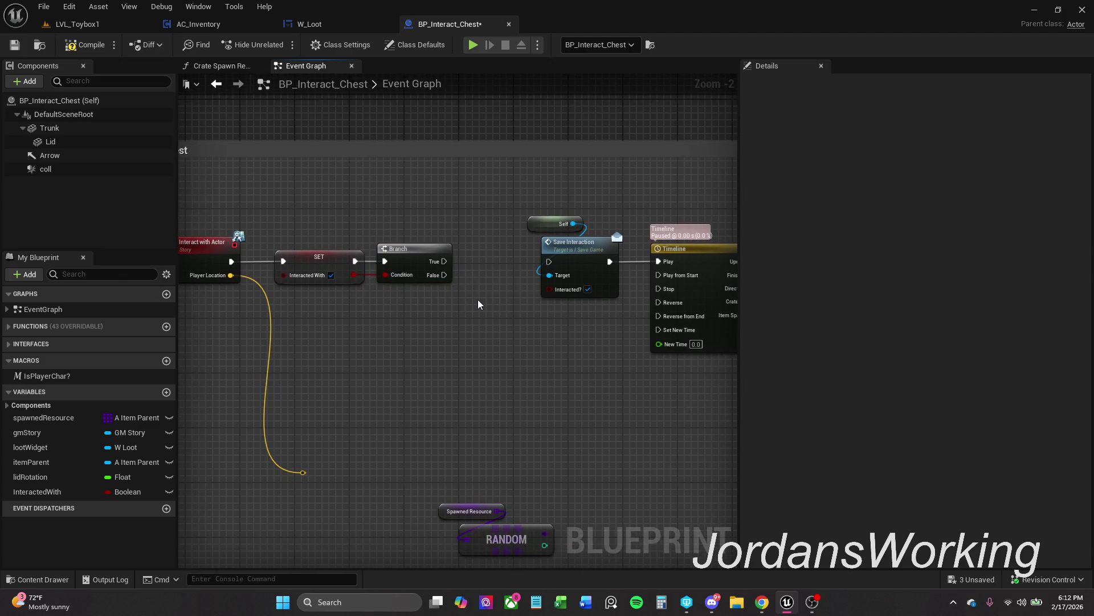
drag(440, 262, 549, 262)
drag(469, 313, 524, 310)
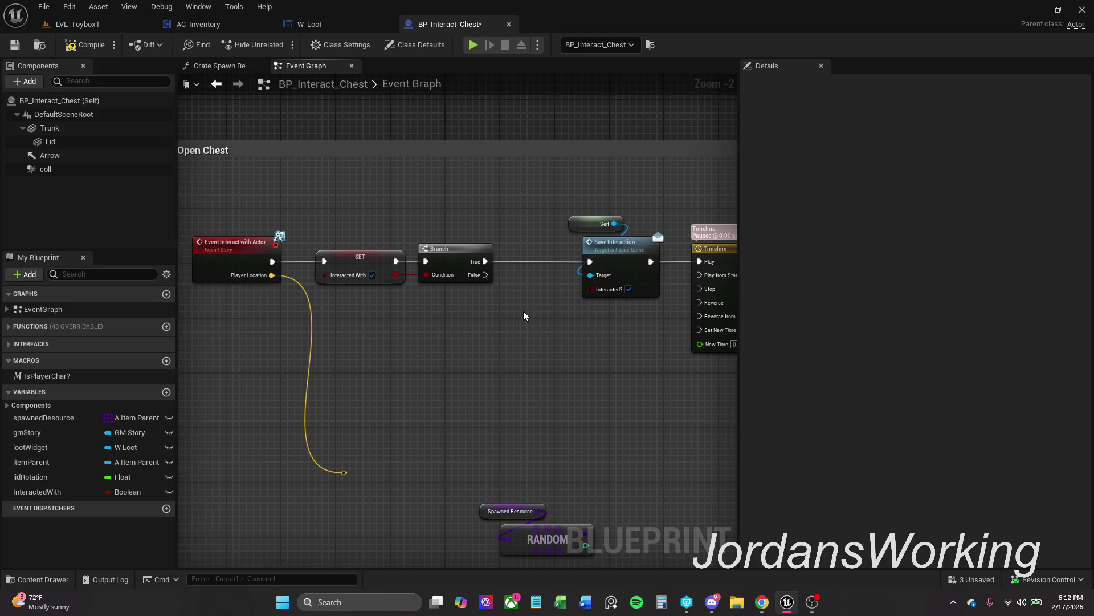
click(87, 50)
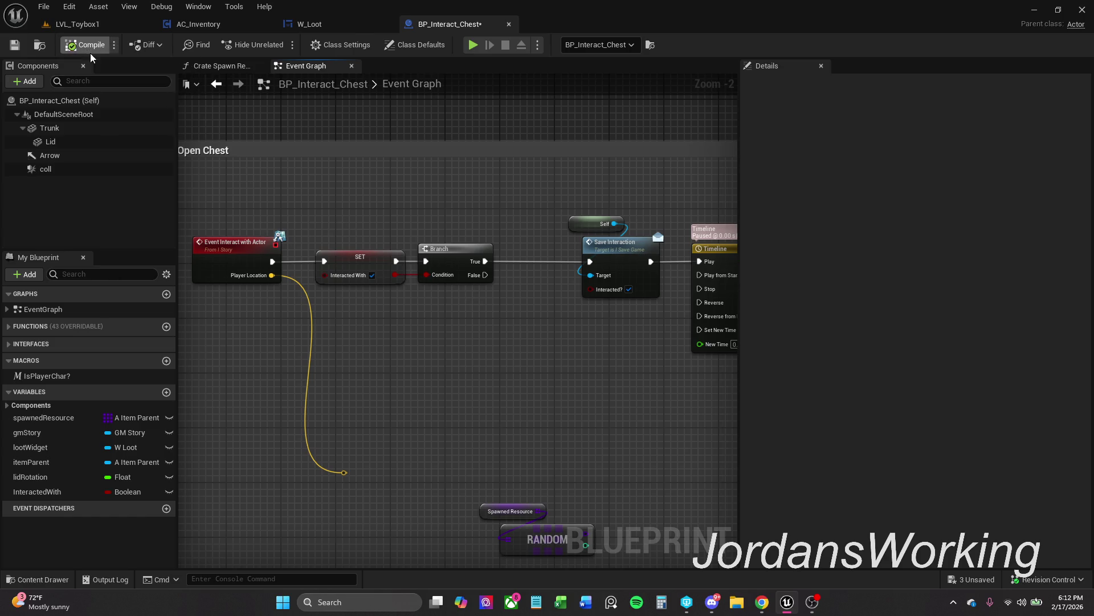
click(80, 24)
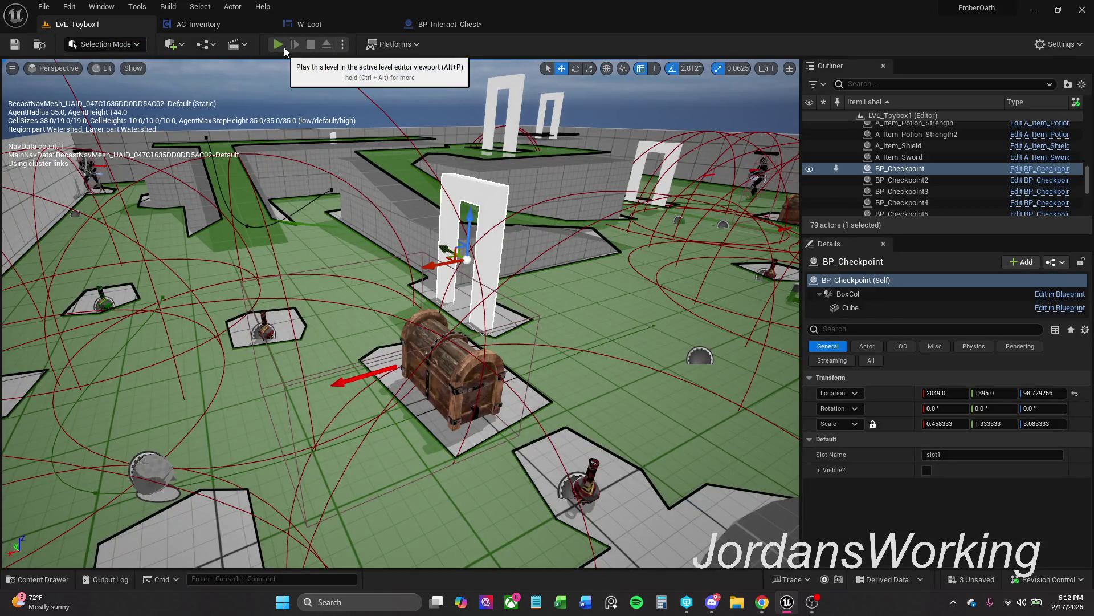
click(277, 44)
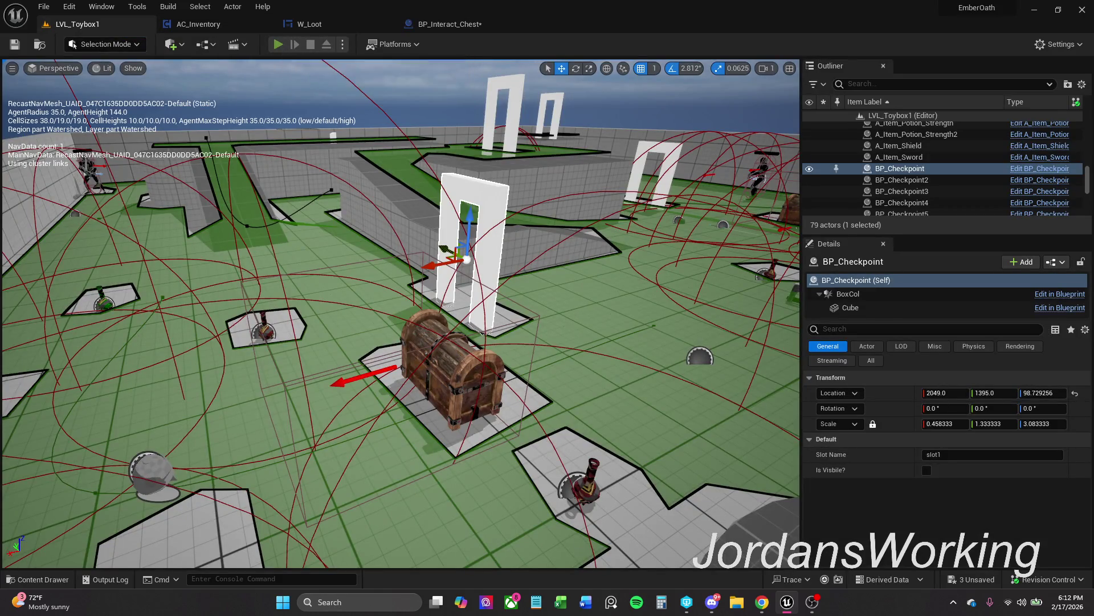
key(e)
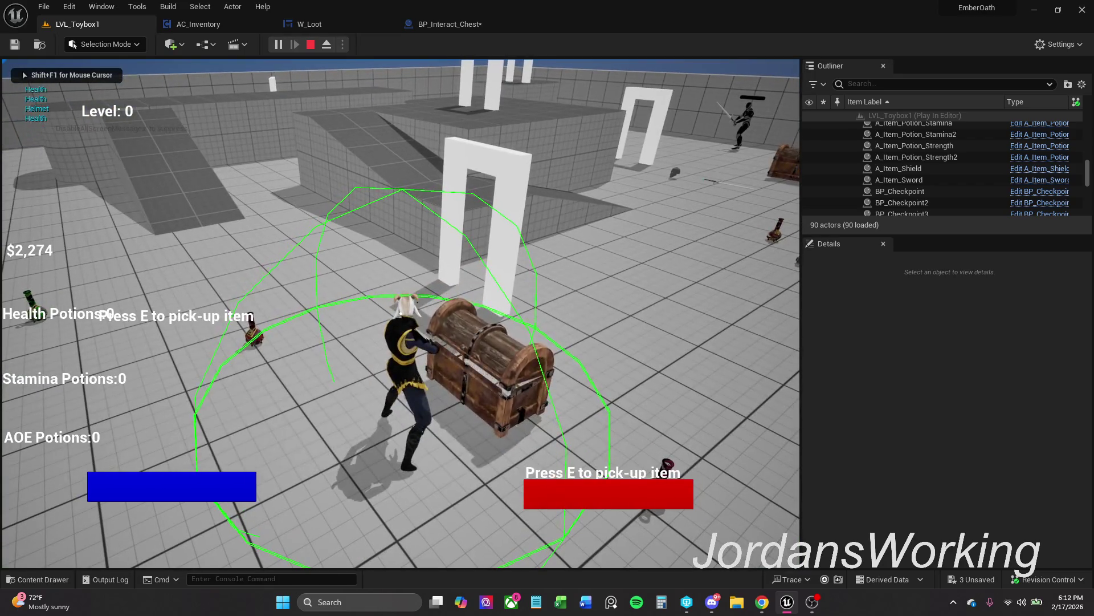
click(532, 454)
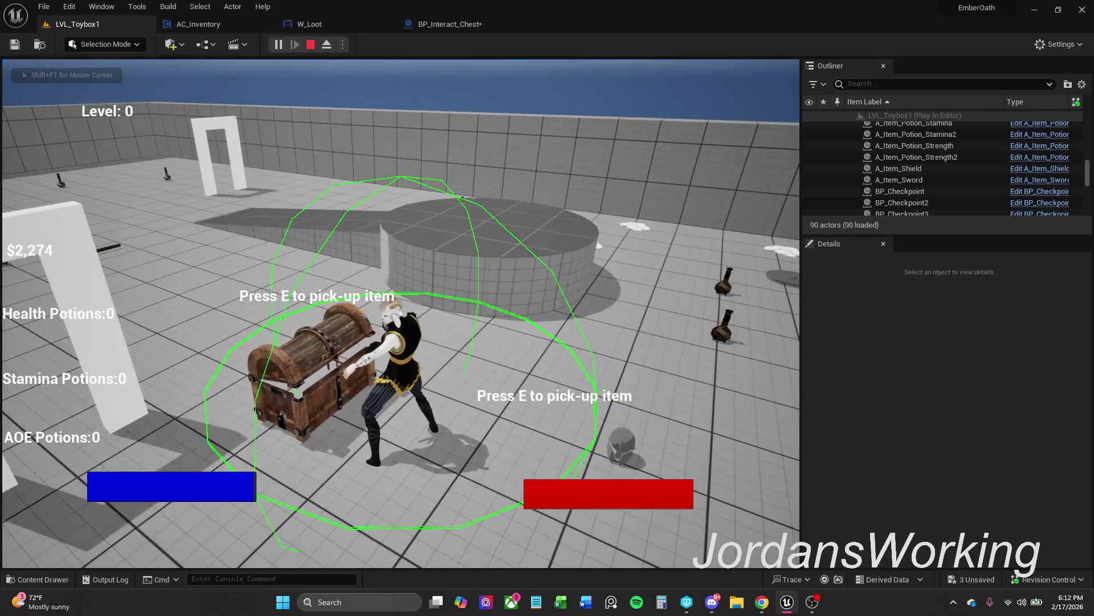
key(Escape)
click(471, 24)
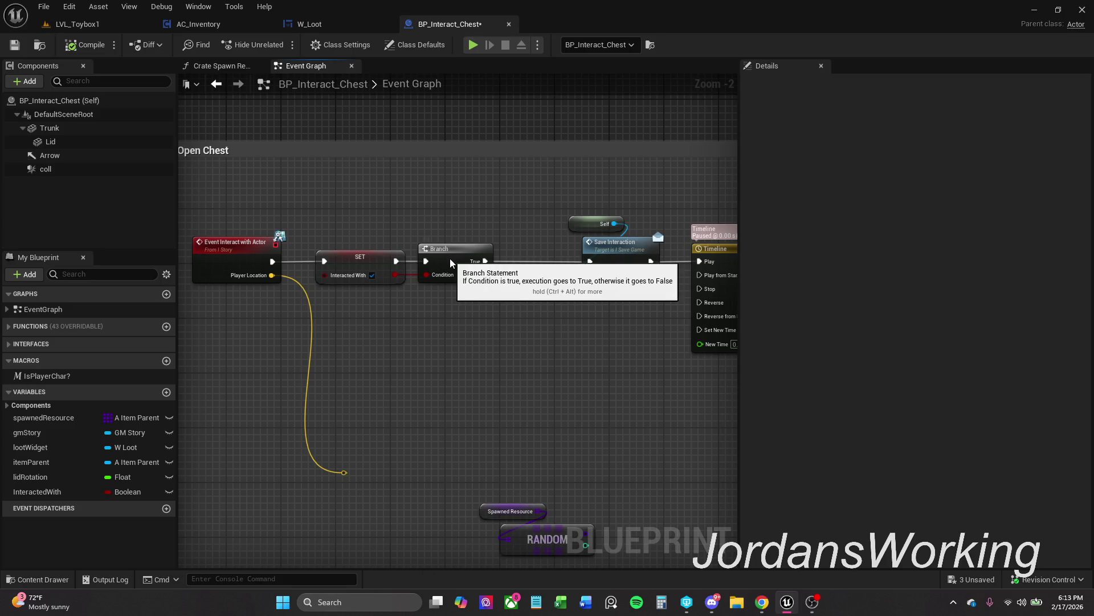
Wire the Branch's False output to the Timeline's Reverse input
mouse_move(498, 320)
mouse_down()
mouse_move(385, 317)
mouse_move(443, 313)
mouse_up()
scroll(474, 301, down, 1)
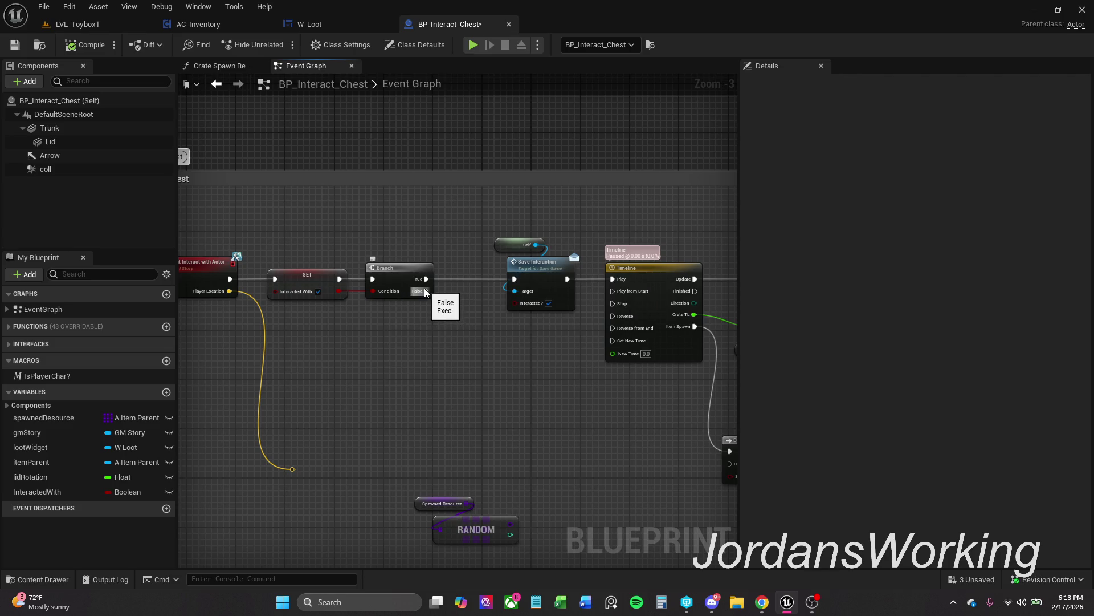
drag(426, 292, 615, 317)
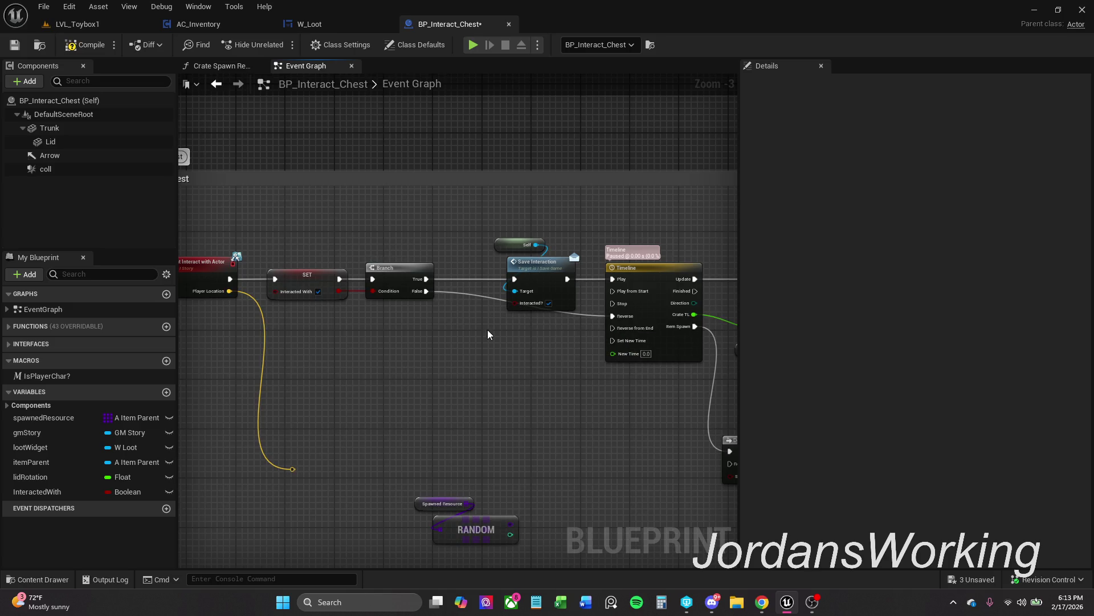
Play-test opening the chest's loot panel and closing it, then return to the blueprint
click(101, 27)
click(279, 45)
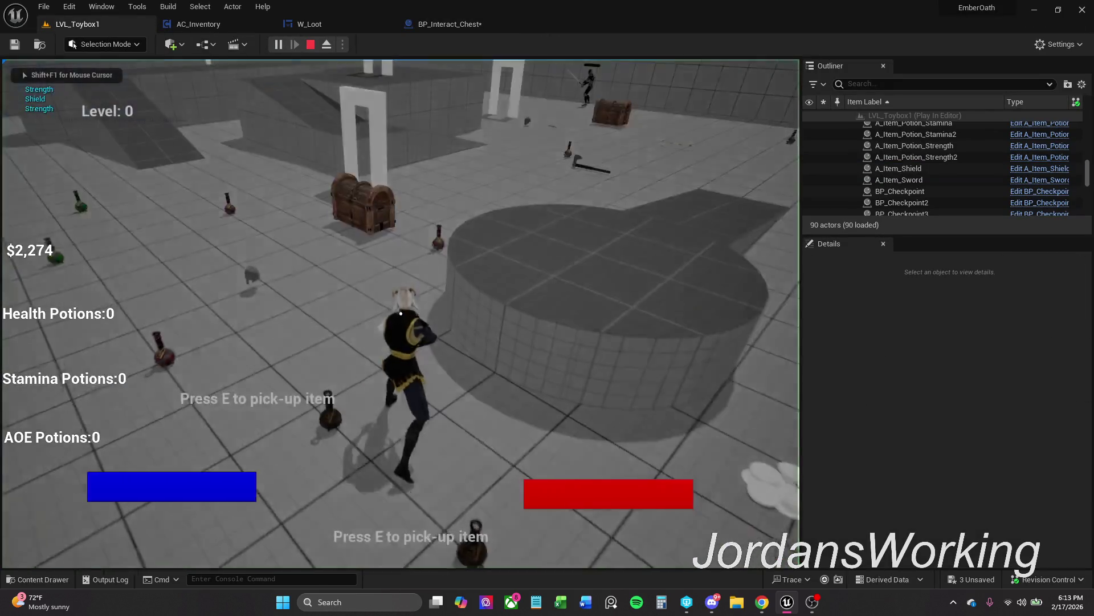
key(e)
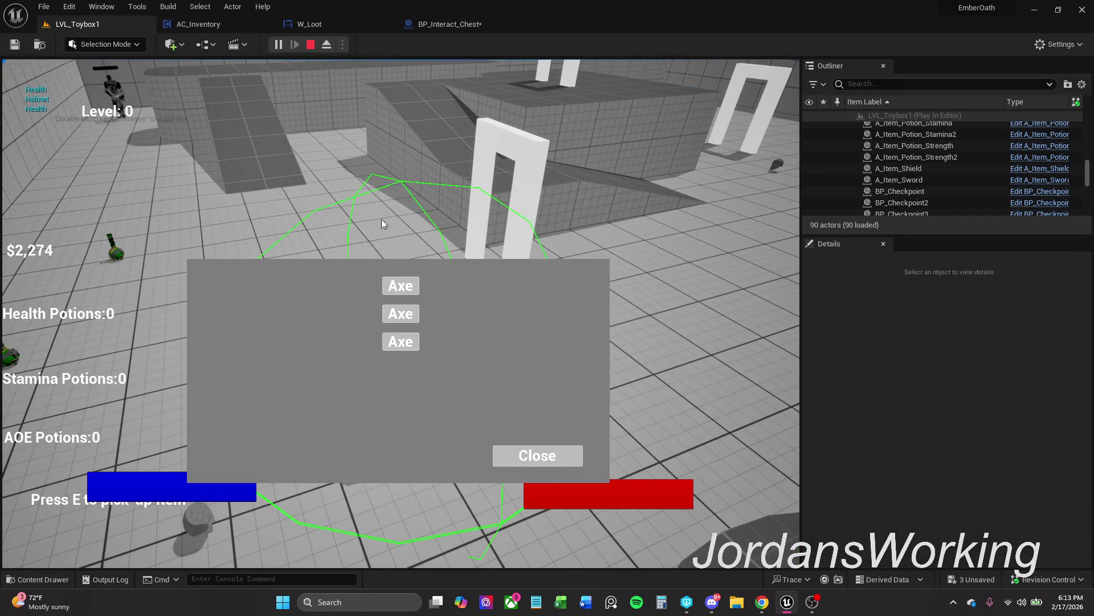
click(550, 460)
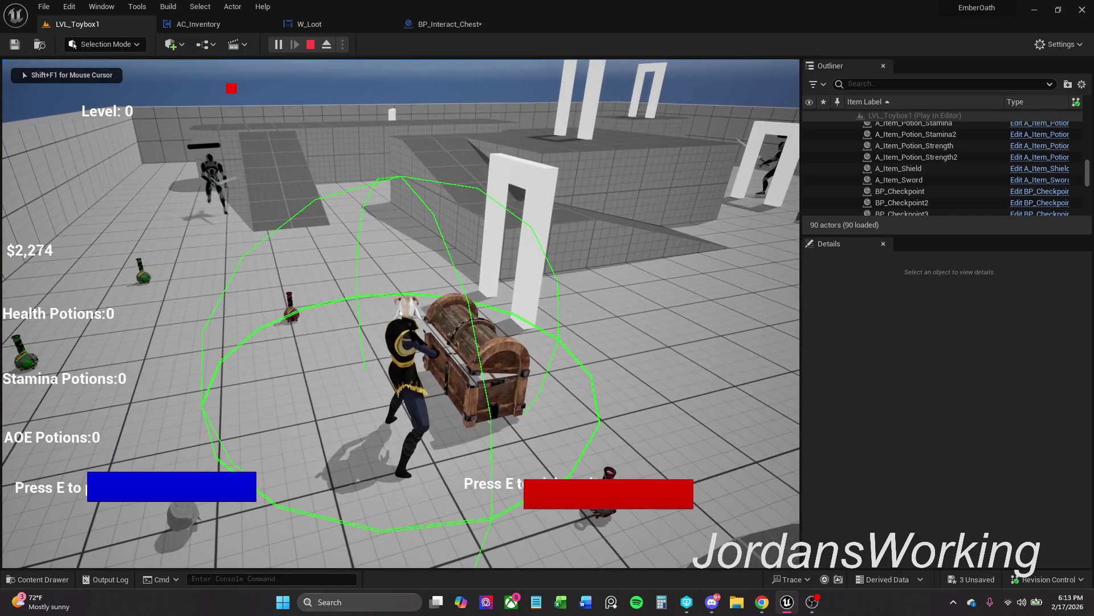
key(Escape)
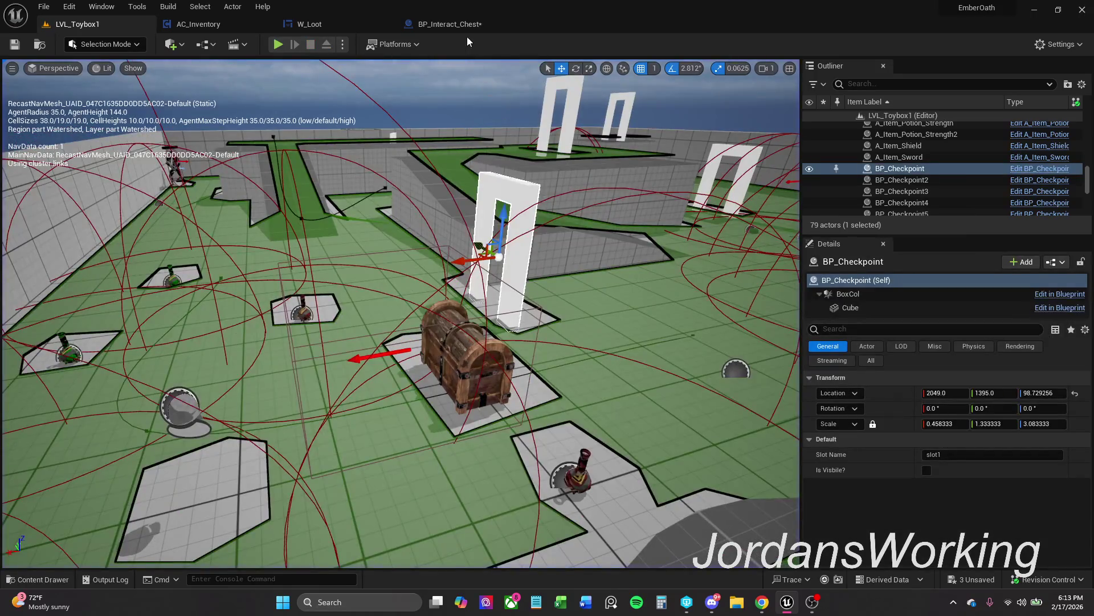
click(456, 24)
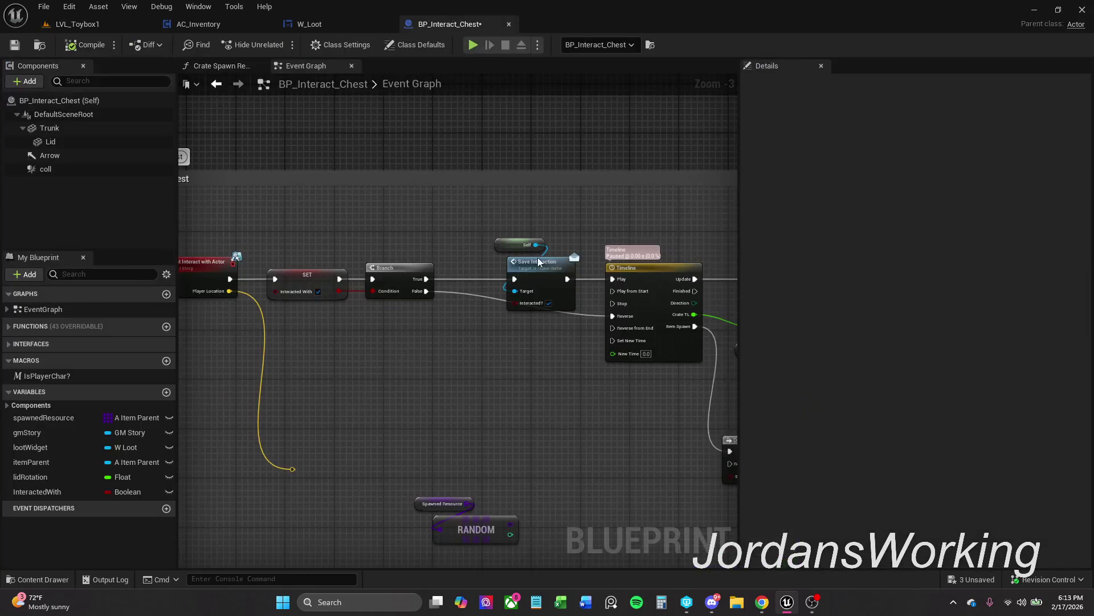
Remove the false-to-Reverse link, then compile and save BP_Interact_Chest
alt+click(617, 318)
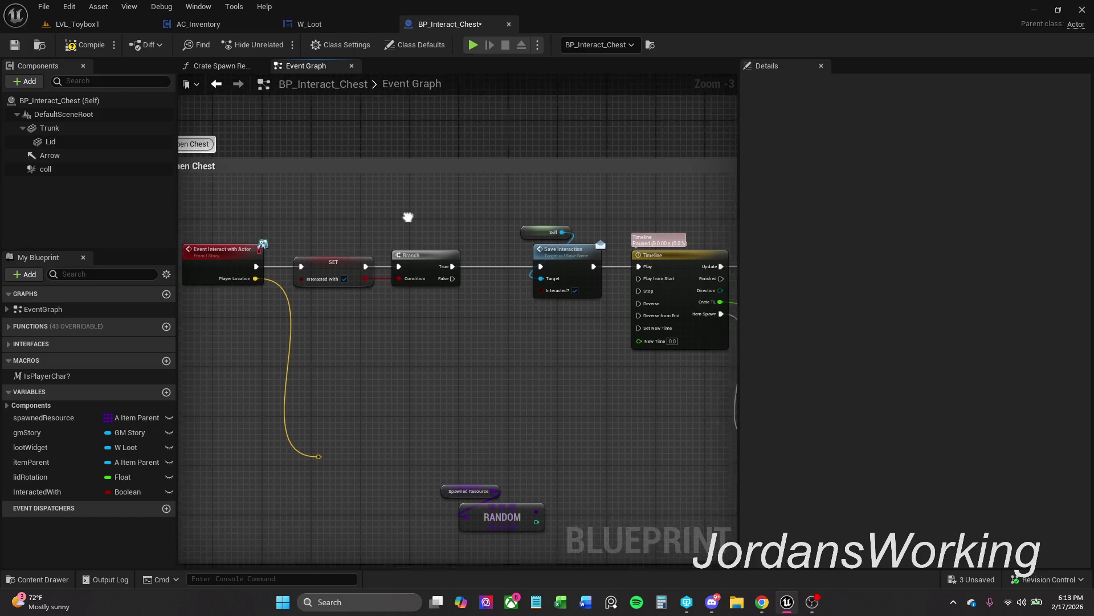
drag(405, 215, 425, 211)
click(108, 47)
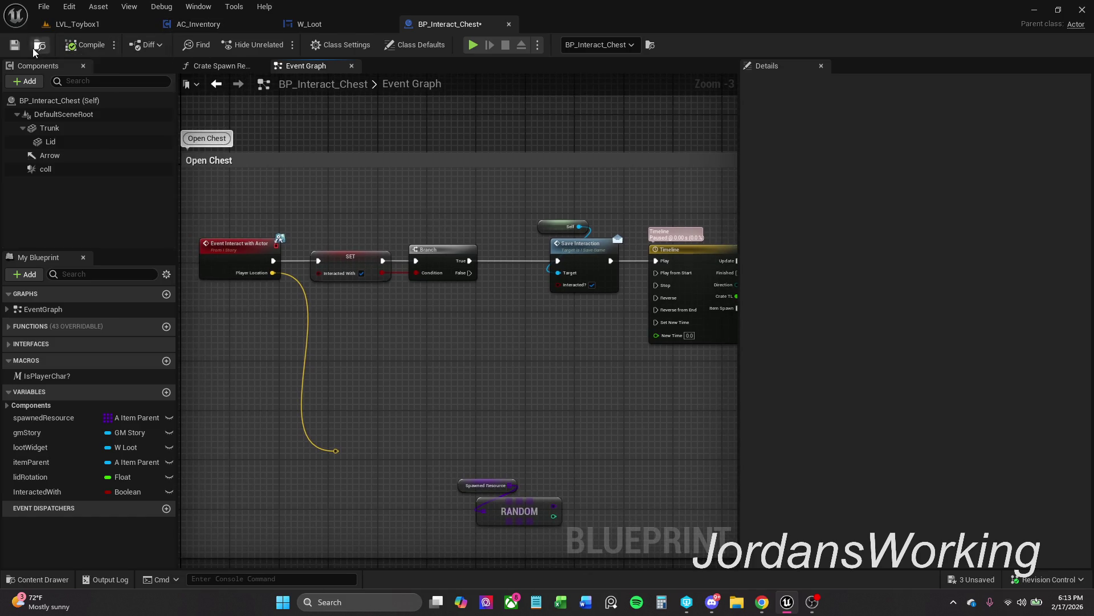
click(15, 45)
Review the Open Chest chain, Lerp and Set Input Mode nodes, then switch to LVL_Toybox1
drag(418, 208, 325, 205)
scroll(335, 245, down, 1)
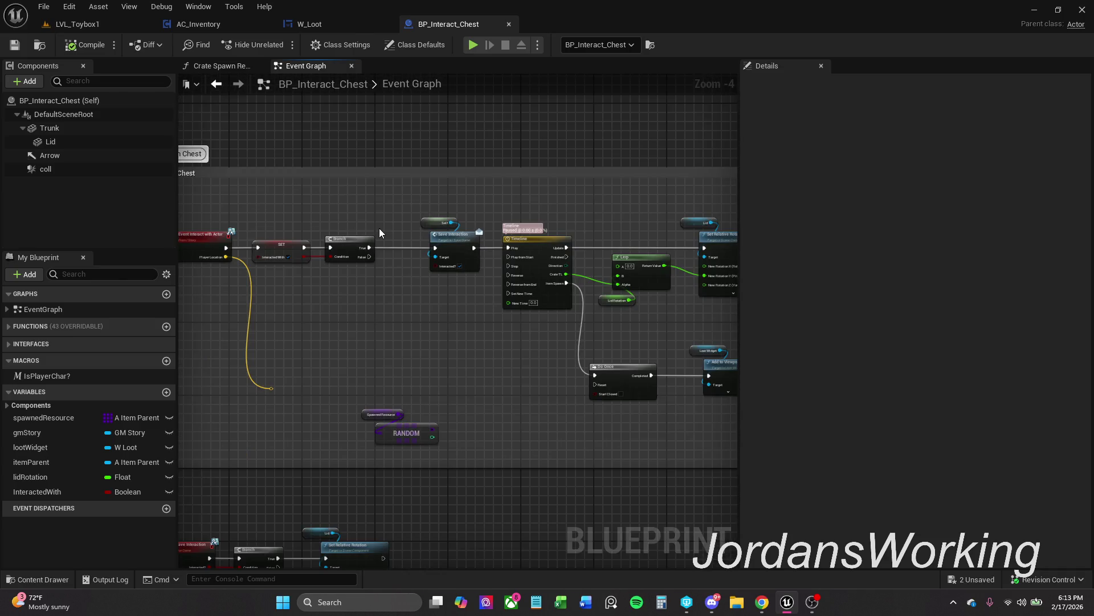
drag(548, 270, 526, 272)
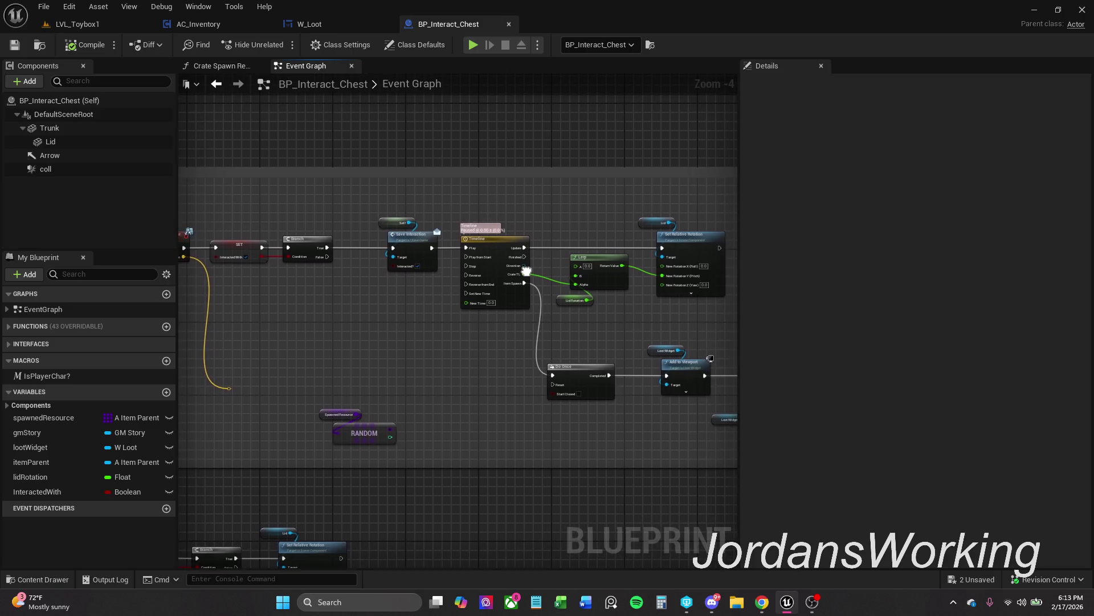
drag(701, 299, 717, 313)
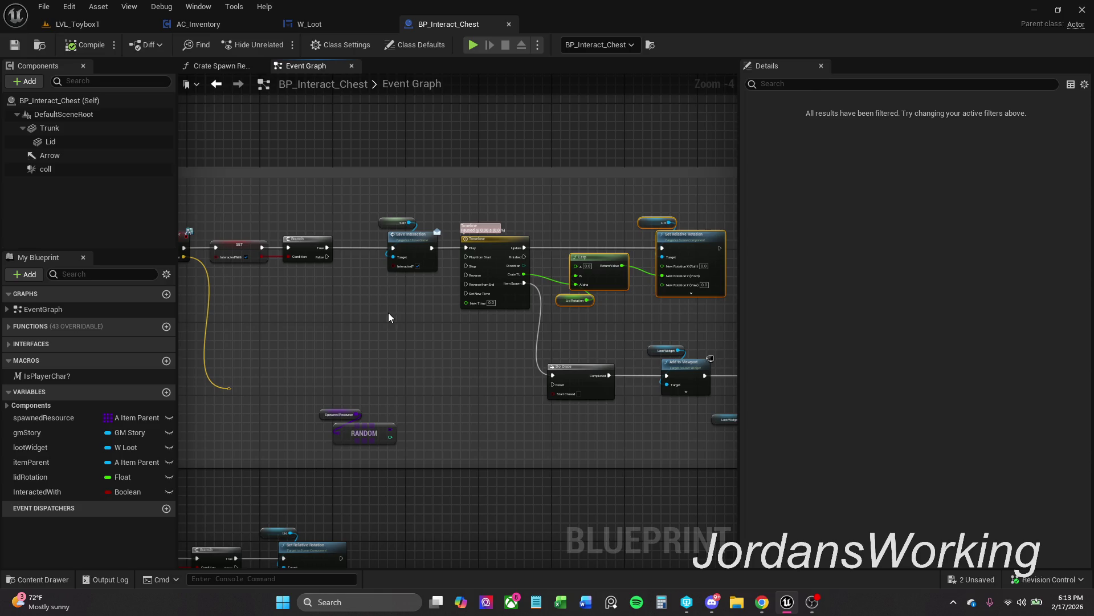
mouse_move(375, 304)
mouse_down()
mouse_move(447, 300)
mouse_move(396, 301)
mouse_move(472, 251)
mouse_up()
scroll(434, 300, down, 2)
scroll(453, 279, down, 1)
scroll(427, 320, up, 5)
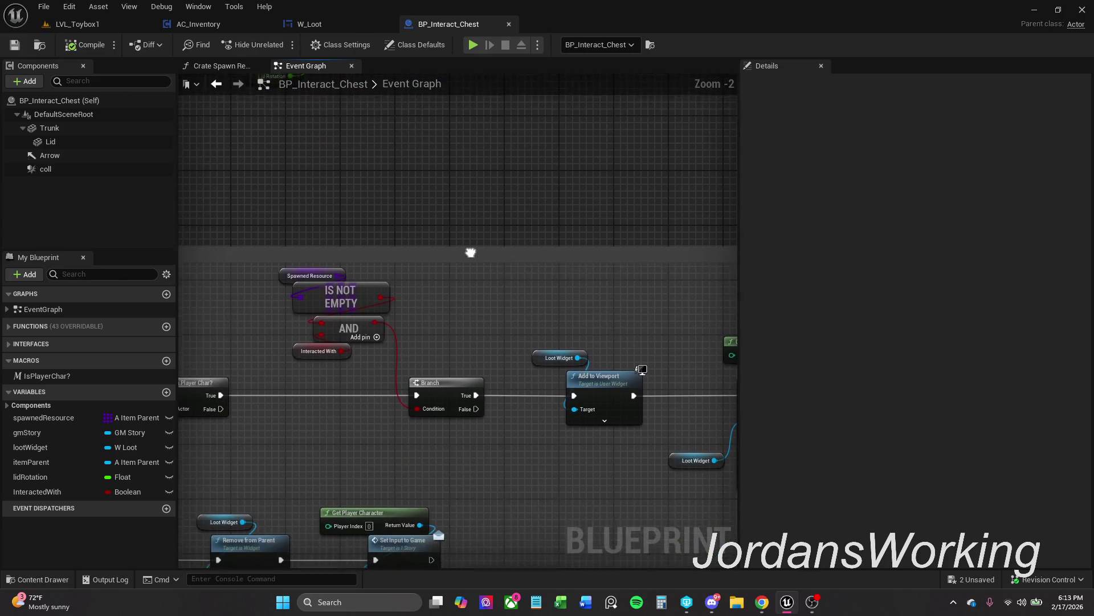
scroll(465, 289, down, 1)
drag(465, 288, 405, 293)
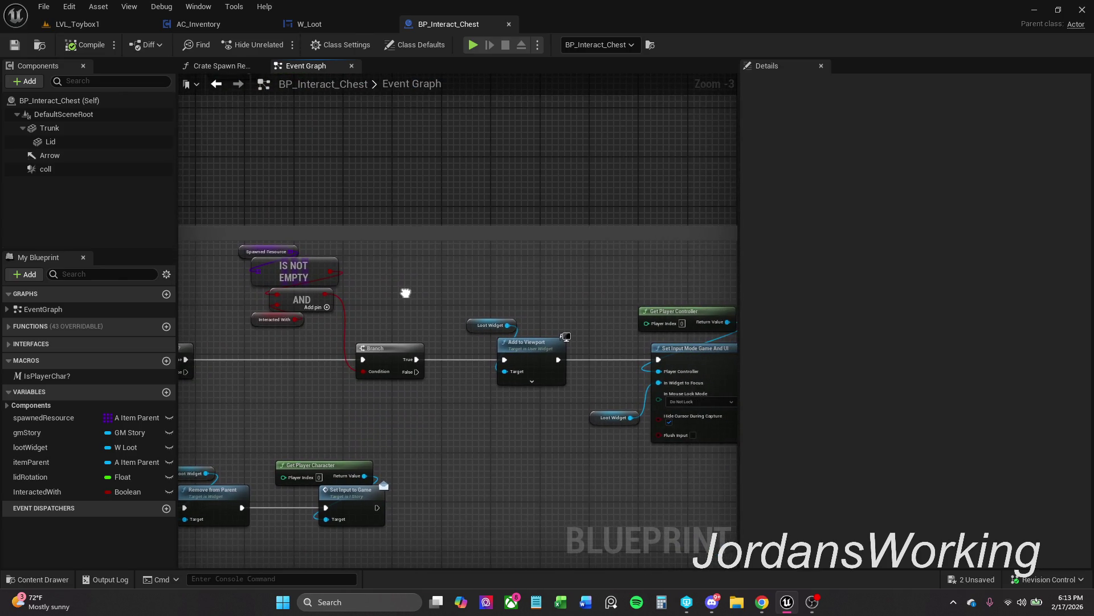
click(91, 26)
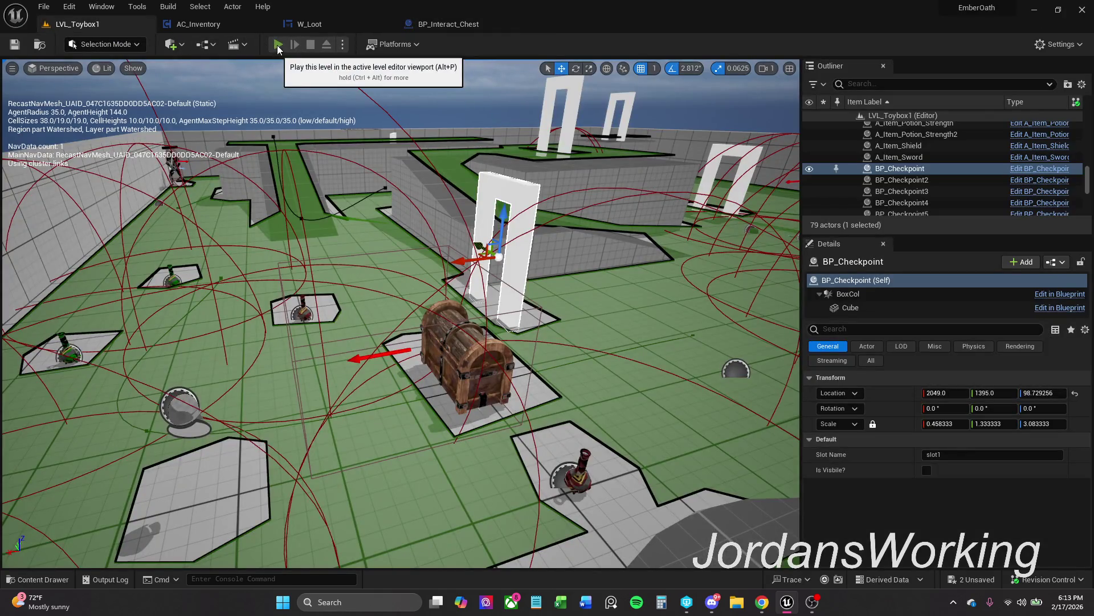
Start Play, open the chest's loot window, take the second Axe and close it
key(alt+p)
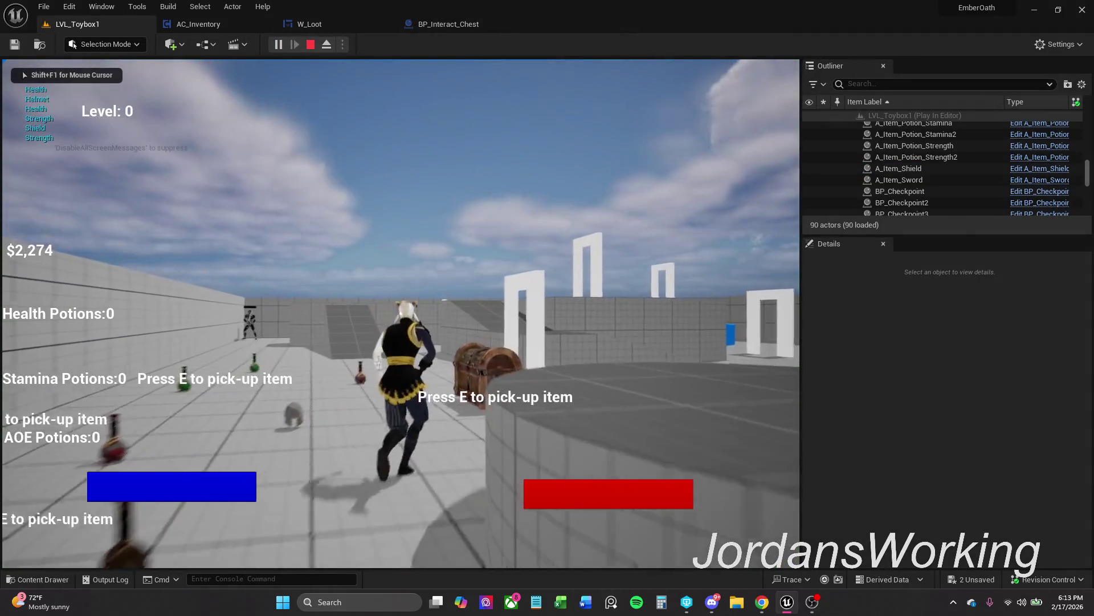
key(e)
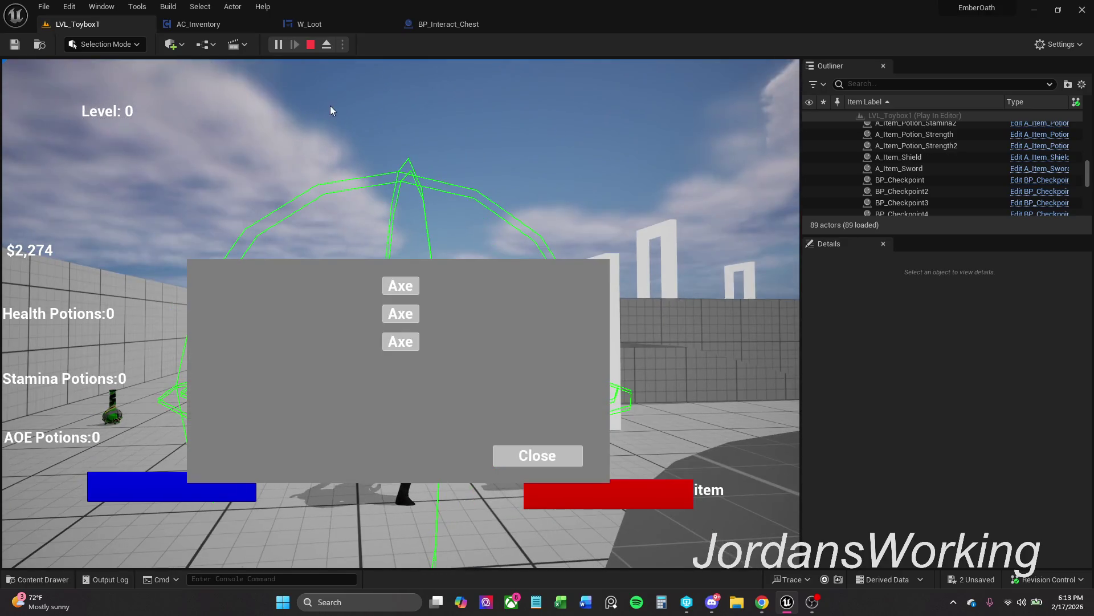
click(412, 313)
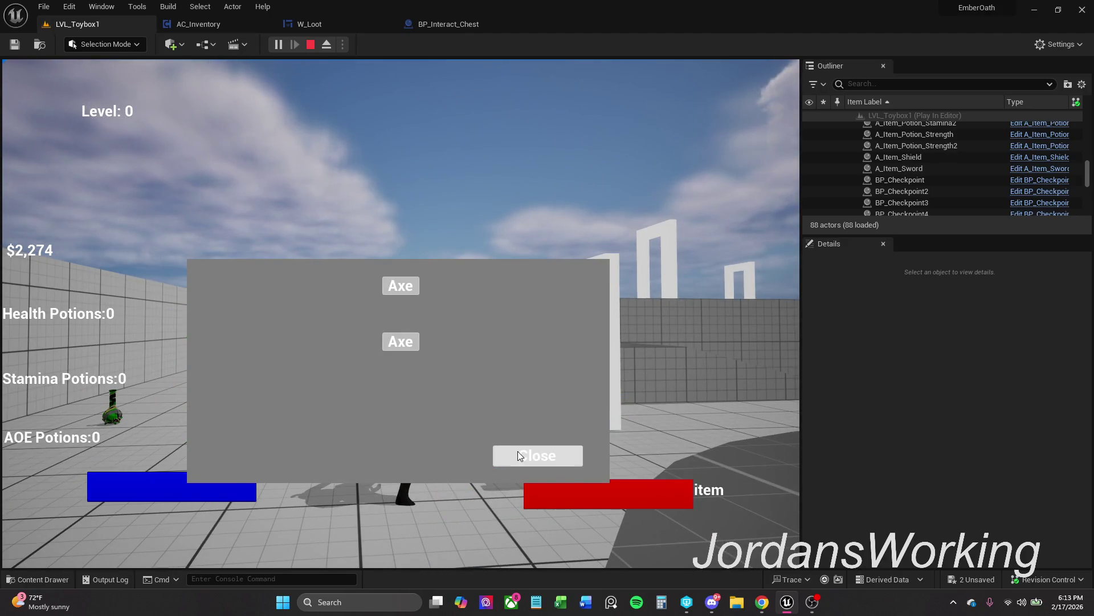
click(517, 450)
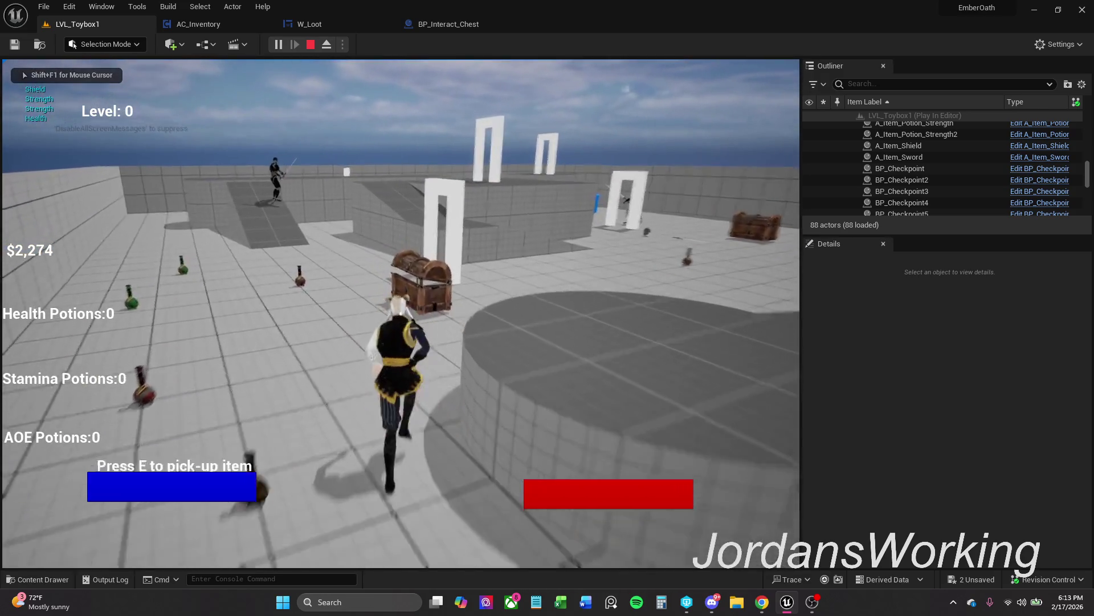
Reopen and close the chest's loot window several times, then stop the play session
key(e)
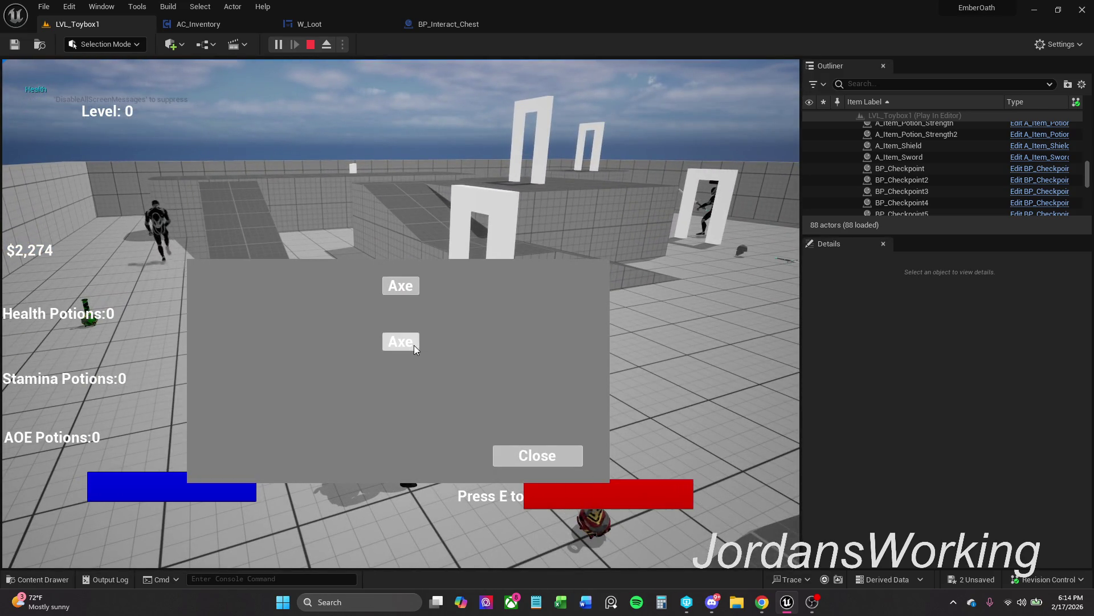
click(548, 459)
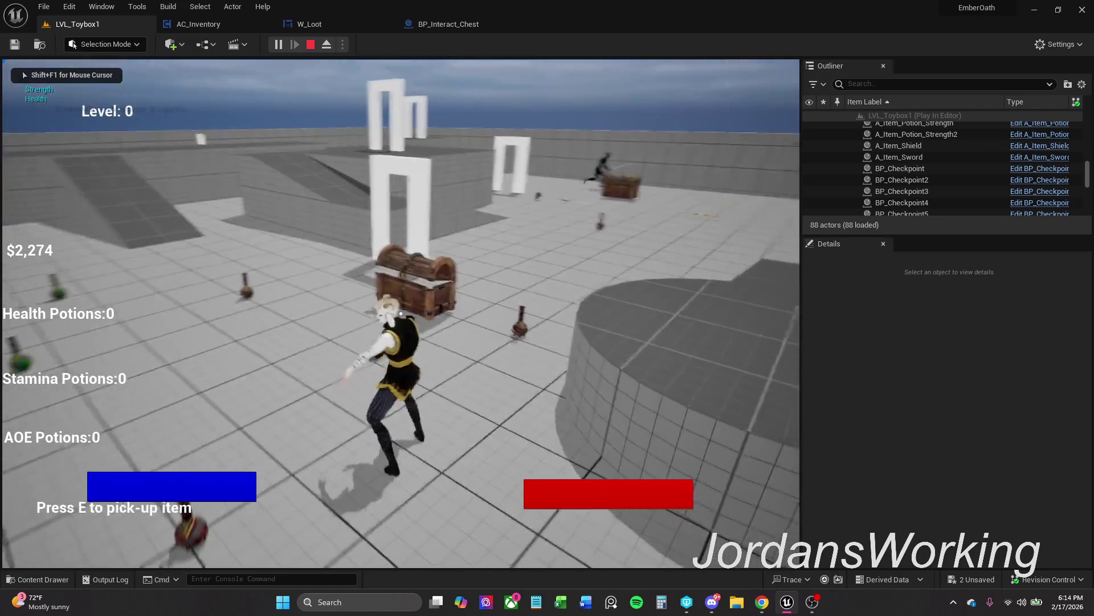
key(e)
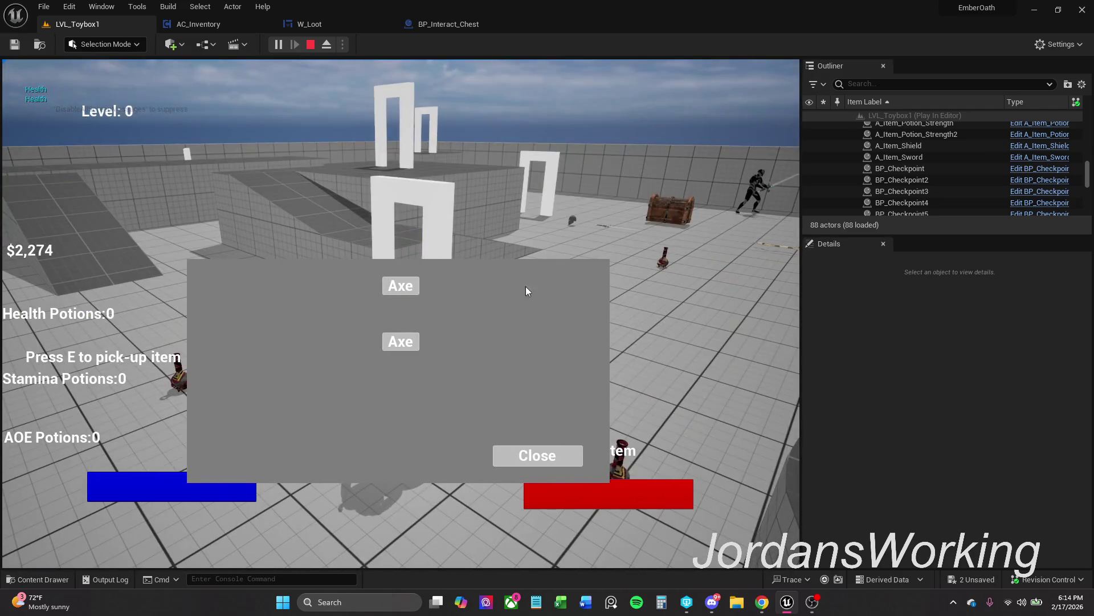
key(e)
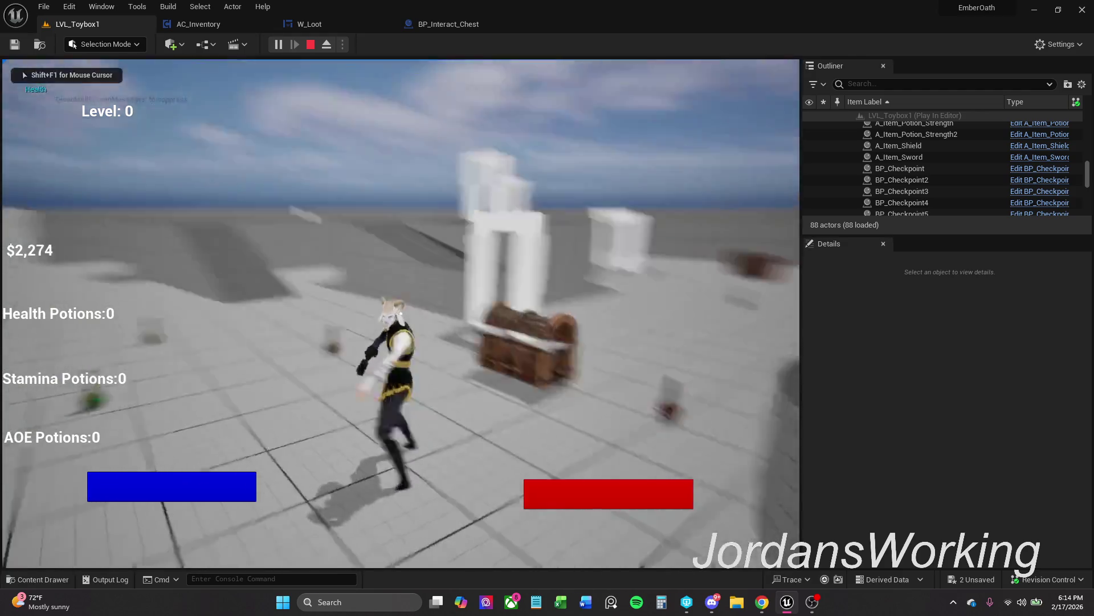
key(e)
key(e)
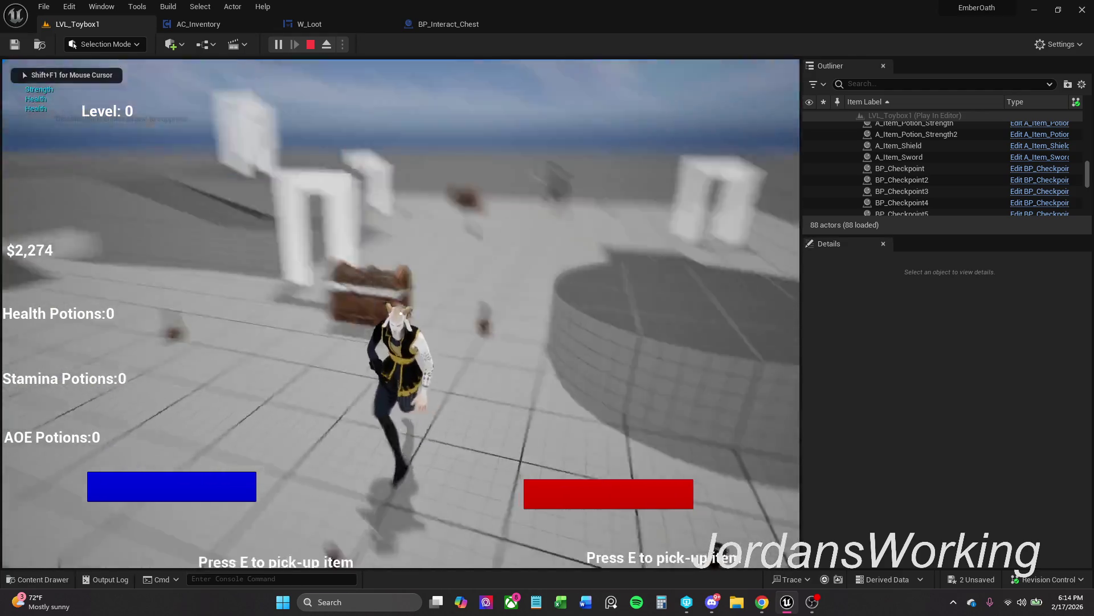
key(e)
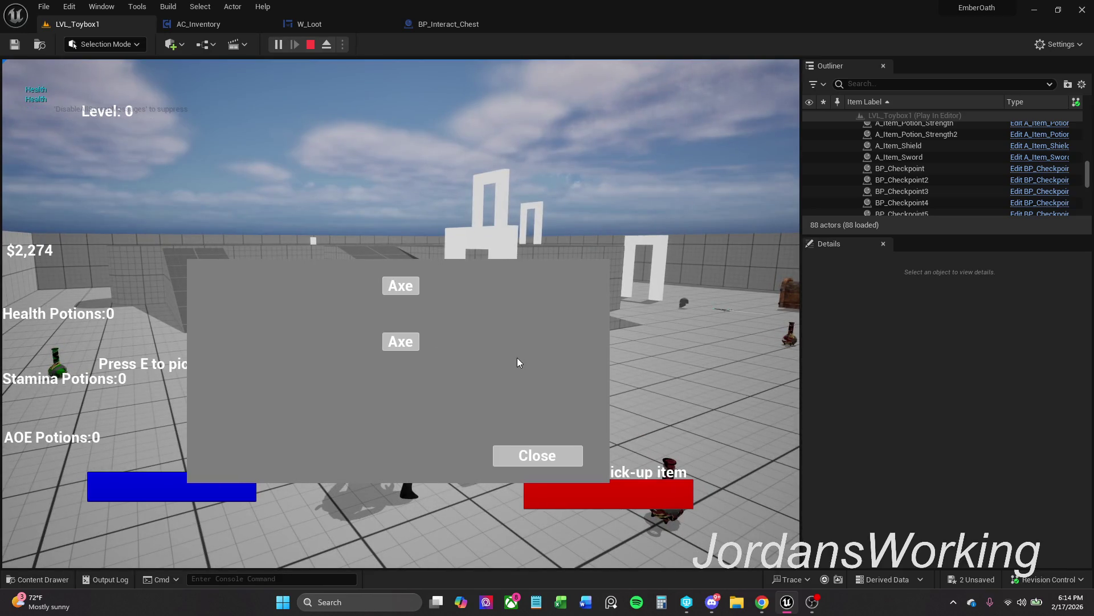
key(Escape)
Move W_Loot's Pre Construct and player controller nodes up-left and save the widget
click(333, 23)
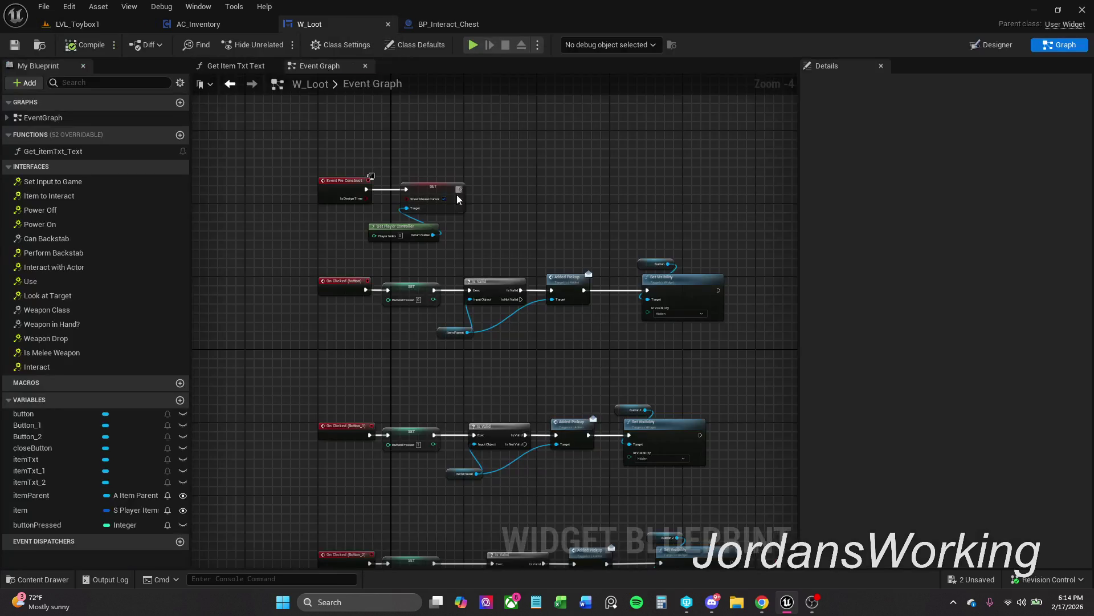
drag(359, 166, 484, 249)
drag(341, 196, 337, 138)
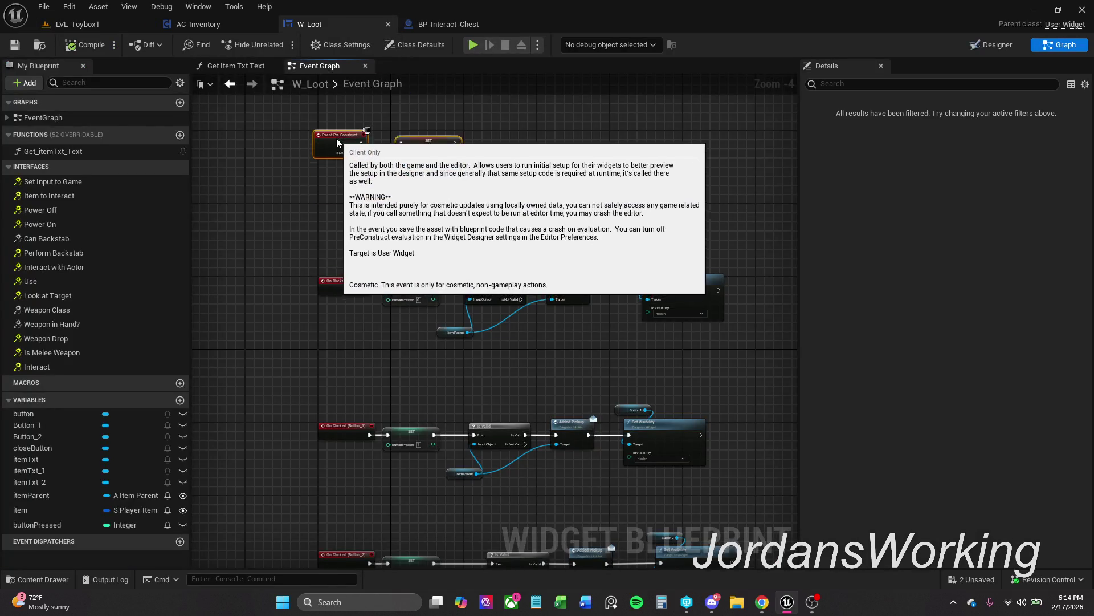
click(284, 118)
click(16, 45)
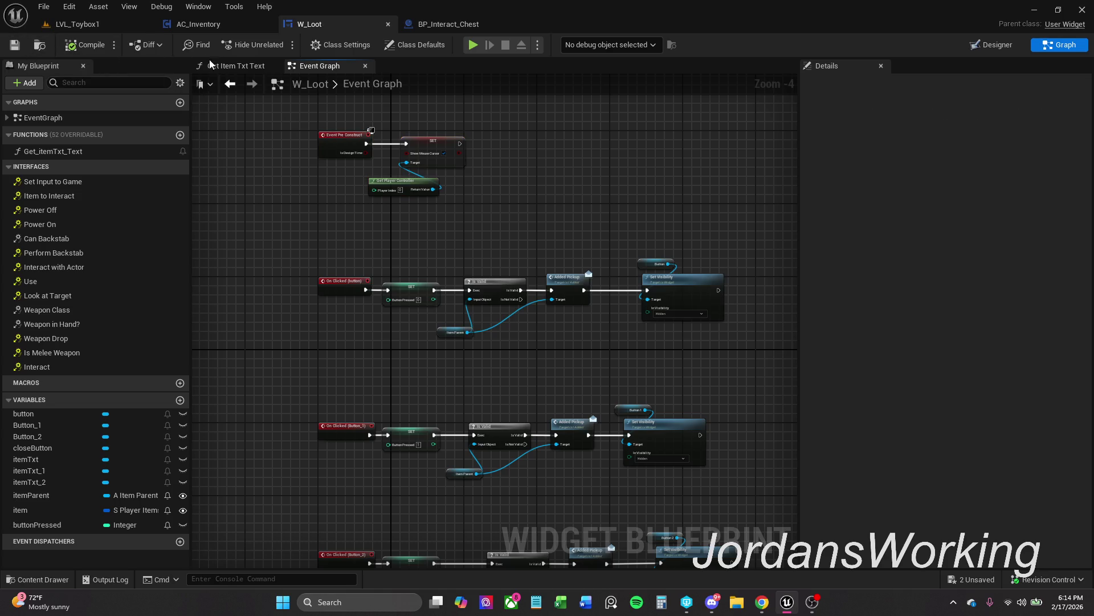
Reposition Item Parent in Get Item Txt Text, save W_Loot, and return to BP_Interact_Chest
click(222, 67)
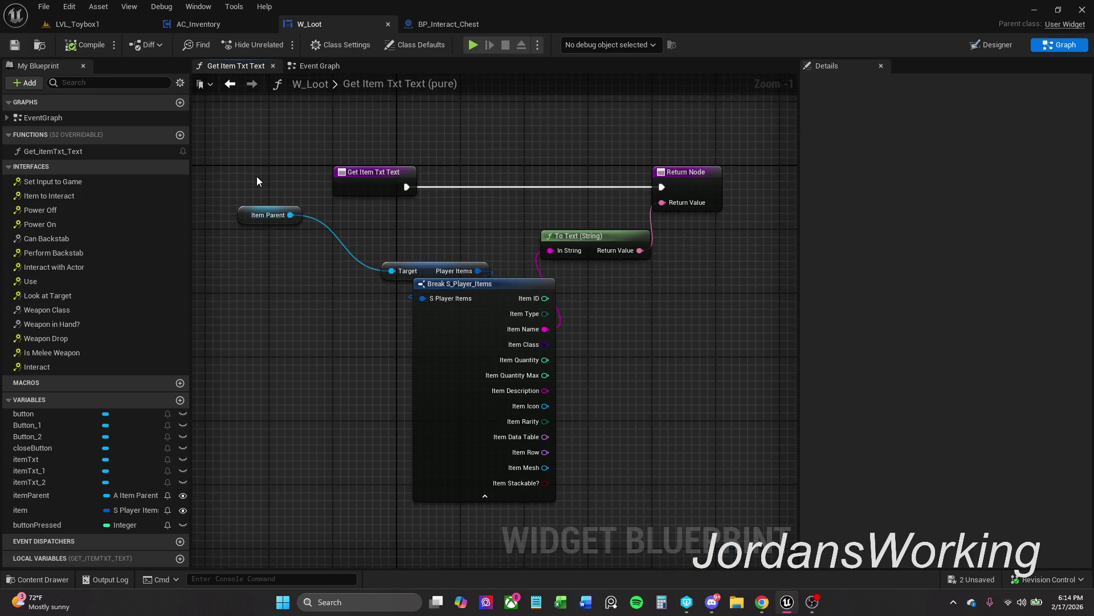
drag(240, 222, 368, 254)
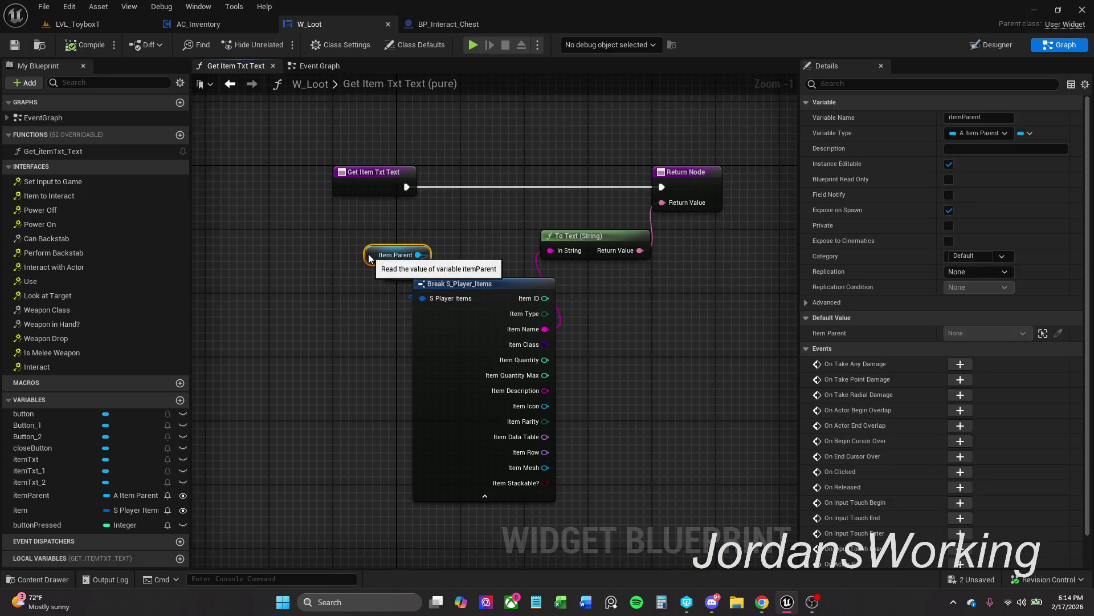
click(410, 230)
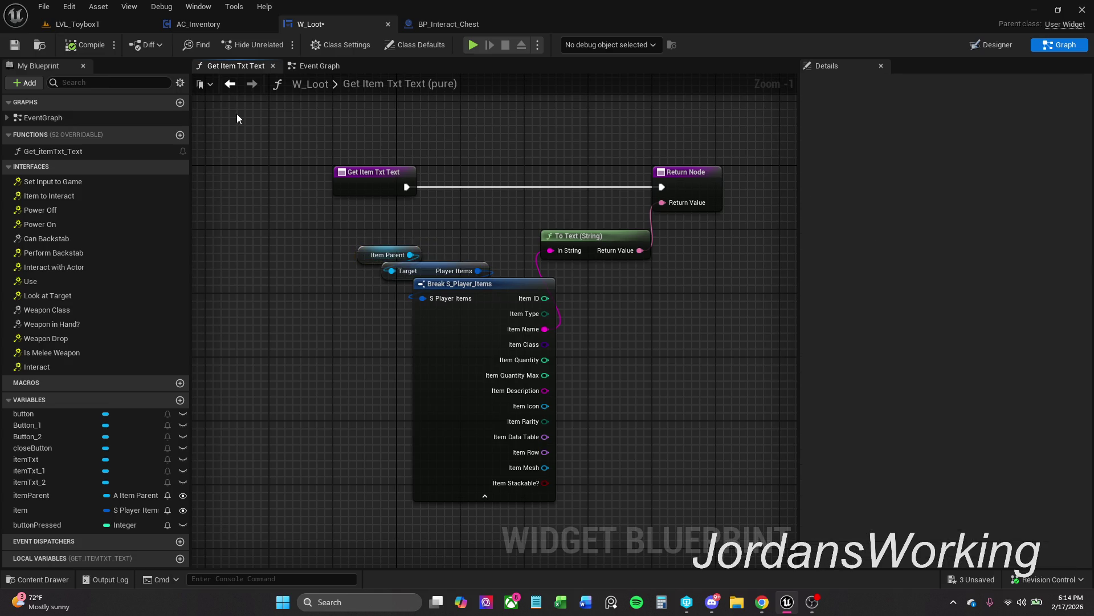
click(9, 43)
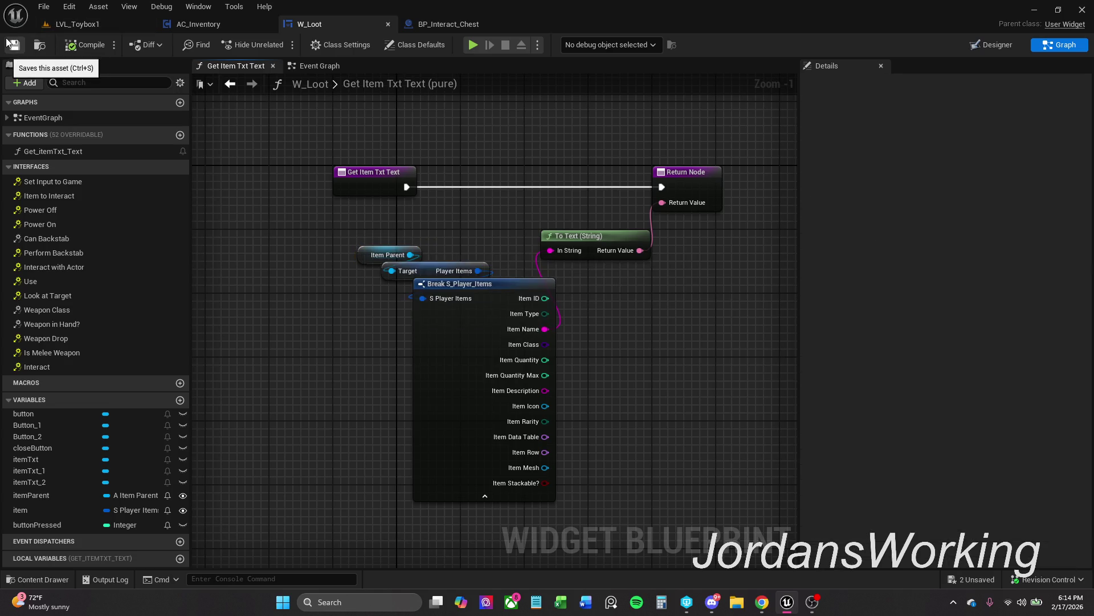
click(450, 24)
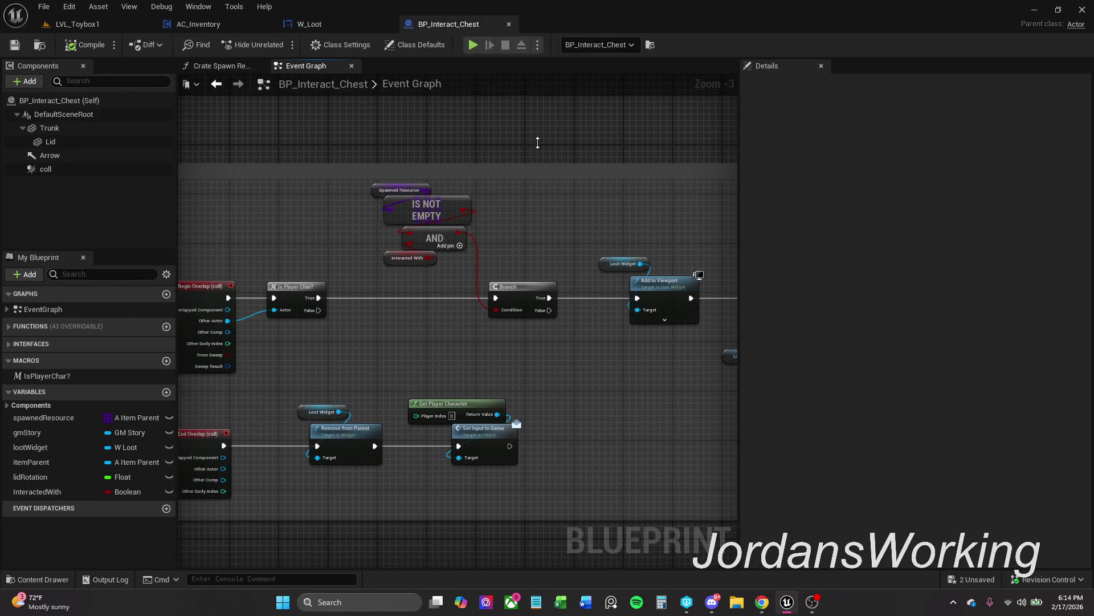
Enlarge the collision events comment box, shift the condition nodes right, and save the chest blueprint
drag(542, 166, 546, 148)
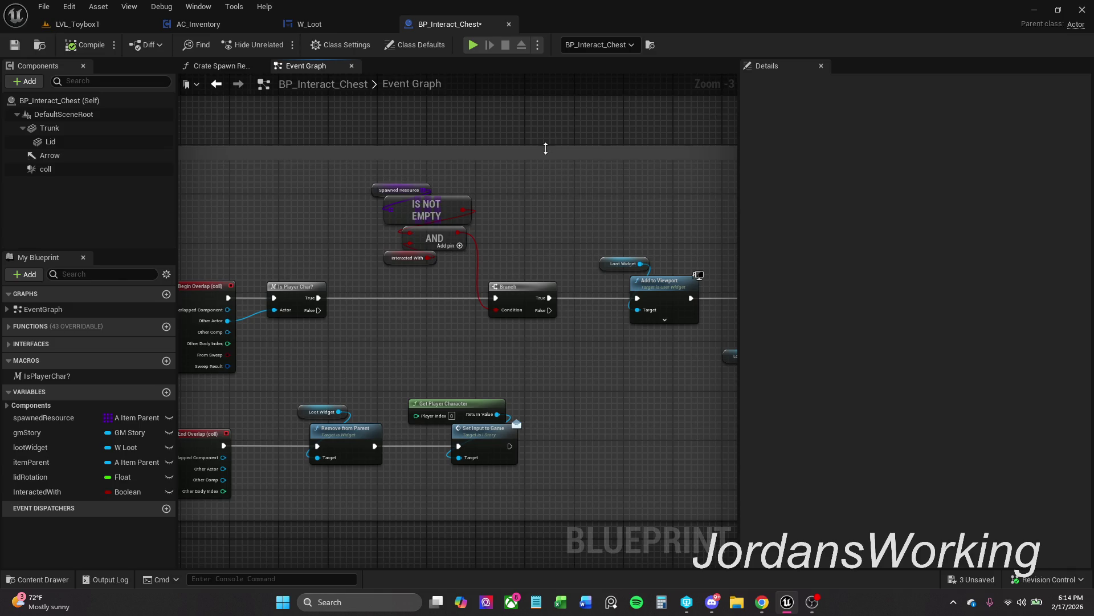
drag(389, 193, 479, 213)
click(528, 199)
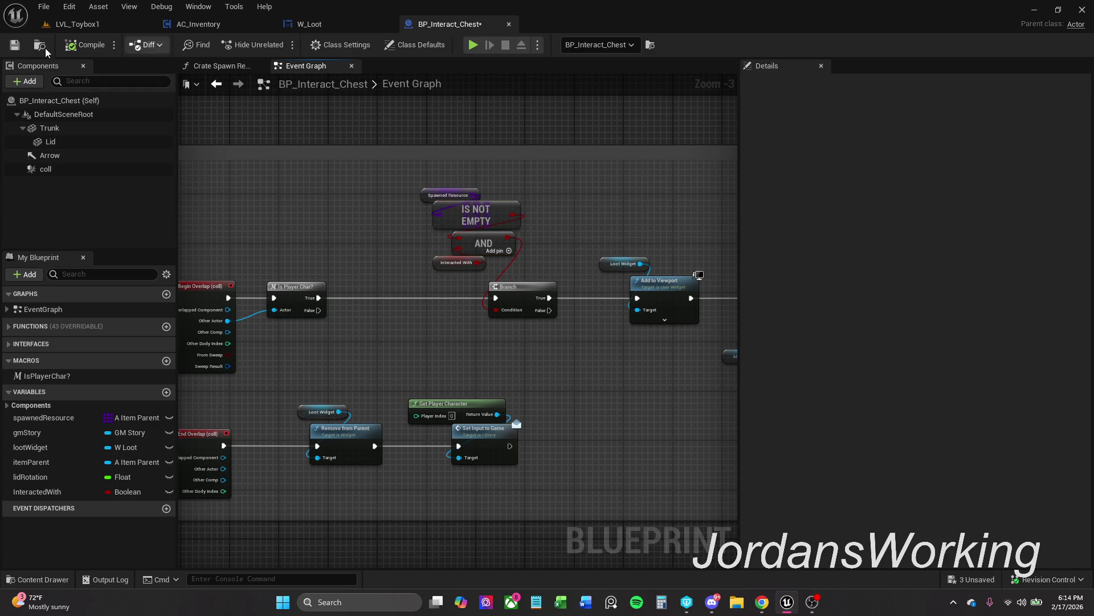
click(14, 44)
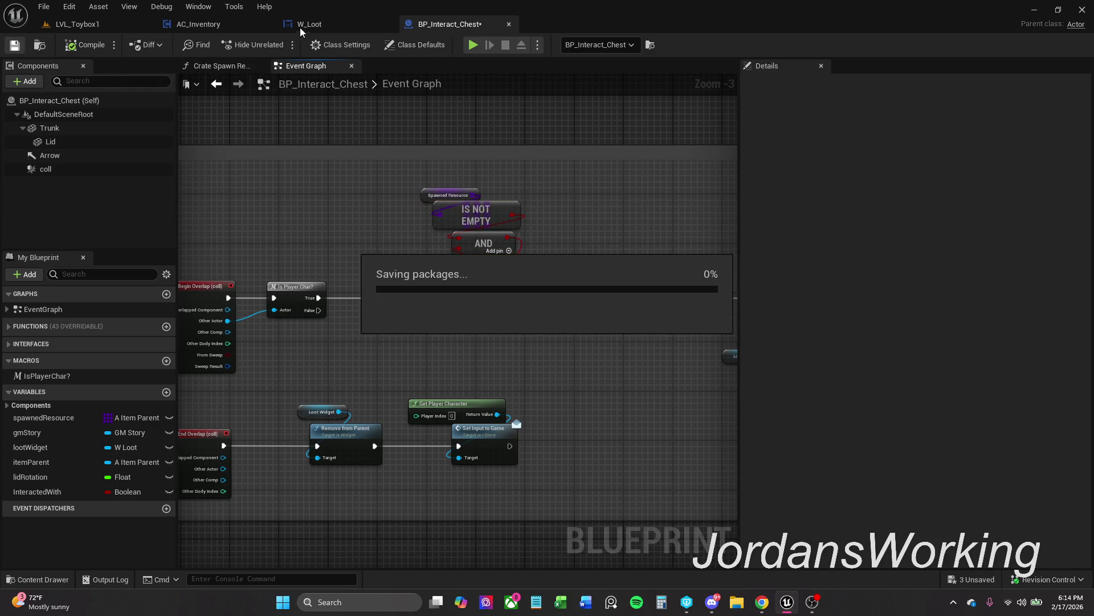
Look over W_Loot's designer layout, then switch to the LVL_Toybox1 level
click(328, 21)
click(997, 46)
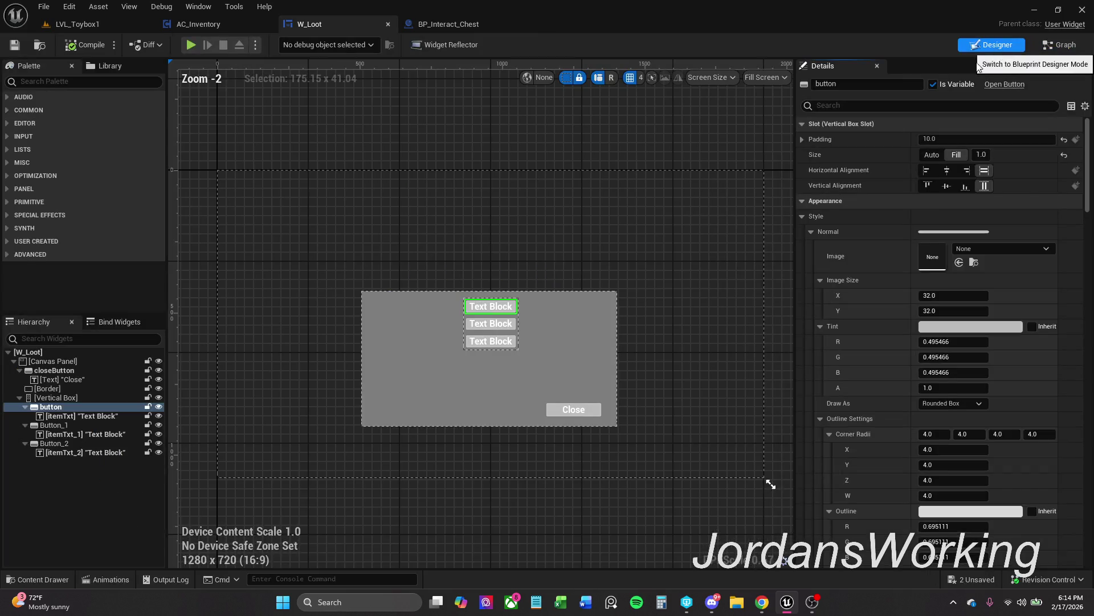
scroll(505, 311, up, 2)
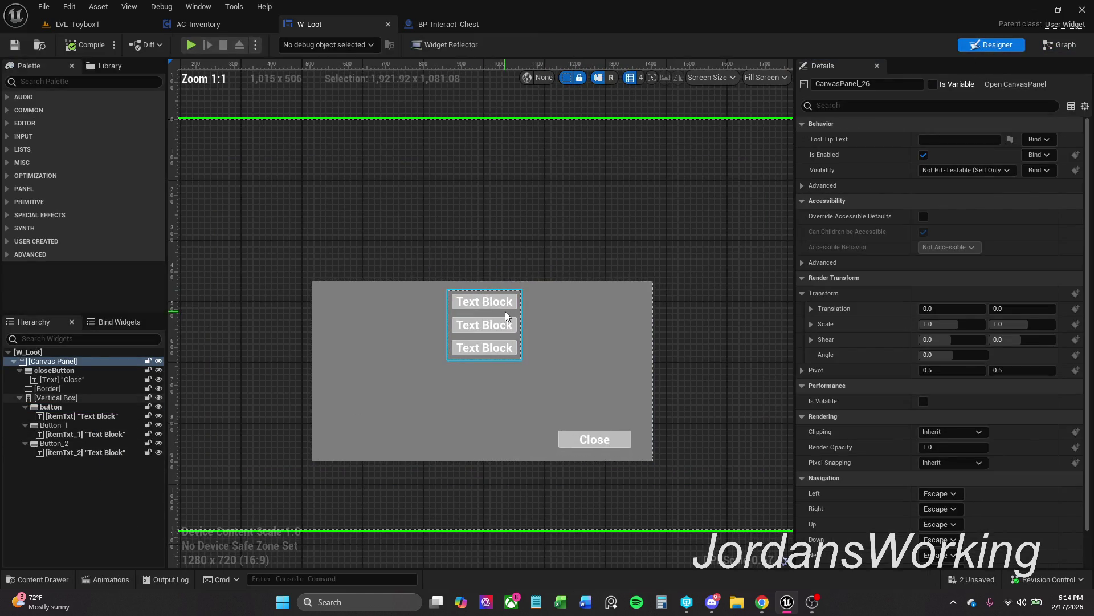
click(109, 28)
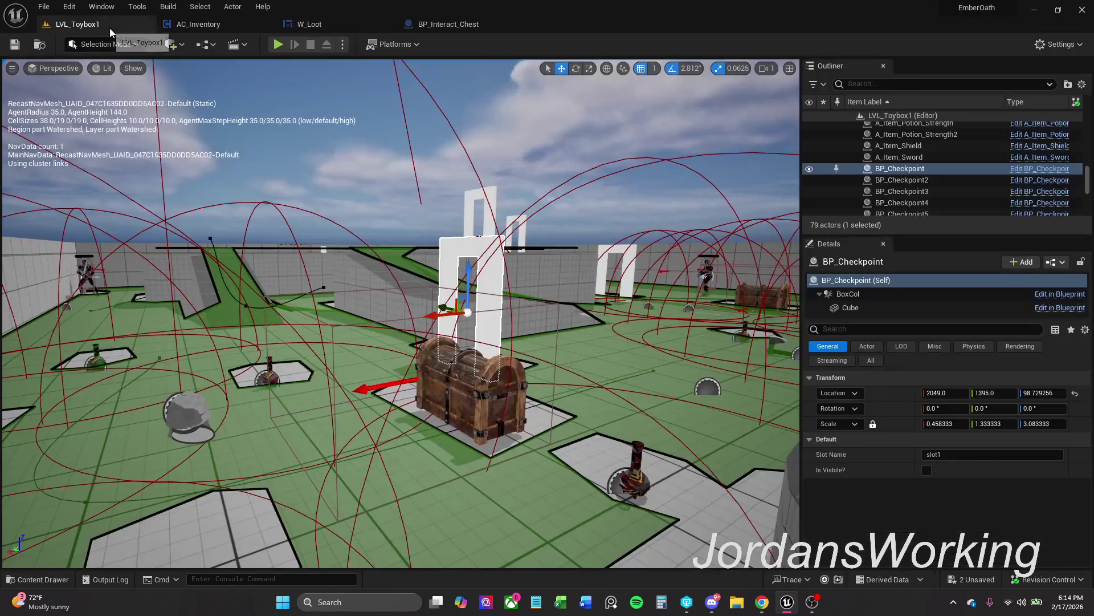
Play-test: open the chest loot, take the top Axe, close it, and stop PIE
click(279, 50)
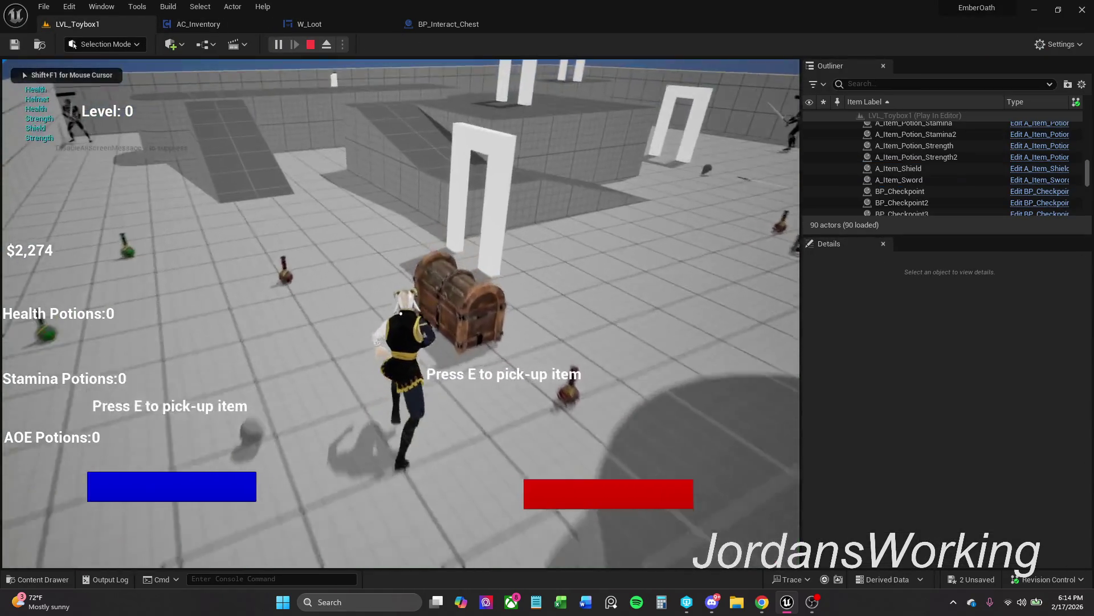
key(e)
click(405, 285)
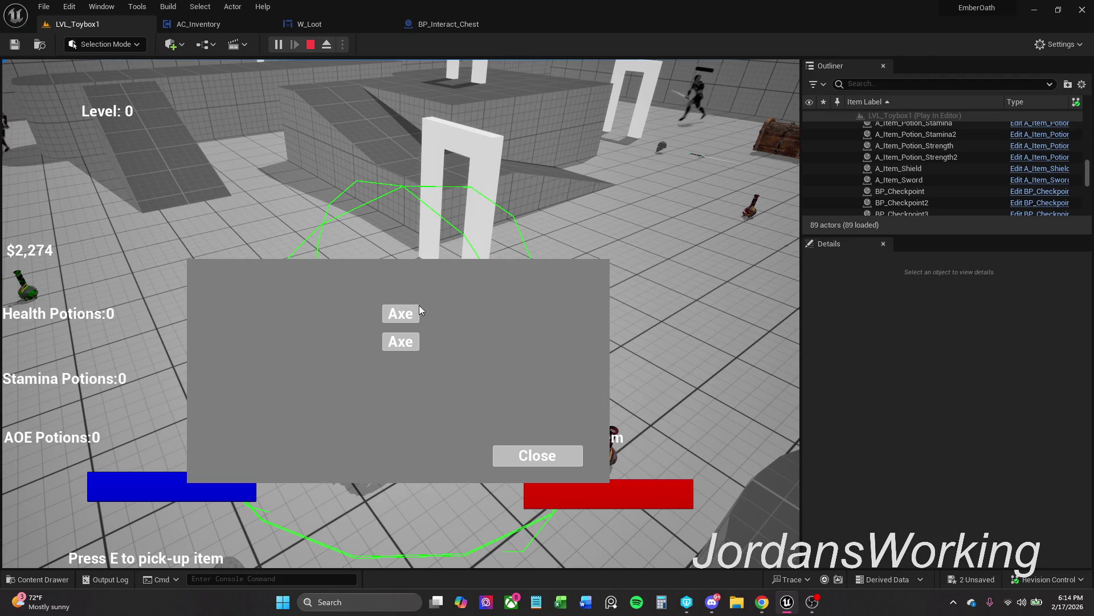
click(513, 459)
key(Escape)
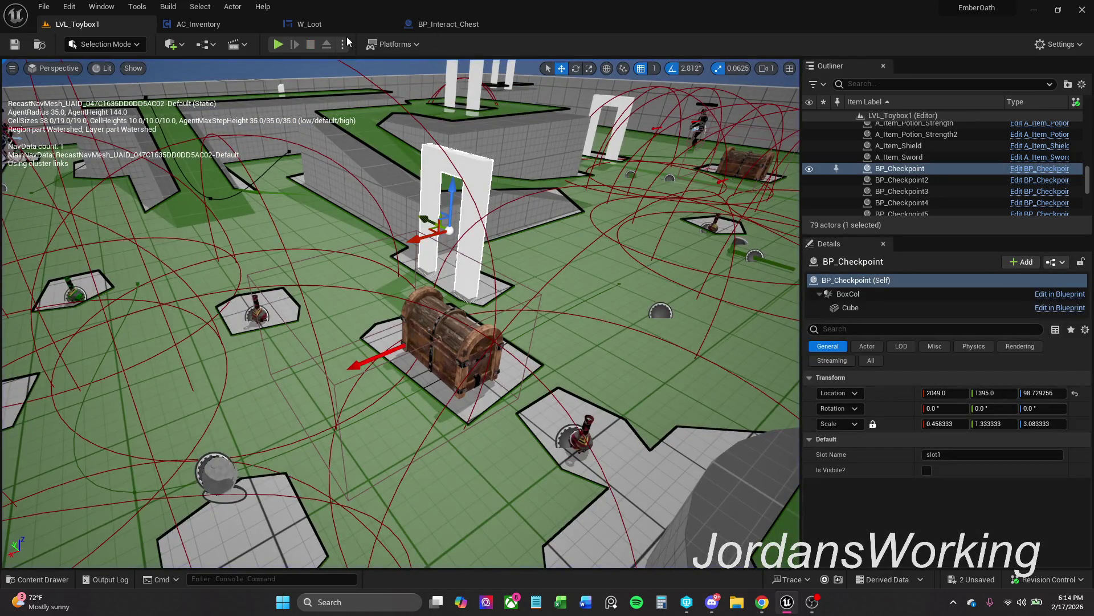
Show W_Loot's node graph and close the Get Item Txt Text function tab
click(337, 30)
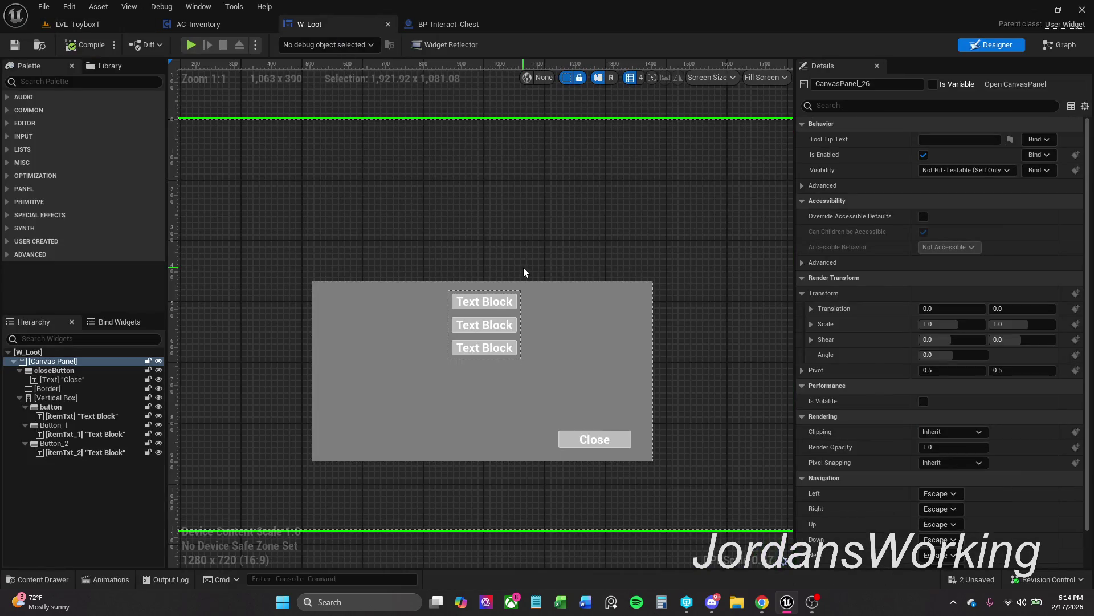
click(1065, 46)
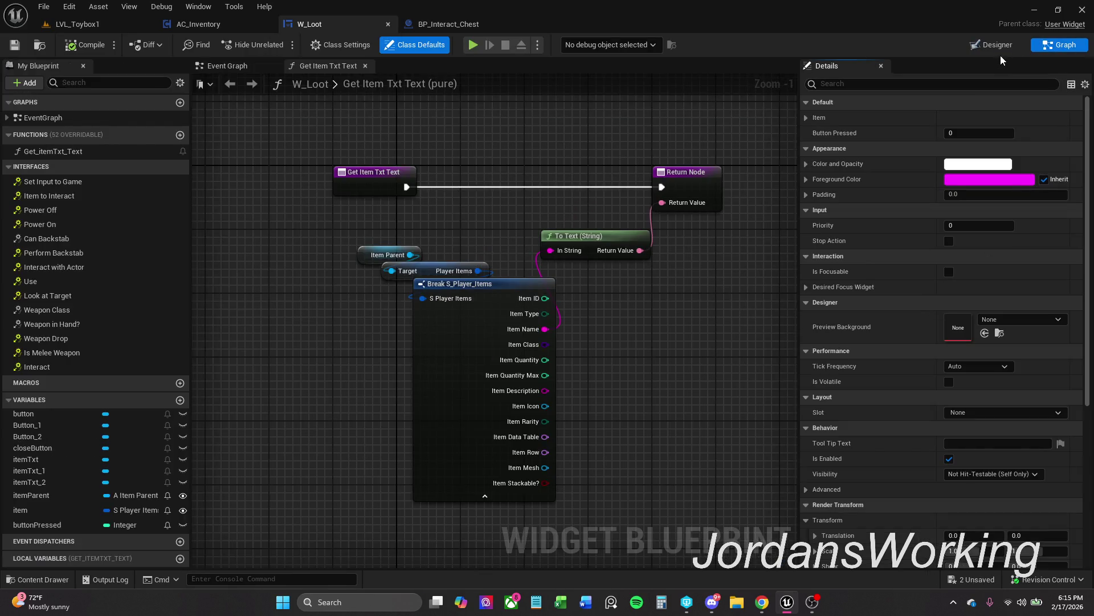
click(365, 66)
Inspect the button event rows and Close button group, then switch to BP_Interact_Chest
mouse_move(445, 382)
mouse_down()
mouse_move(420, 219)
mouse_move(428, 109)
mouse_up()
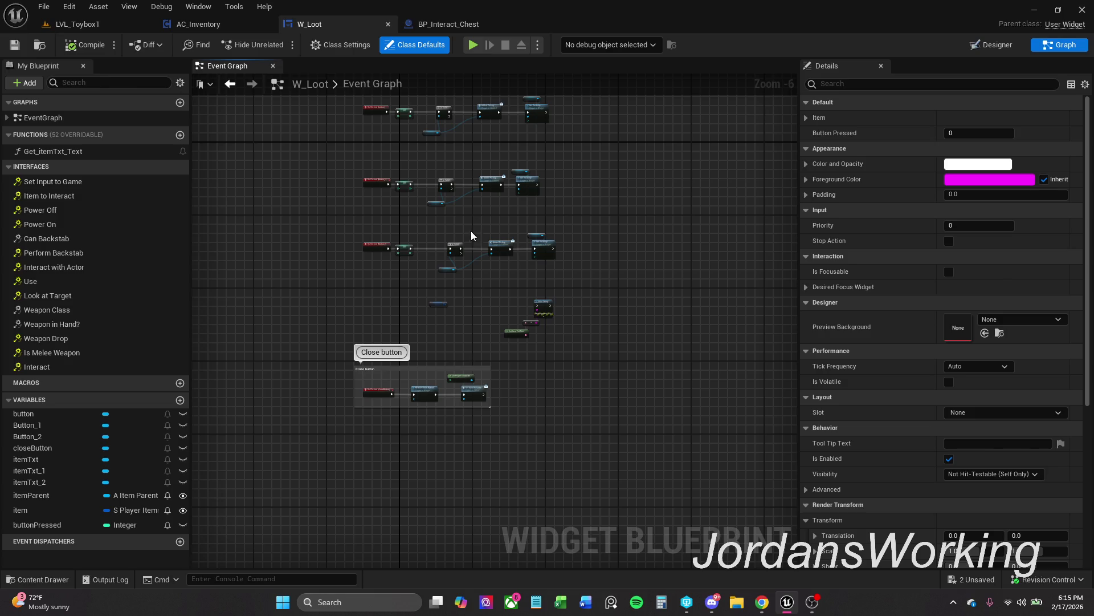
scroll(471, 236, up, 4)
scroll(480, 315, down, 1)
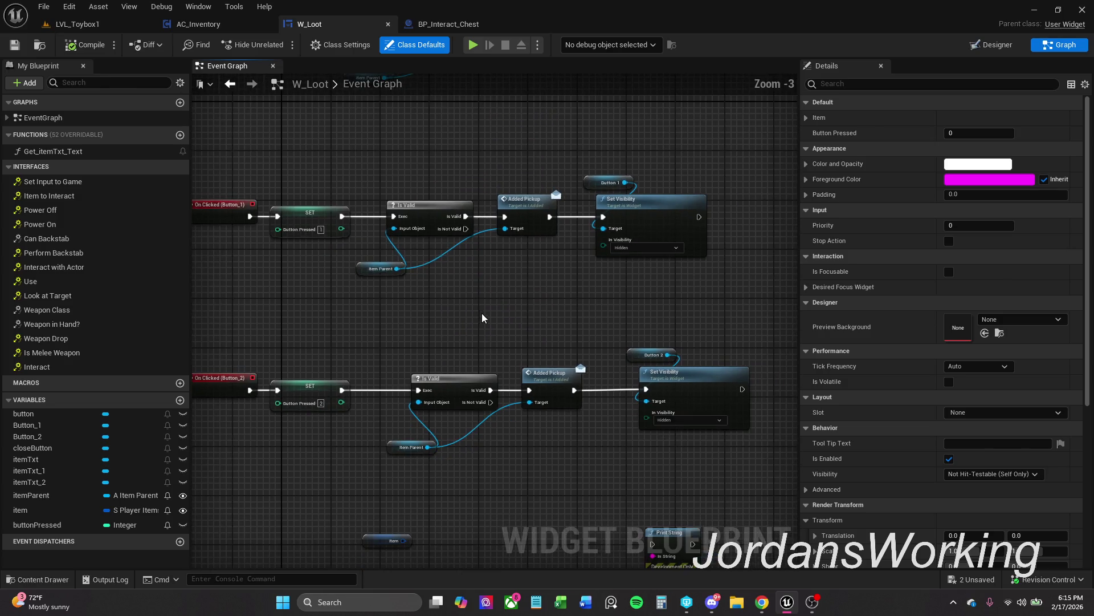
drag(481, 317, 515, 181)
scroll(513, 175, down, 1)
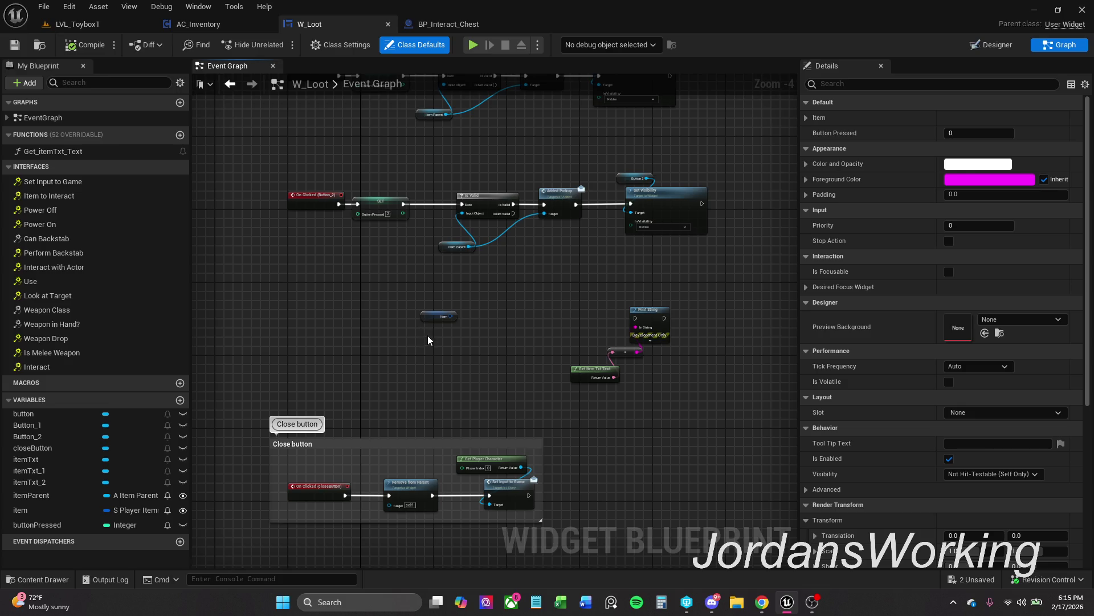
drag(446, 389, 450, 274)
scroll(438, 291, up, 2)
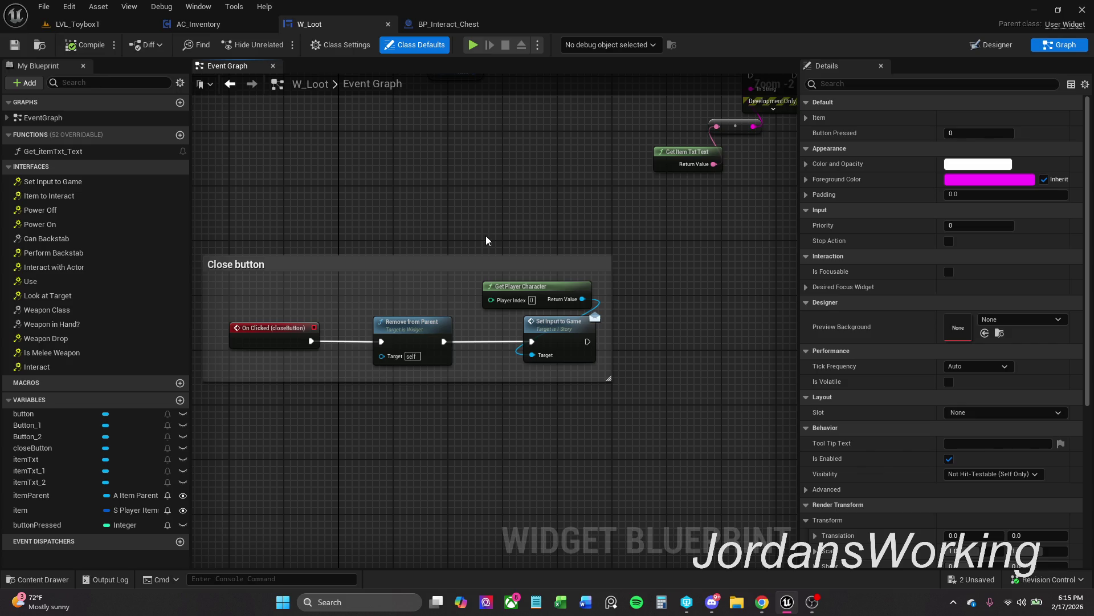
drag(455, 185, 454, 196)
scroll(454, 196, down, 1)
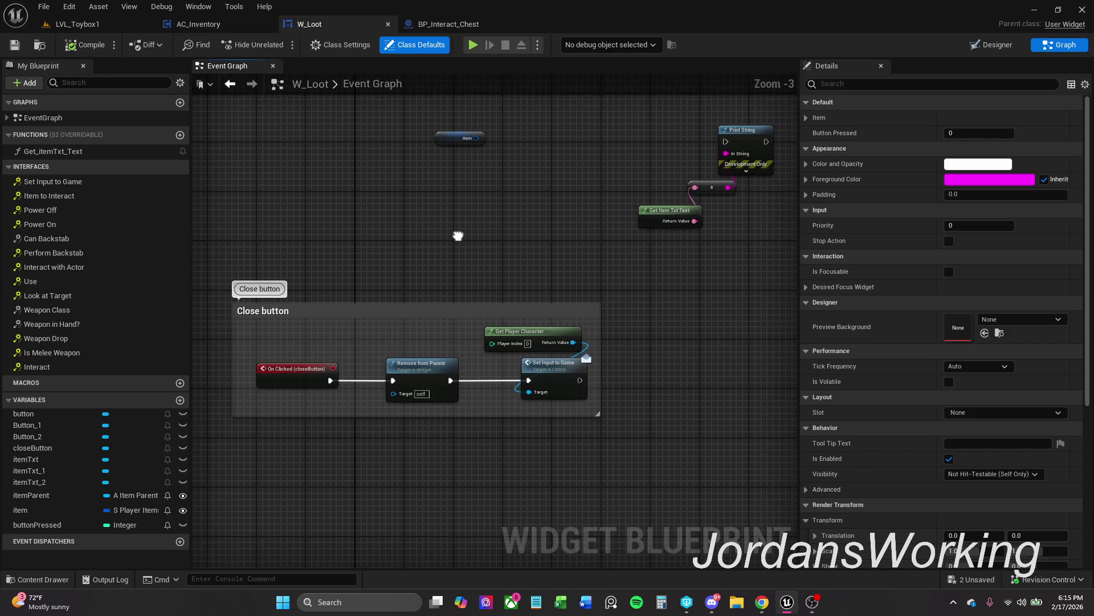
mouse_move(457, 234)
mouse_down()
mouse_move(469, 291)
mouse_move(423, 440)
mouse_up()
scroll(421, 411, down, 1)
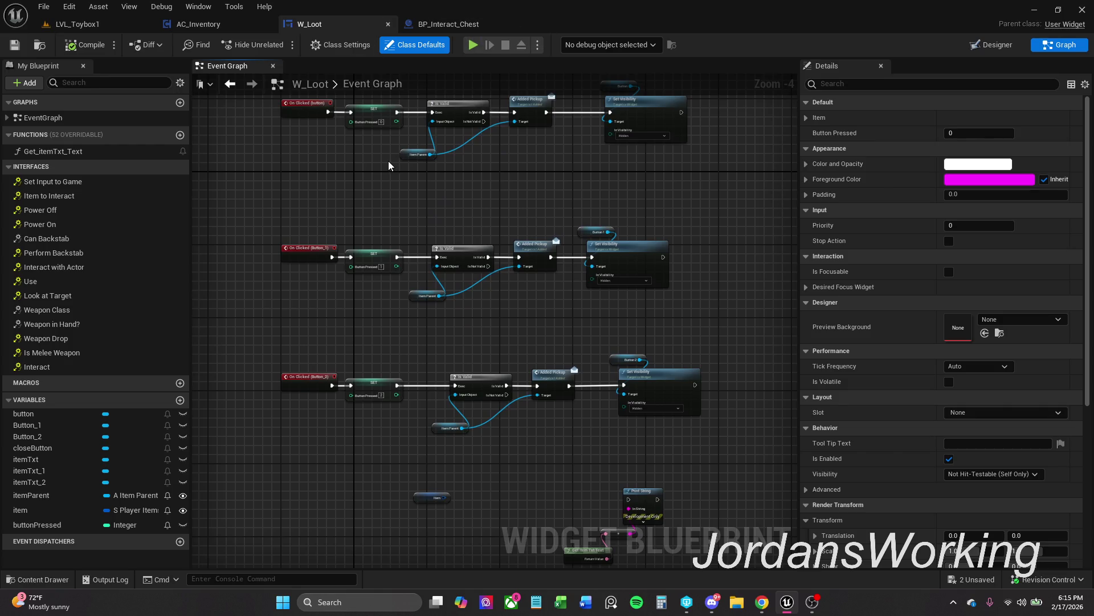
click(450, 24)
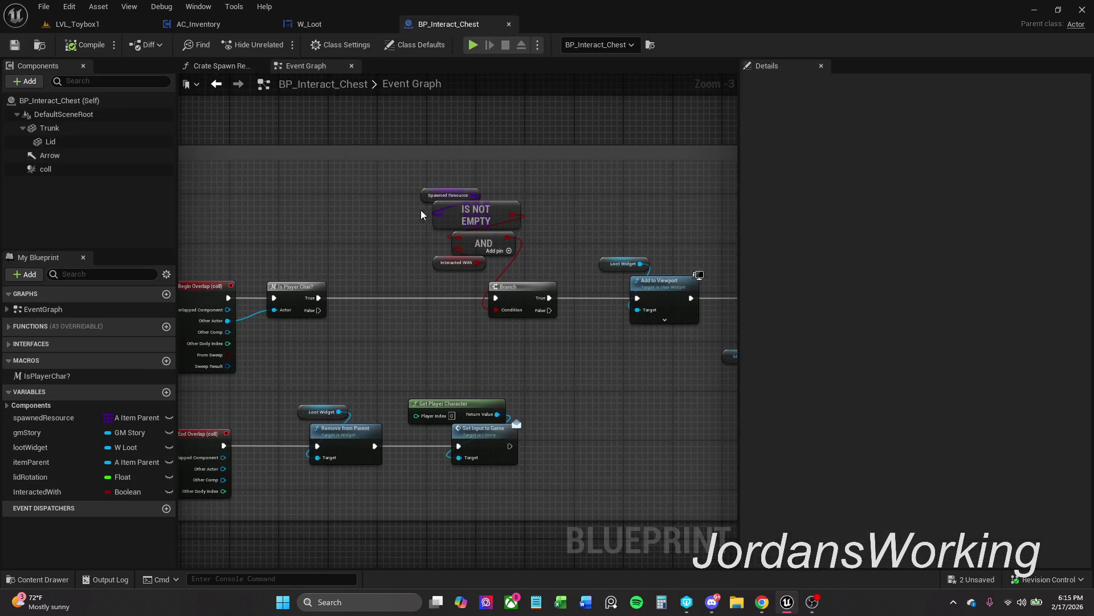
Box-select Spawned Resource and RANDOM in the Open Chest group and shift them right
mouse_move(420, 210)
mouse_down()
mouse_move(466, 200)
mouse_move(461, 313)
mouse_up()
scroll(466, 201, down, 3)
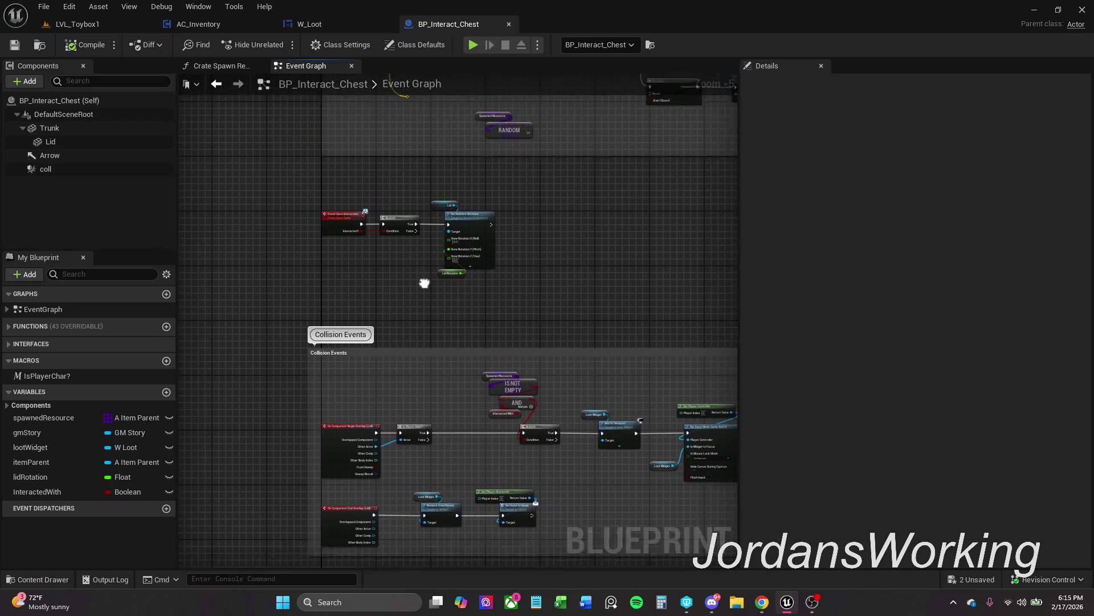
scroll(426, 272, up, 1)
drag(422, 221, 419, 382)
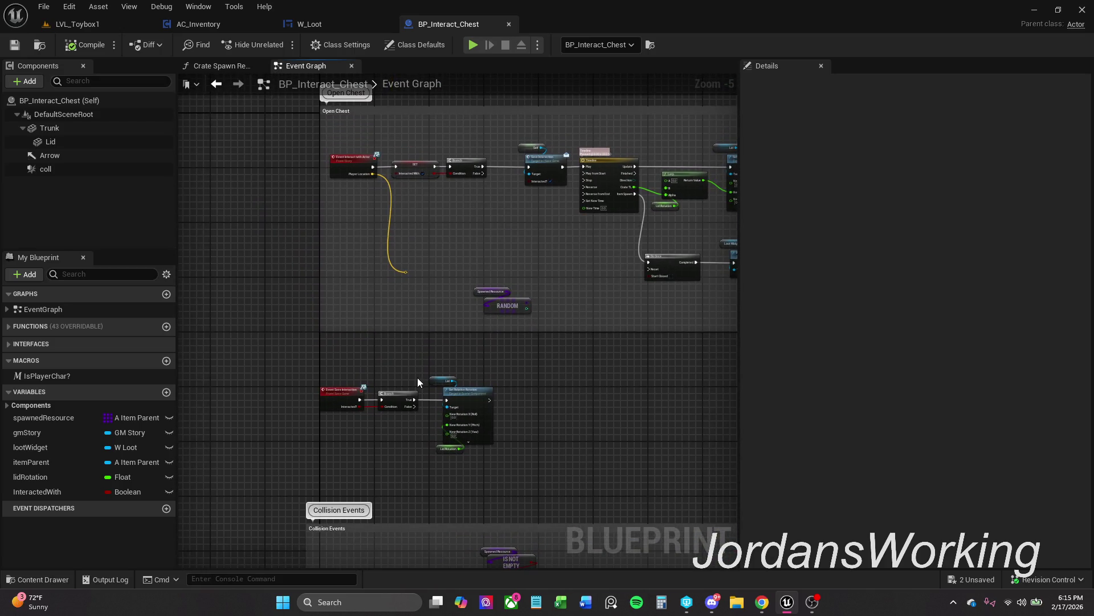
scroll(480, 307, up, 3)
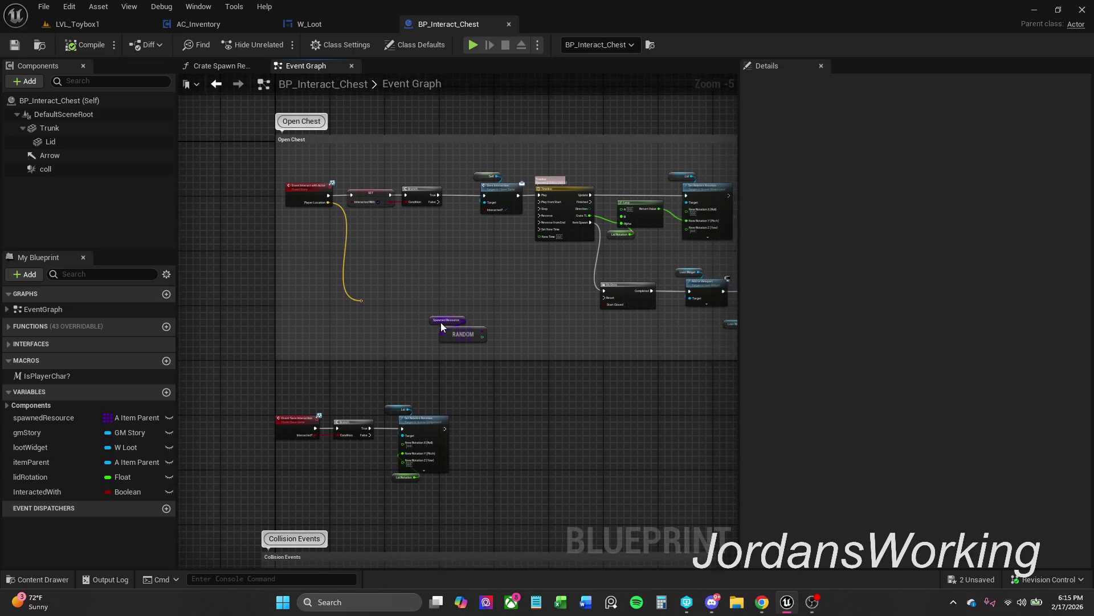
drag(391, 361, 522, 268)
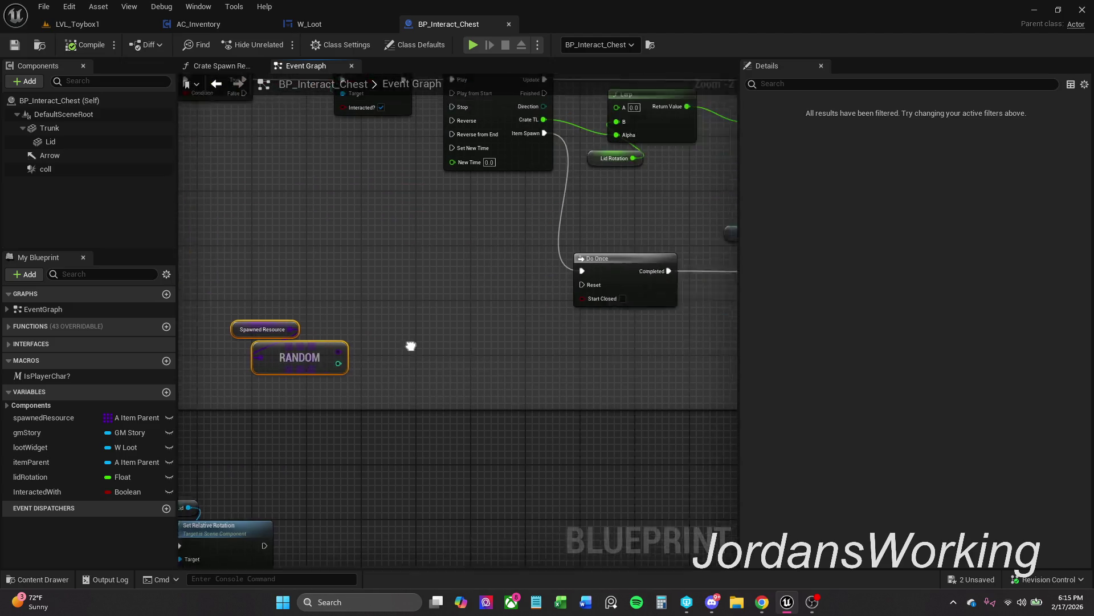
scroll(450, 329, down, 2)
mouse_move(526, 330)
mouse_down()
mouse_move(313, 327)
mouse_move(391, 318)
mouse_move(414, 339)
mouse_move(620, 315)
mouse_up()
scroll(391, 317, up, 1)
drag(338, 344, 394, 328)
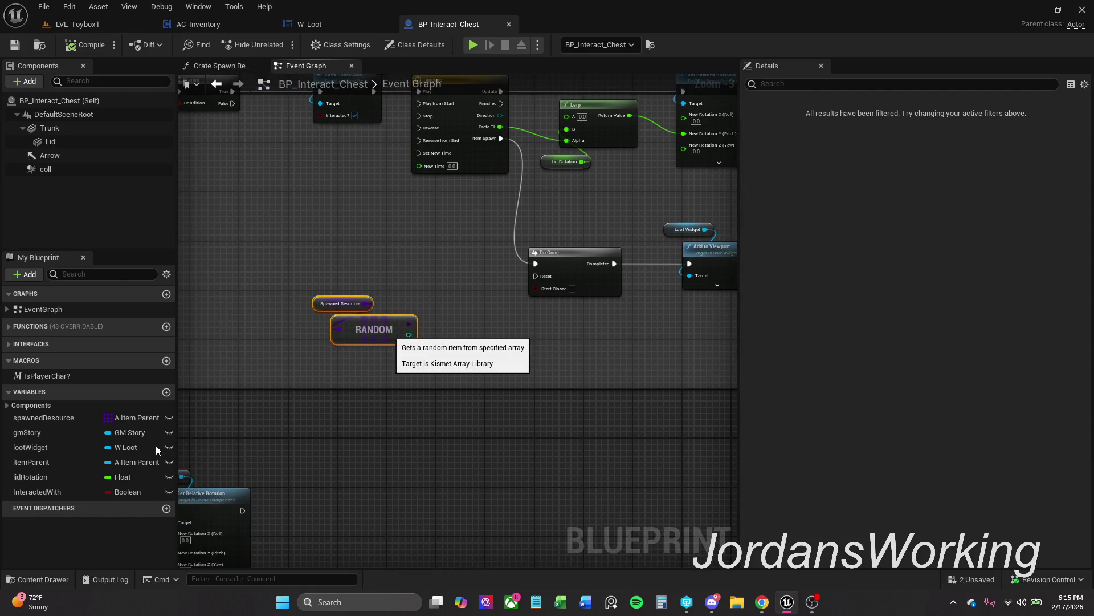
Carry the Spawned Resource and RANDOM pair to beneath the Create W Loot Widget node
right_click(367, 419)
scroll(350, 417, down, 4)
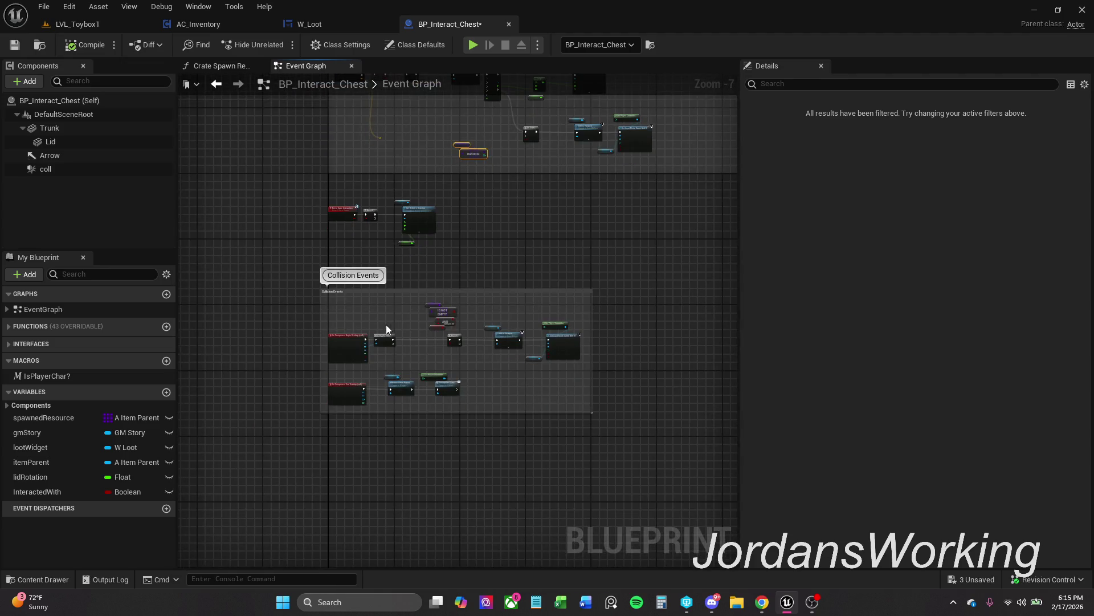
scroll(387, 329, down, 2)
drag(498, 272, 472, 484)
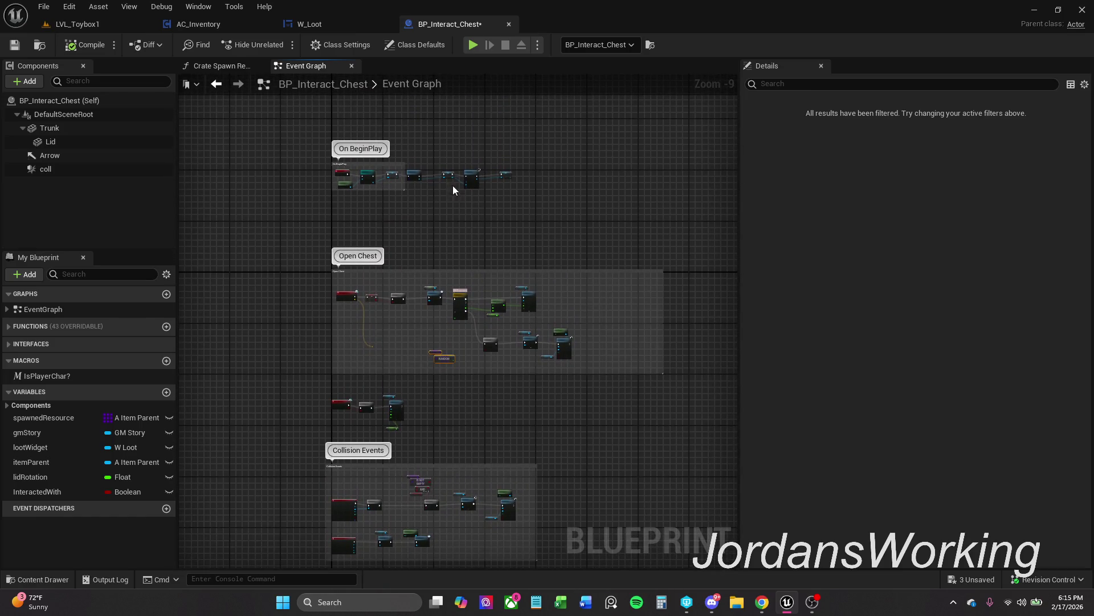
scroll(454, 188, up, 7)
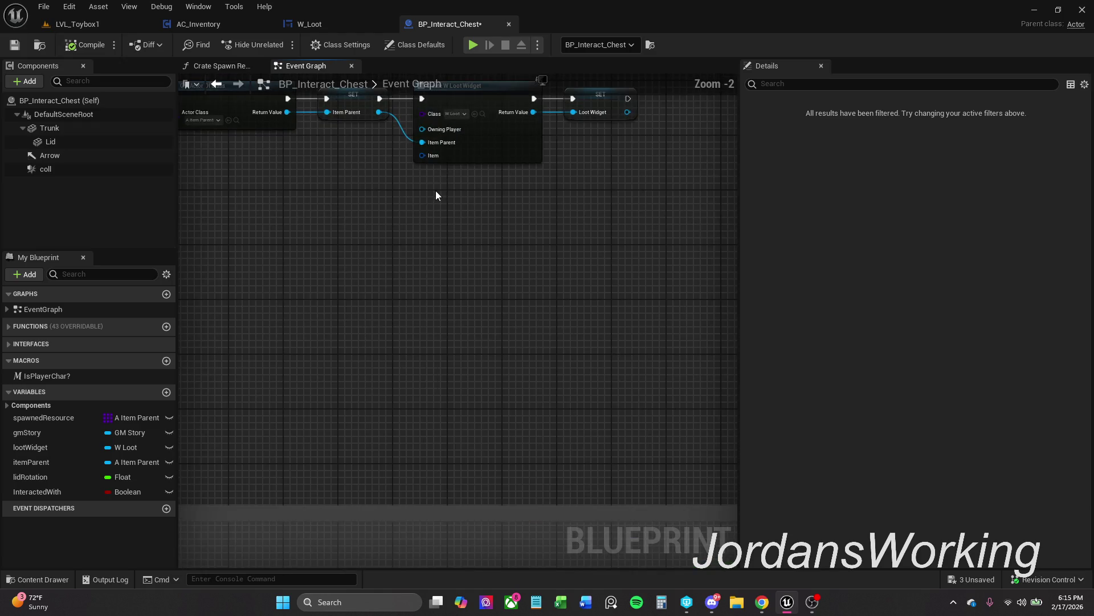
mouse_move(434, 490)
mouse_down()
mouse_move(433, 69)
mouse_move(493, 93)
mouse_move(493, 77)
mouse_move(447, 378)
mouse_move(428, 353)
mouse_move(394, 338)
mouse_up()
click(545, 300)
Add a Make S_Player_Items node on the widget's Item input, feeding the random item into Item Class
click(487, 326)
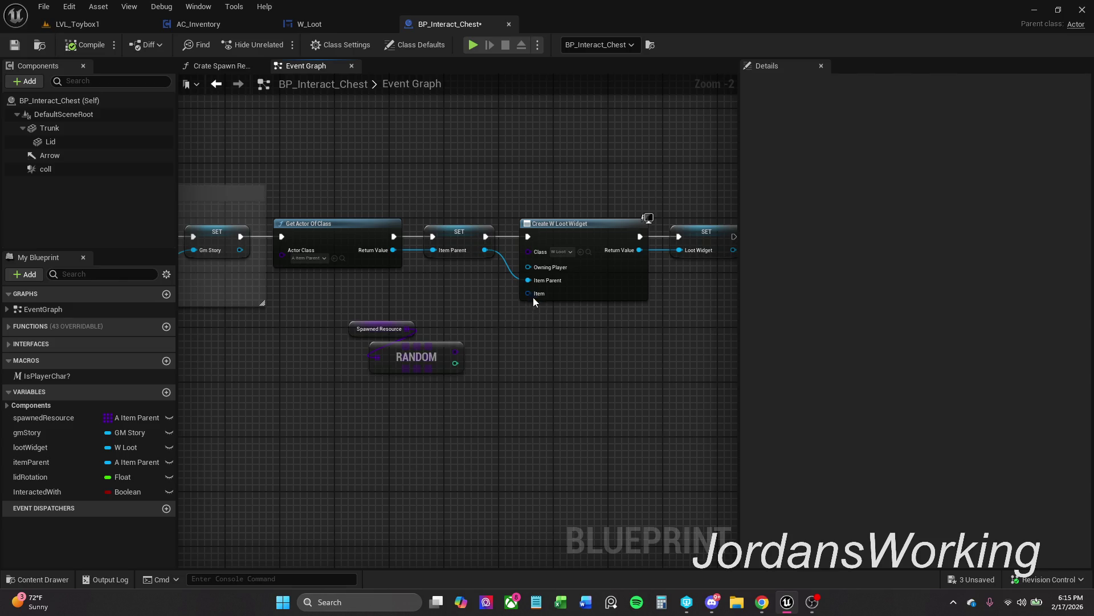
right_click(533, 295)
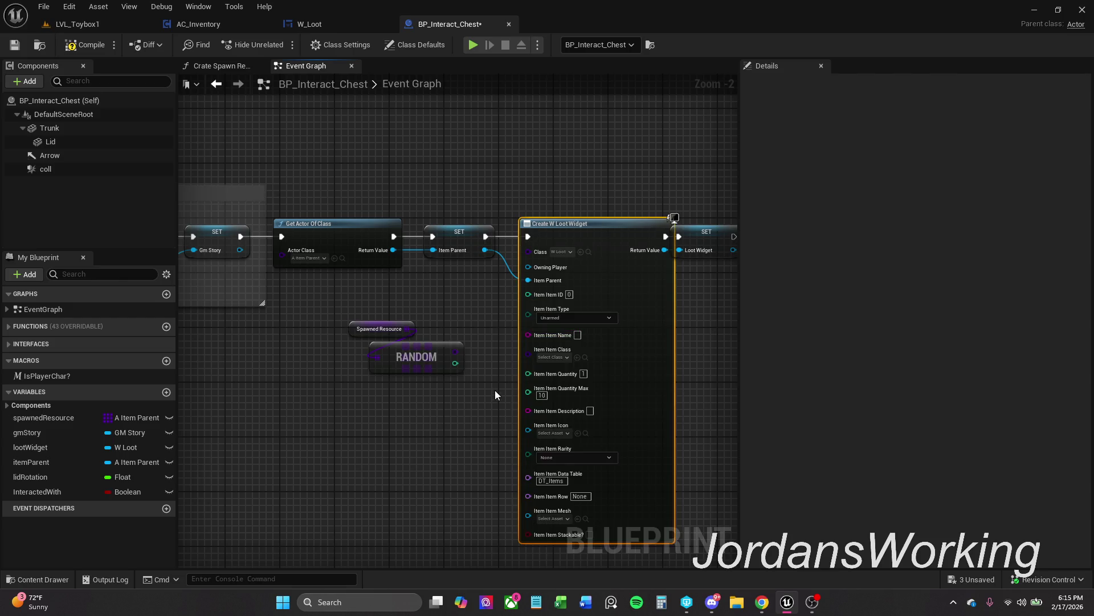
key(ctrl+z)
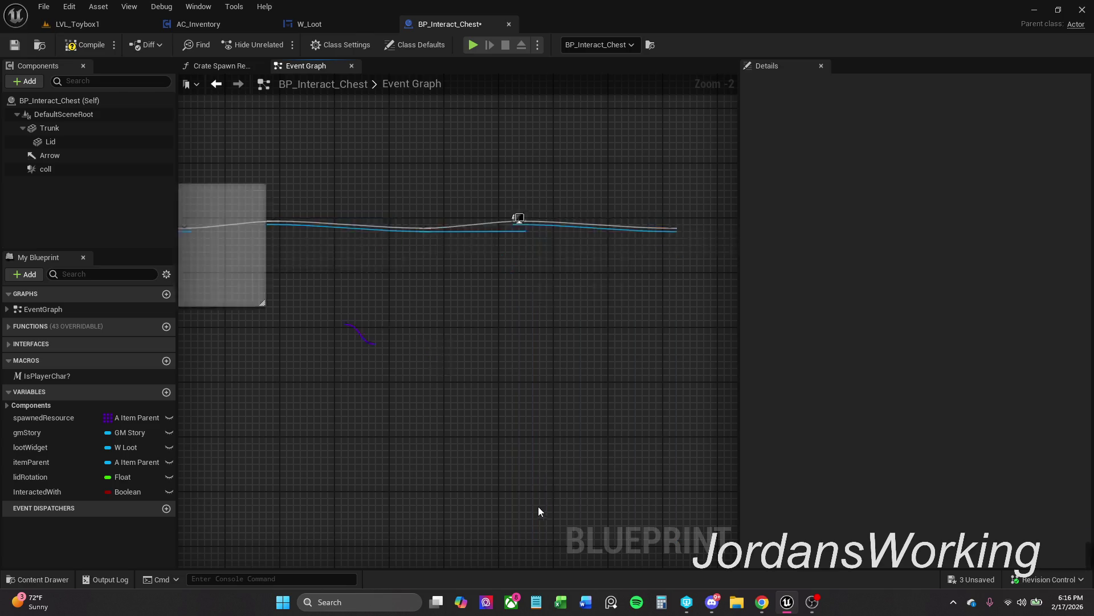
drag(529, 293, 533, 334)
text(make)
key(Return)
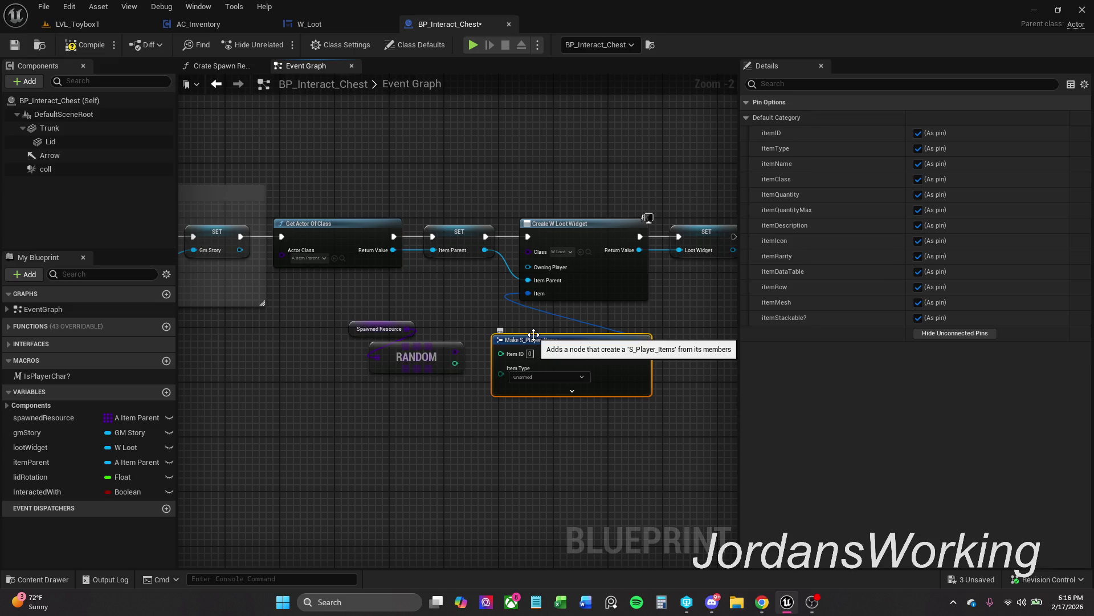
click(573, 391)
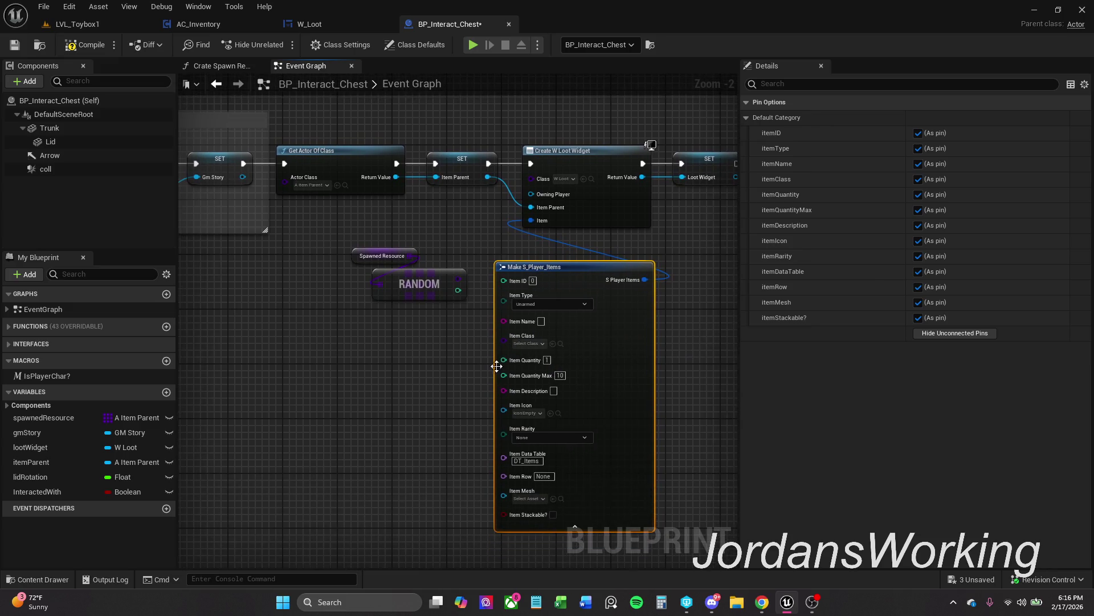
mouse_move(460, 279)
mouse_down()
mouse_move(509, 332)
mouse_move(508, 365)
mouse_move(512, 349)
mouse_move(386, 248)
mouse_up()
Hide the make node's unconnected pins, realign the RANDOM pair beside it, and compile
mouse_move(433, 283)
mouse_down()
mouse_move(406, 338)
mouse_move(439, 342)
mouse_up()
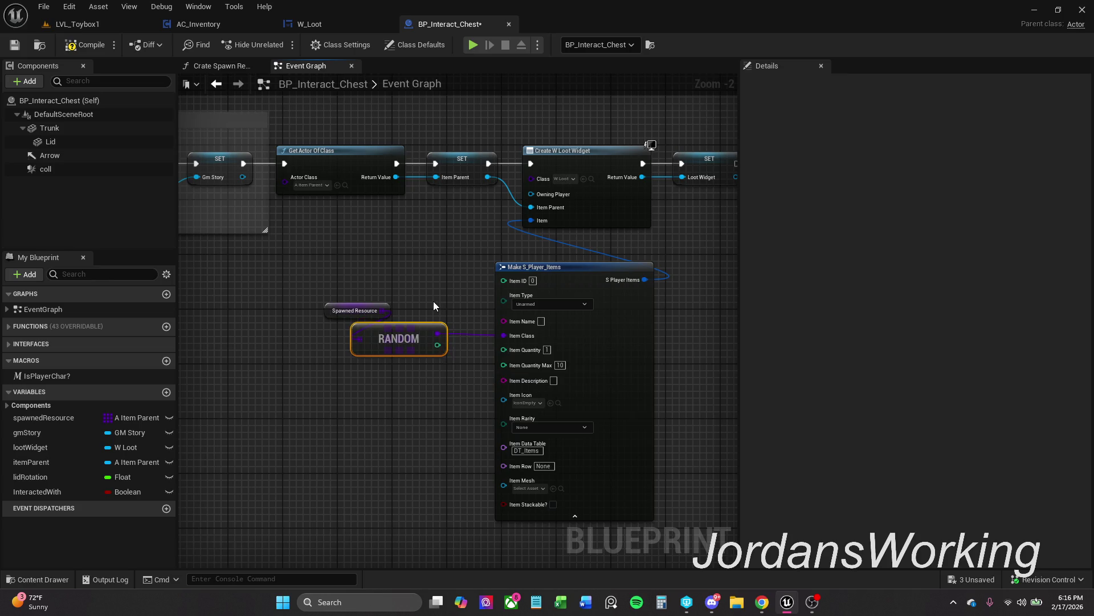
click(579, 376)
click(954, 333)
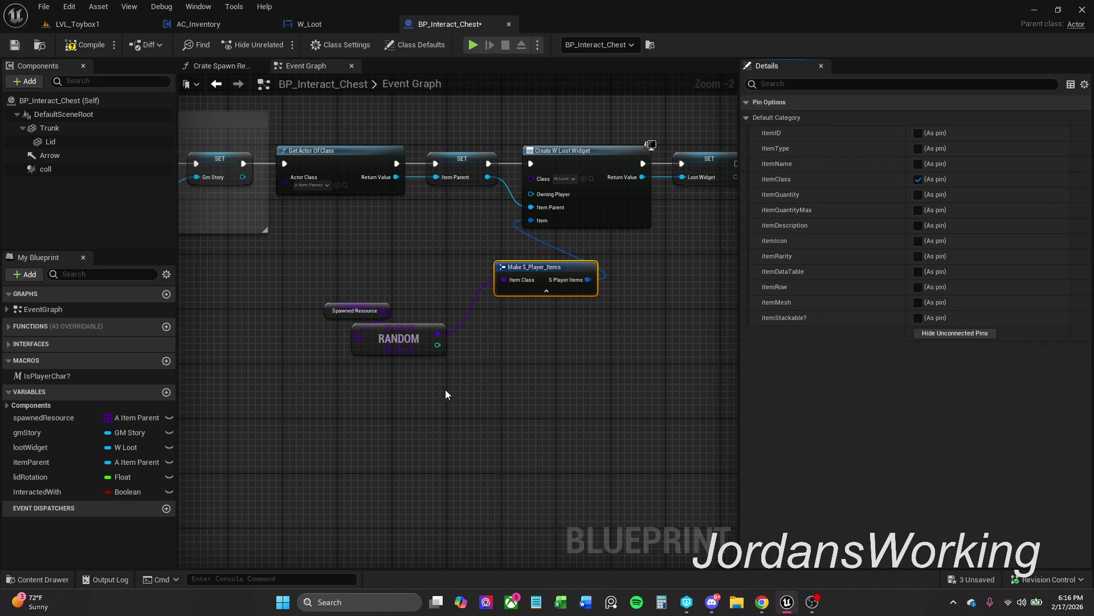
mouse_move(296, 285)
mouse_down()
mouse_move(307, 342)
mouse_move(450, 364)
mouse_up()
drag(379, 349, 409, 319)
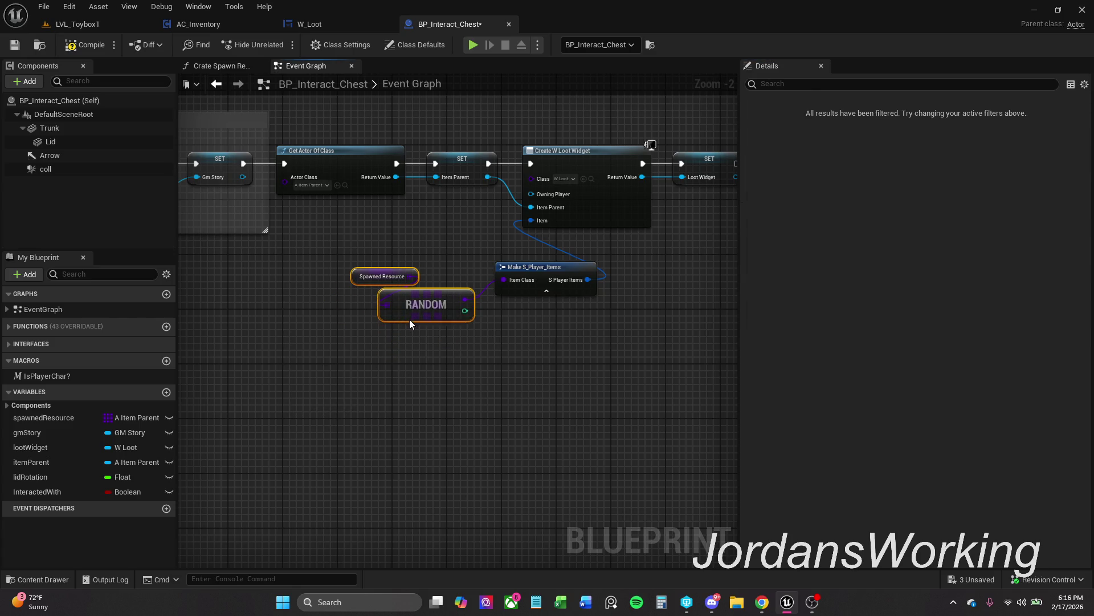
click(100, 51)
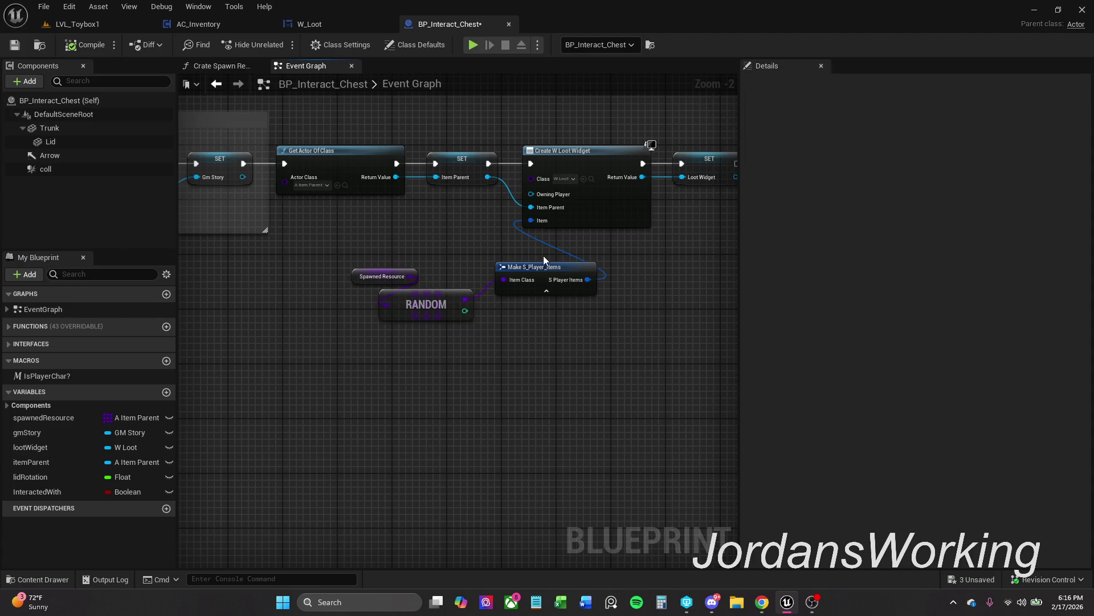
Expose itemQuantity and itemIcon as pins, hide unconnected pins again, and save the blueprint
click(568, 293)
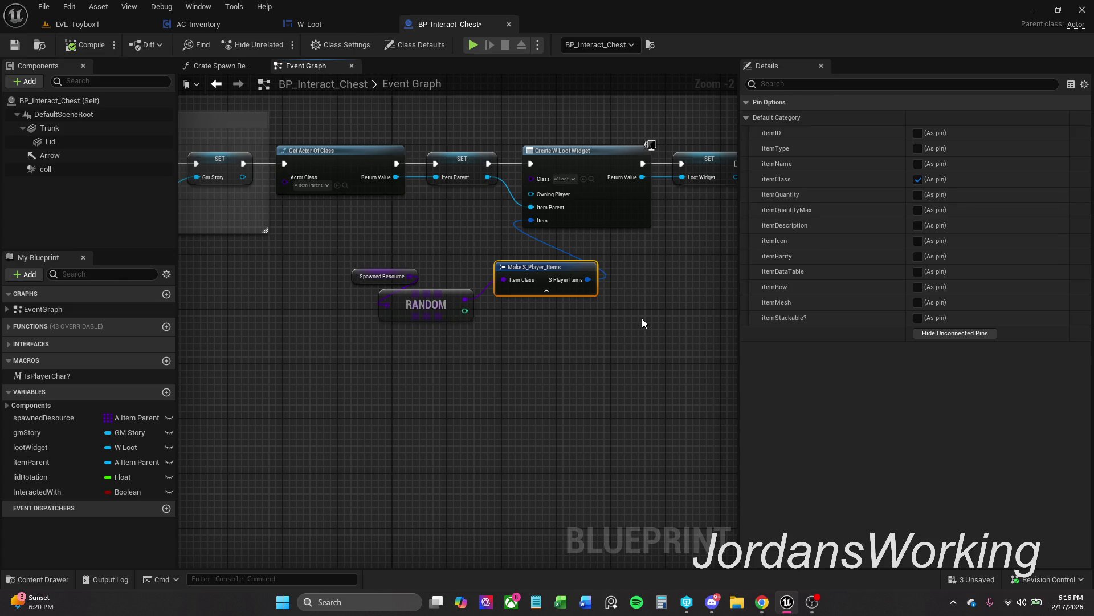
drag(525, 283, 518, 276)
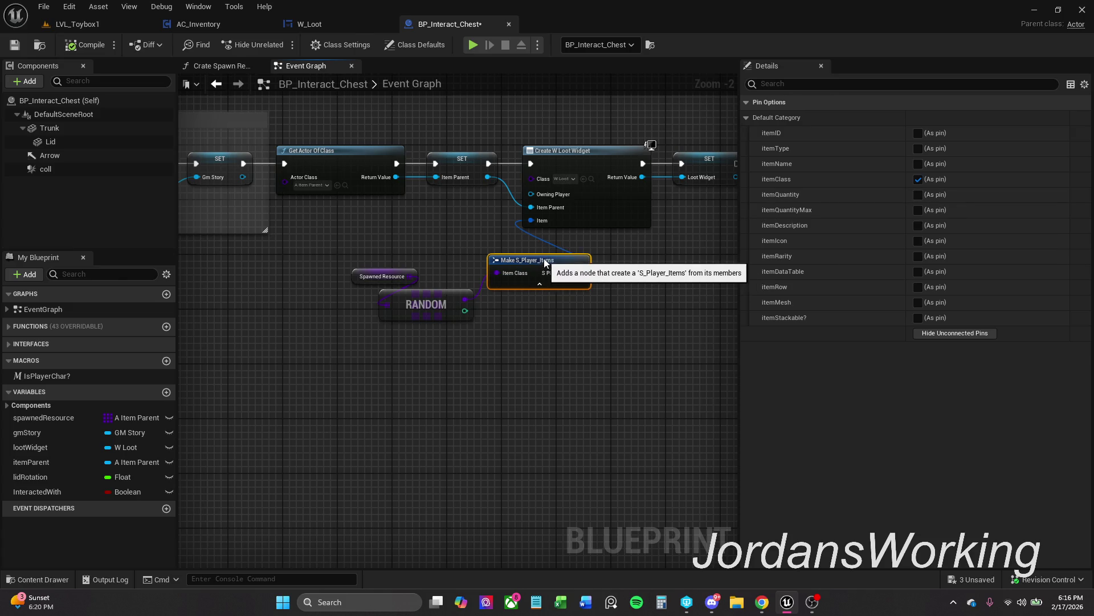
click(602, 368)
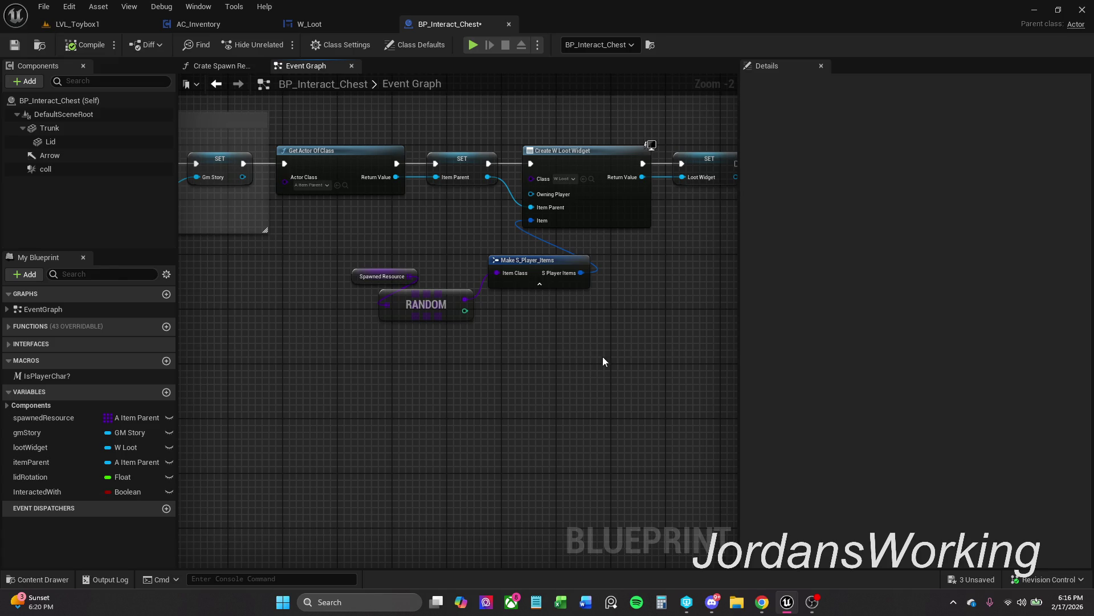
click(559, 258)
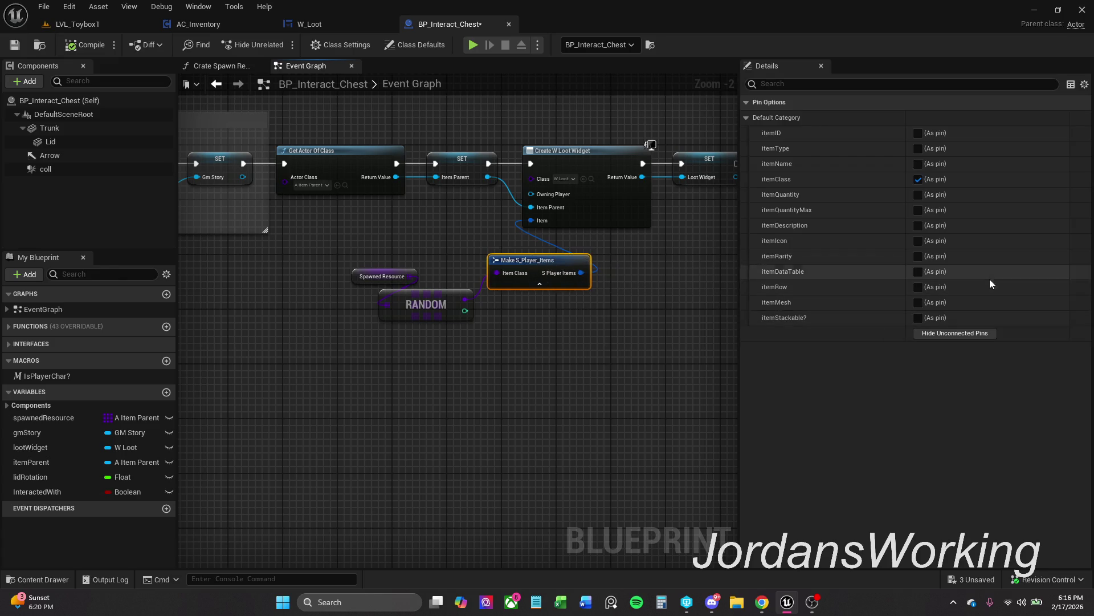
click(918, 195)
click(918, 240)
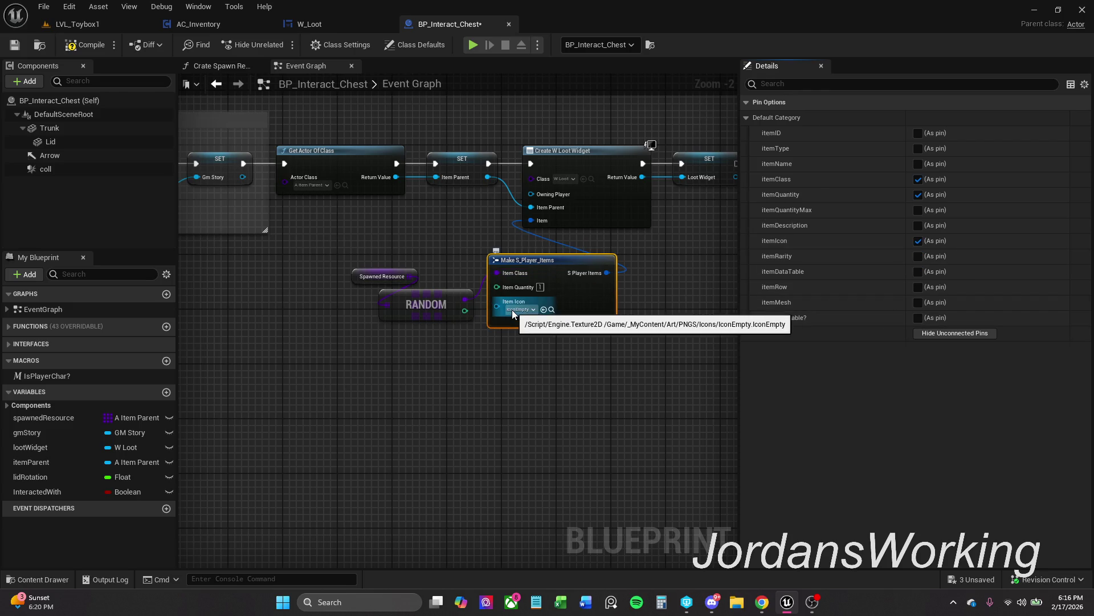
click(945, 335)
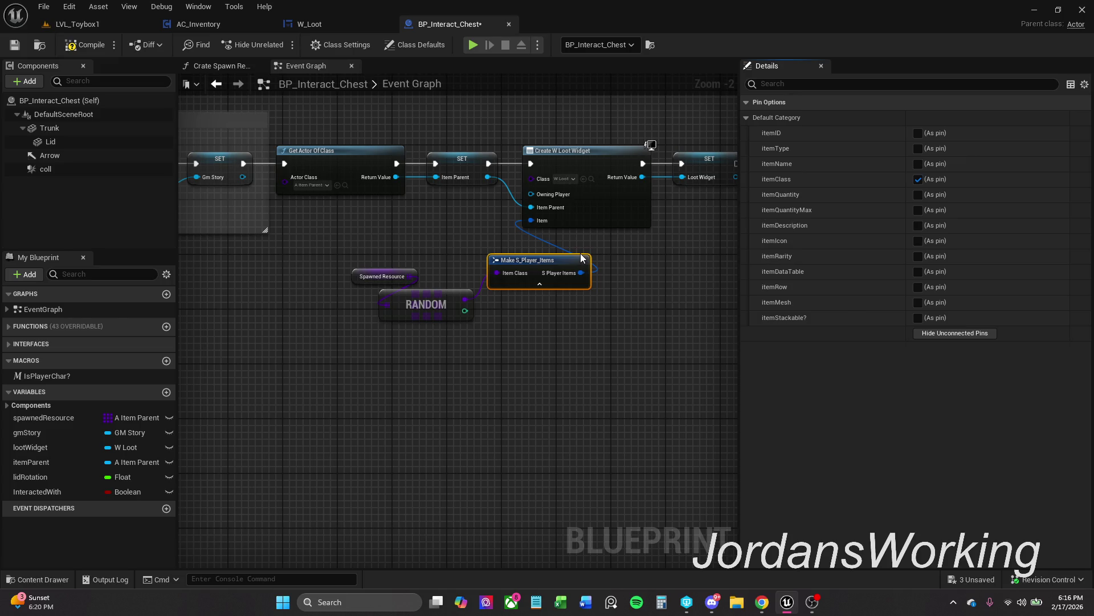
click(14, 45)
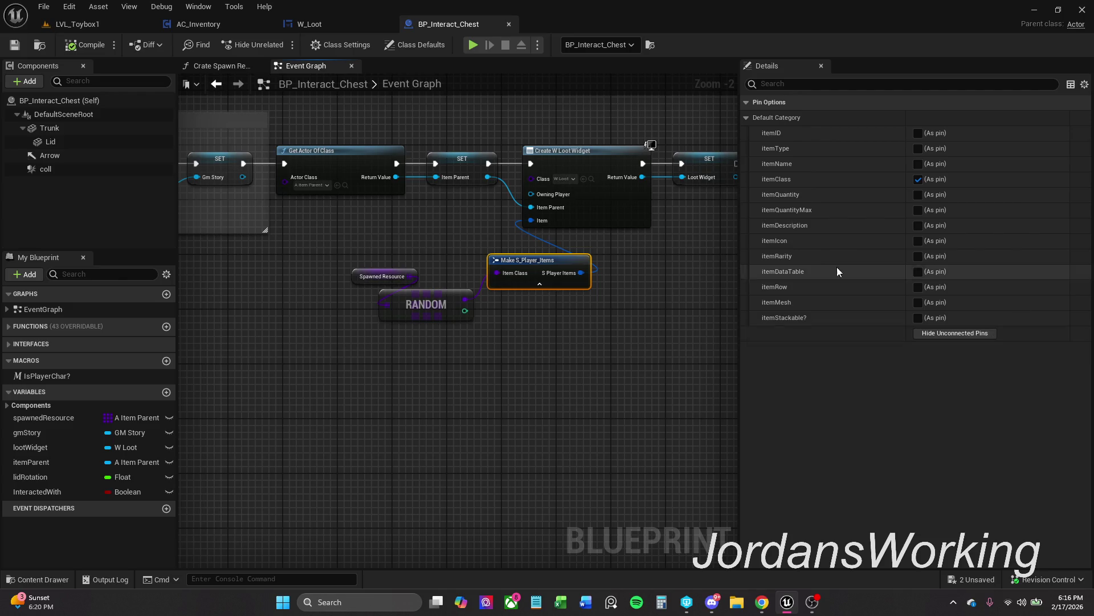
mouse_move(620, 343)
mouse_down()
mouse_move(508, 362)
mouse_move(601, 340)
mouse_move(608, 348)
mouse_up()
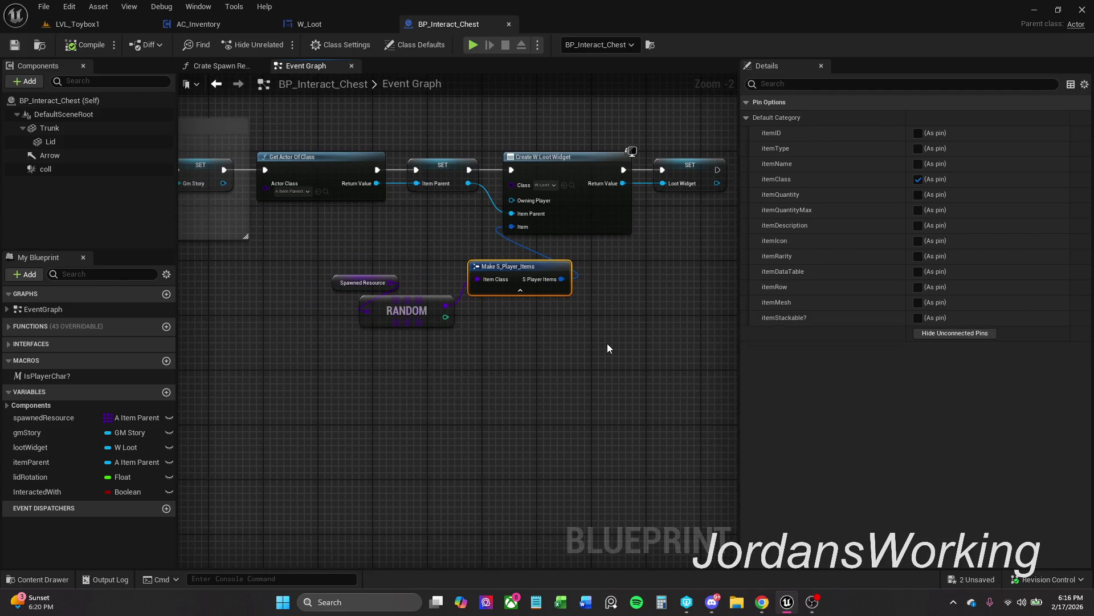
Play LVL_Toybox1, open the chest loot, take one Axe, and close the window
click(92, 24)
click(284, 42)
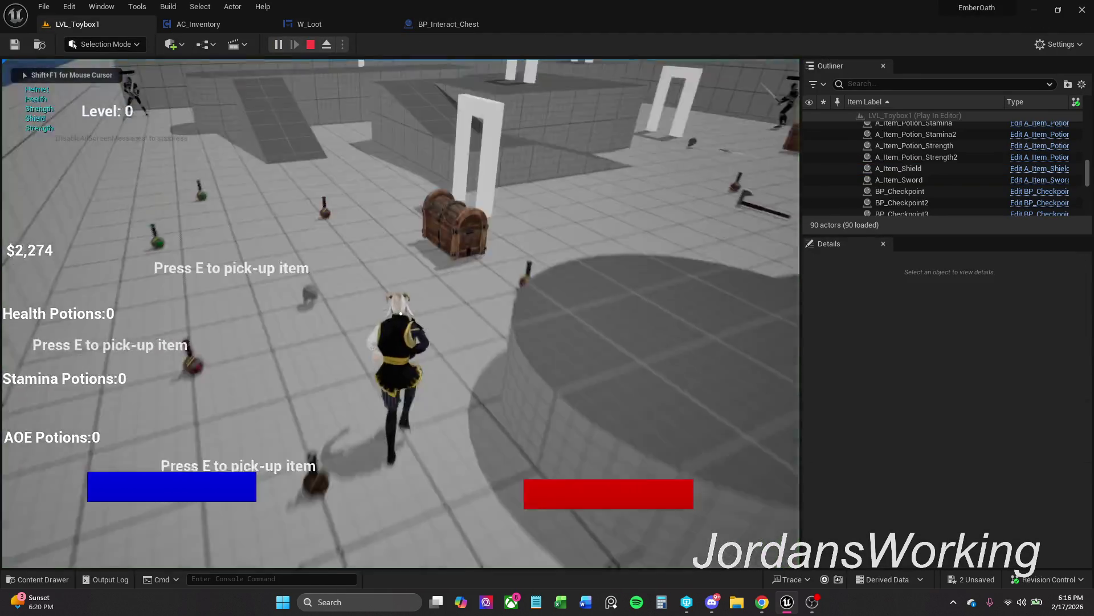
key(e)
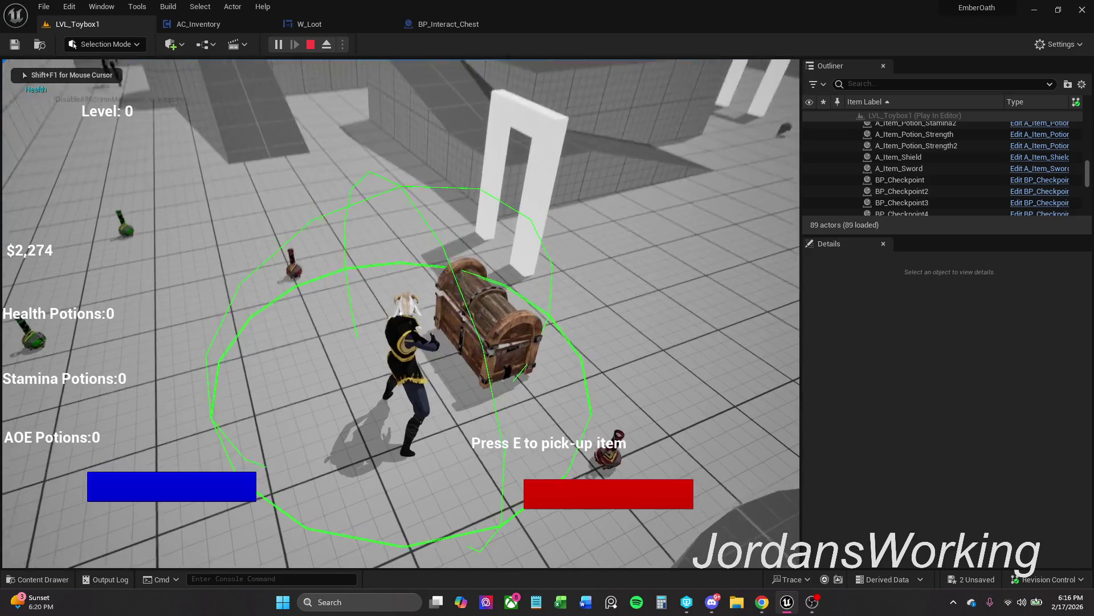
click(402, 292)
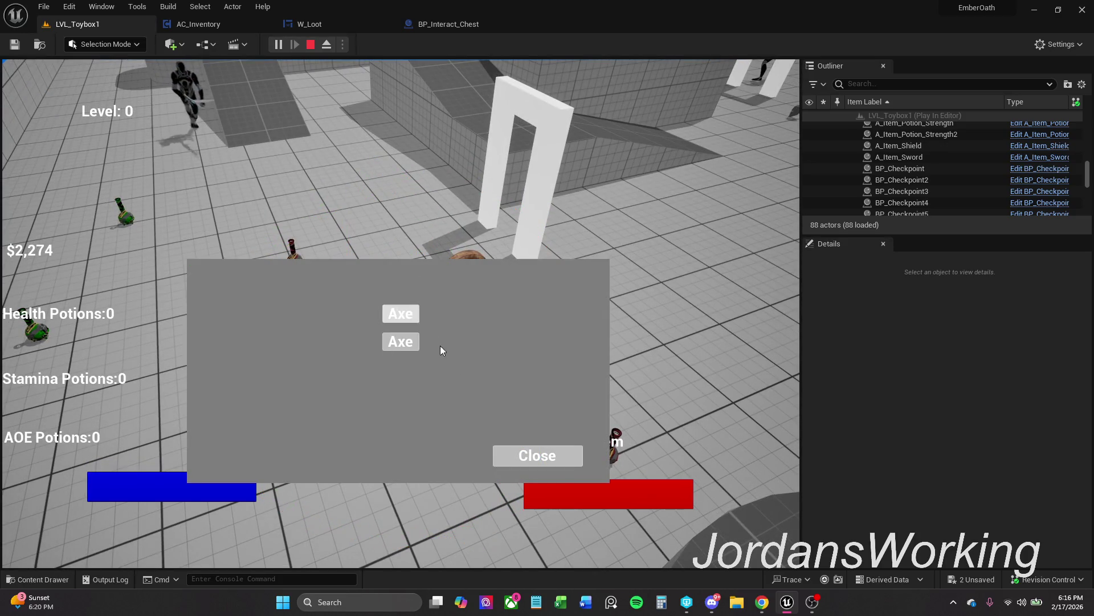
click(520, 464)
Use both collected axes from the inventory, then stop the play session
key(i)
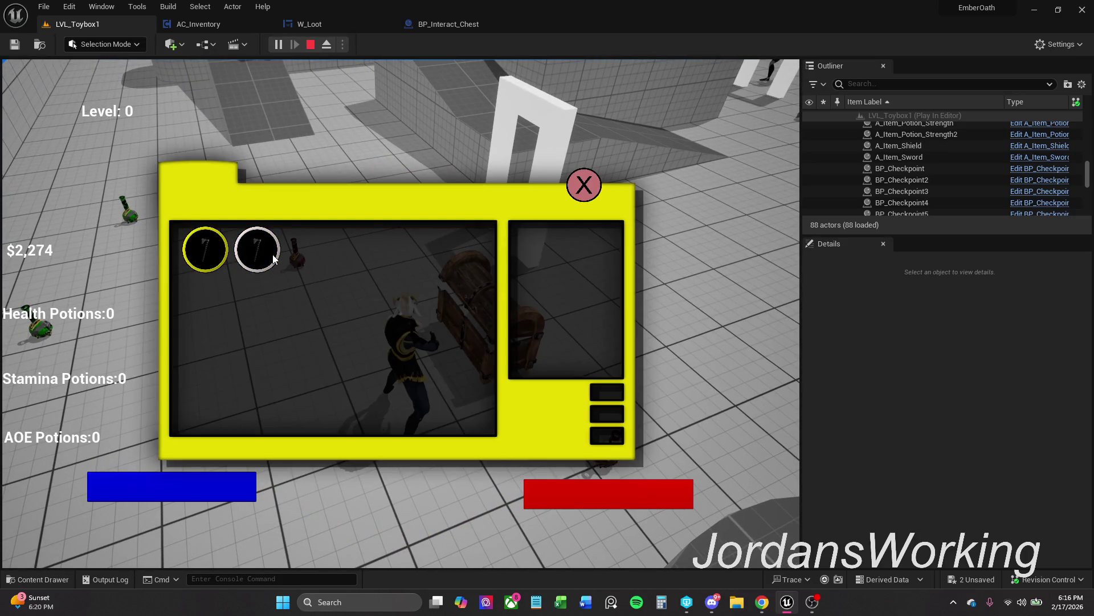
click(272, 254)
click(584, 185)
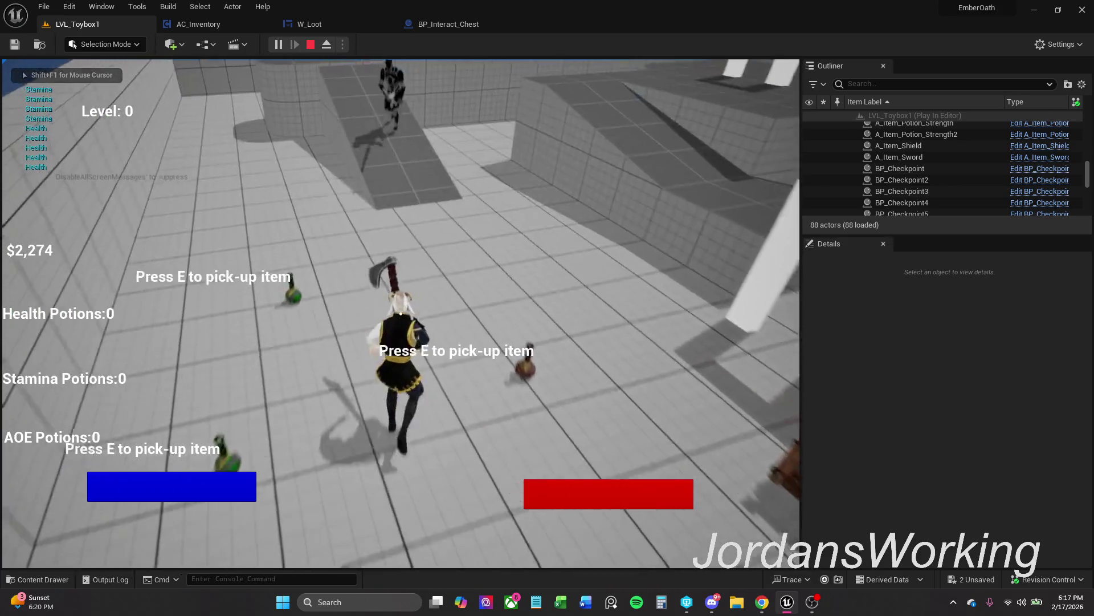
key(i)
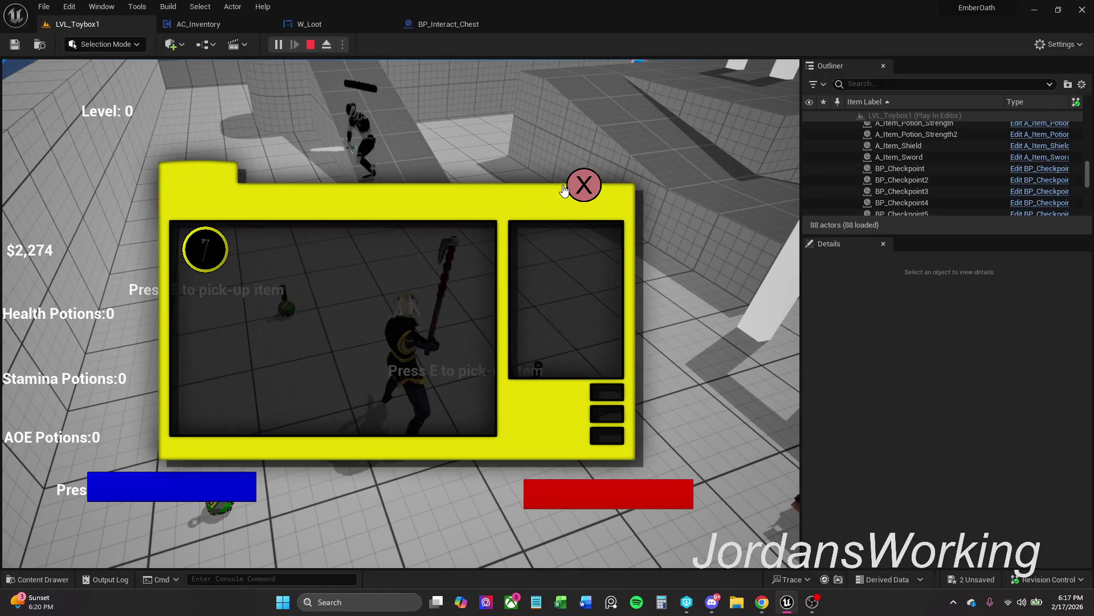
click(206, 258)
click(567, 196)
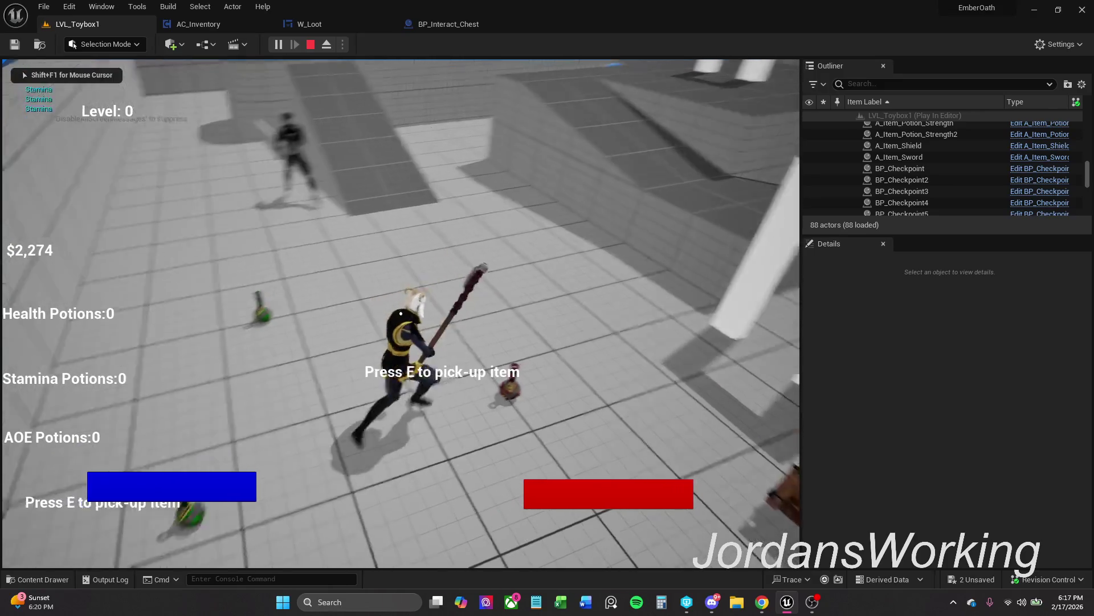
key(w)
key(Escape)
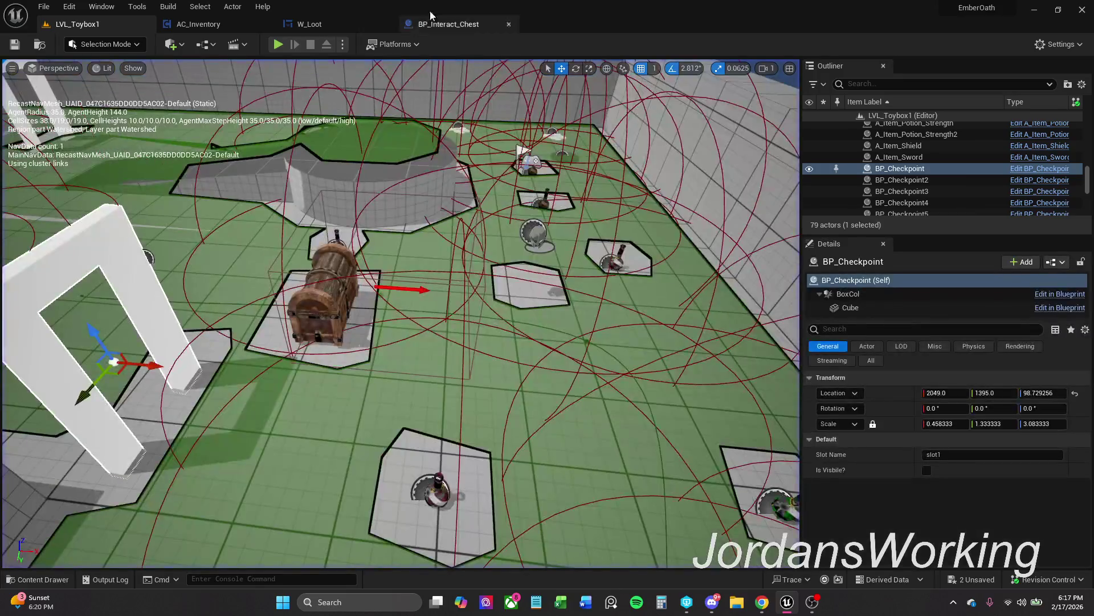
Play again, walk to the chest, open and close its loot and the inventory
click(279, 44)
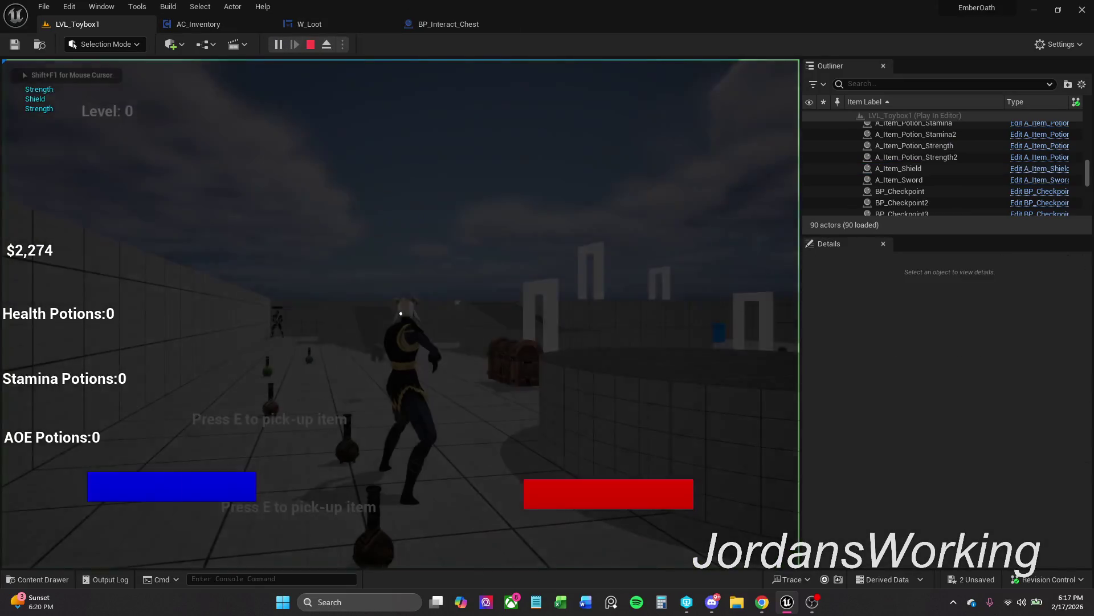
key(w)
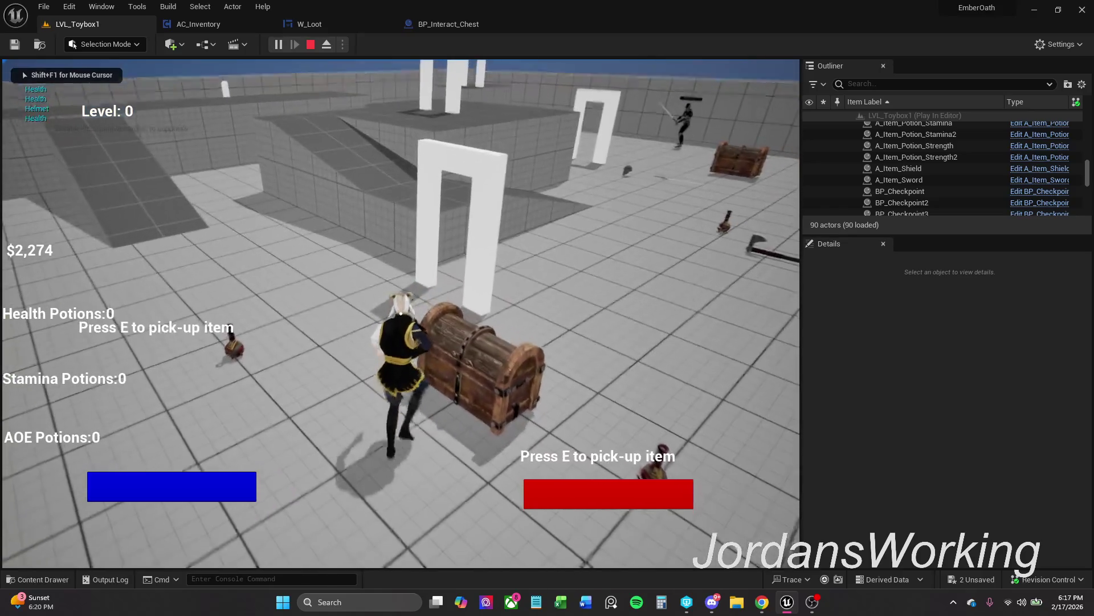
key(e)
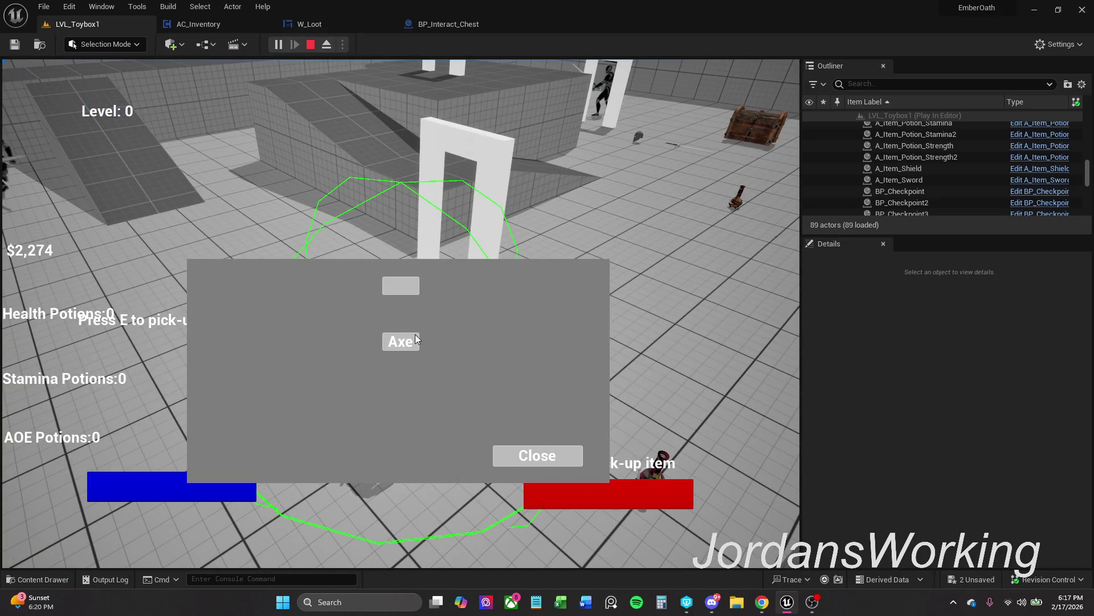
click(531, 460)
key(i)
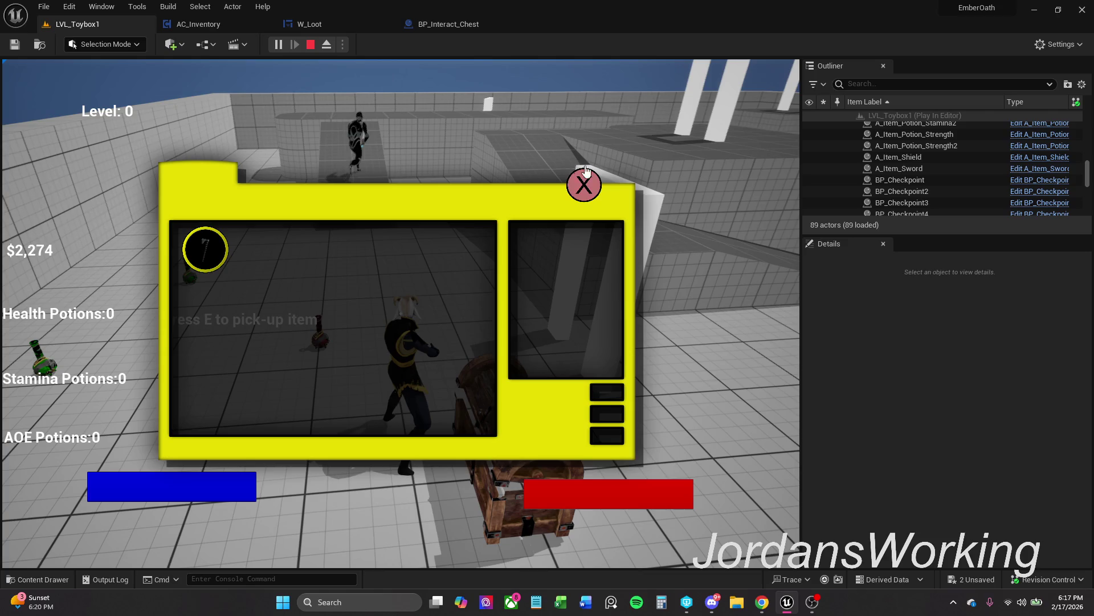
click(584, 184)
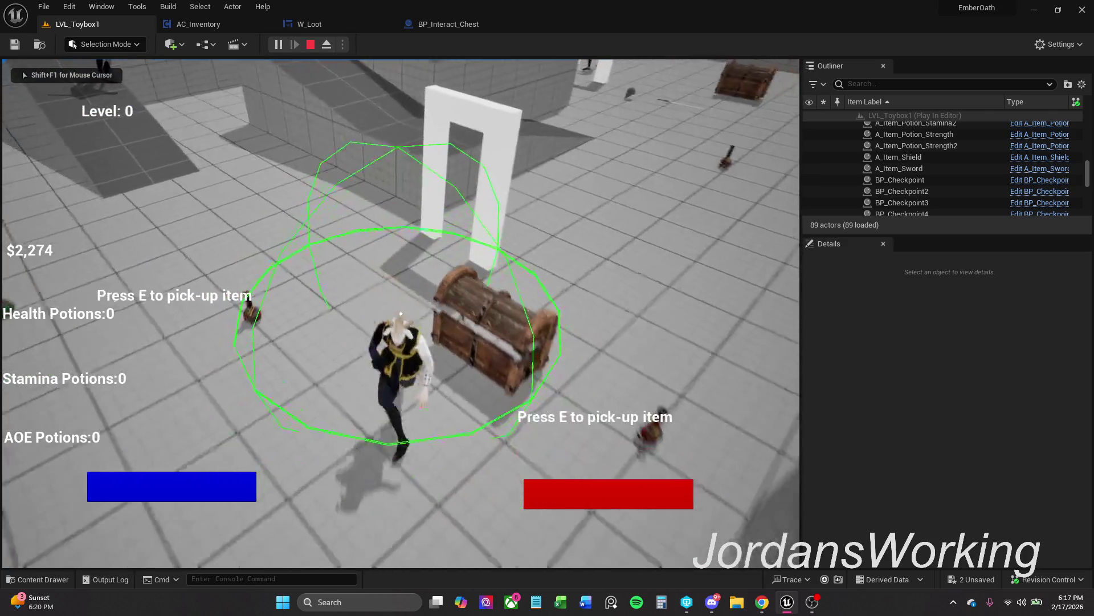
Reopen and close the chest loot and inventory twice more, then stop the play session
key(e)
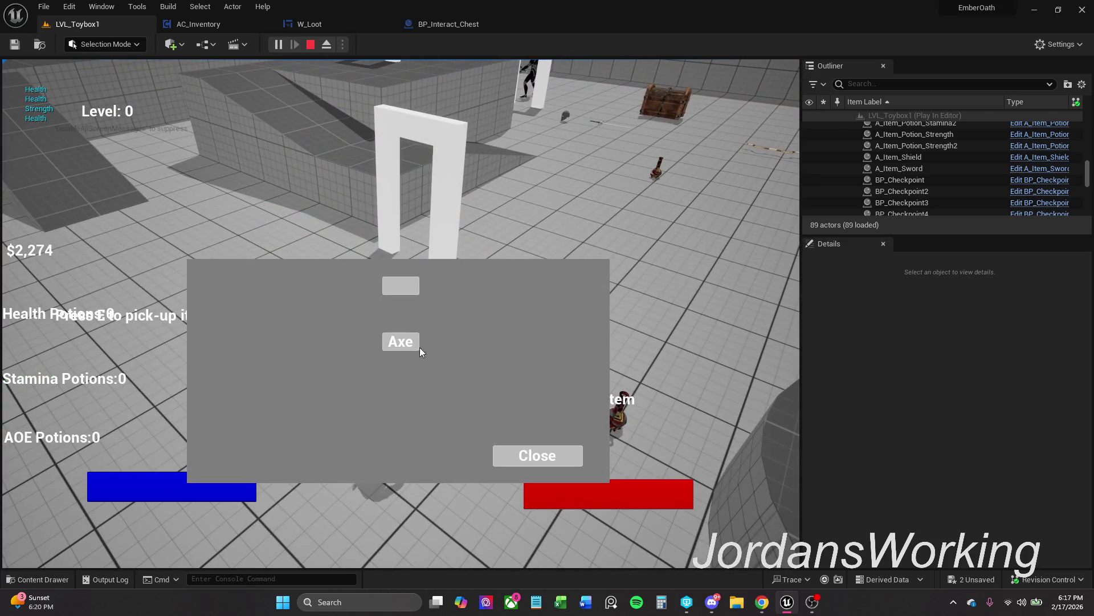
click(511, 450)
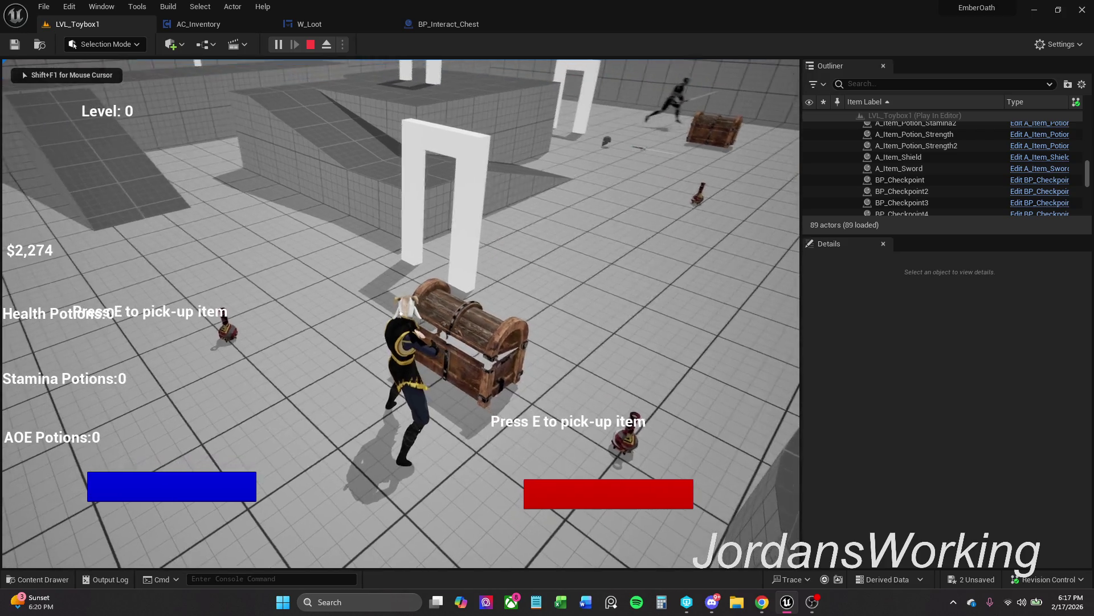
key(i)
click(579, 181)
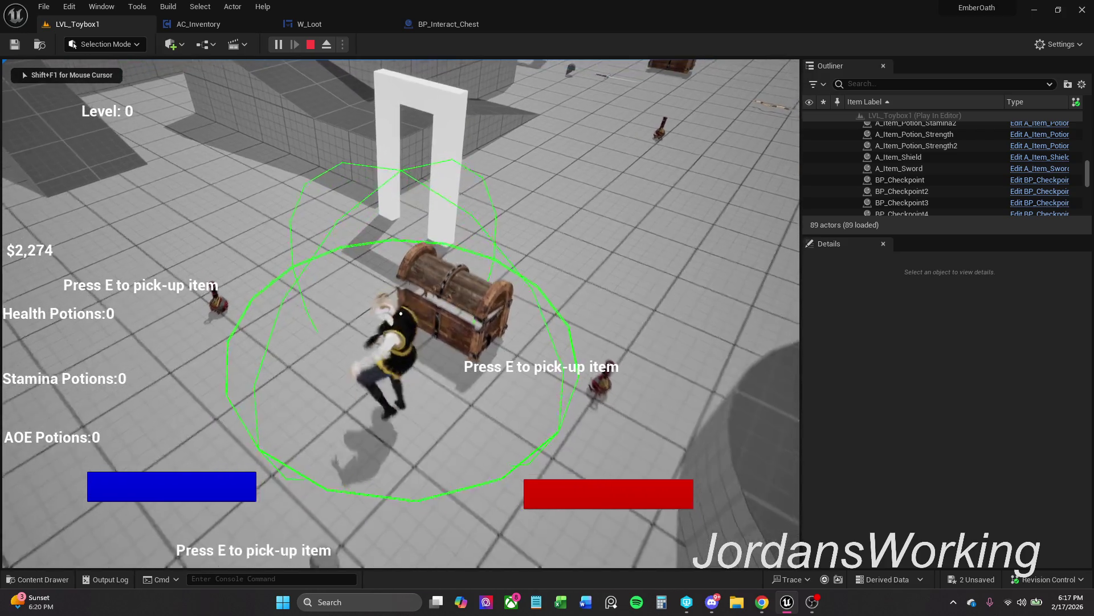
key(e)
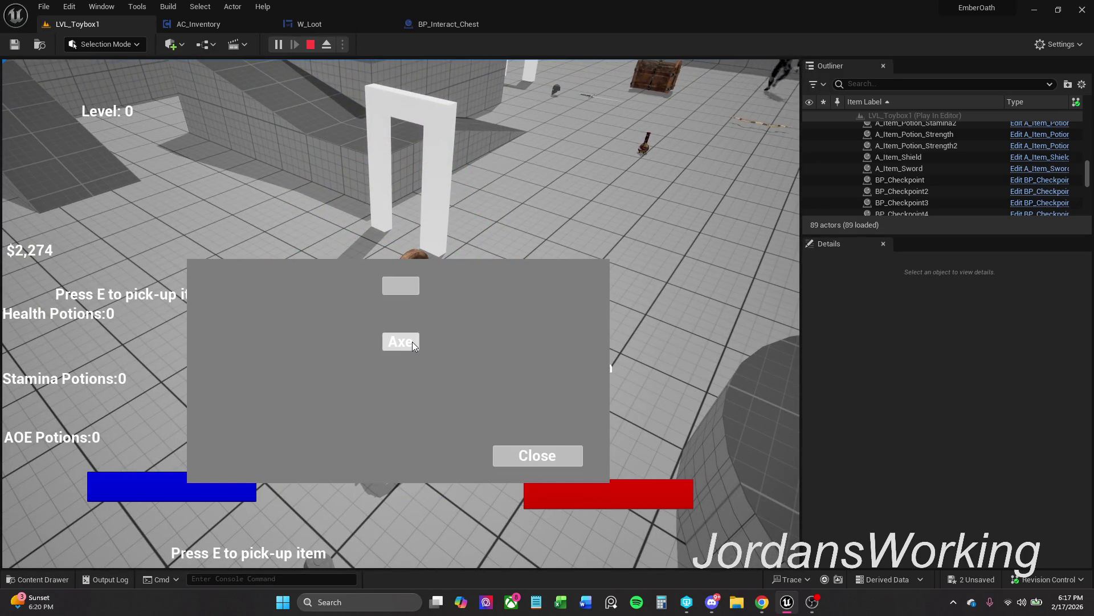
click(525, 448)
key(Escape)
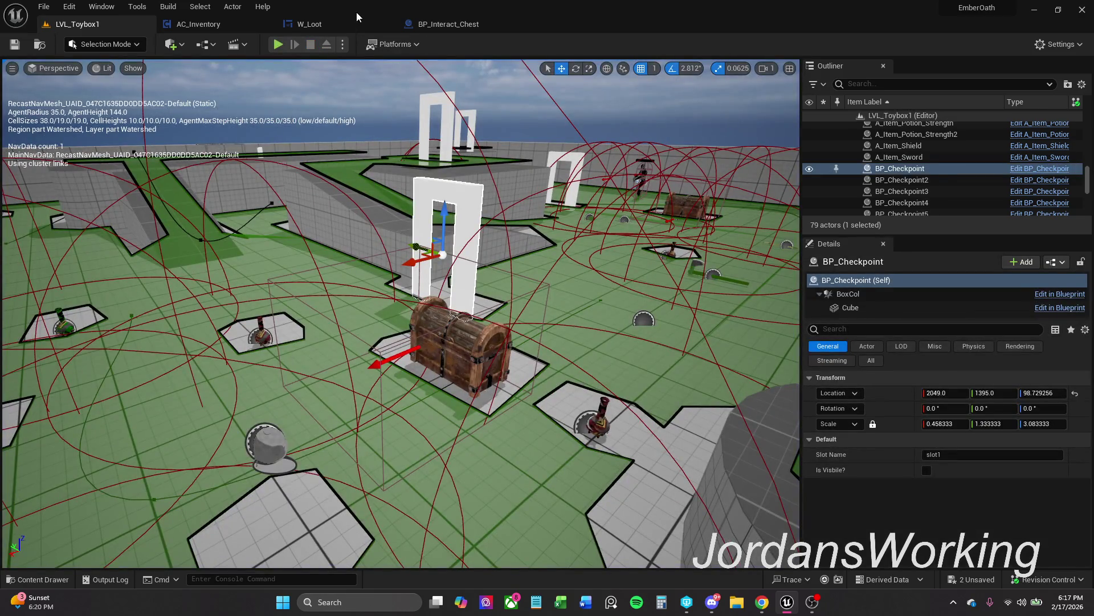
Nudge the Make S_Player_Items node into place in the chest graph and save the blueprint
click(463, 24)
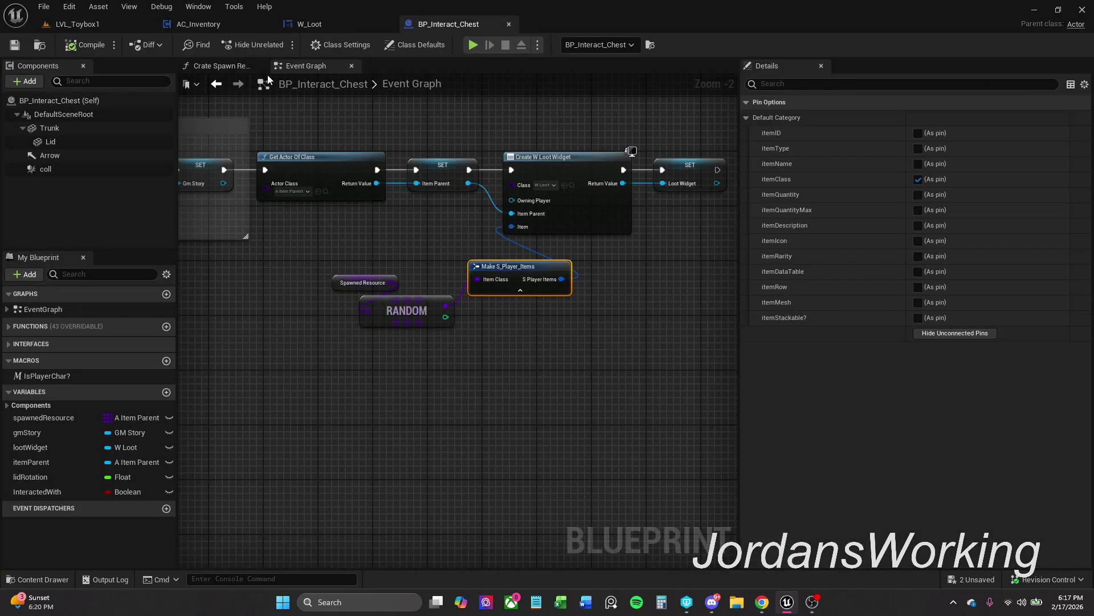
mouse_move(385, 292)
mouse_down()
mouse_move(350, 361)
mouse_move(352, 345)
mouse_up()
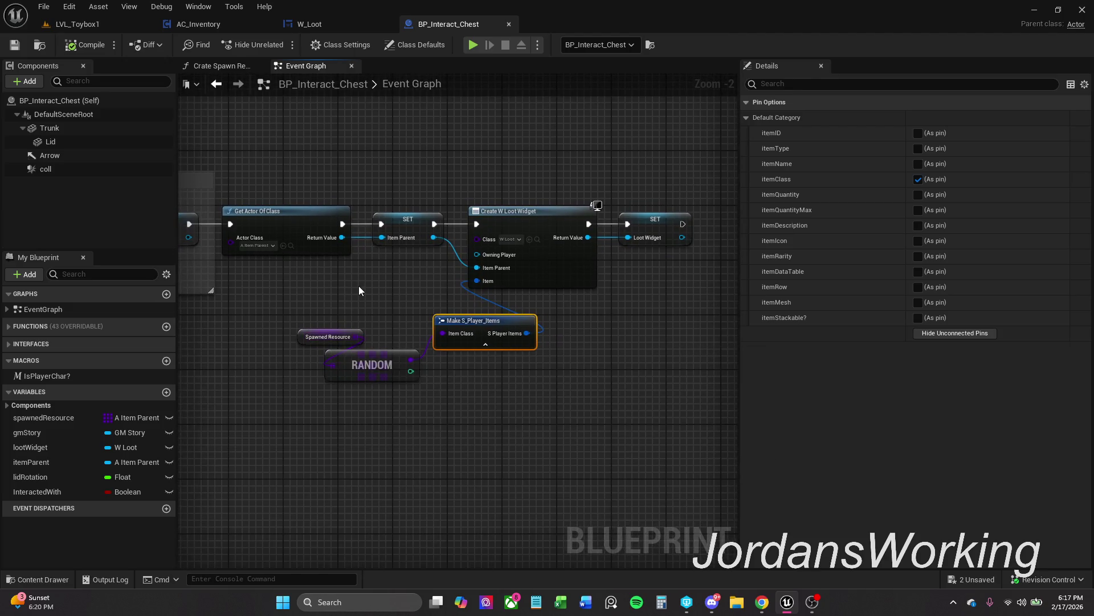
drag(358, 286, 378, 272)
click(377, 271)
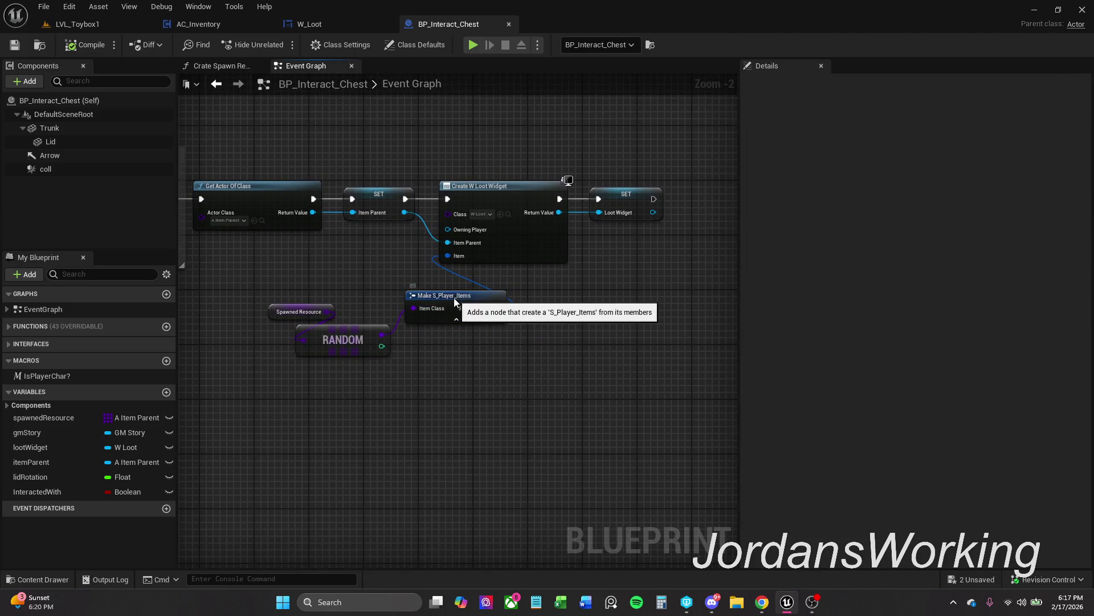
mouse_move(455, 302)
mouse_down()
mouse_move(442, 289)
mouse_move(448, 299)
mouse_up()
click(462, 350)
drag(437, 338, 467, 351)
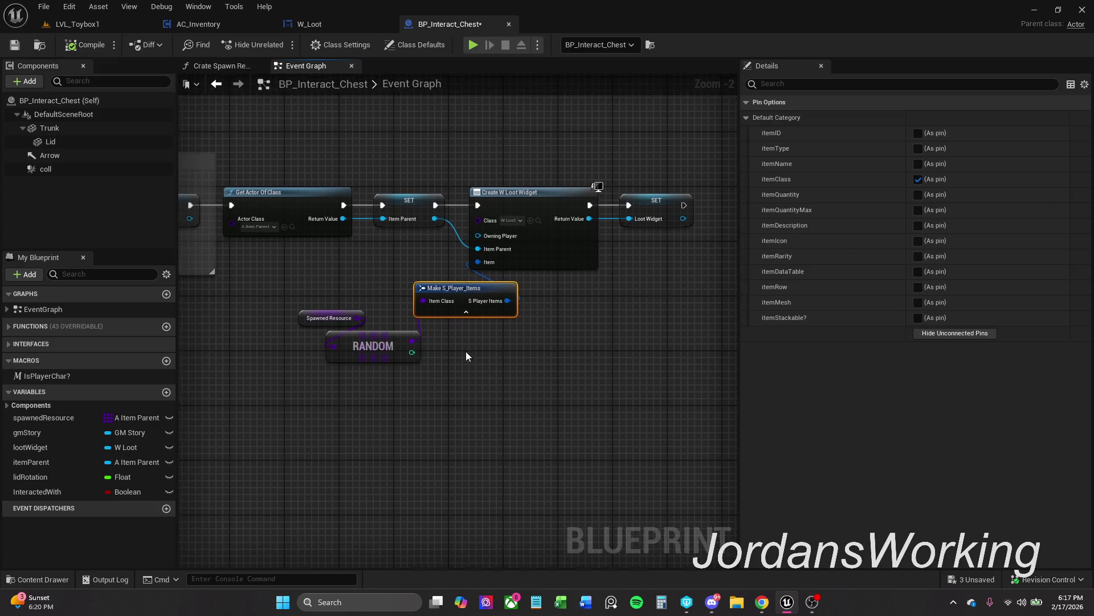
click(459, 353)
scroll(460, 353, down, 1)
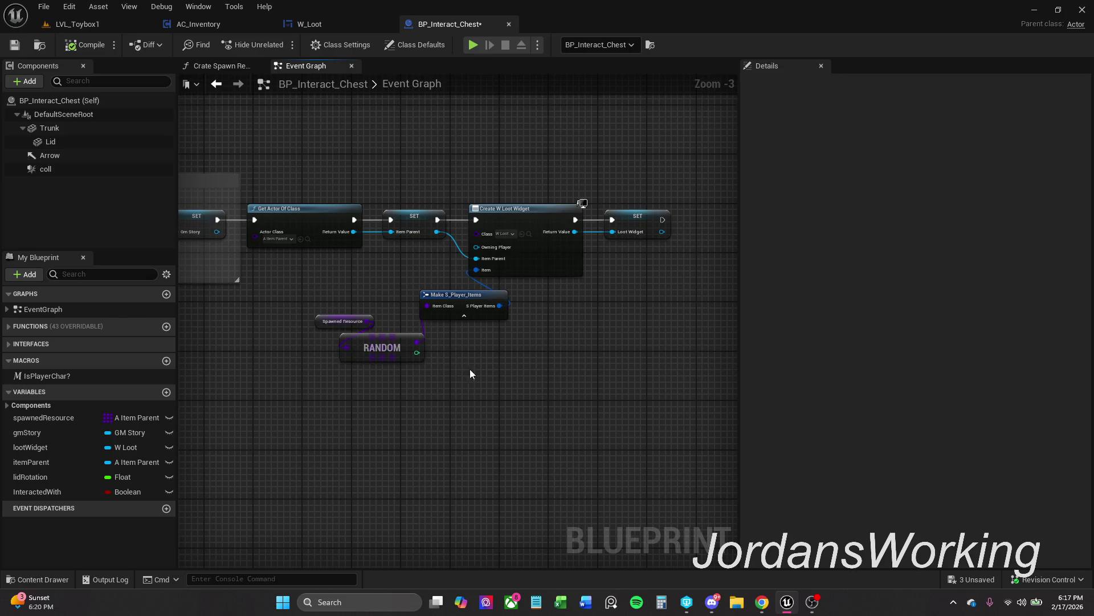
click(14, 45)
Select the On BeginPlay and Open Chest groups, refresh all nodes, and save again
drag(350, 289, 494, 275)
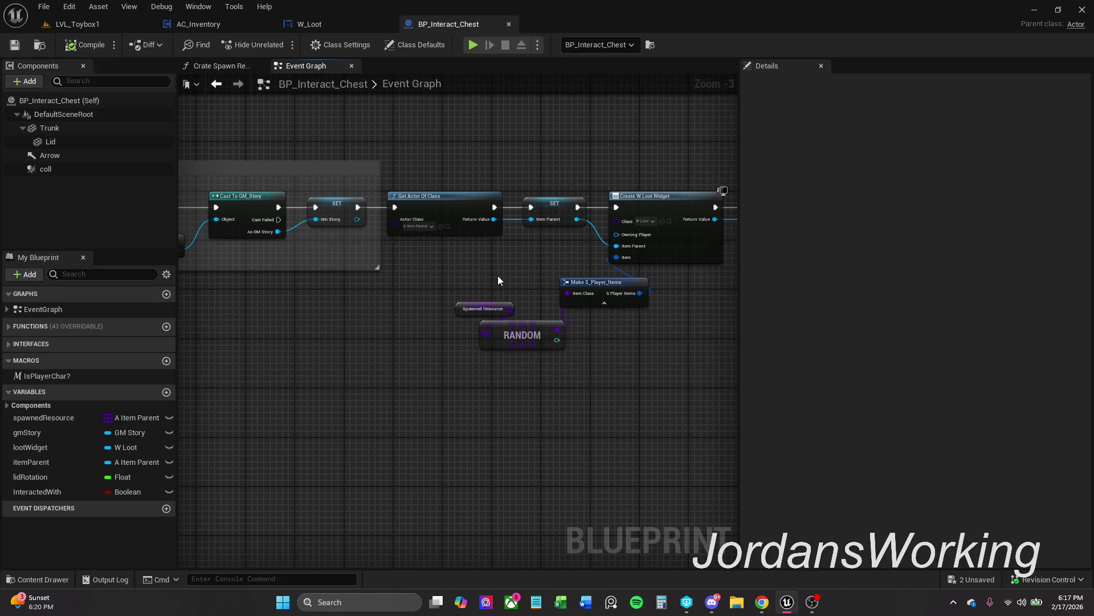
scroll(498, 275, down, 1)
scroll(534, 352, down, 3)
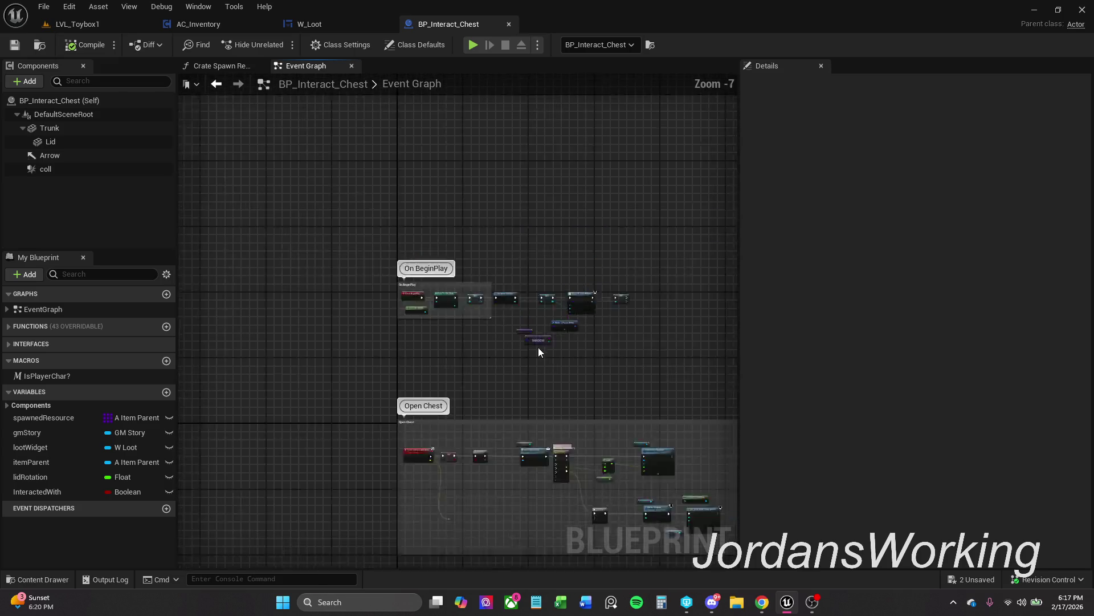
scroll(539, 347, down, 3)
mouse_move(307, 168)
mouse_down()
mouse_move(580, 430)
mouse_move(701, 433)
mouse_up()
scroll(566, 488, up, 2)
scroll(473, 268, up, 2)
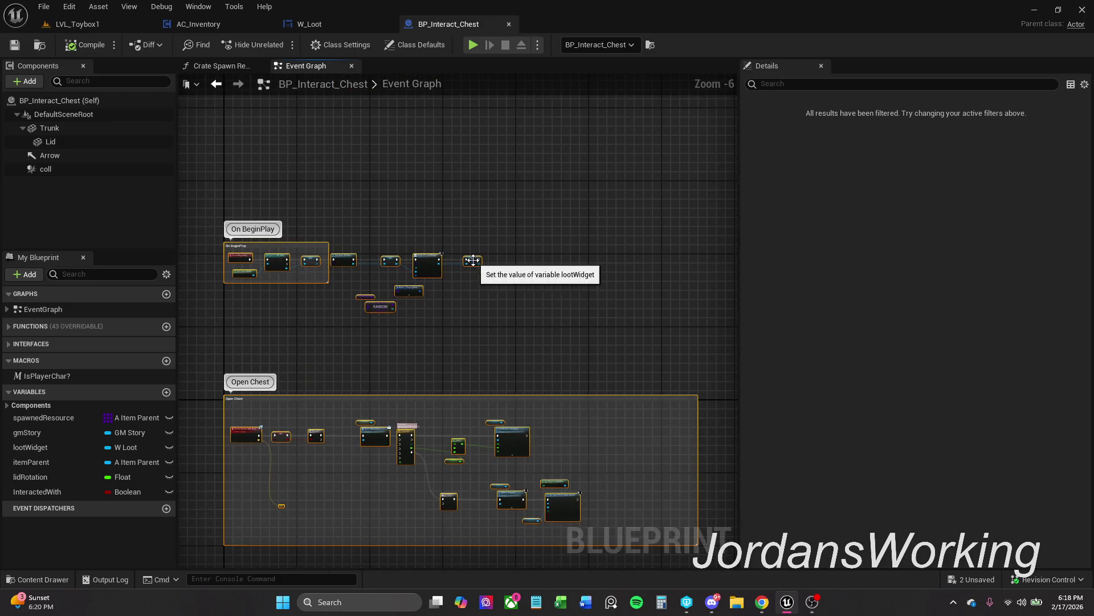
right_click(485, 263)
click(528, 330)
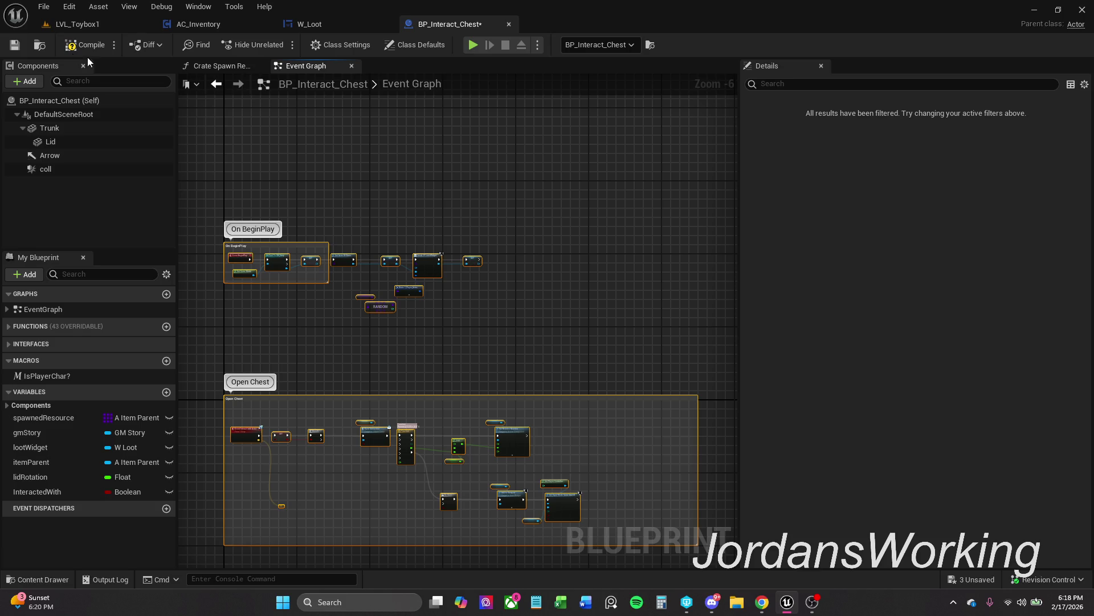
click(15, 45)
Set In Mouse Lock Mode on the Set Input Mode Game And UI node to Lock Always
scroll(409, 310, up, 3)
mouse_move(523, 409)
mouse_down()
mouse_move(488, 151)
mouse_move(518, 334)
mouse_move(369, 168)
mouse_up()
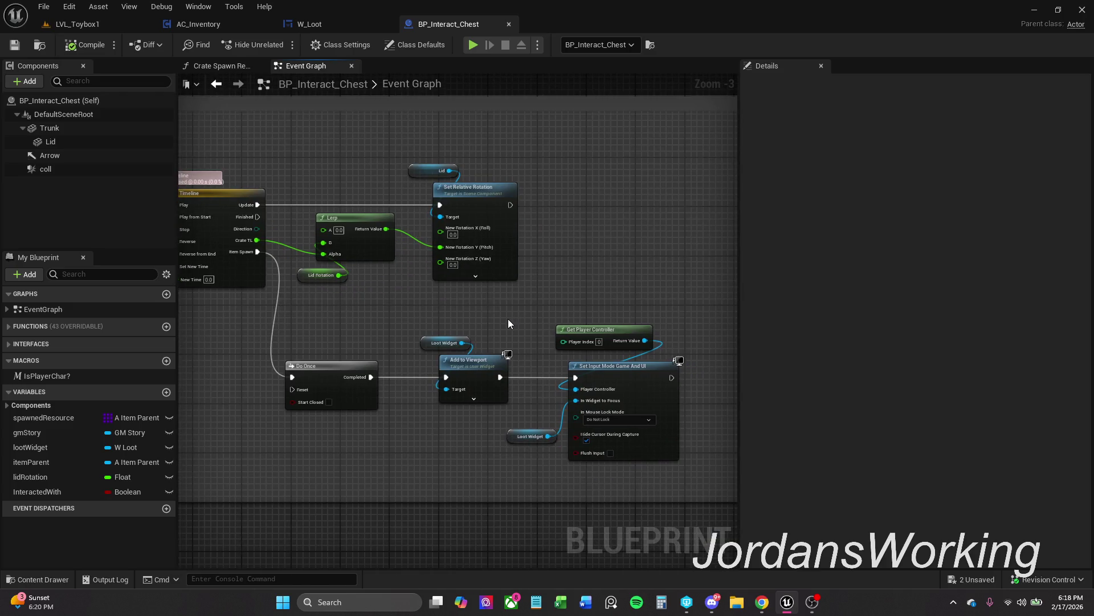
drag(509, 320, 466, 284)
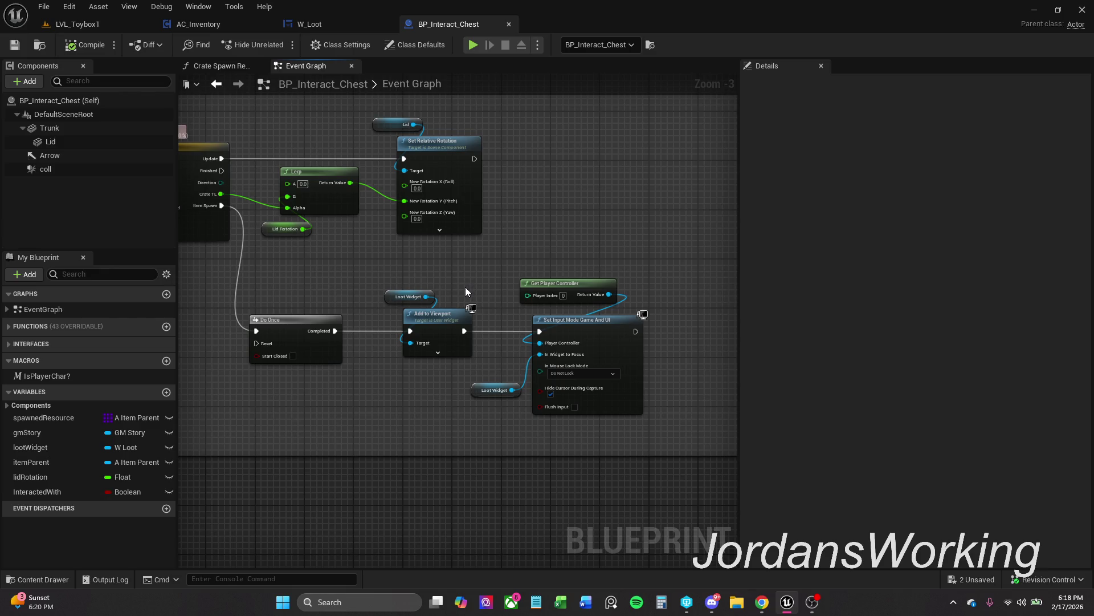
click(600, 374)
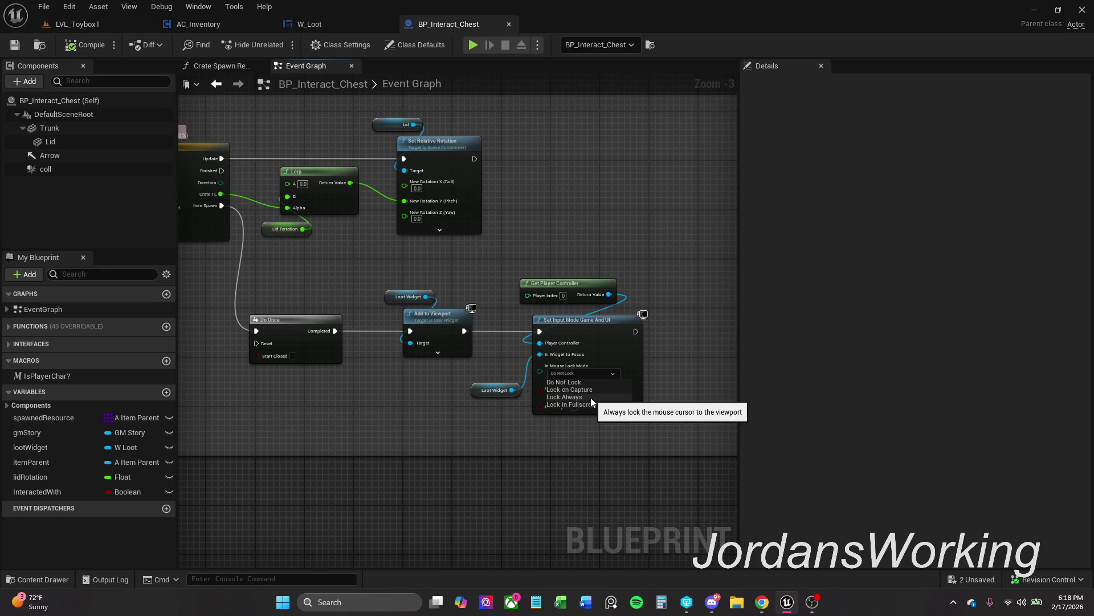
click(592, 398)
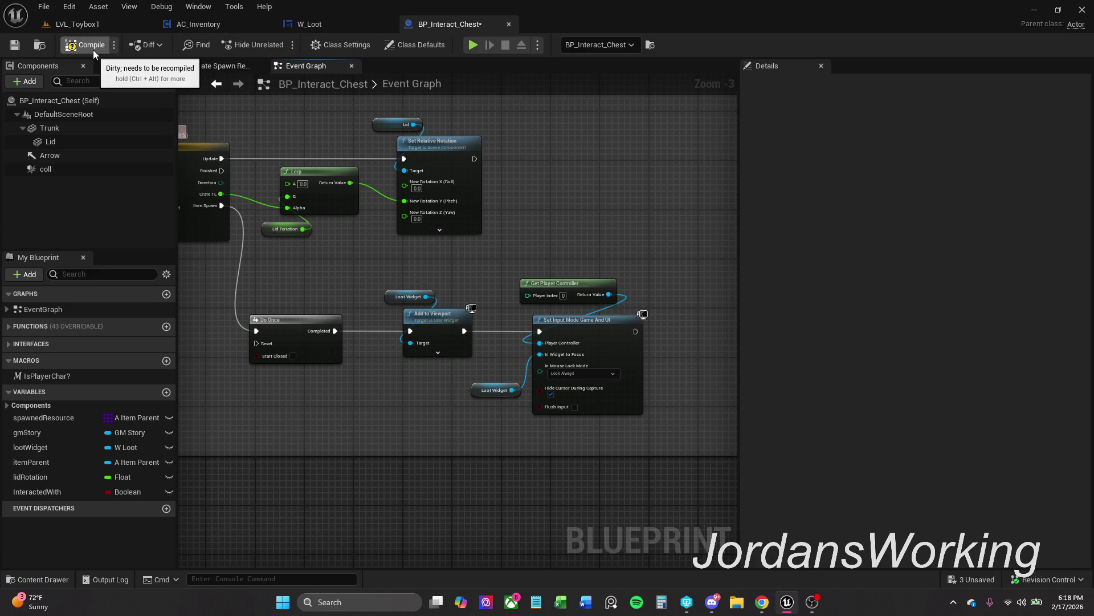
Play LVL_Toybox1 and take one Axe from the chest's loot window
click(78, 28)
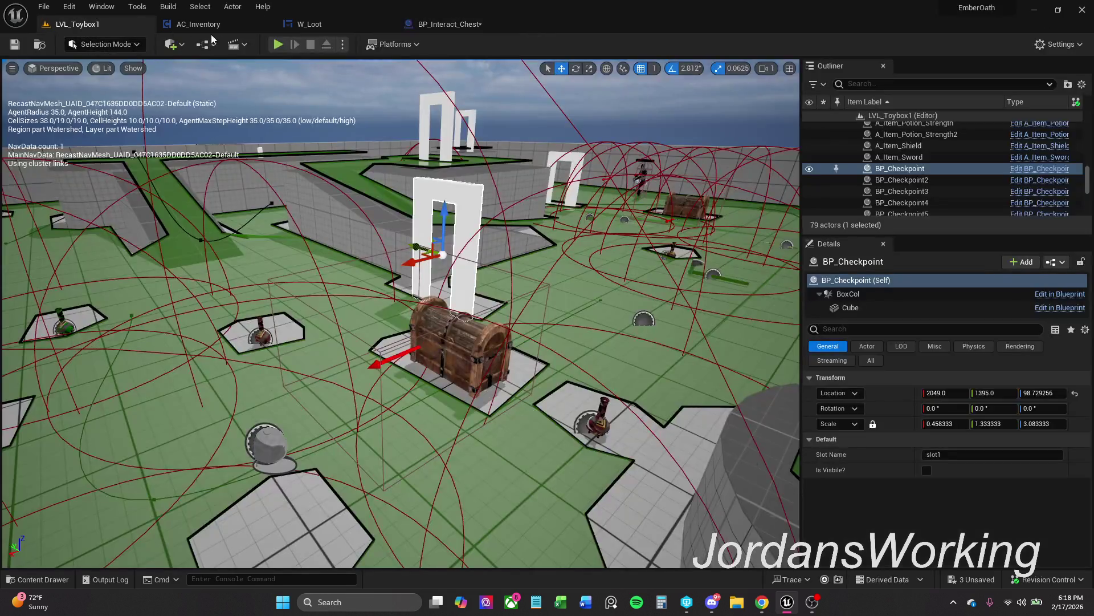
click(278, 44)
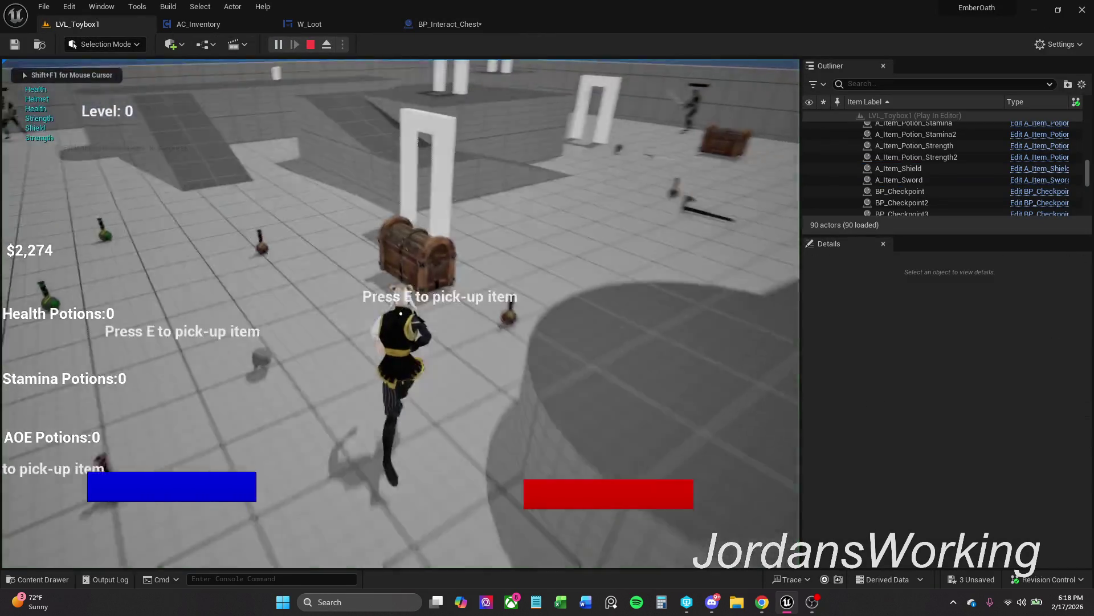
key(e)
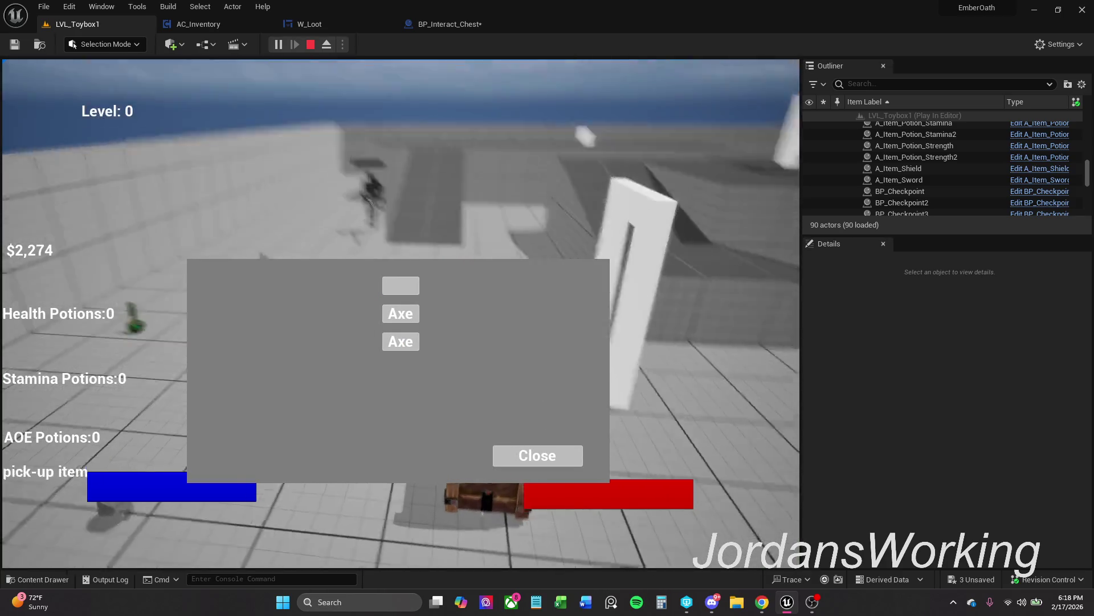
click(406, 341)
click(541, 455)
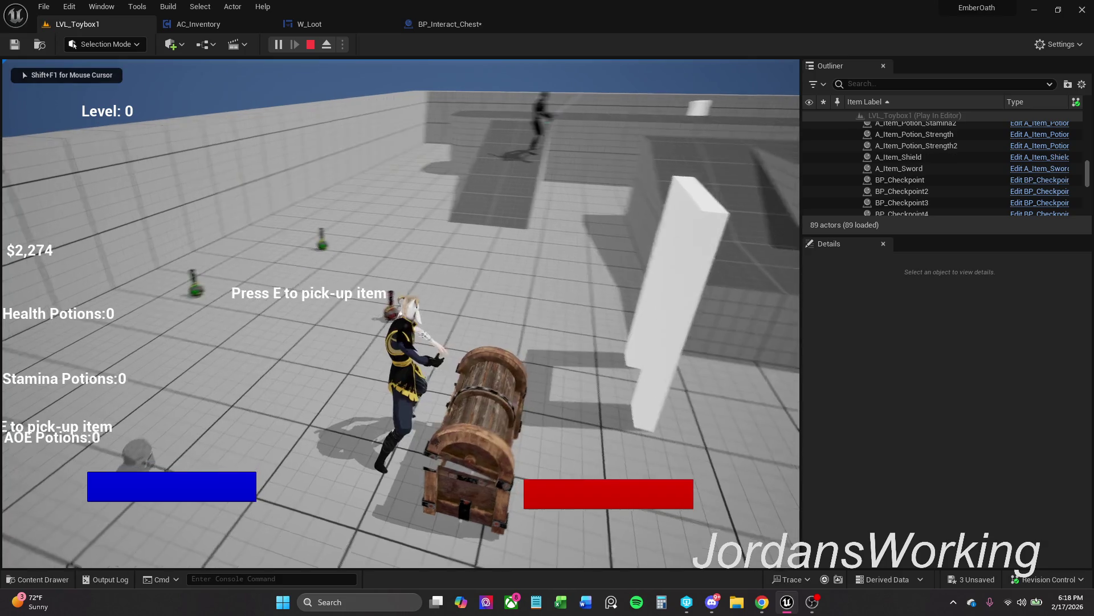
Check the inventory, reopen the chest, then stop play and return to BP_Interact_Chest
key(e)
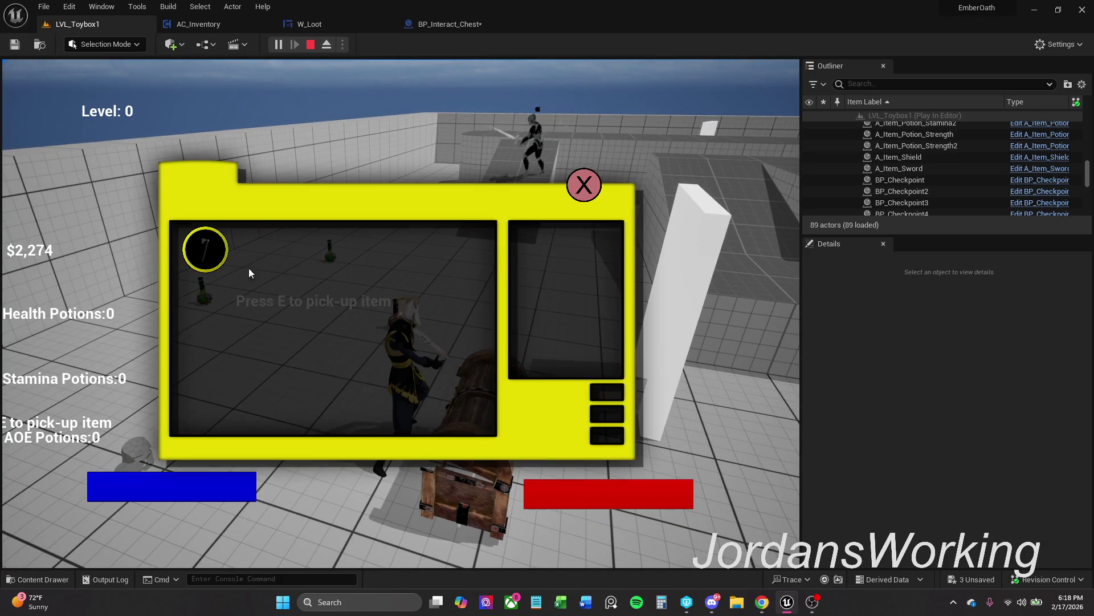
click(582, 184)
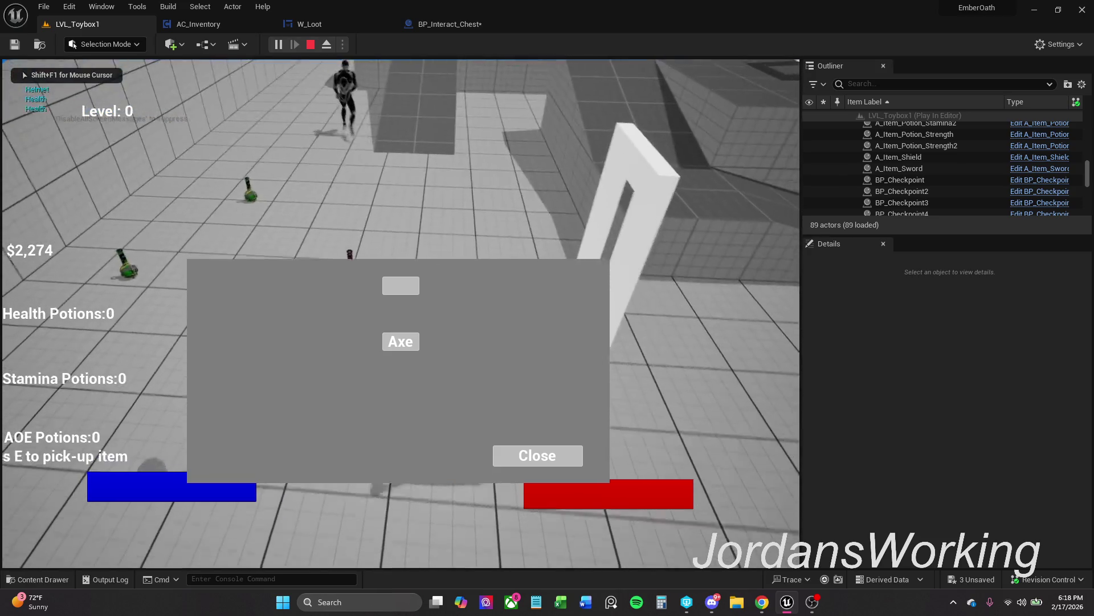
key(e)
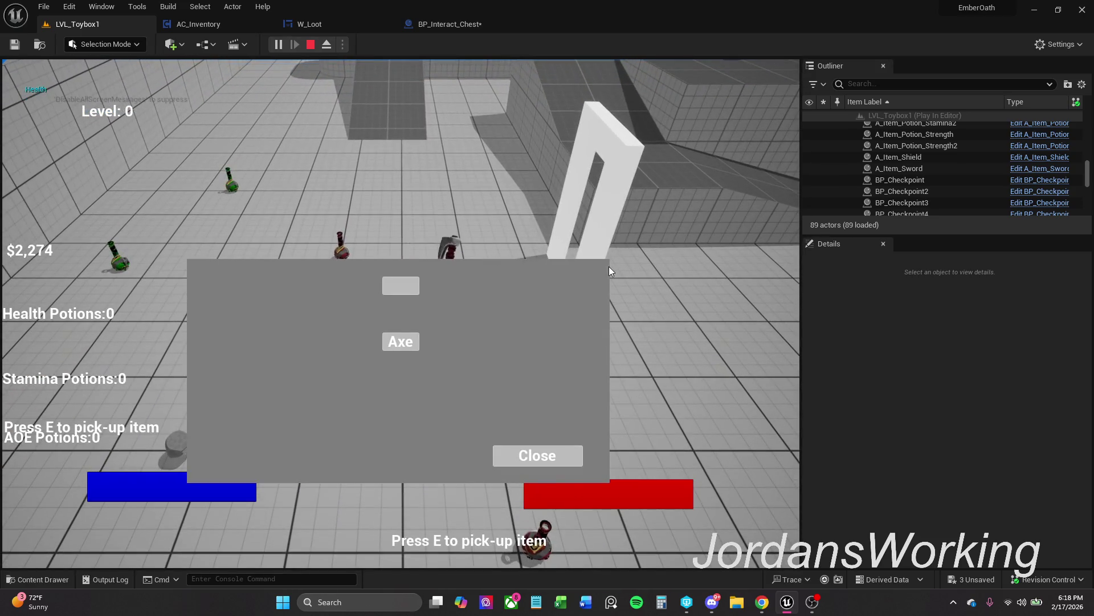
key(Escape)
click(450, 24)
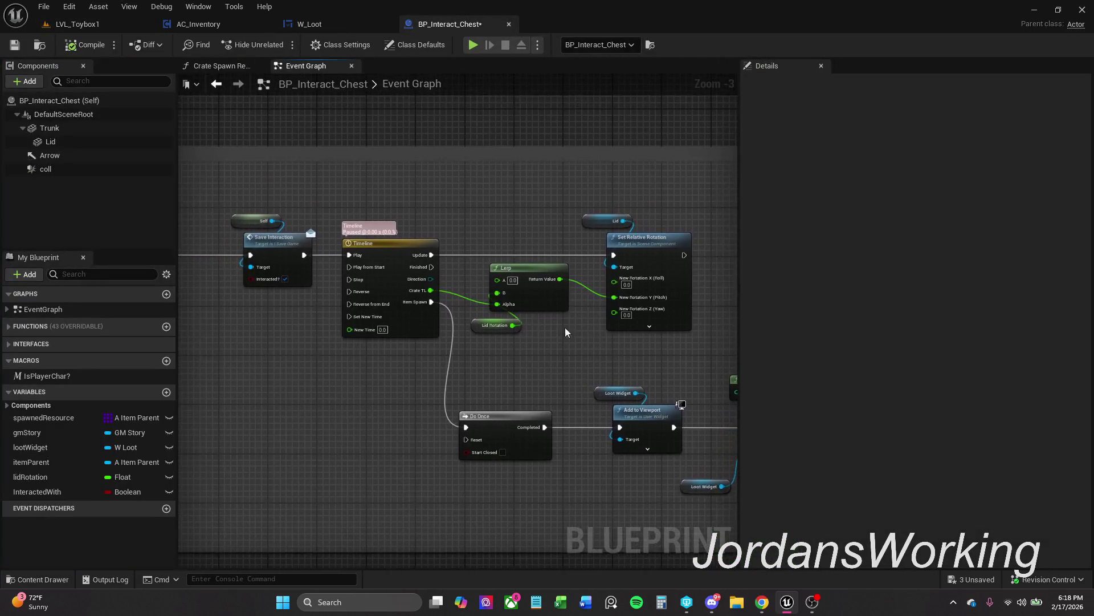
Break the Is Player Char? True wire into the Branch
scroll(565, 328, down, 4)
scroll(435, 306, up, 4)
drag(495, 219, 495, 216)
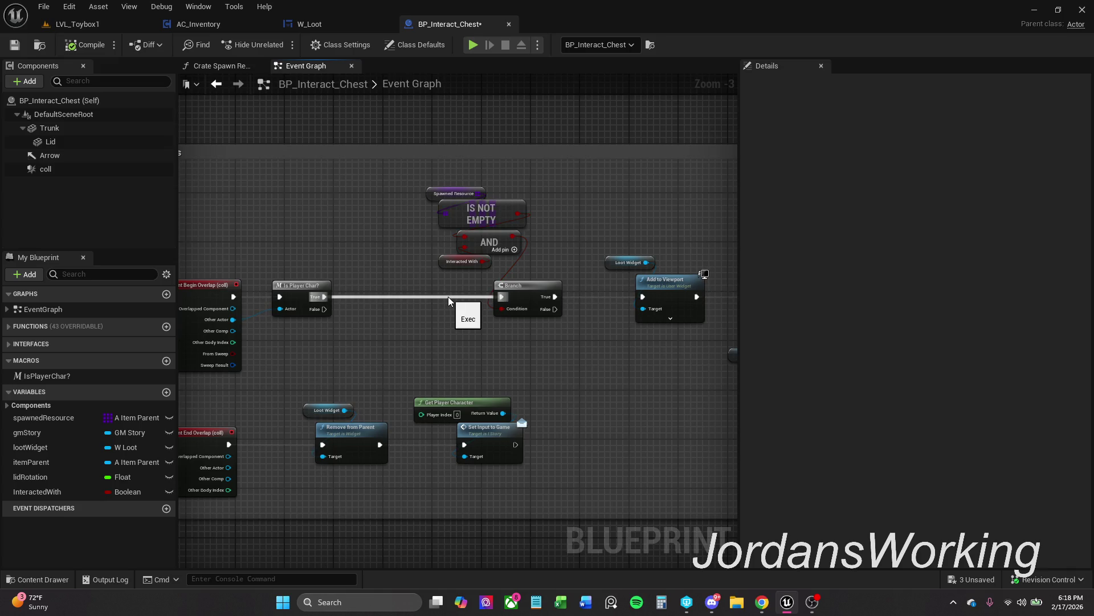
alt+click(448, 297)
Play LVL_Toybox1, take an Axe from the chest, and equip it from the inventory
click(98, 26)
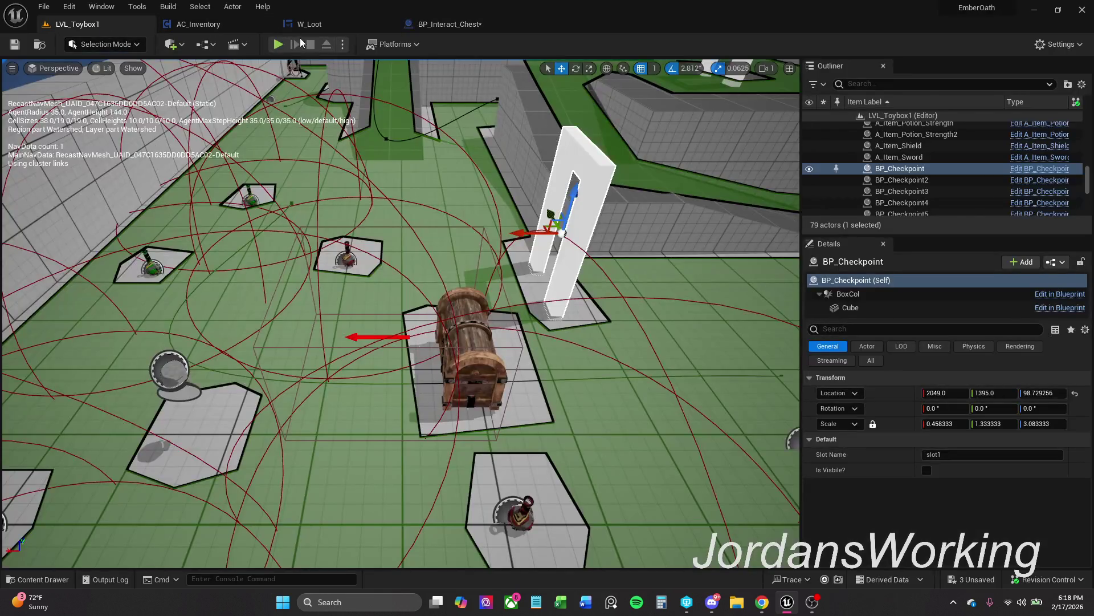
click(278, 44)
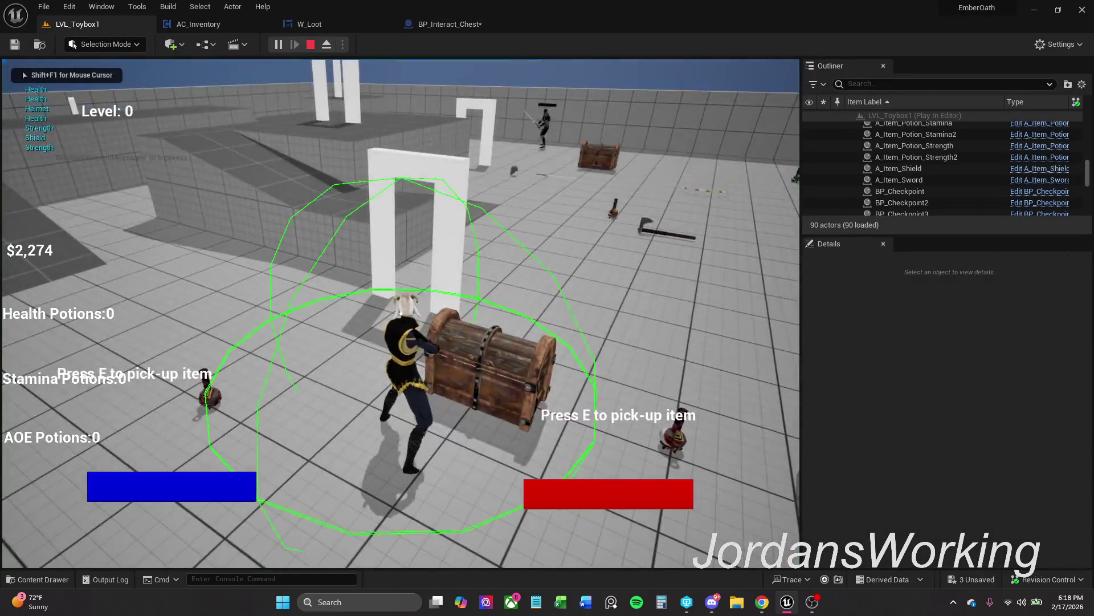
key(e)
click(413, 310)
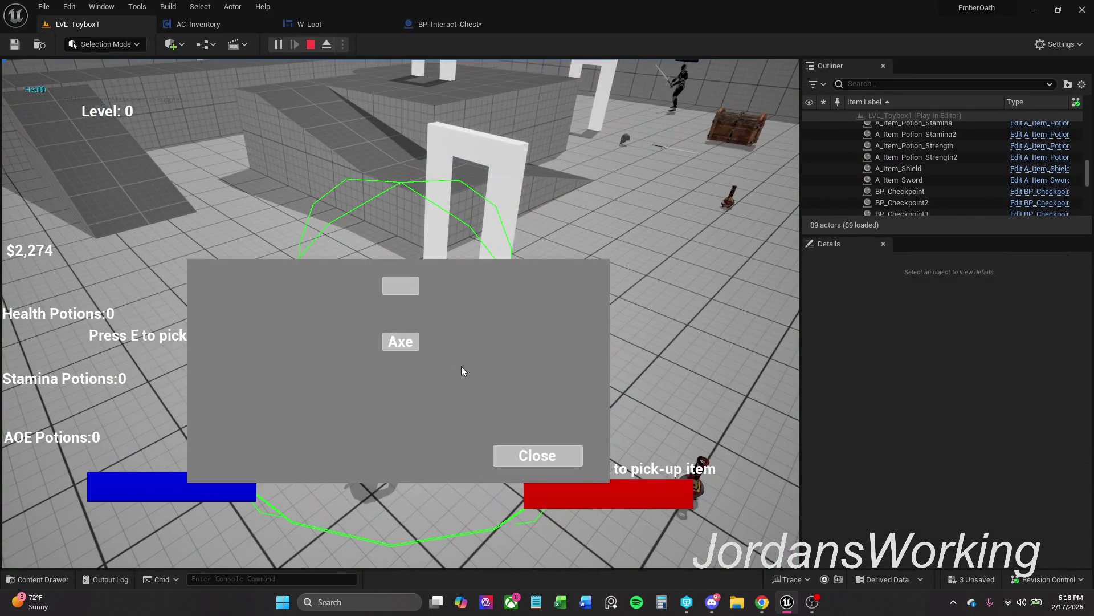
click(520, 452)
key(e)
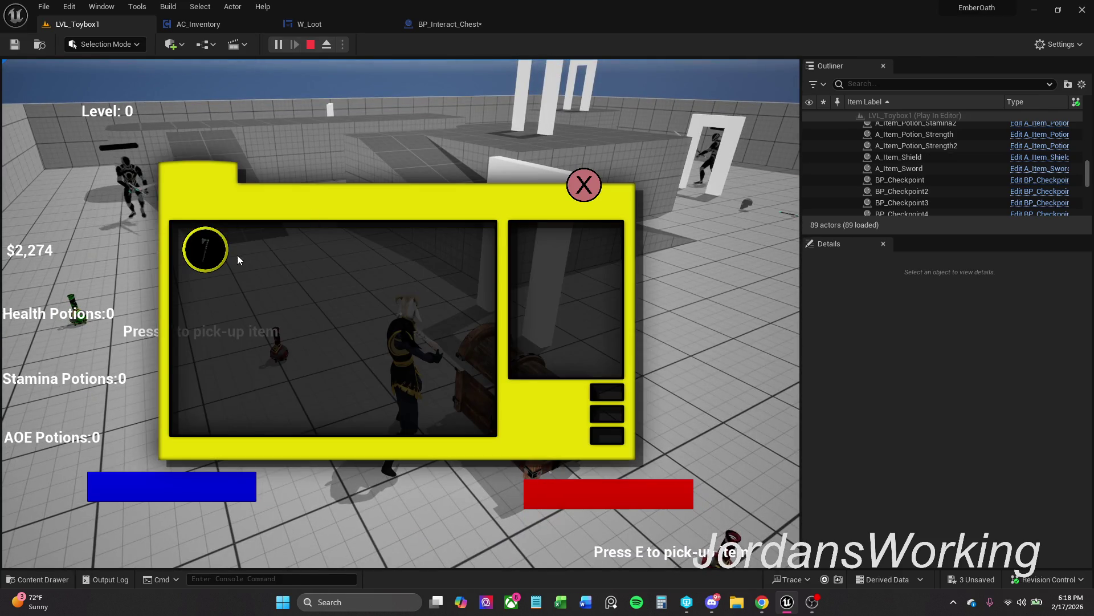
click(210, 254)
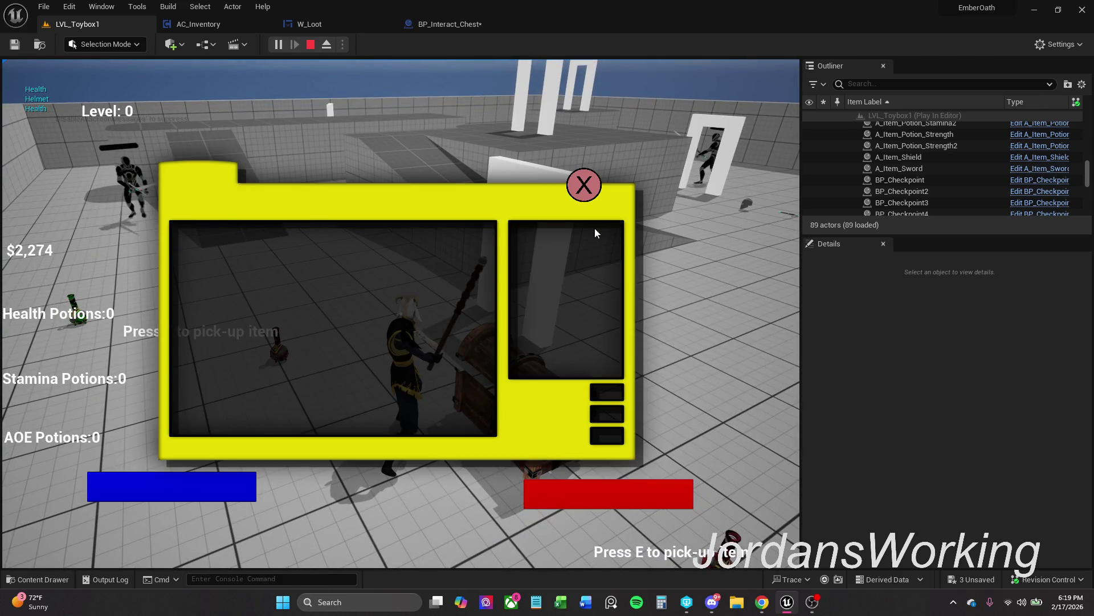
click(584, 185)
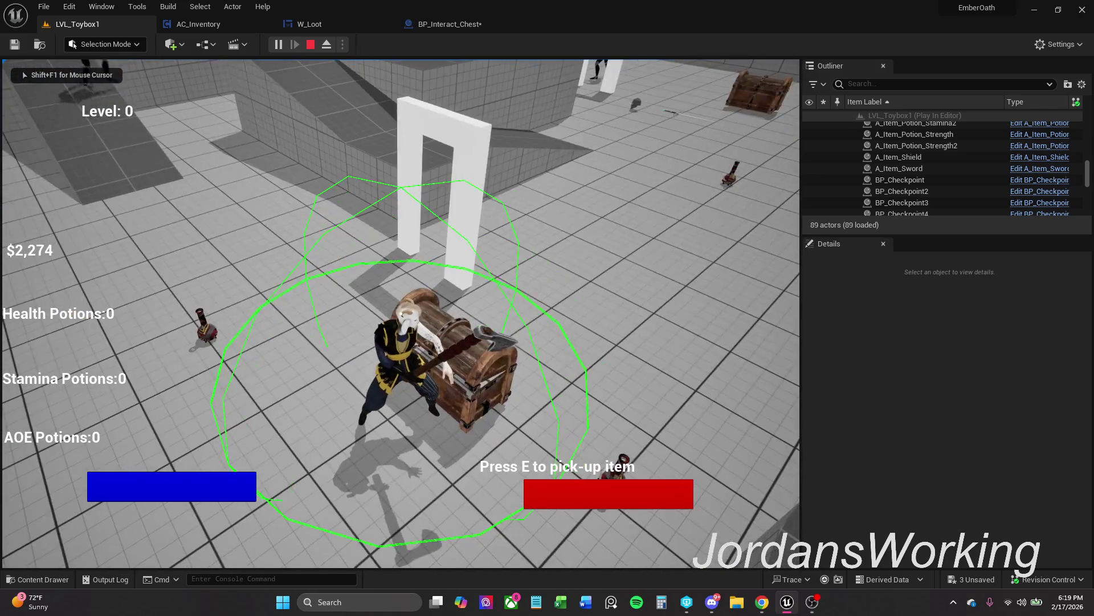
Stop the play session and wire Is Player Char? True back into the Branch
key(Escape)
click(480, 25)
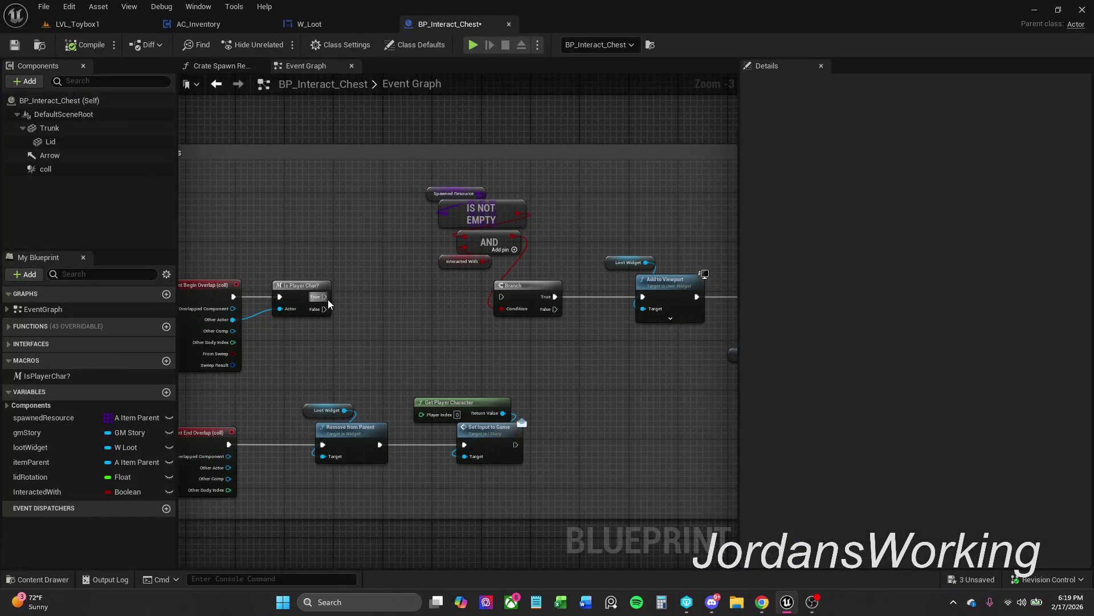
mouse_move(464, 323)
mouse_down()
mouse_move(207, 325)
mouse_move(376, 328)
mouse_up()
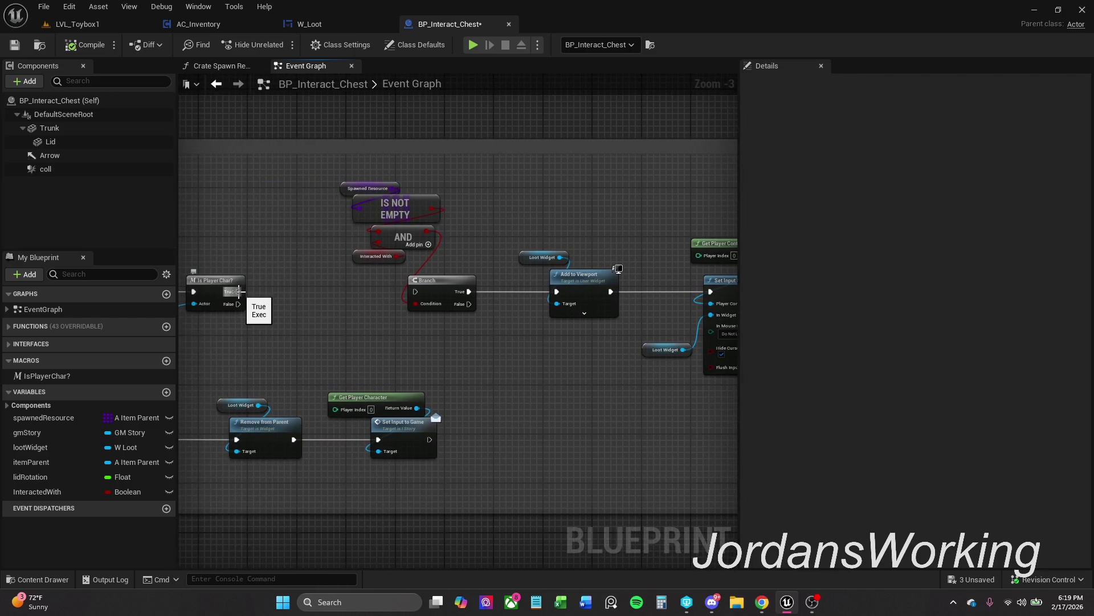
drag(238, 292, 415, 291)
drag(342, 329, 366, 325)
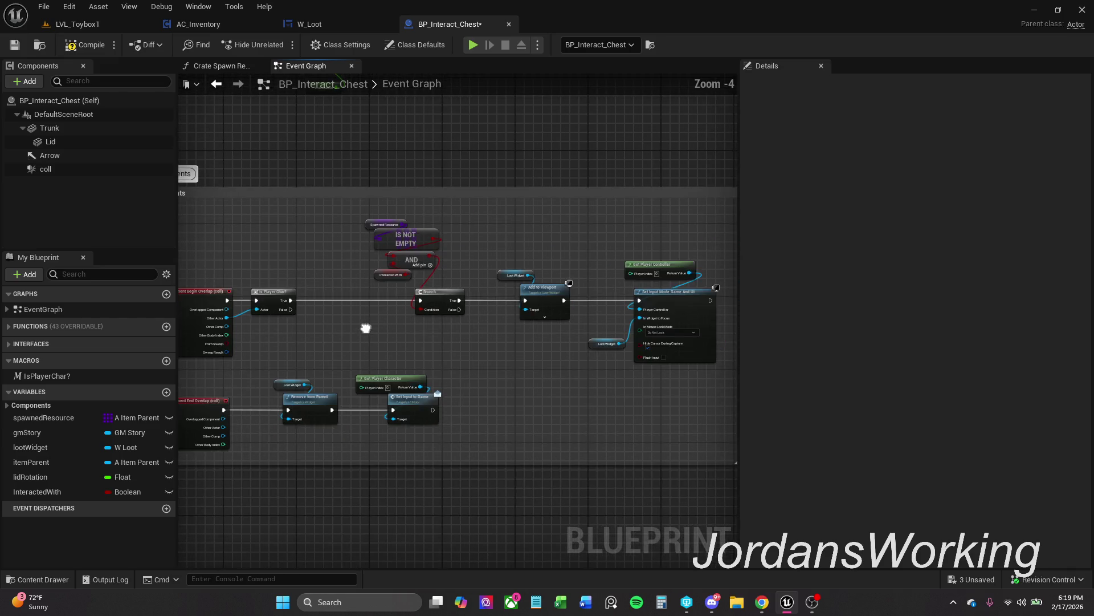
Pan around the graph to review the Branch, input mode and overlap event nodes
scroll(439, 317, up, 1)
scroll(394, 315, down, 1)
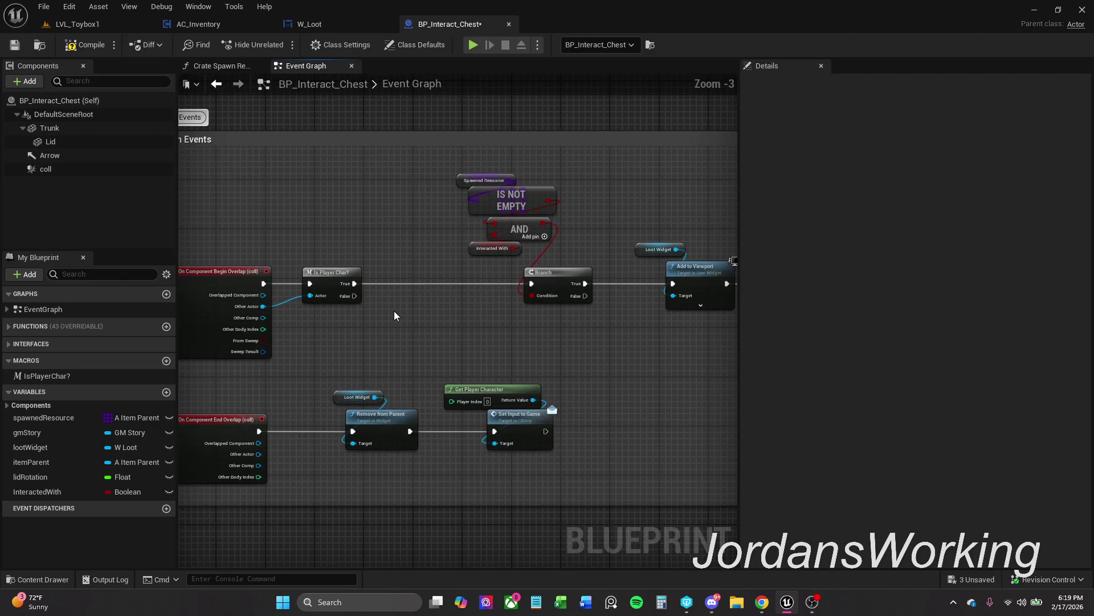
drag(505, 321, 267, 268)
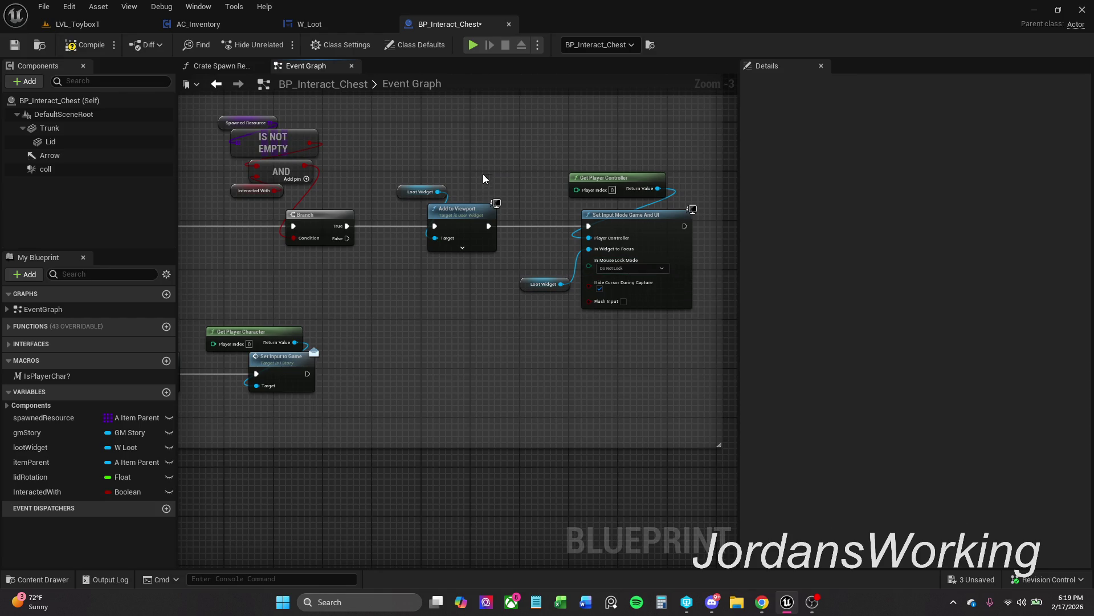
mouse_move(497, 166)
mouse_down()
mouse_move(472, 176)
mouse_move(452, 240)
mouse_move(453, 119)
mouse_move(456, 221)
mouse_up()
scroll(464, 189, down, 1)
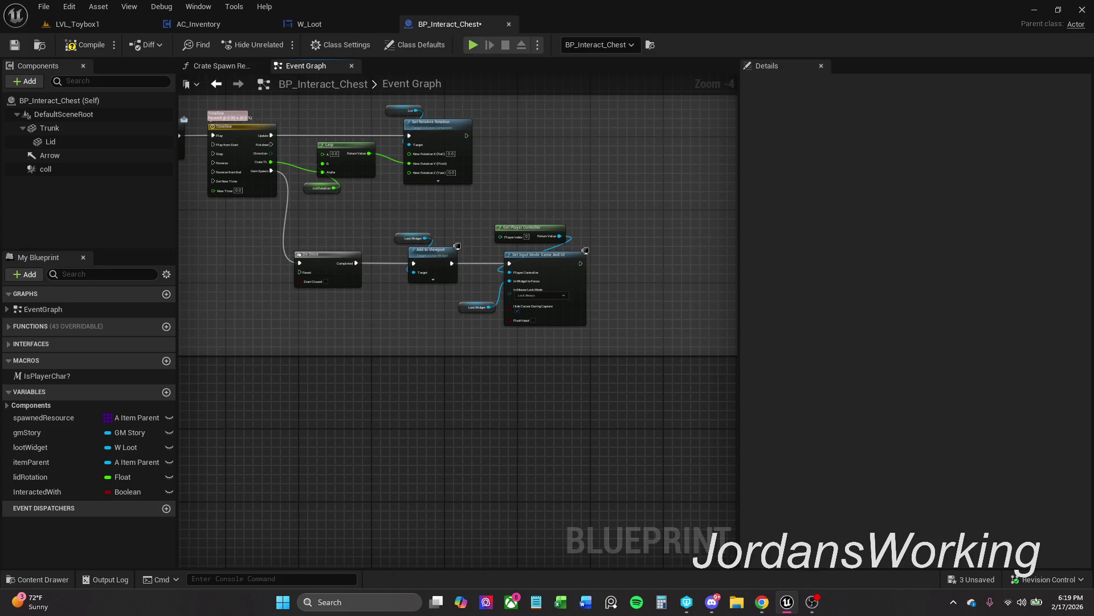
mouse_move(456, 221)
mouse_down()
mouse_move(367, 374)
mouse_move(423, 256)
mouse_move(558, 214)
mouse_up()
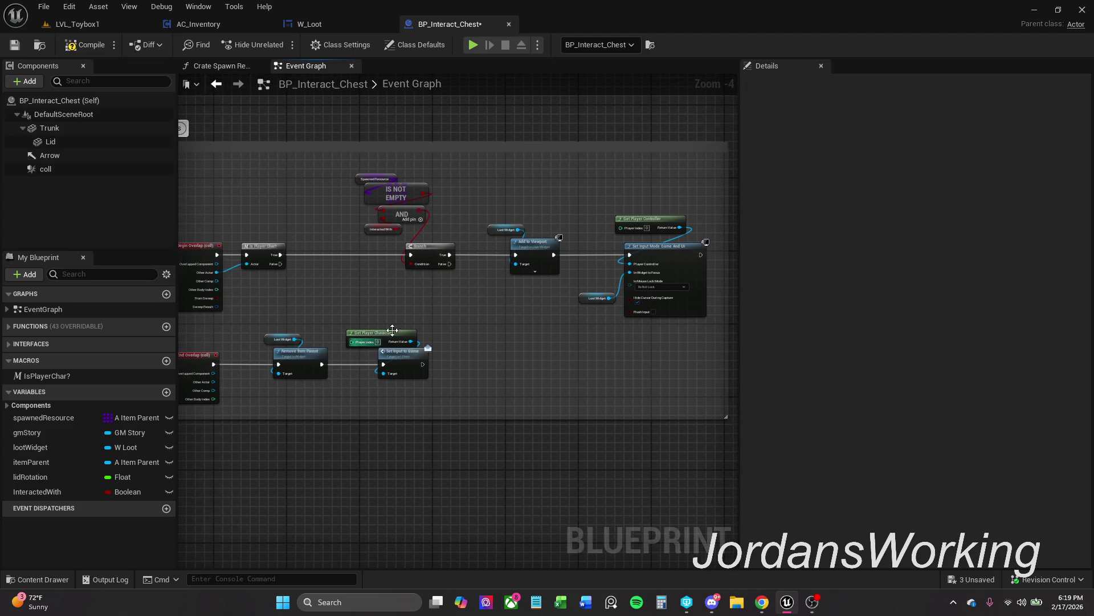
scroll(416, 311, up, 1)
mouse_move(416, 312)
mouse_down()
mouse_move(550, 298)
mouse_move(444, 335)
mouse_up()
drag(524, 335, 442, 342)
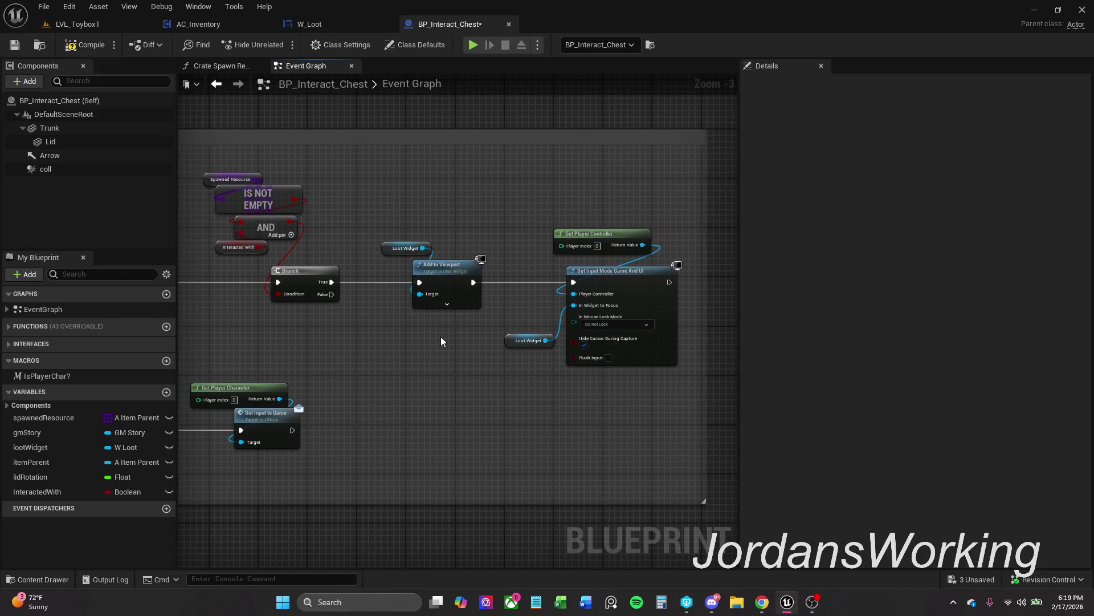
mouse_move(442, 342)
mouse_down()
mouse_move(574, 323)
mouse_move(391, 336)
mouse_move(450, 321)
mouse_move(511, 328)
mouse_move(500, 295)
mouse_up()
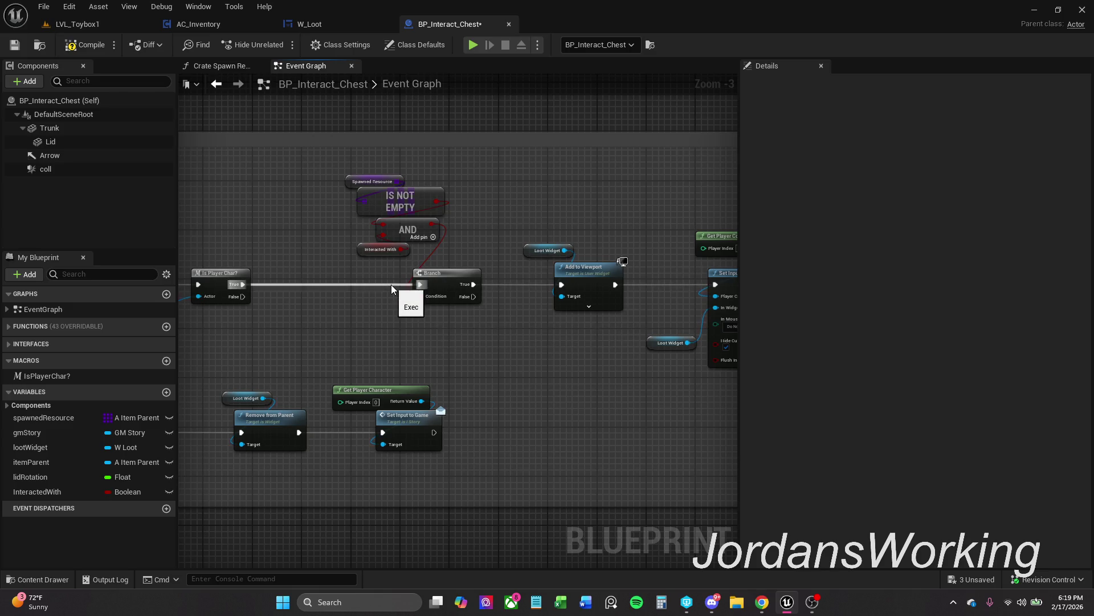
mouse_move(374, 286)
mouse_down()
mouse_move(419, 300)
mouse_move(398, 298)
mouse_up()
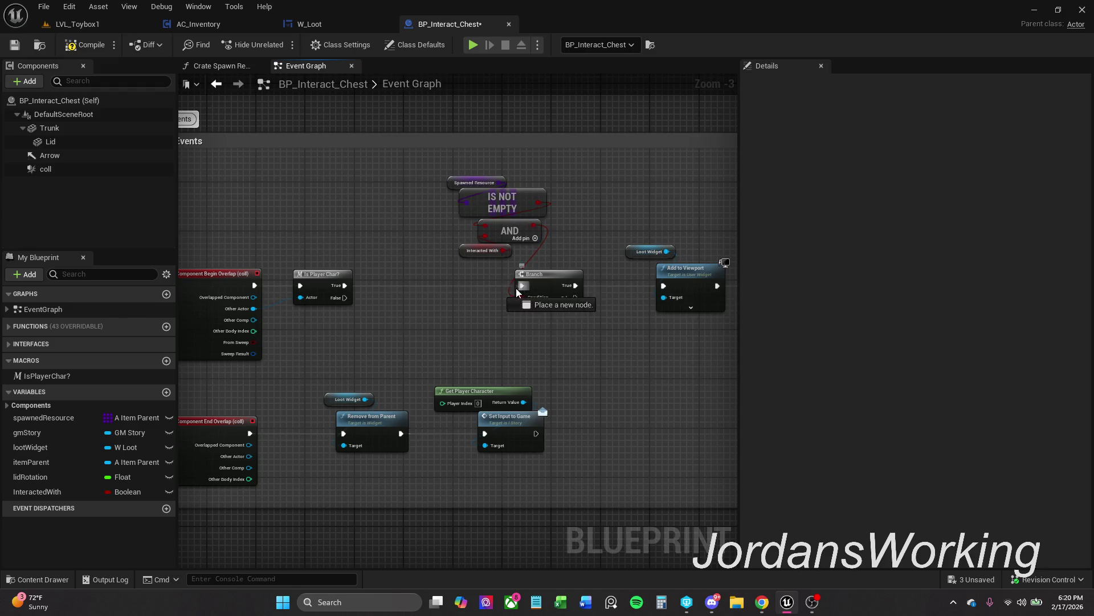
Add an EnhancedInputAction IA_Interaction event under the Branch, its Started output feeding the Branch
drag(520, 286, 496, 314)
text(e)
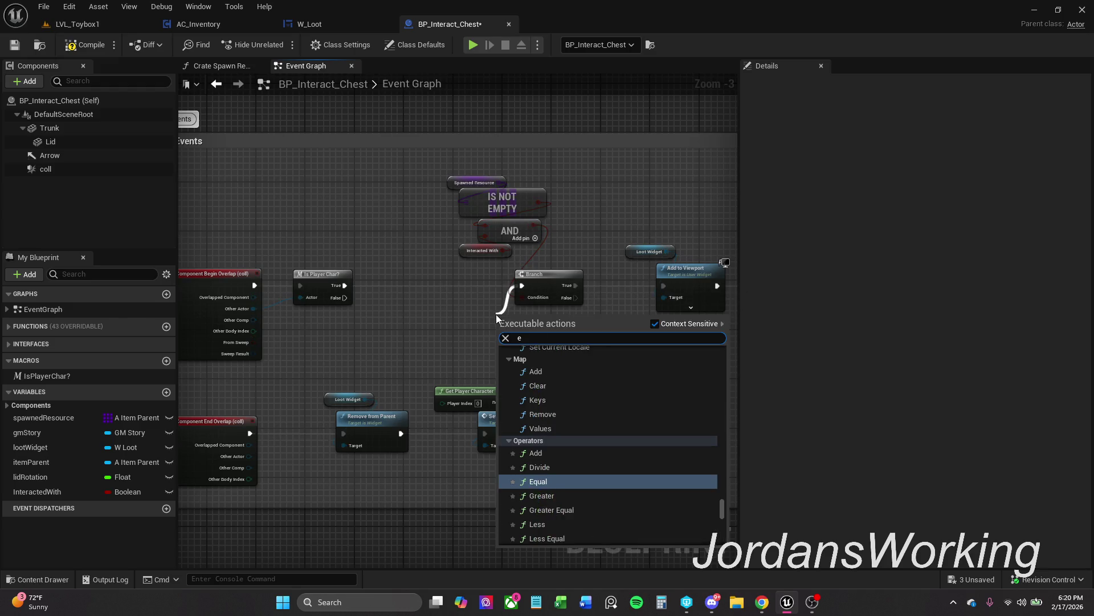
key(BackSpace)
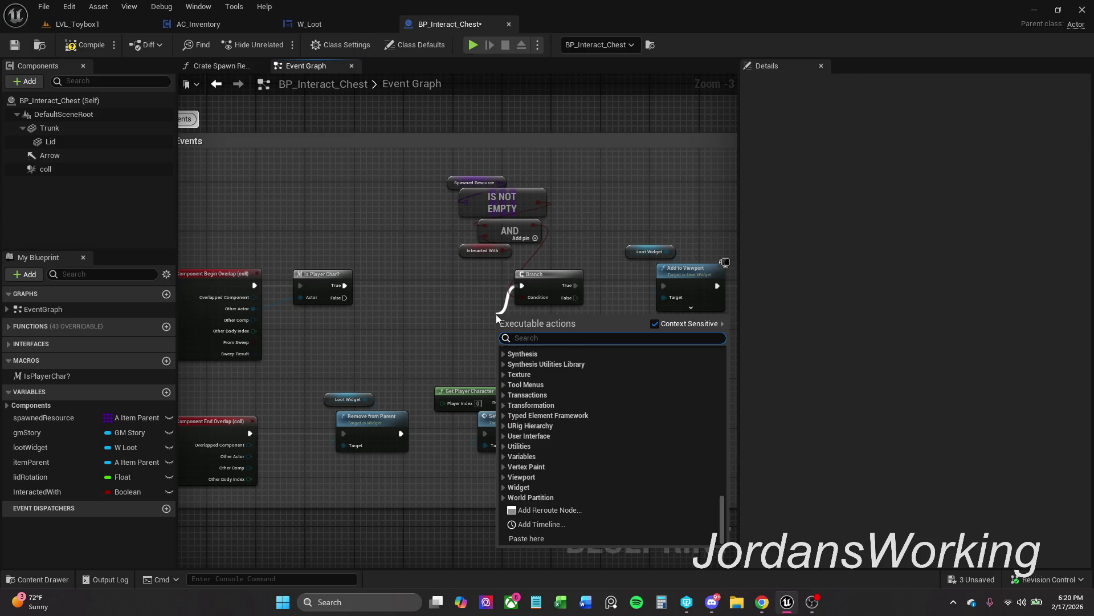
text(ia inter)
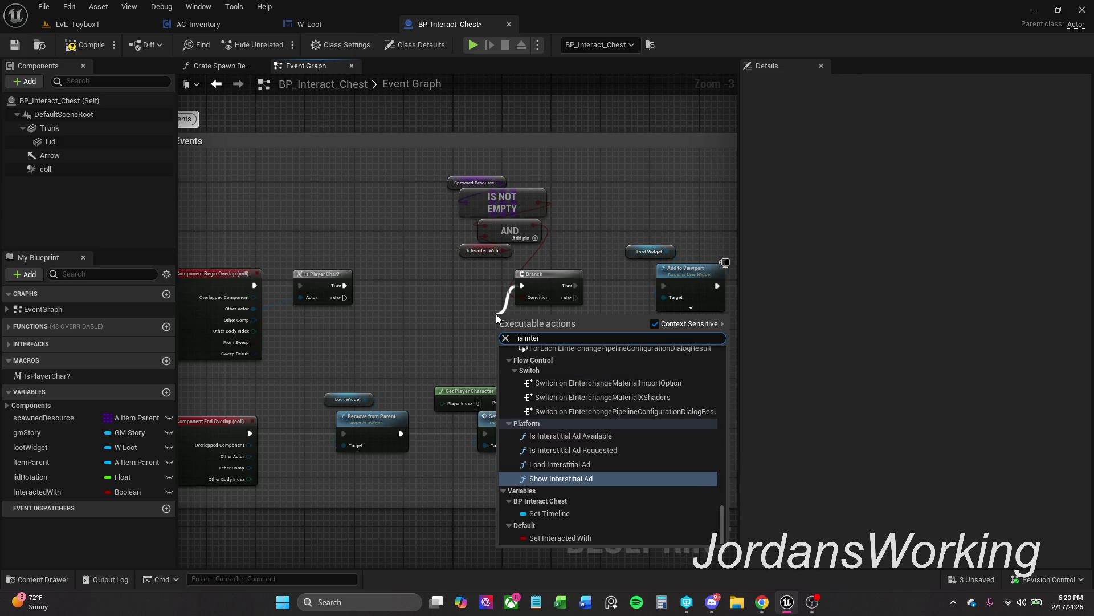
text(act)
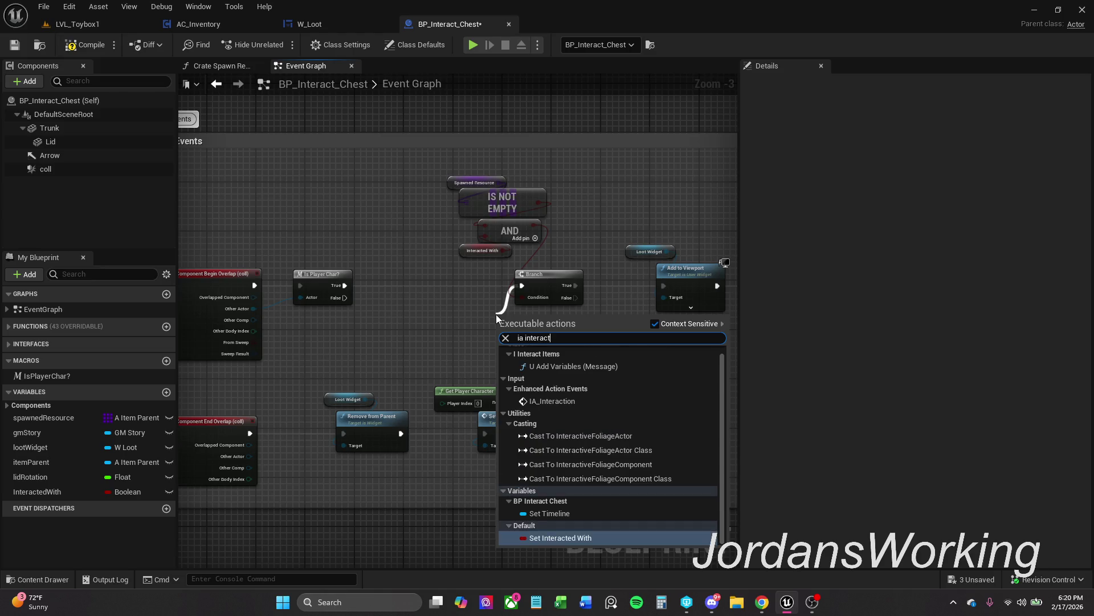
click(565, 401)
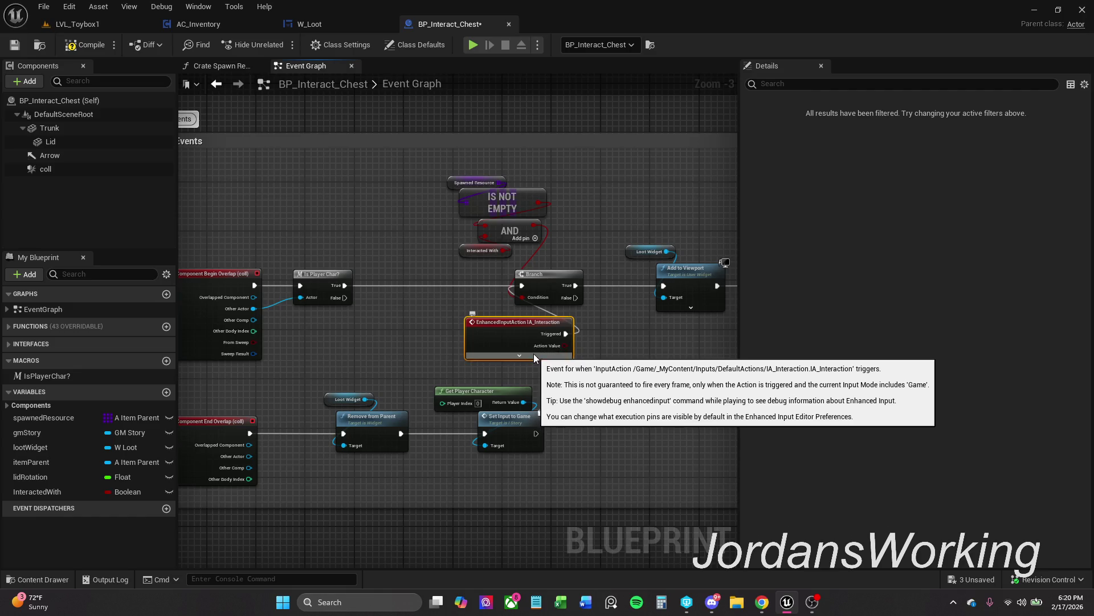
click(533, 352)
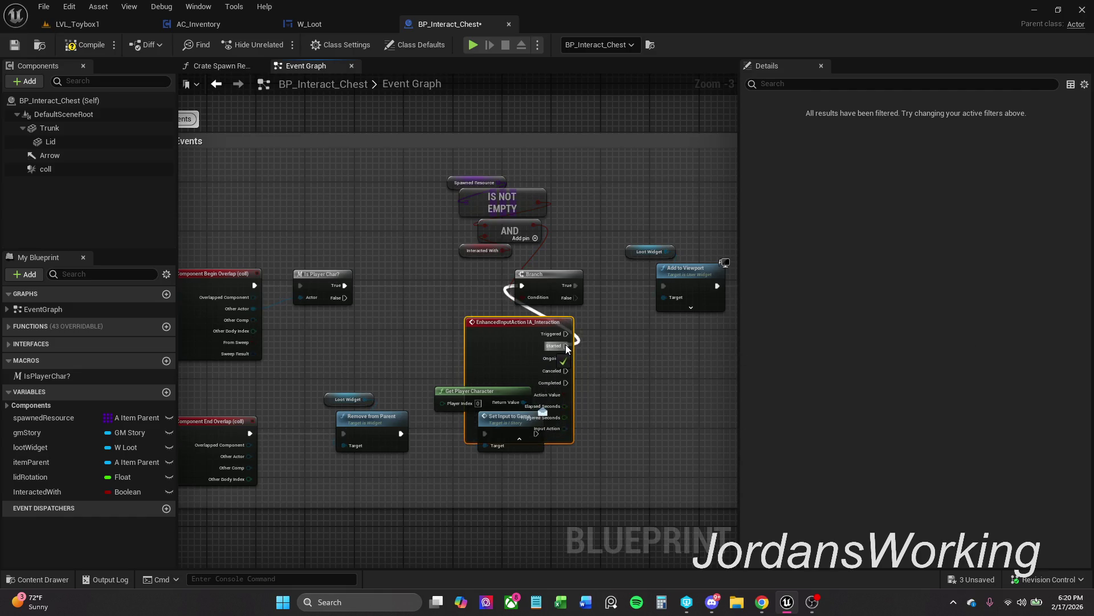
click(562, 438)
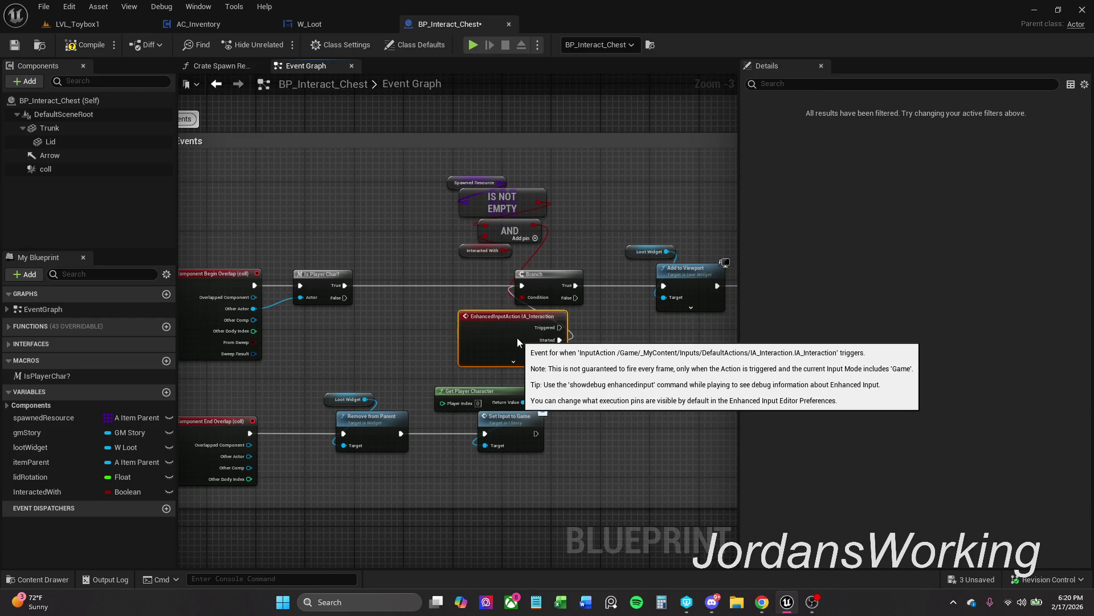
drag(529, 344, 518, 338)
click(306, 443)
Move the five end-overlap nodes lower in the graph
key(Home)
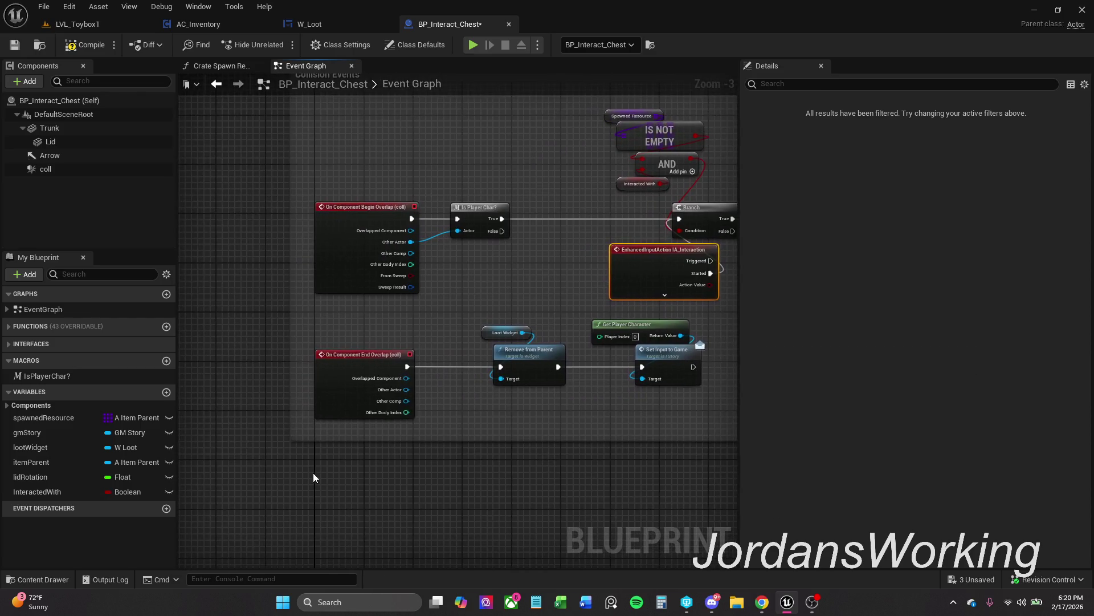
drag(280, 449, 672, 337)
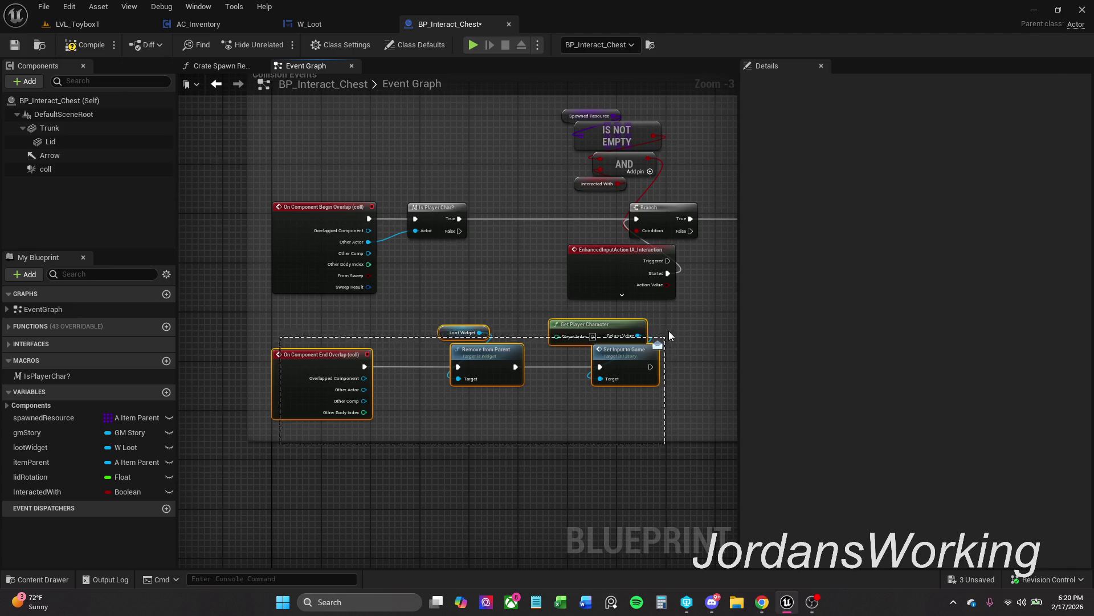
mouse_move(577, 334)
mouse_down()
mouse_move(569, 376)
mouse_move(582, 432)
mouse_up()
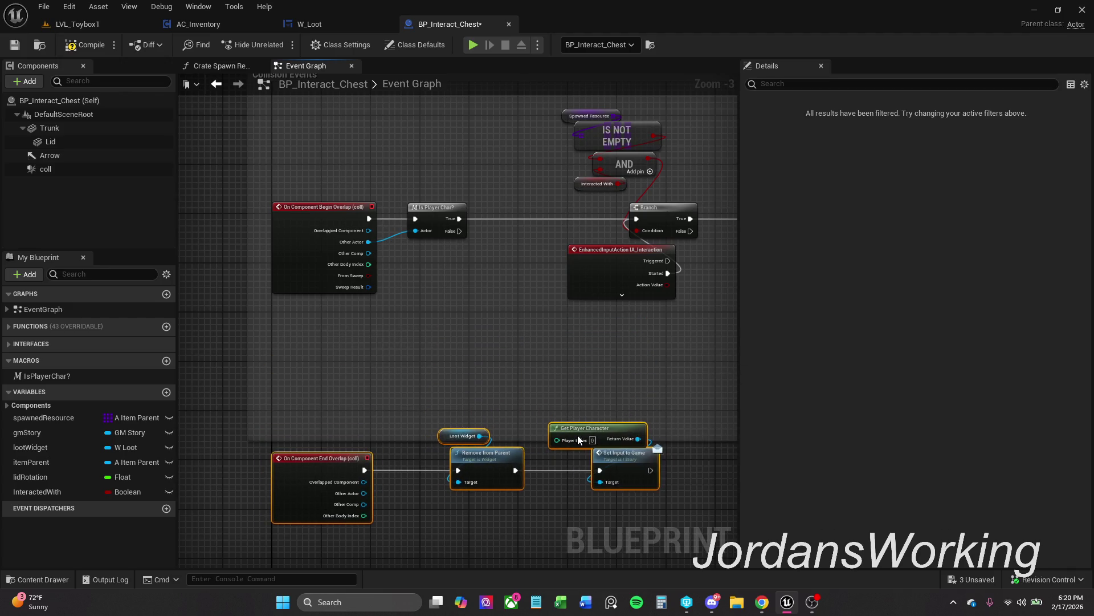
click(569, 350)
drag(569, 350, 460, 394)
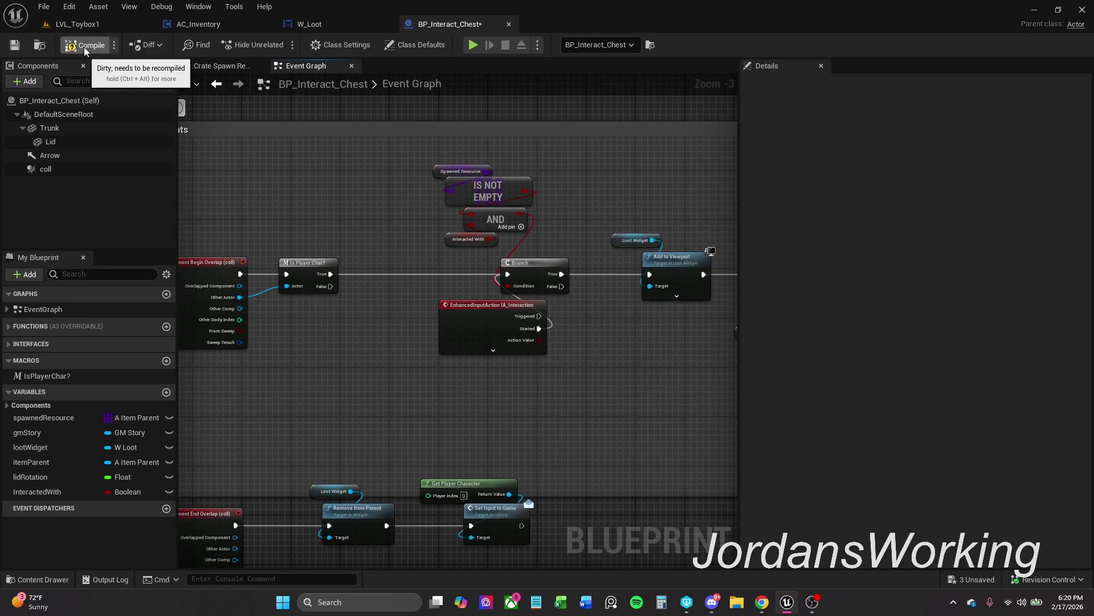
click(98, 26)
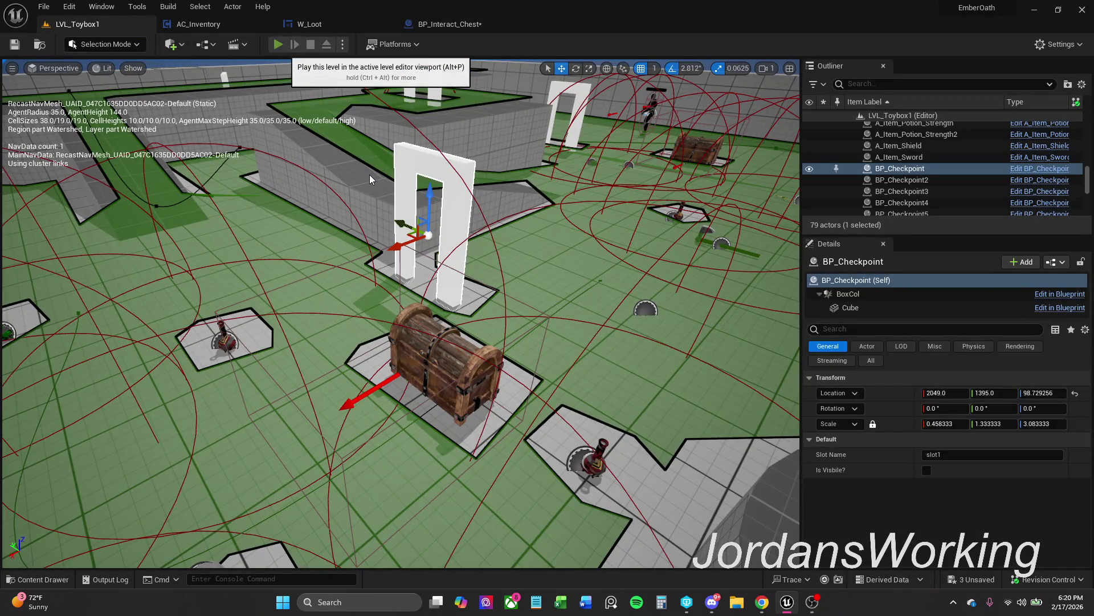
key(alt+p)
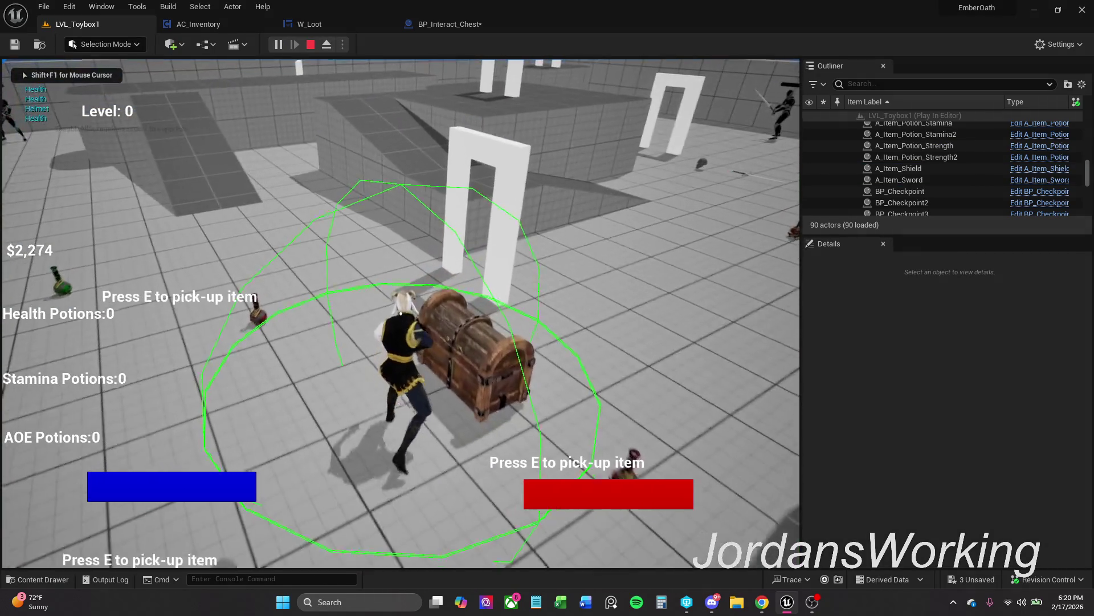
key(e)
click(412, 293)
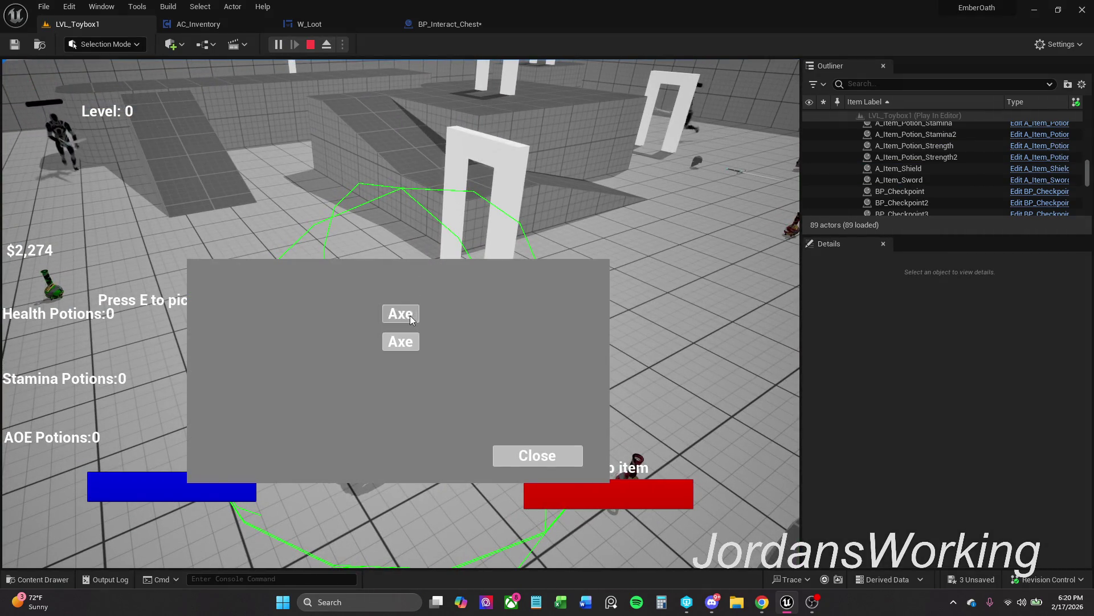
click(532, 463)
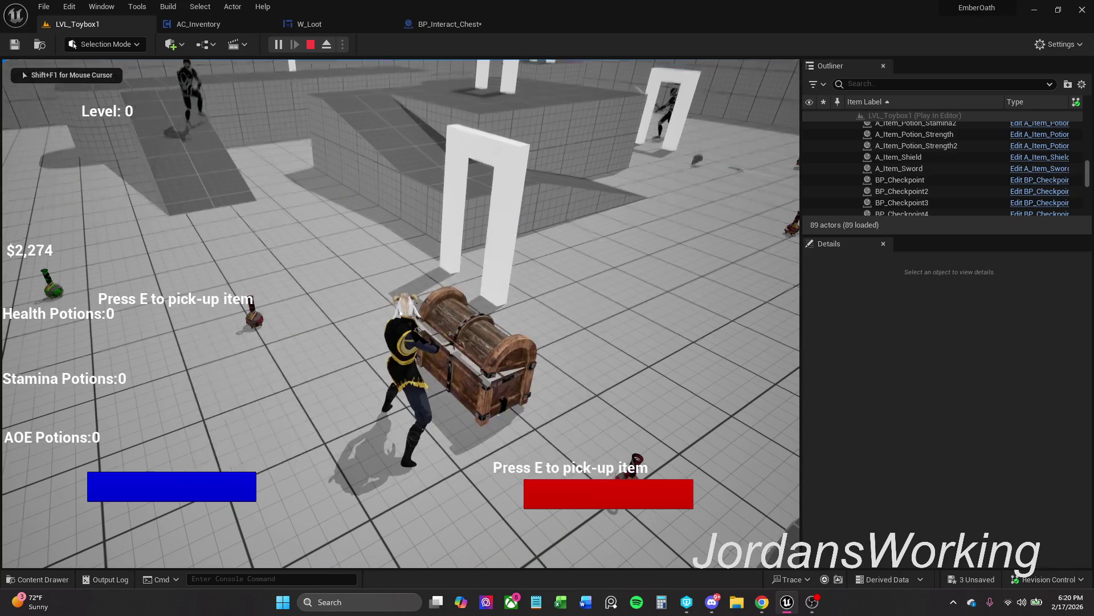
key(i)
key(e)
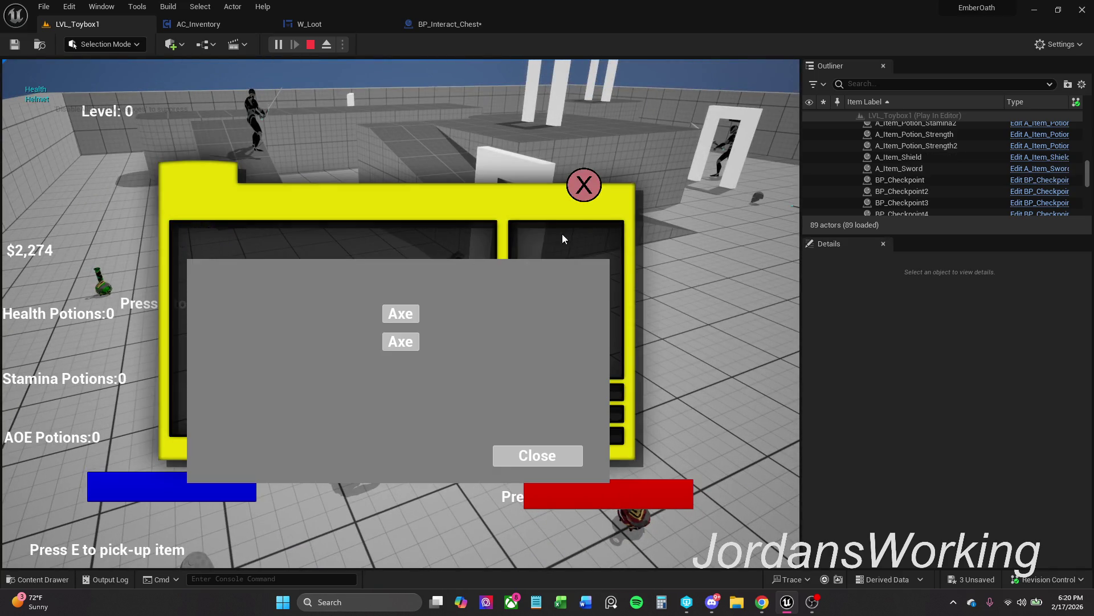
click(584, 195)
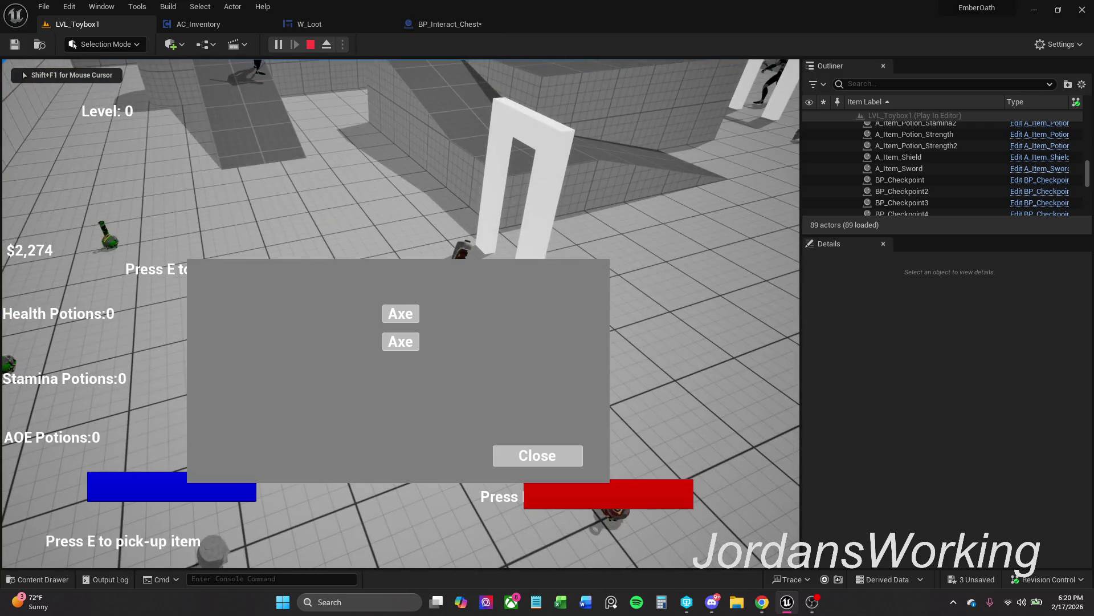
key(Escape)
Break the exec link from Is Player Char? True to the Branch in BP_Interact_Chest
click(450, 24)
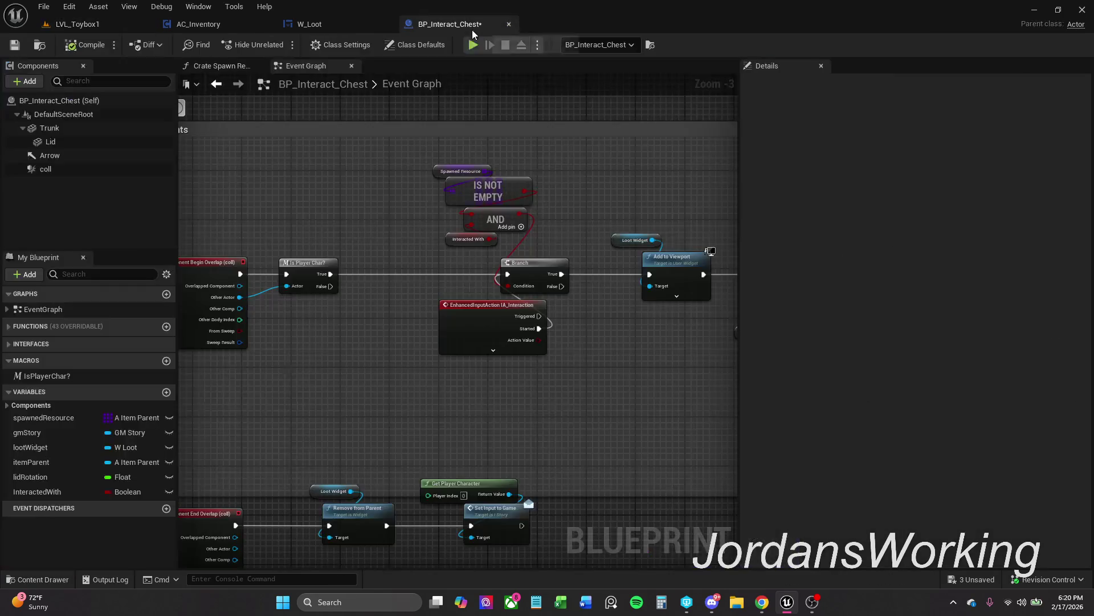
mouse_move(495, 370)
mouse_down()
mouse_move(428, 371)
mouse_move(377, 331)
mouse_move(420, 300)
mouse_up()
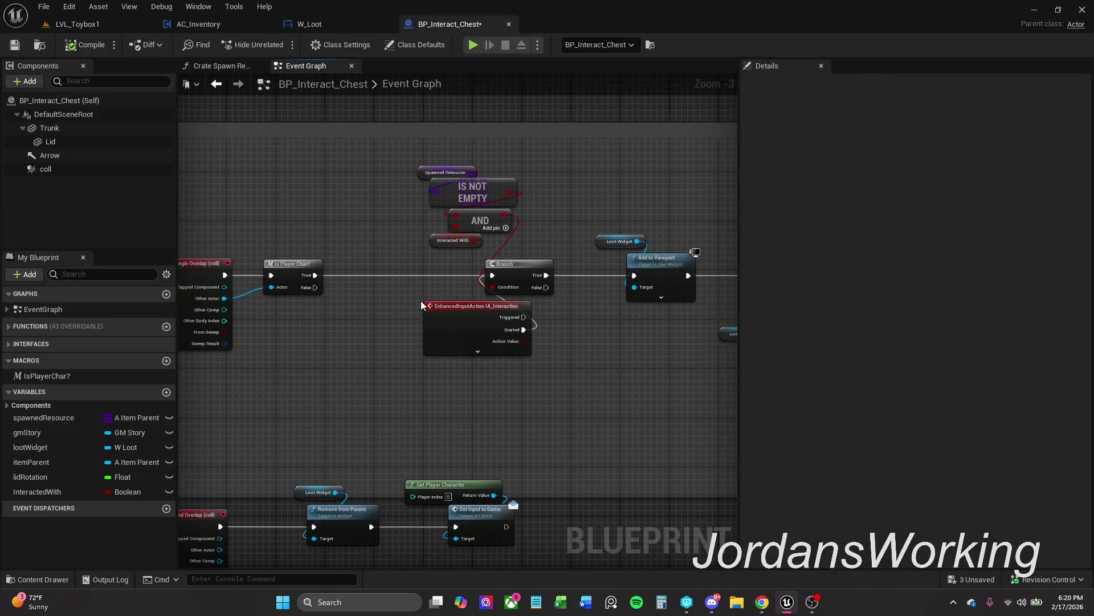
alt+click(436, 275)
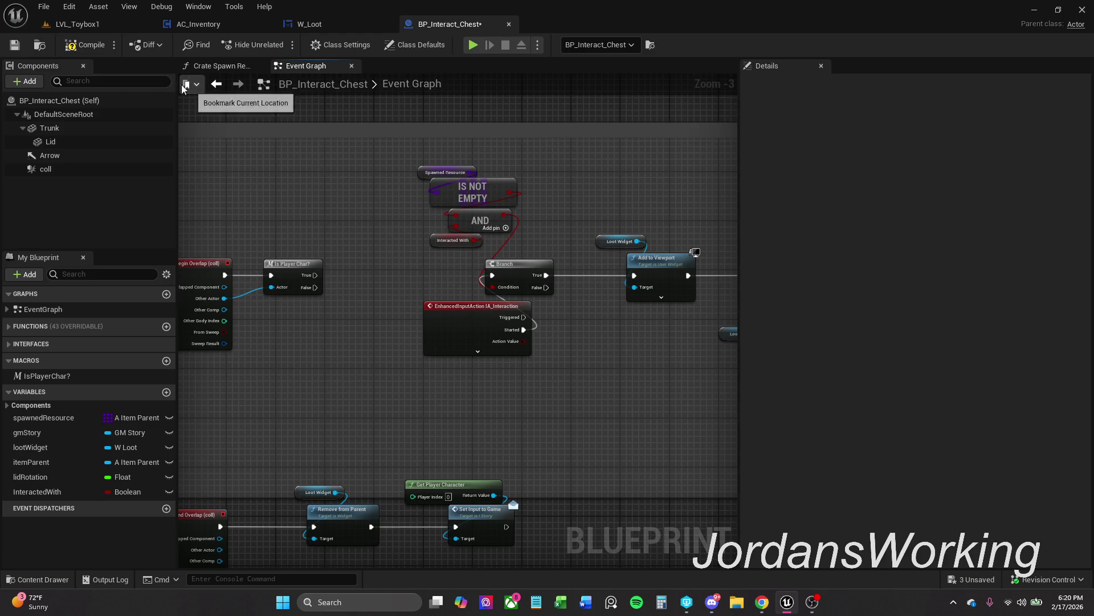
Play LVL_Toybox1 and take the first loot item from the chest
click(108, 23)
click(283, 45)
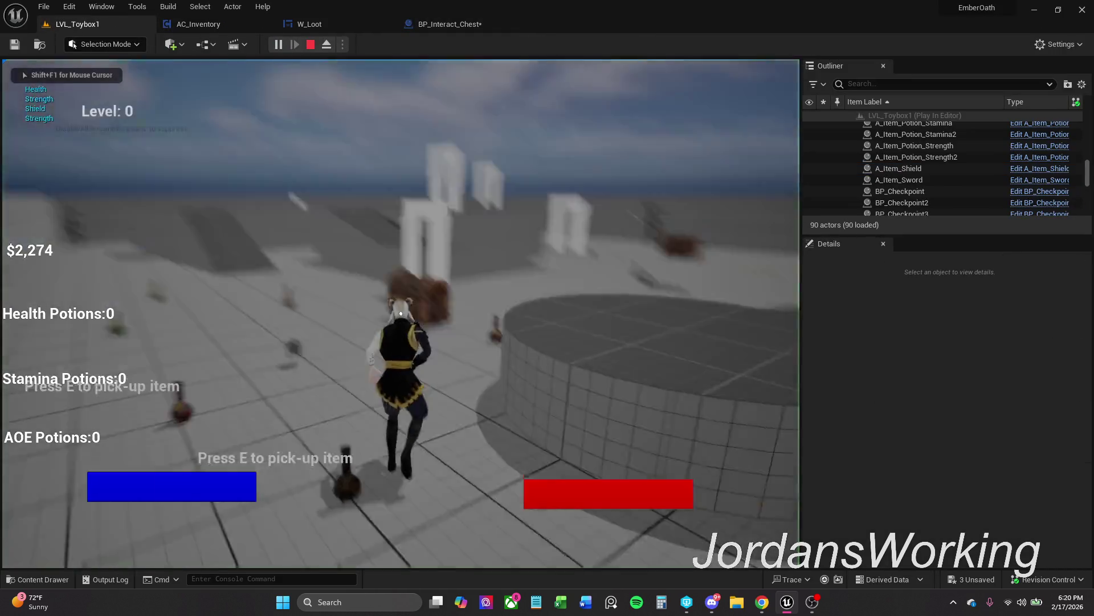
key(w)
key(e)
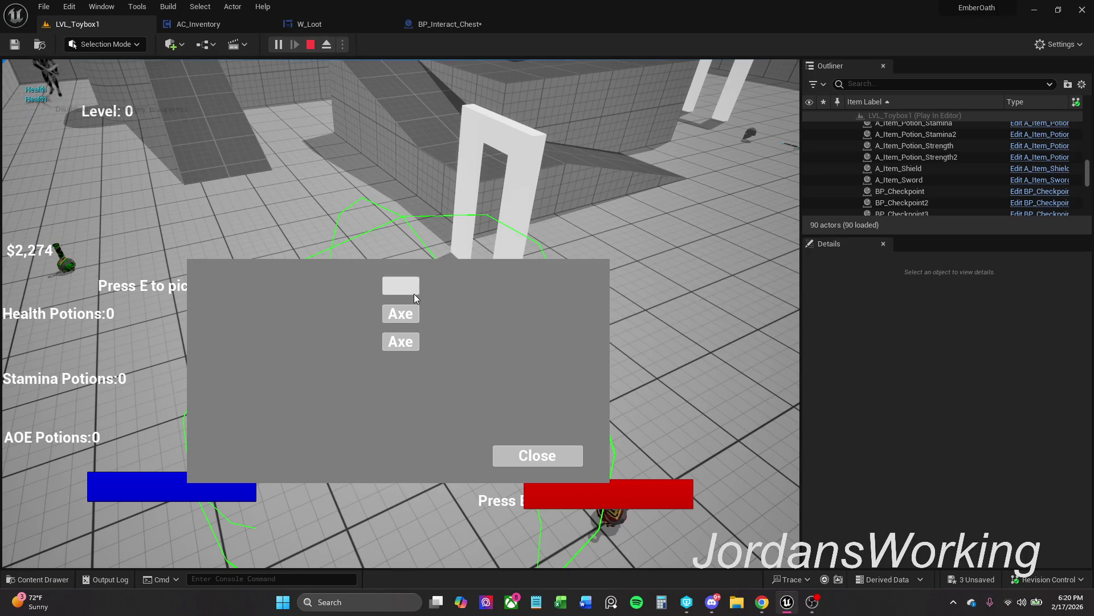
click(413, 291)
click(537, 455)
Equip the axe from the inventory, then walk away from and back to the chest
key(i)
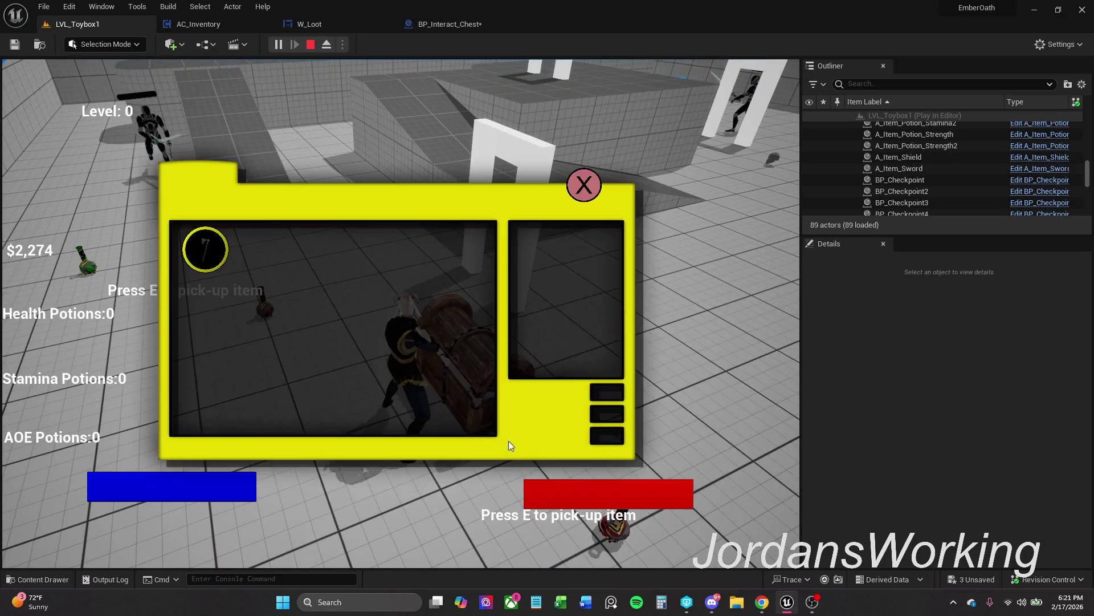
click(226, 268)
click(582, 184)
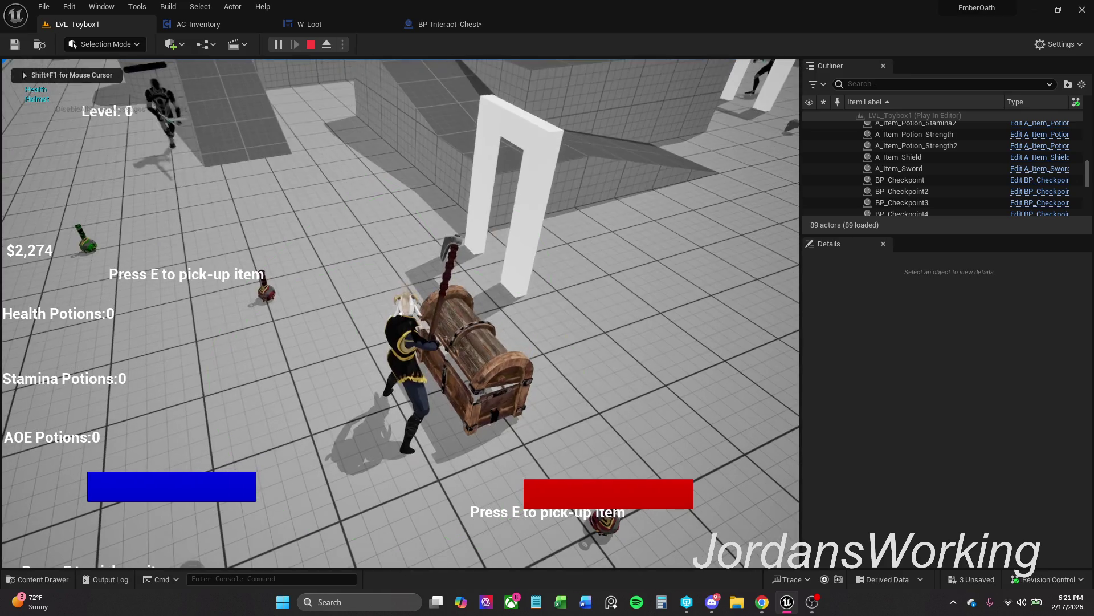
key(s)
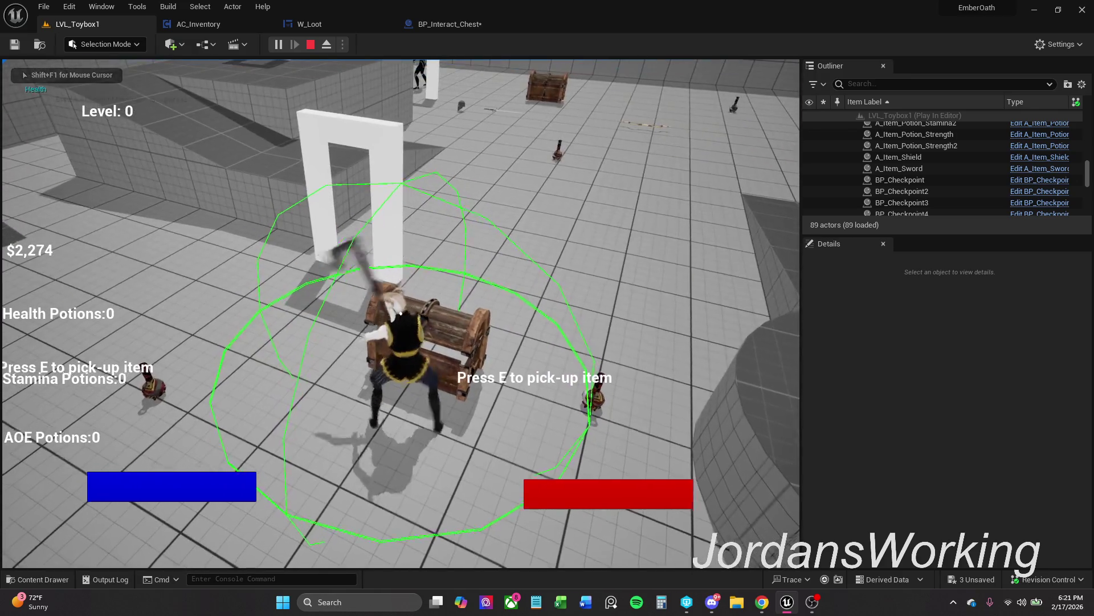
key(w)
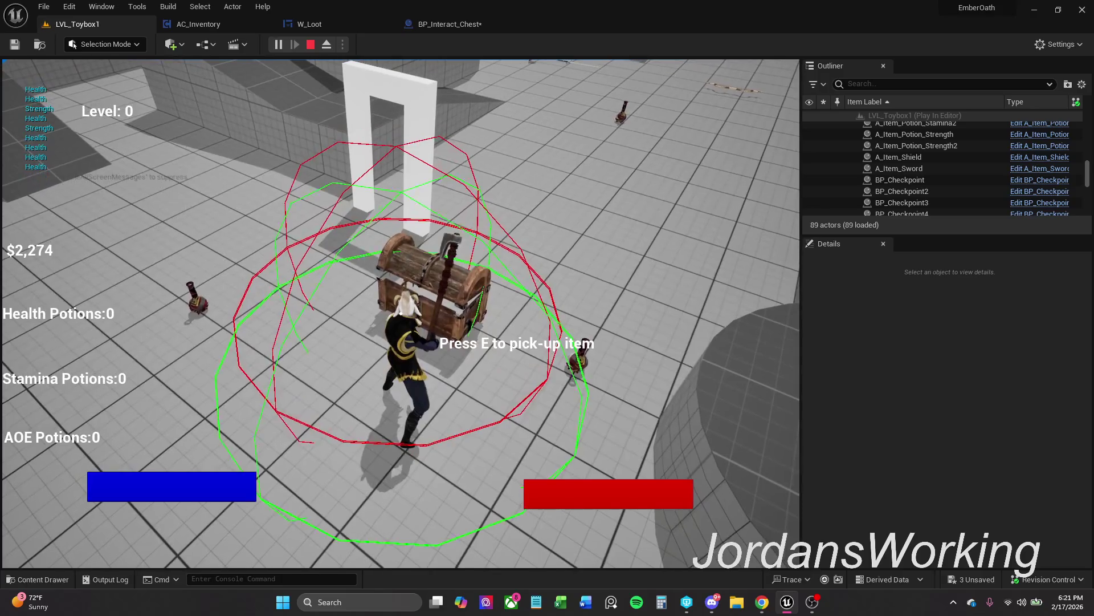
Stop play and shift the IA_Interaction event node slightly down-left in the chest graph
key(Escape)
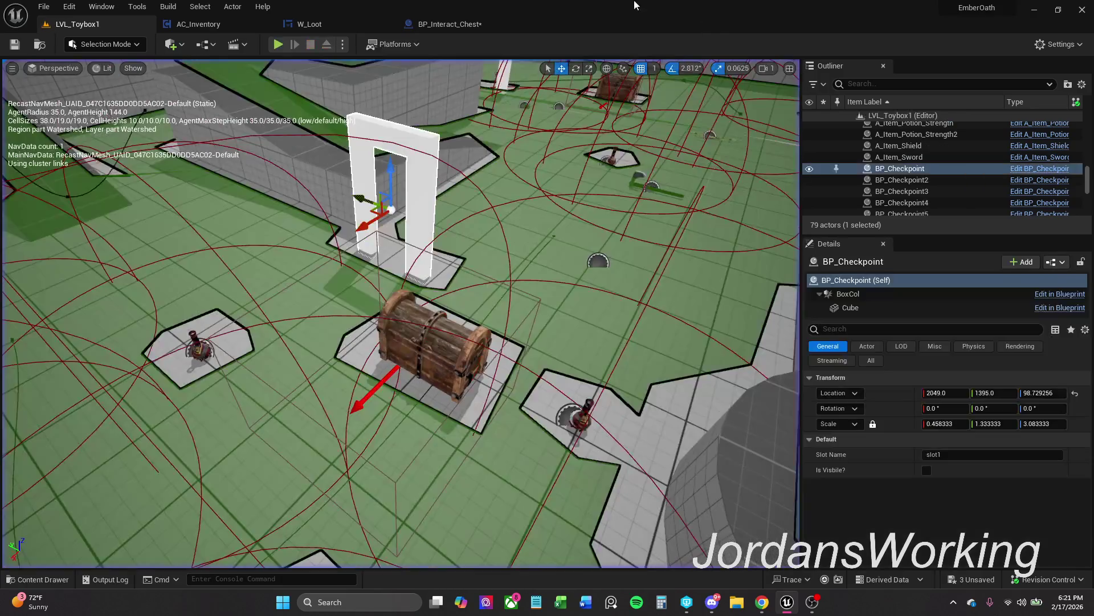
click(473, 25)
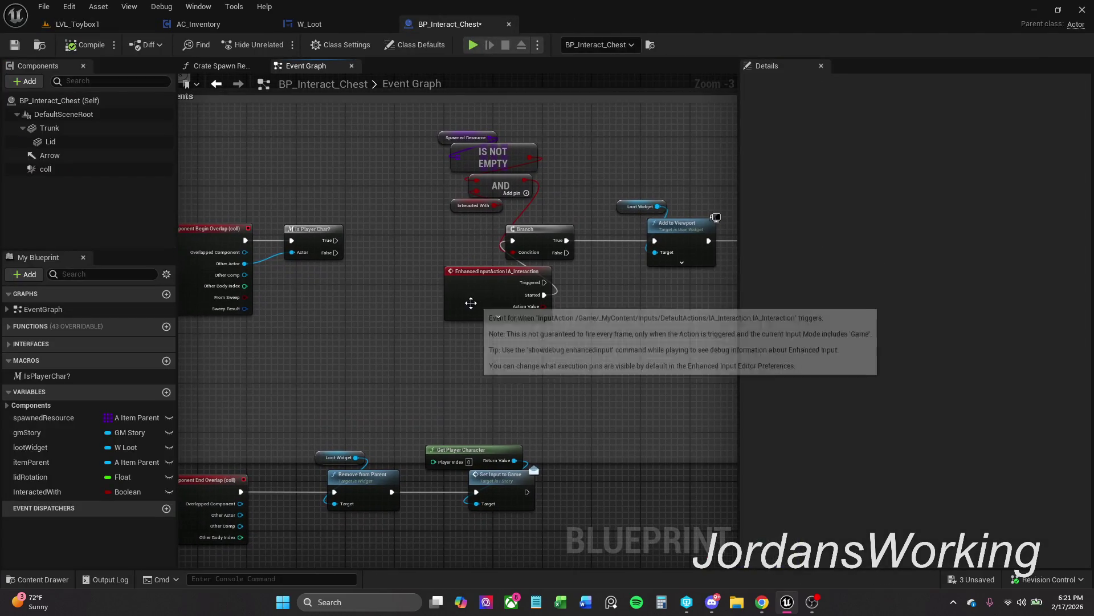
drag(419, 315, 405, 319)
click(447, 259)
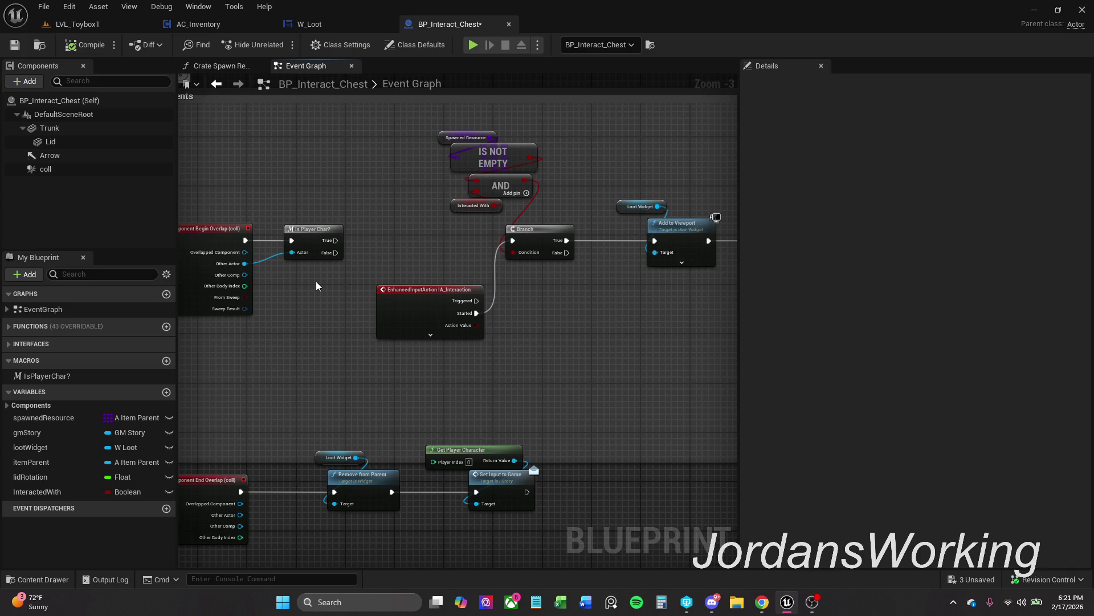
Rearrange the condition nodes and add a new Boolean variable named enteredColl
drag(399, 248, 429, 266)
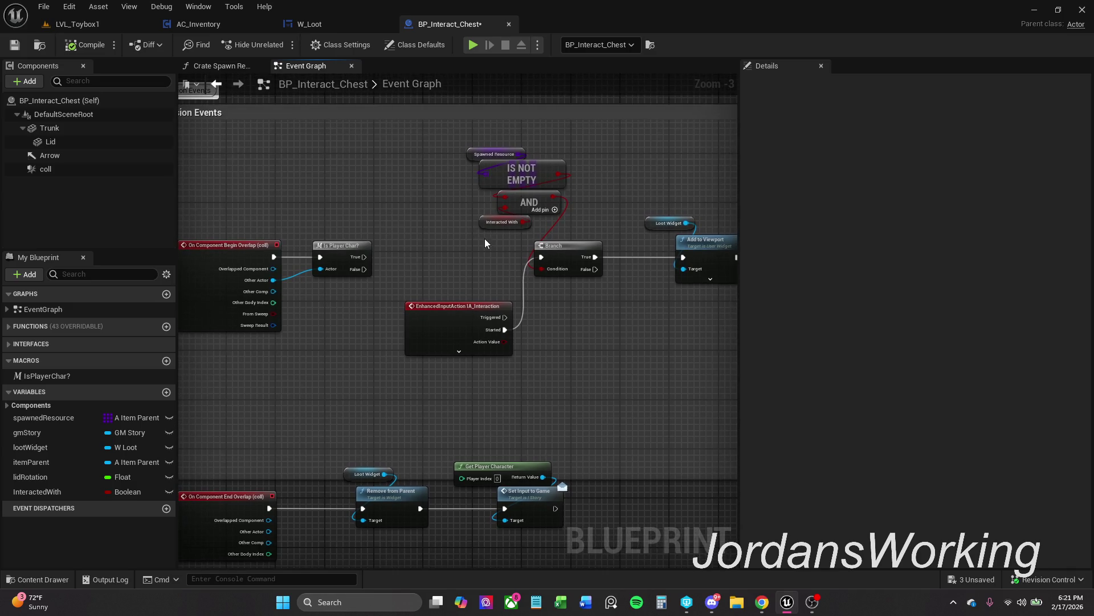
mouse_move(484, 244)
mouse_down()
mouse_move(503, 204)
mouse_move(494, 153)
mouse_move(504, 167)
mouse_up()
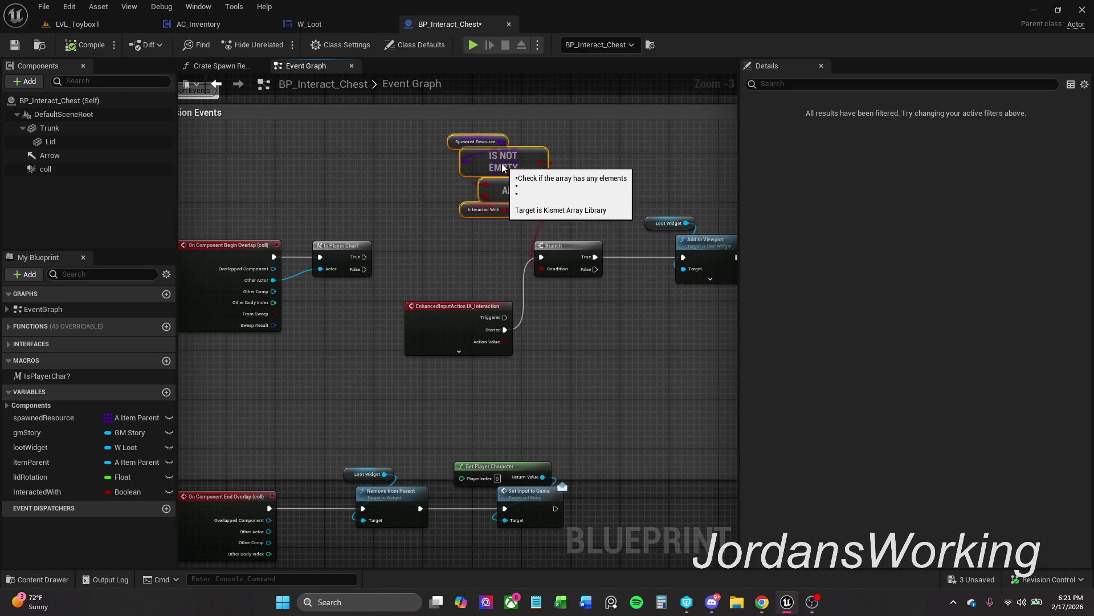
click(399, 205)
drag(364, 256, 411, 255)
click(403, 217)
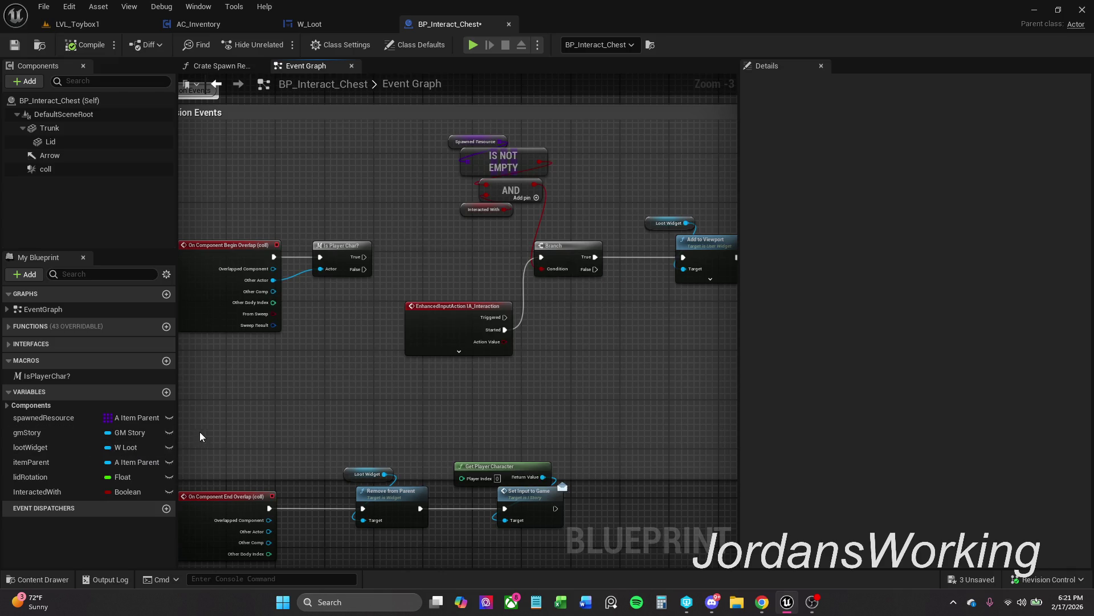
click(166, 391)
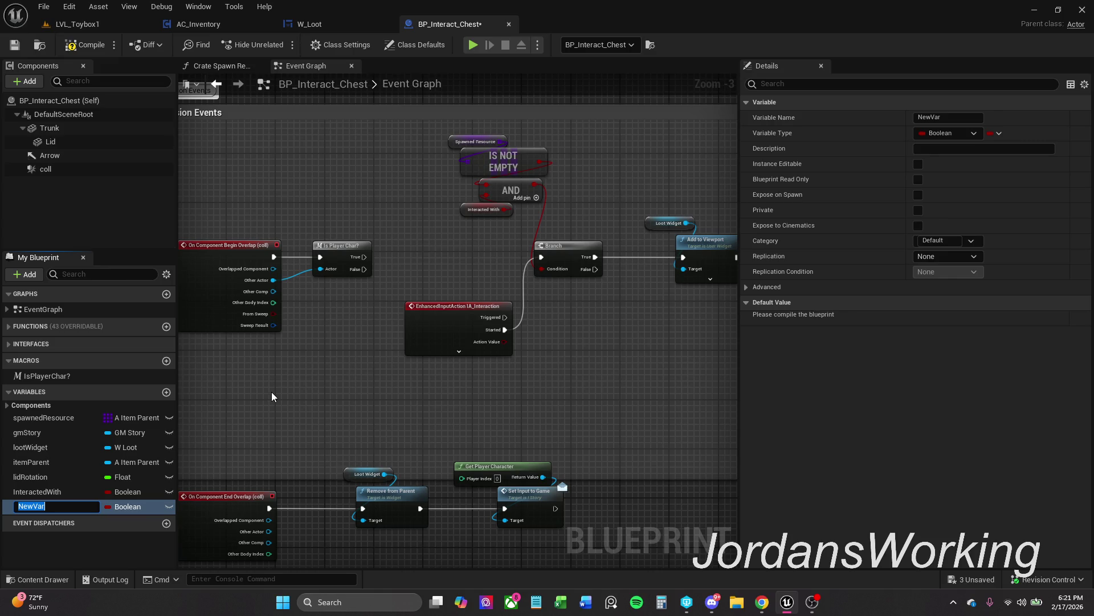
text(enteredColl)
key(Return)
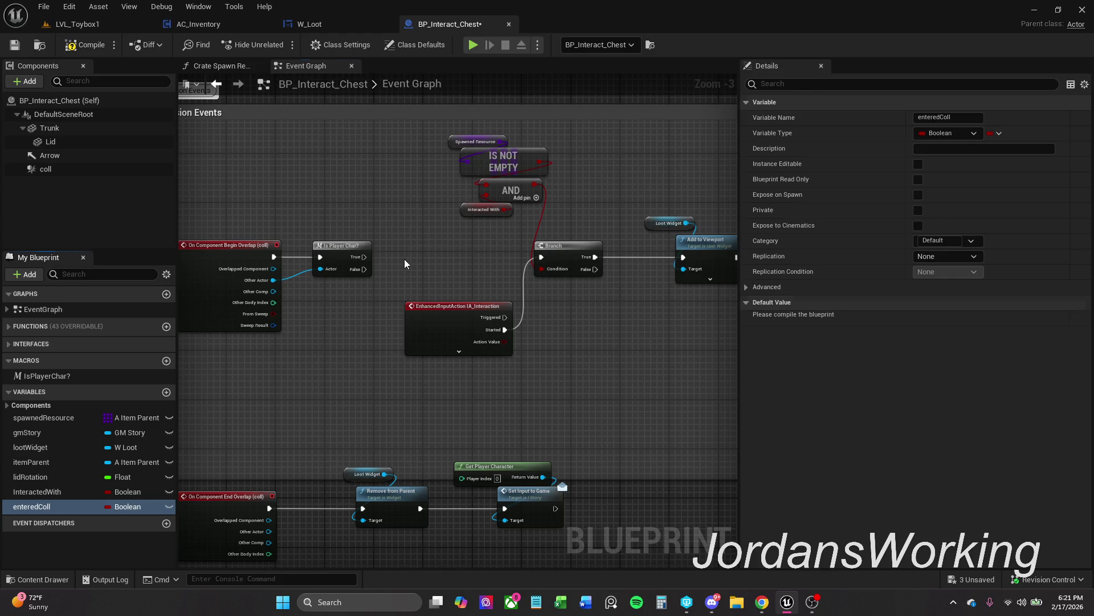
Feed an enteredColl getter into a new third AND input beside Interacted With, then compile
click(536, 198)
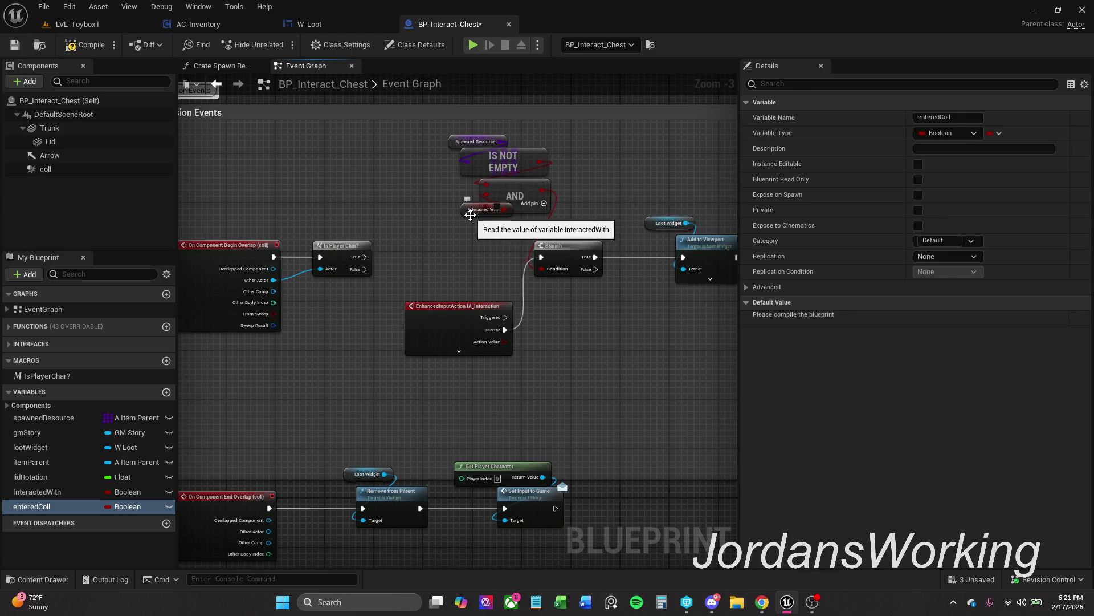
drag(473, 210, 414, 191)
click(31, 506)
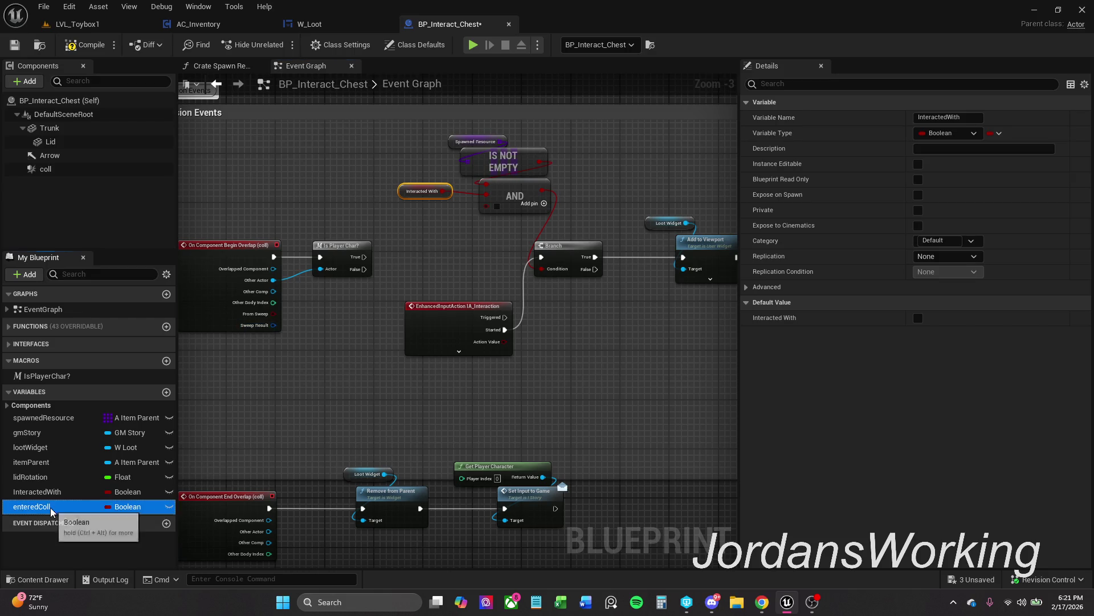
drag(490, 206, 491, 207)
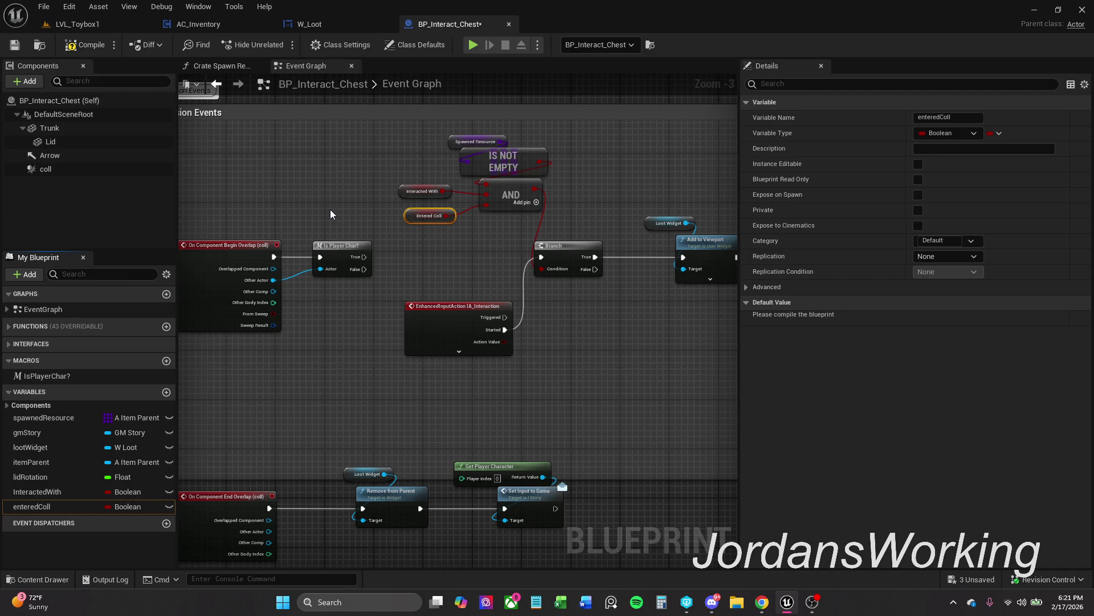
drag(420, 218, 446, 231)
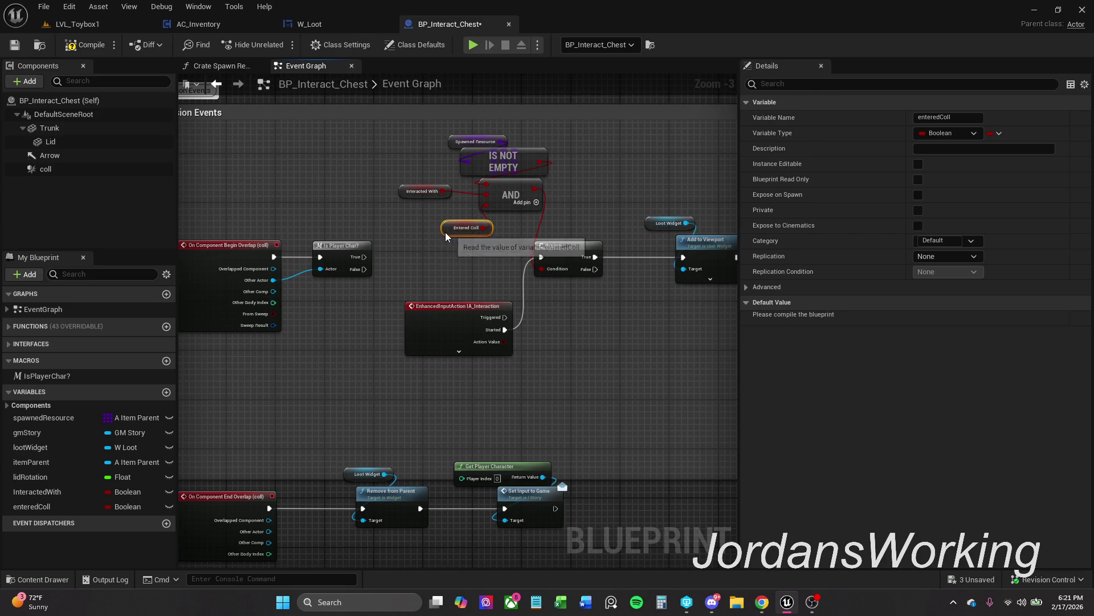
click(399, 220)
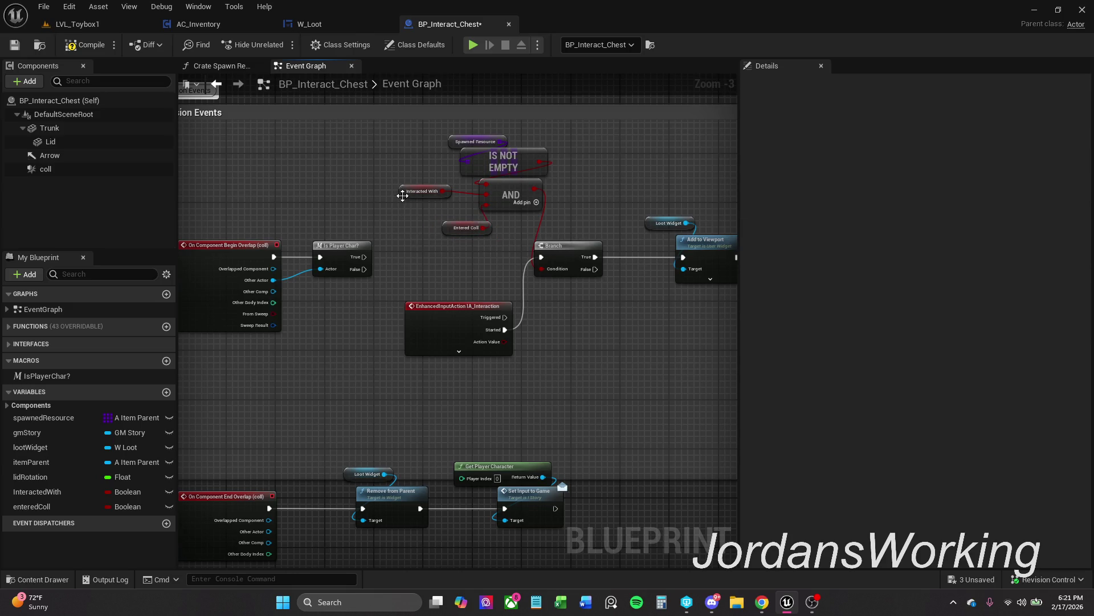
drag(403, 196, 412, 210)
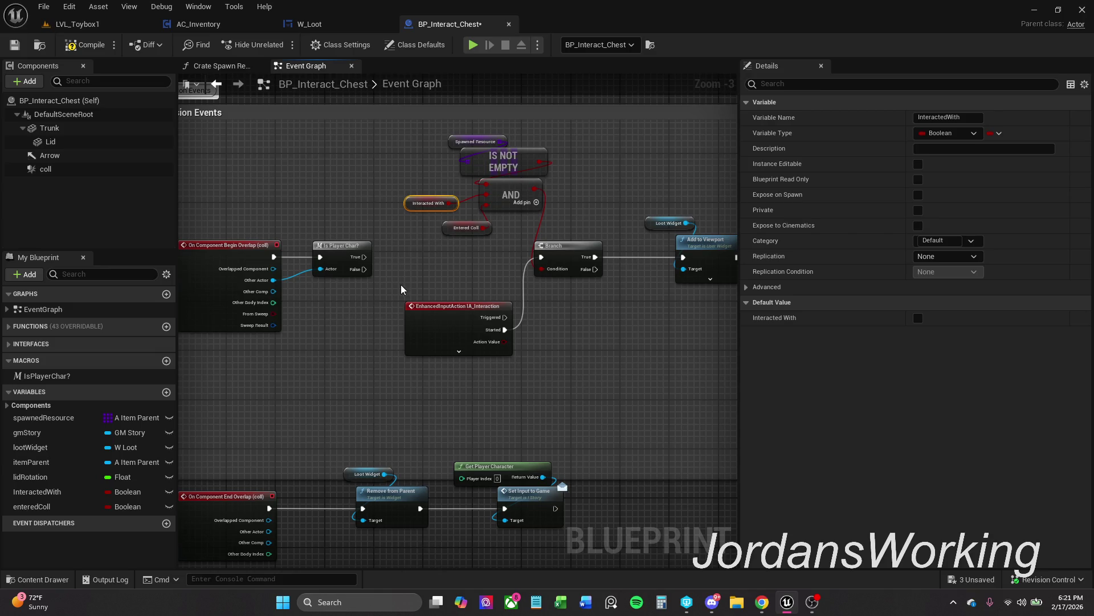
click(85, 51)
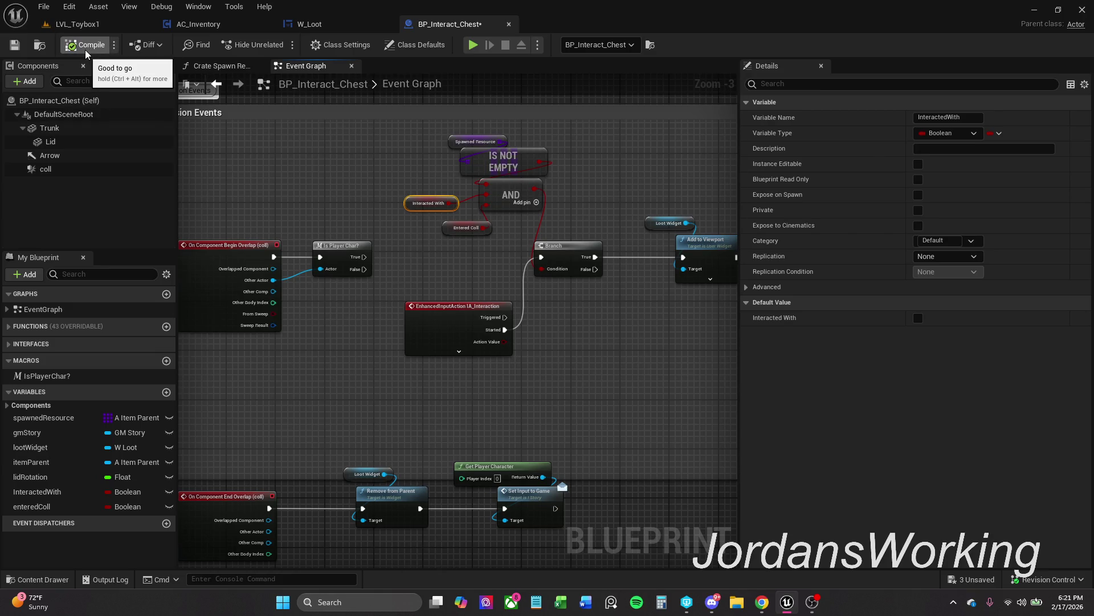
click(78, 24)
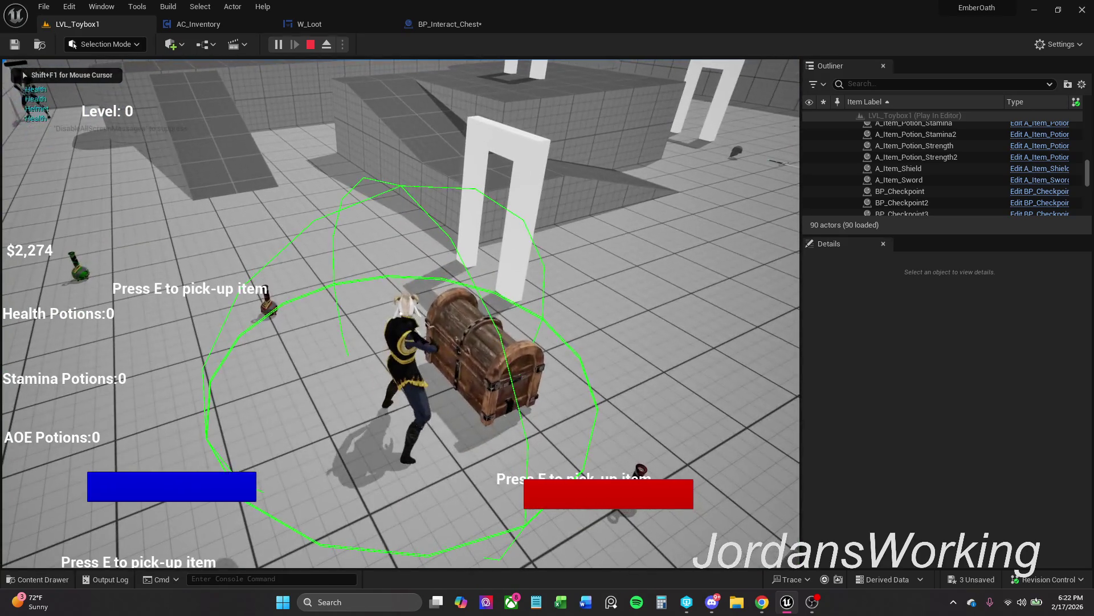
Open and close the chest's loot panel in play mode, walk away and back, then stop
key(e)
click(538, 451)
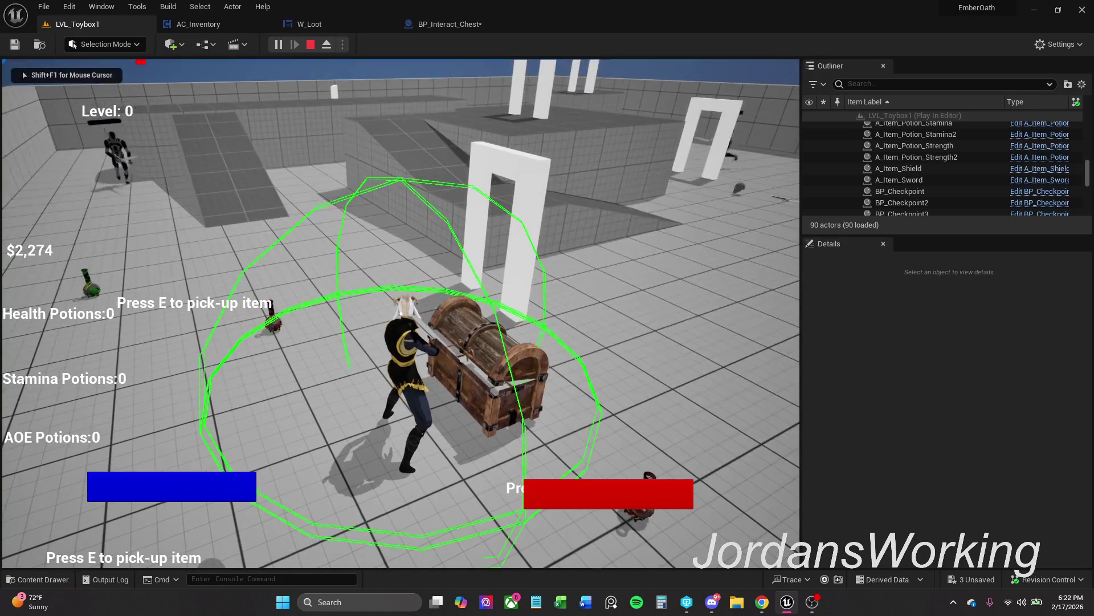
key(s)
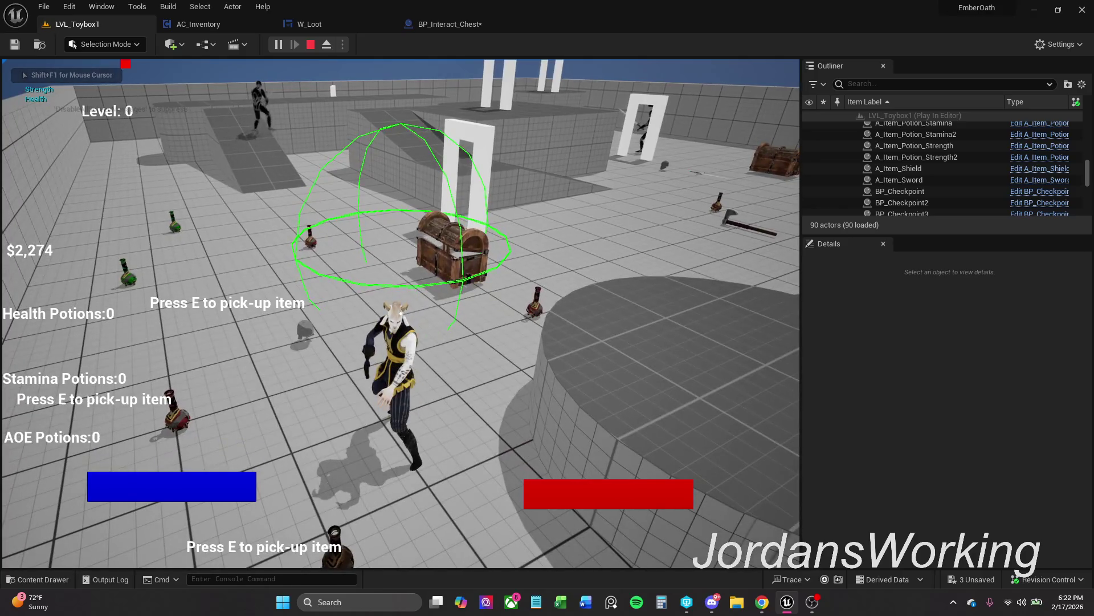
key(w)
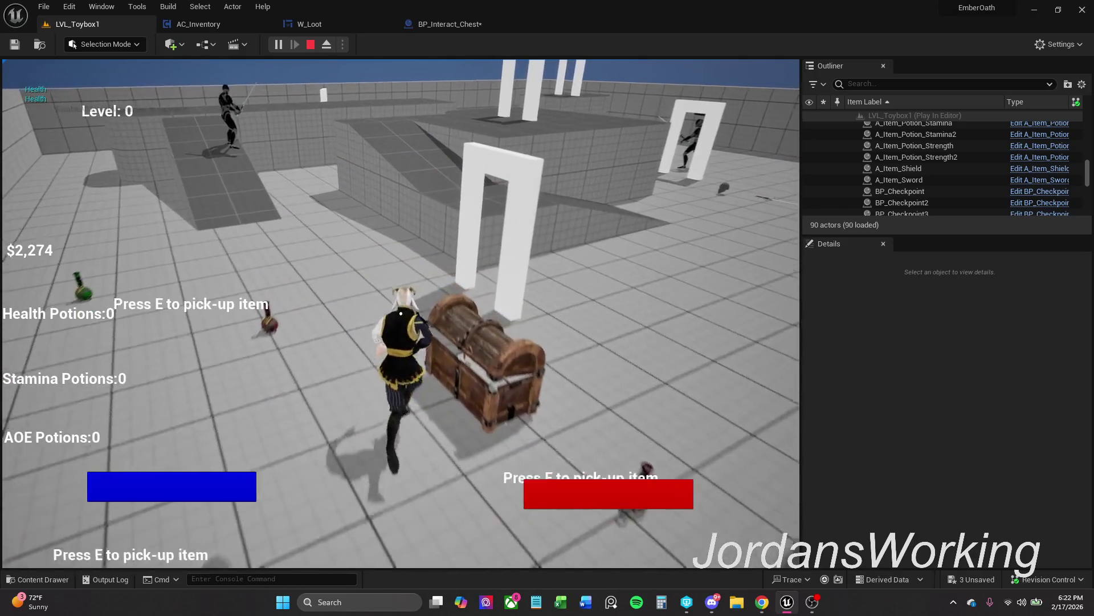
key(Escape)
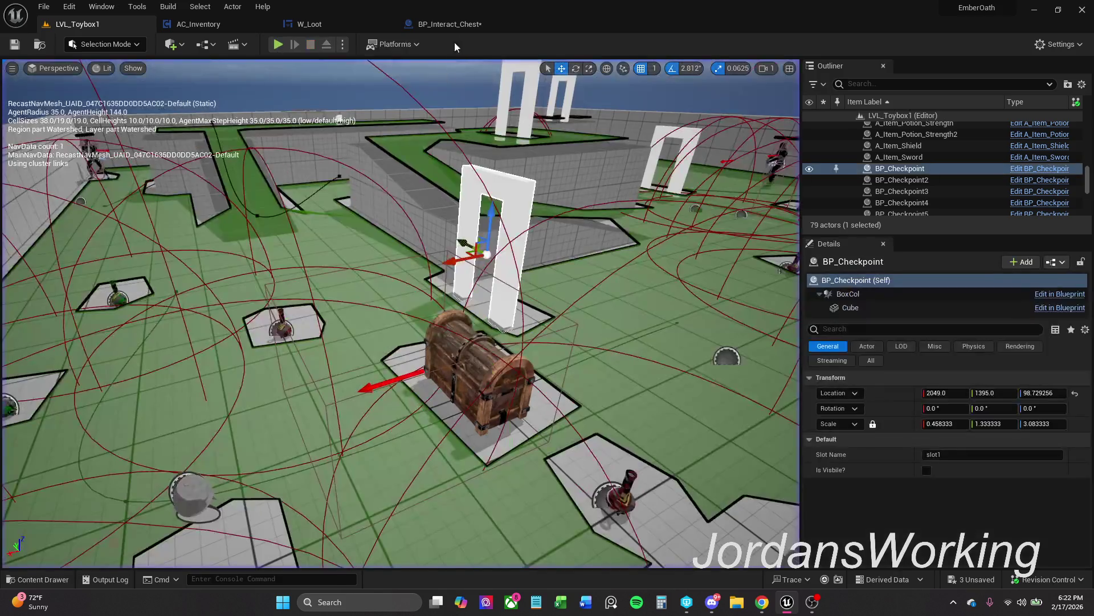
click(470, 20)
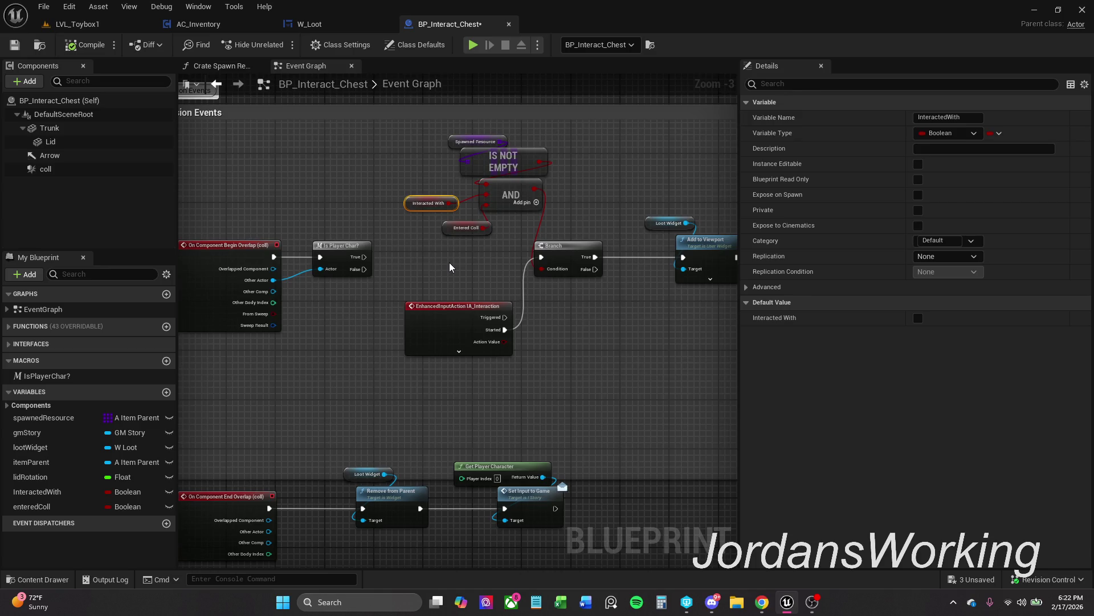
Place a SET Entered Coll node right after Set Input to Game in the End Overlap chain
scroll(449, 262, down, 1)
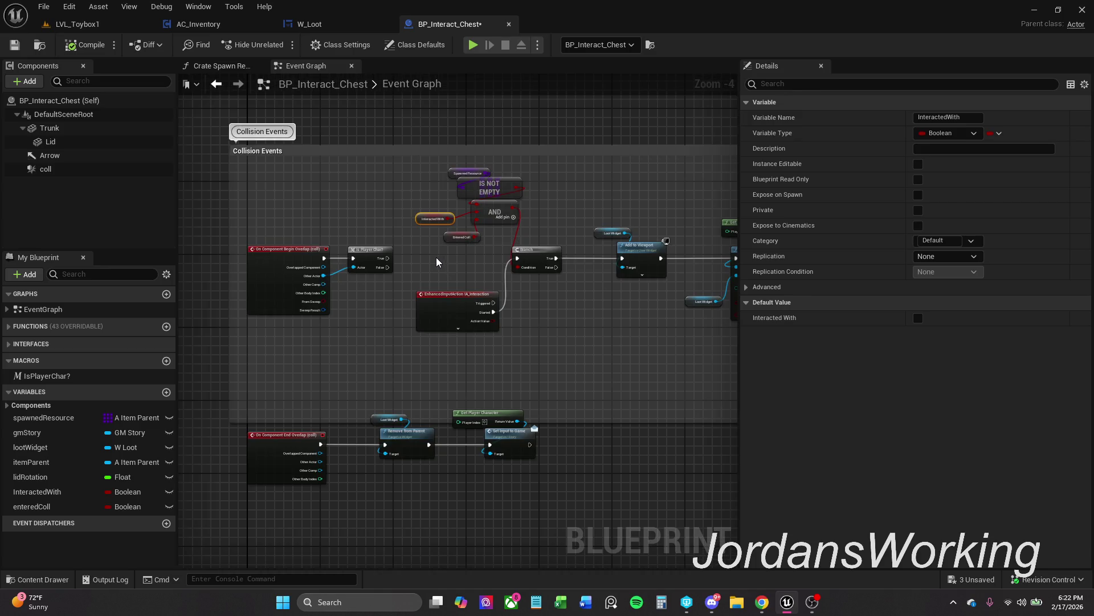
drag(436, 258, 492, 208)
scroll(488, 259, up, 1)
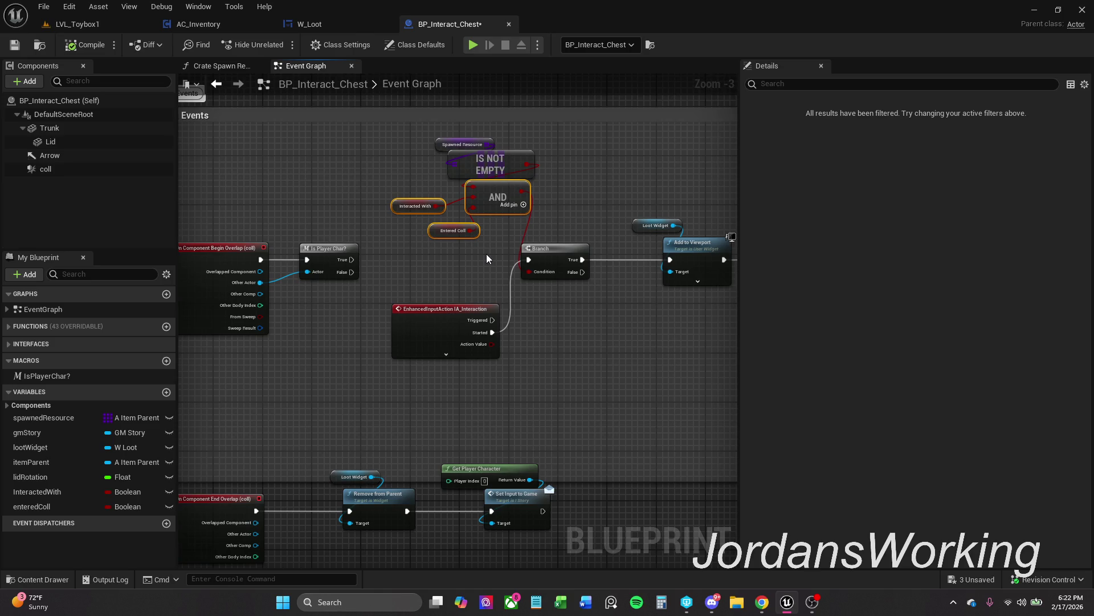
click(488, 255)
mouse_move(450, 237)
mouse_down()
mouse_move(456, 245)
mouse_move(405, 287)
mouse_up()
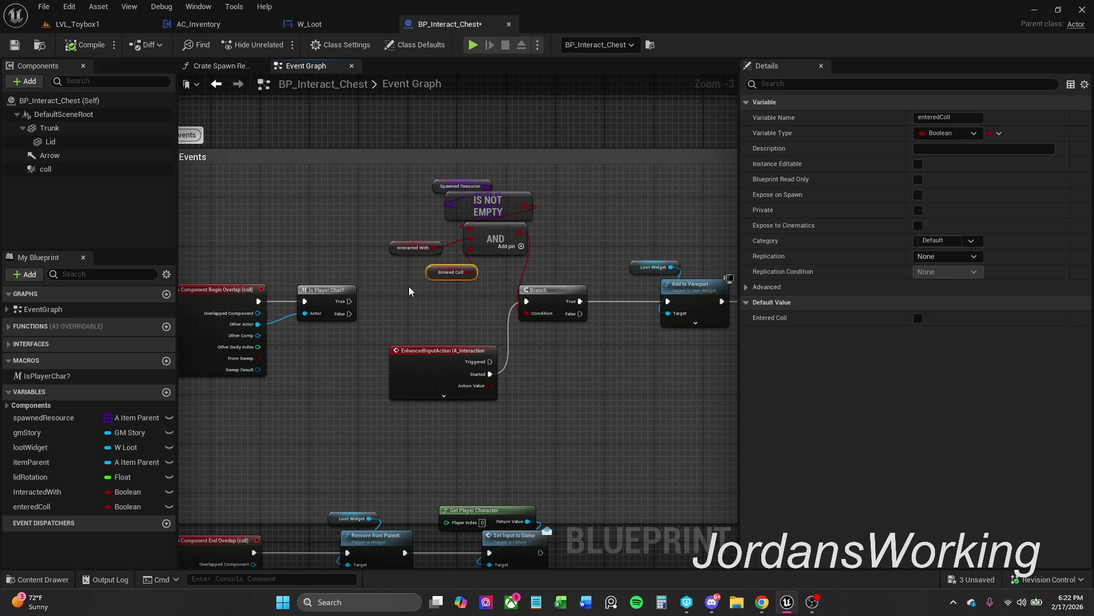
mouse_move(452, 313)
mouse_down()
mouse_move(278, 289)
mouse_move(387, 284)
mouse_up()
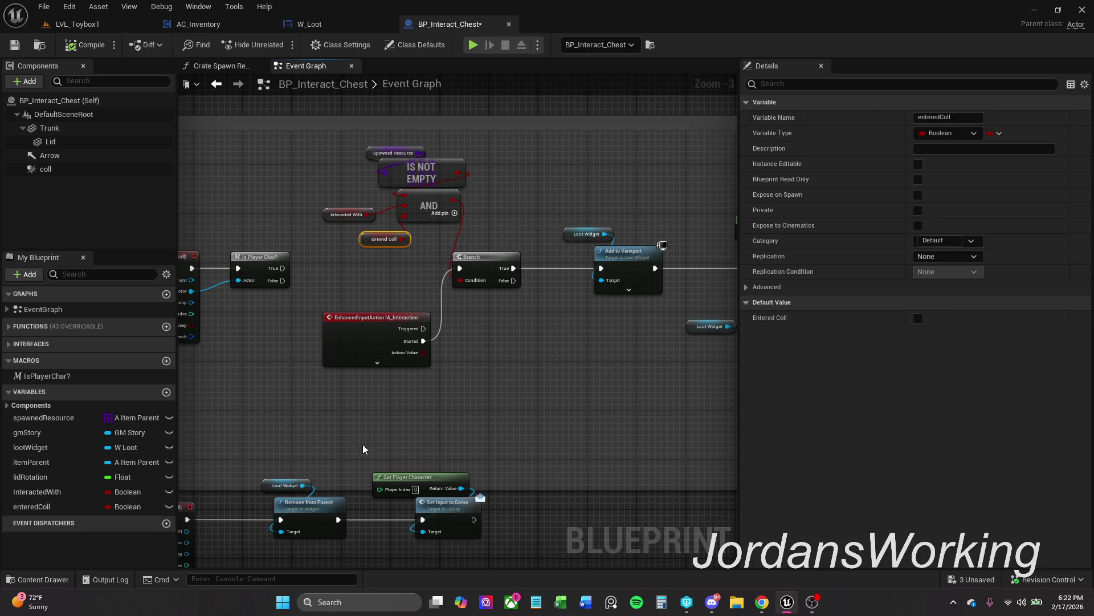
drag(366, 450, 309, 391)
mouse_move(74, 512)
mouse_down()
mouse_move(251, 506)
mouse_move(444, 456)
mouse_up()
drag(505, 474, 529, 480)
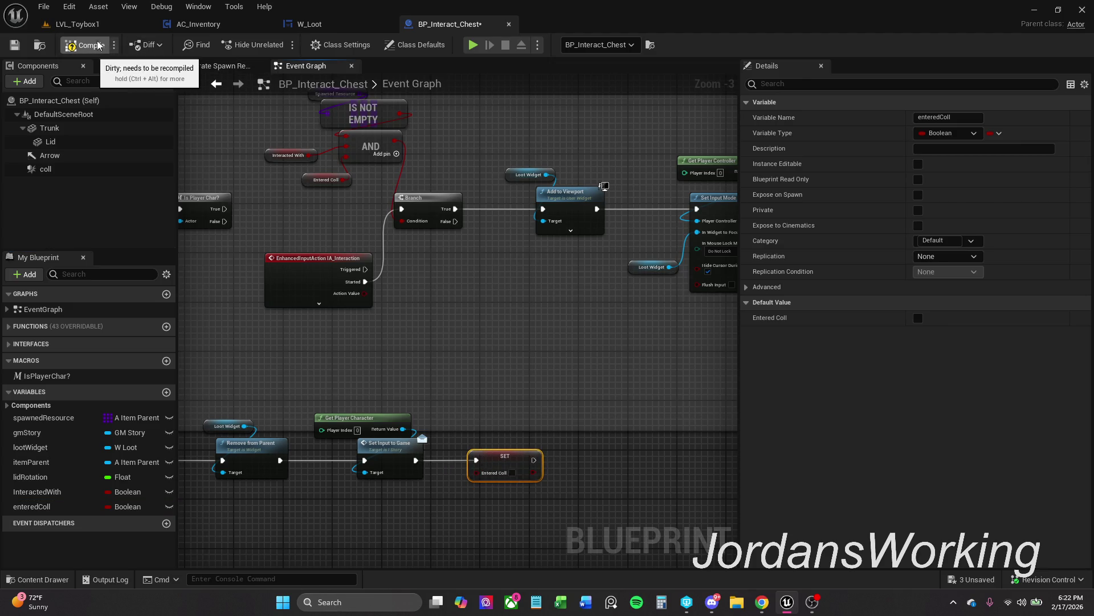
click(80, 24)
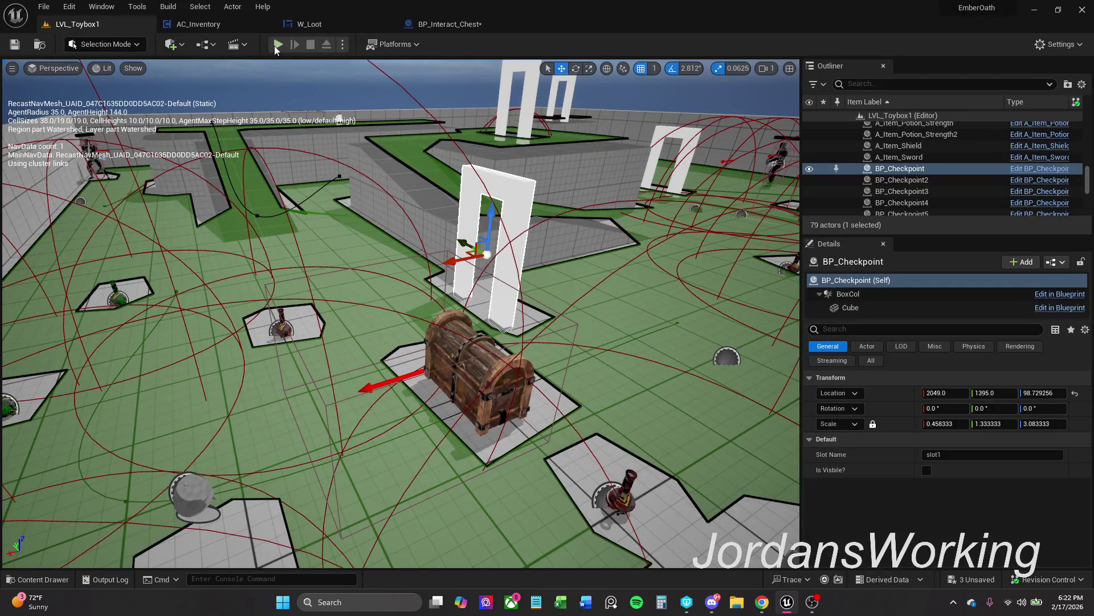
Play-test the level, opening and closing the Axe loot panel at the chest, then stop
click(278, 44)
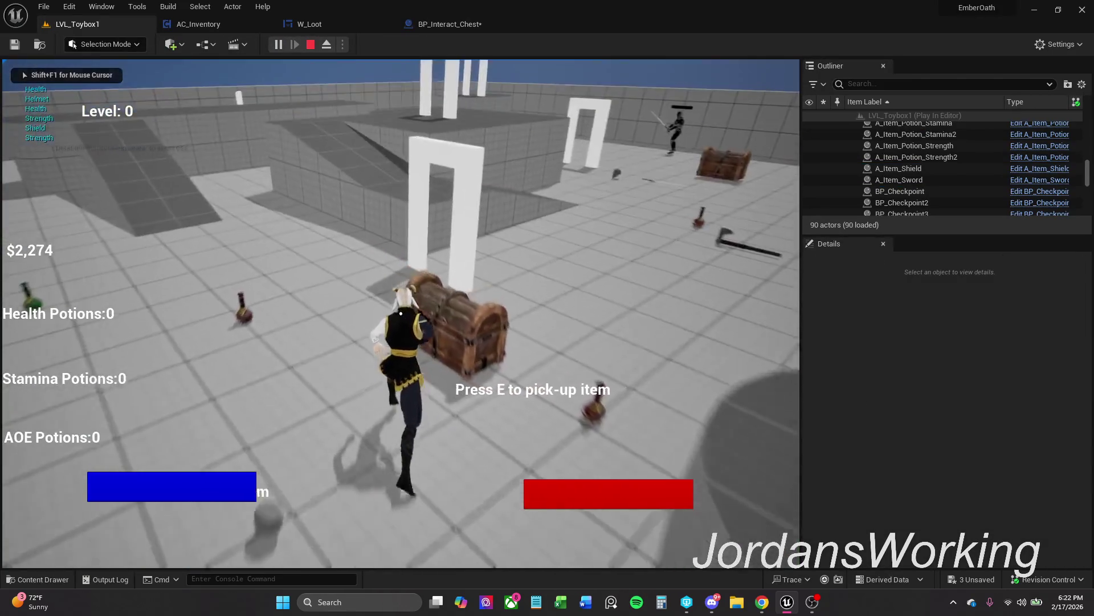
key(e)
click(501, 454)
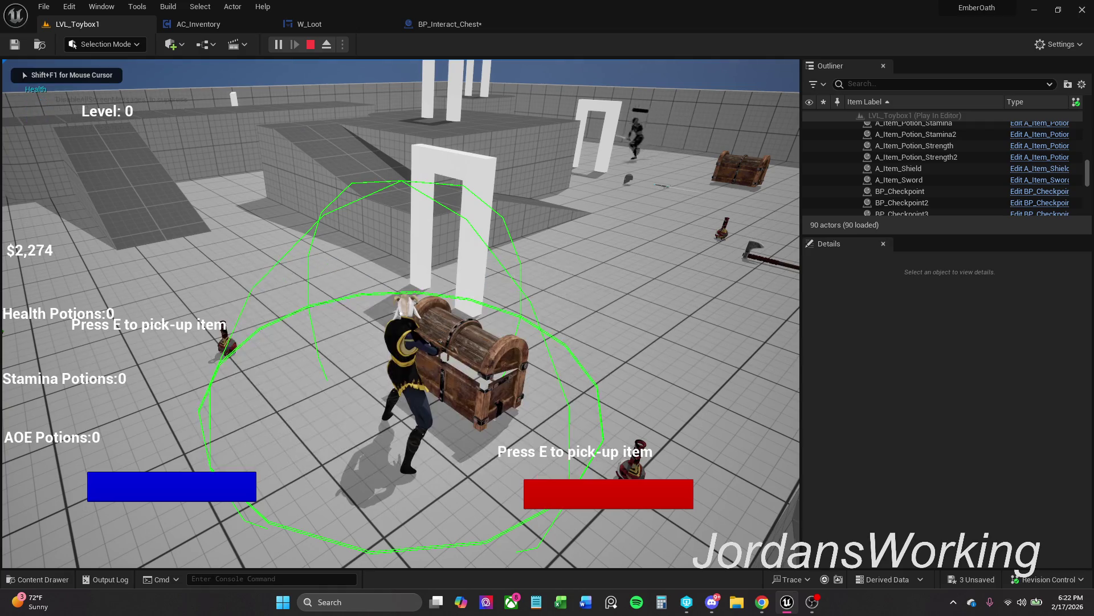
key(w)
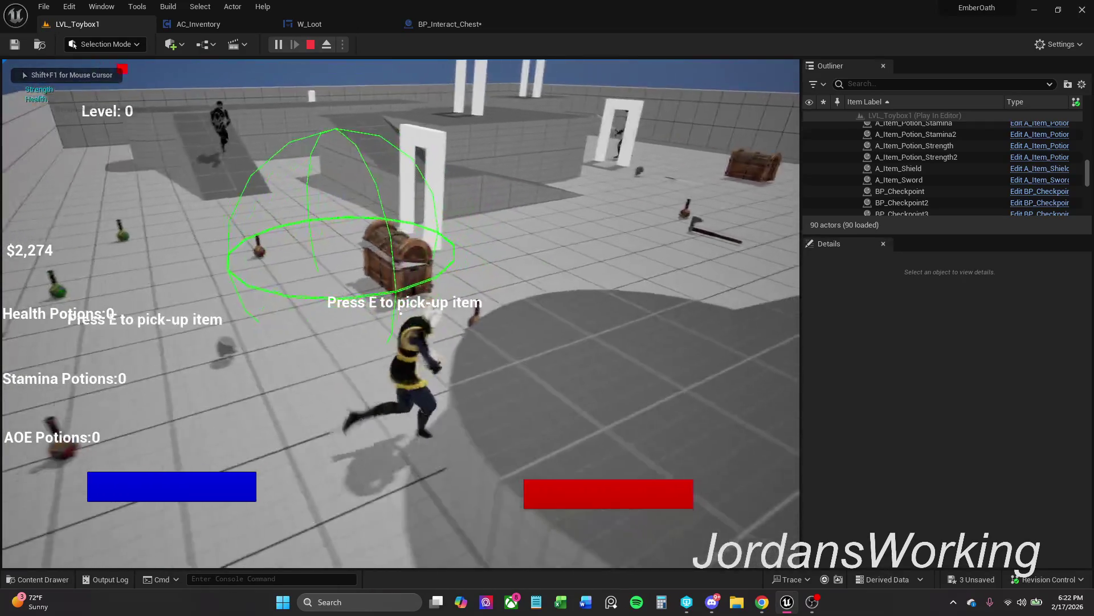
key(e)
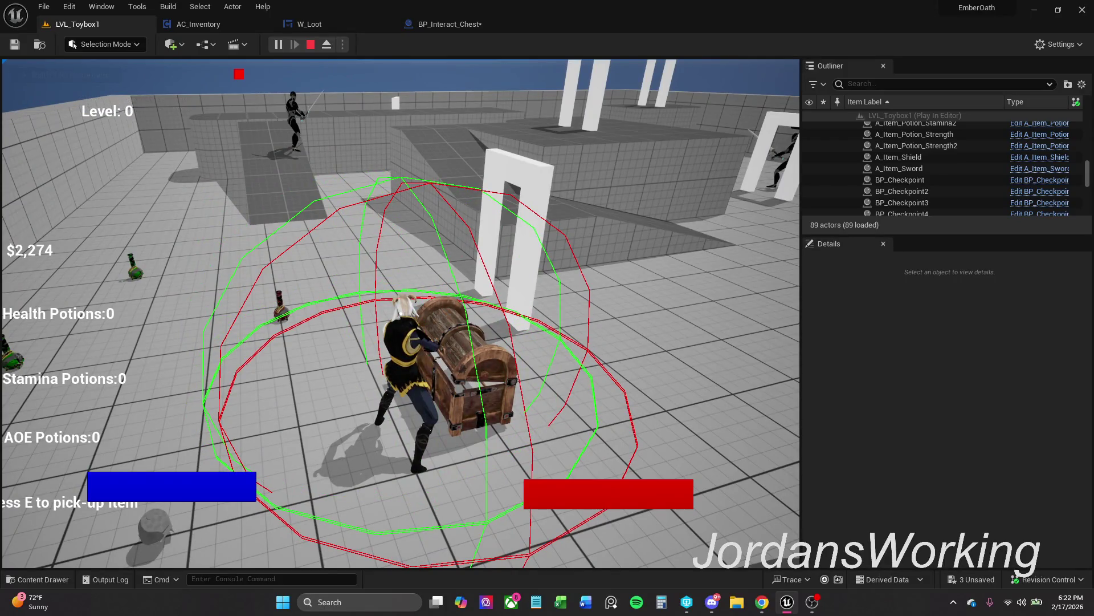
key(s)
key(w)
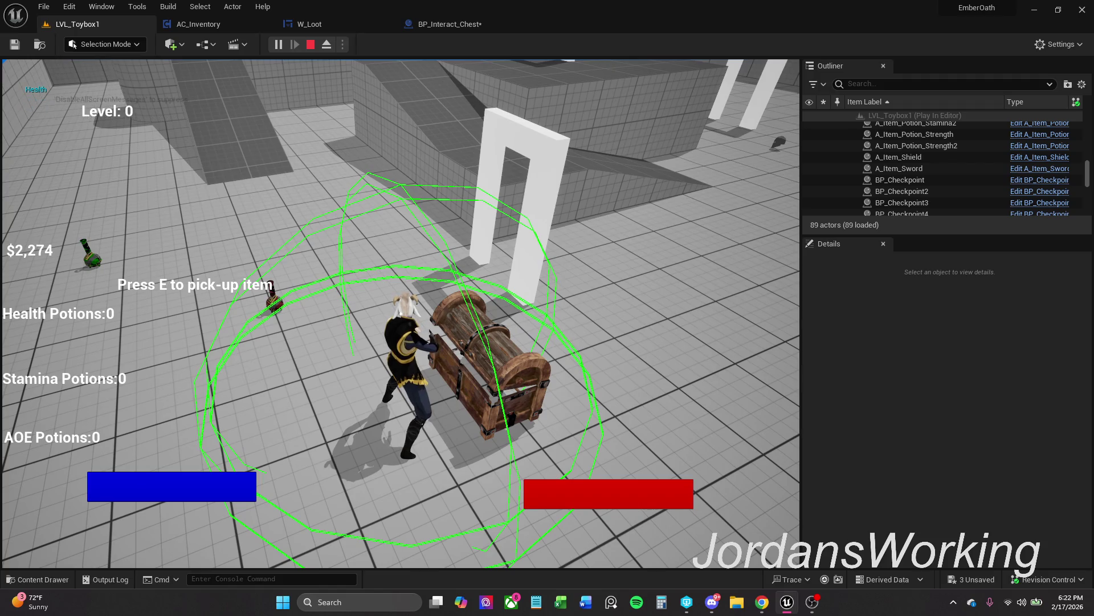
key(Escape)
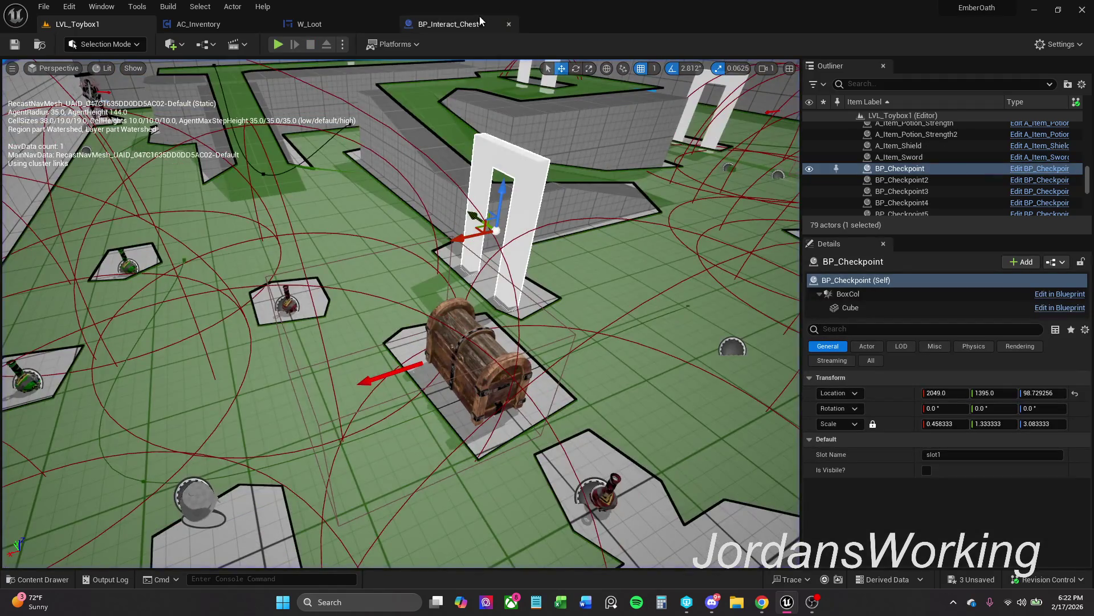
click(476, 23)
List all references to the enteredColl variable from its getter node
drag(393, 307, 533, 349)
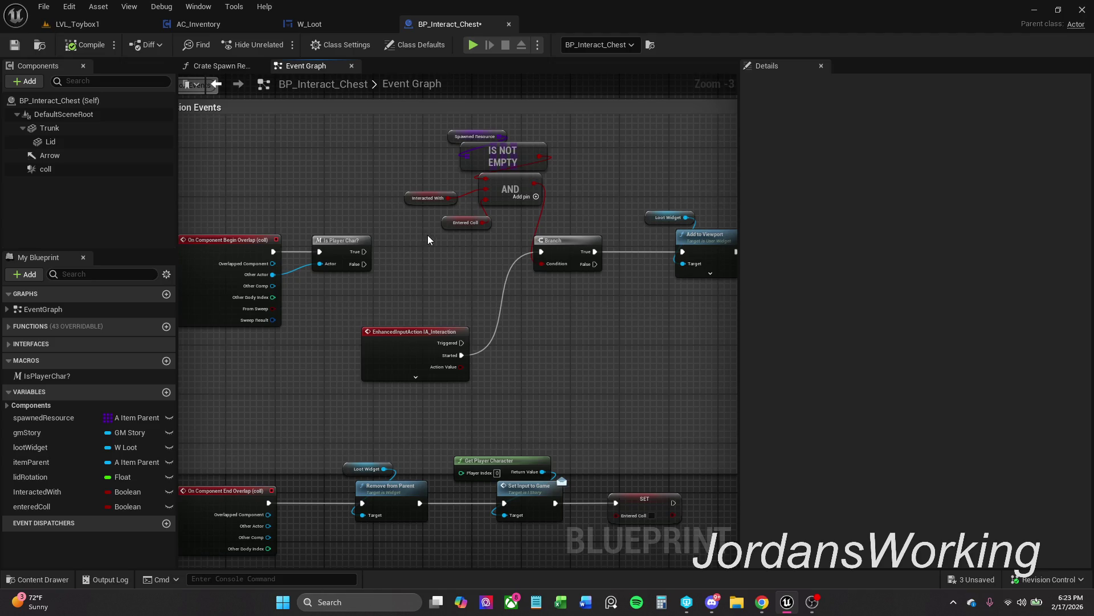
click(469, 223)
right_click(469, 223)
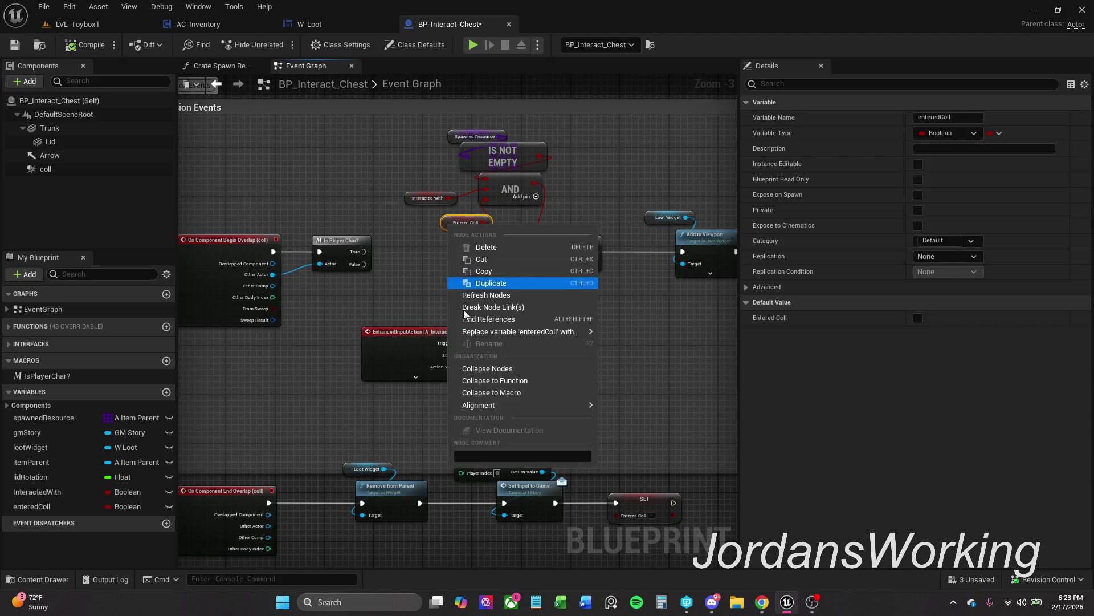
click(516, 320)
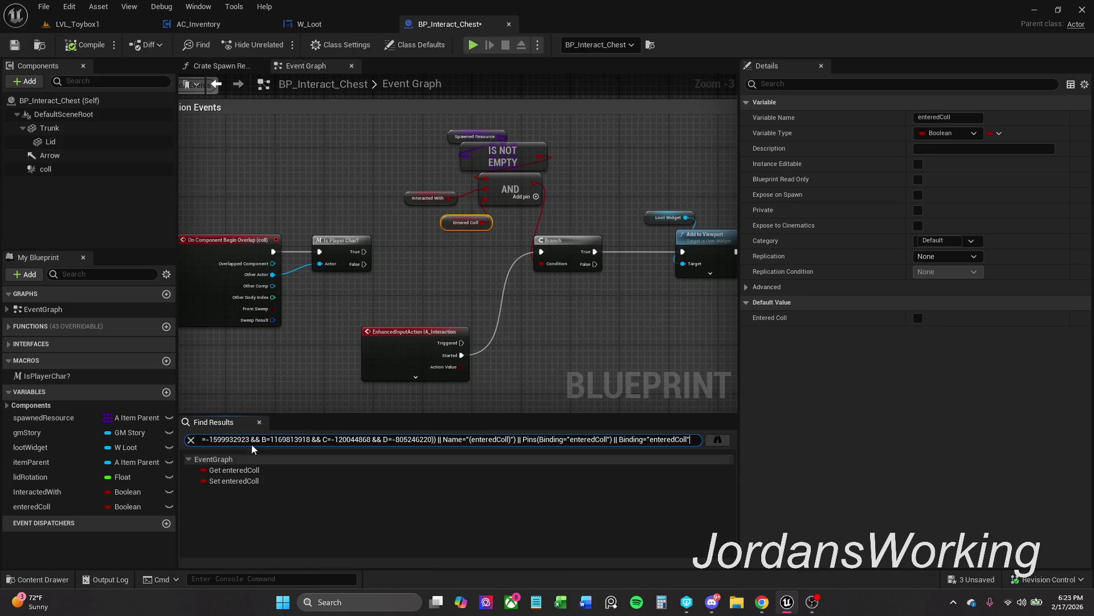
click(259, 422)
Place a SET enteredColl node after Is Player Char? and set it to true
mouse_move(34, 506)
mouse_down()
mouse_move(57, 509)
mouse_move(339, 306)
mouse_move(367, 252)
mouse_move(413, 245)
mouse_move(430, 260)
mouse_up()
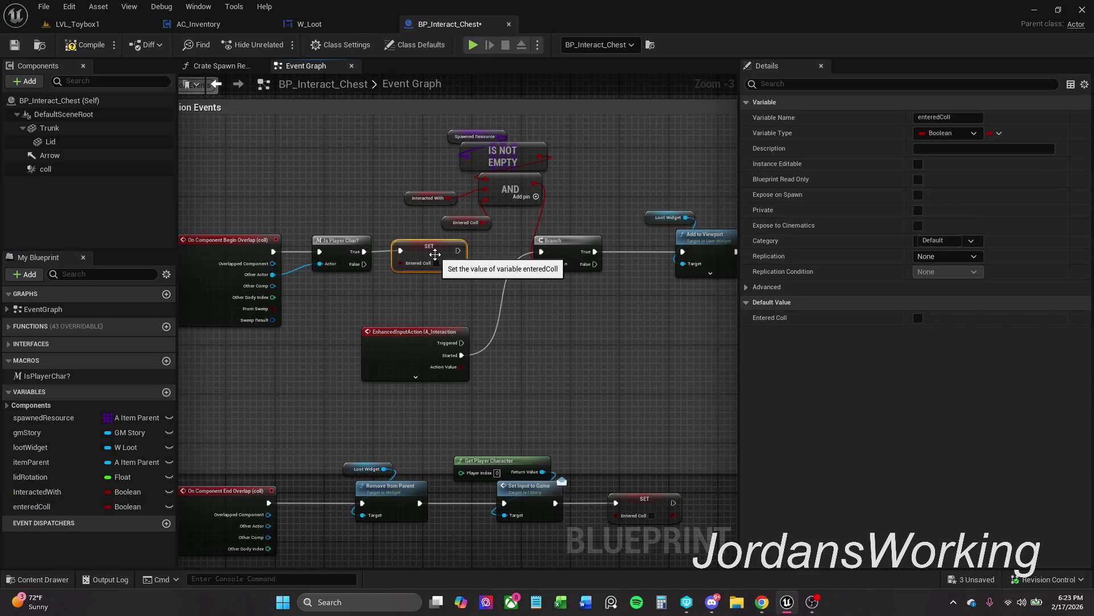
ctrl+click(356, 239)
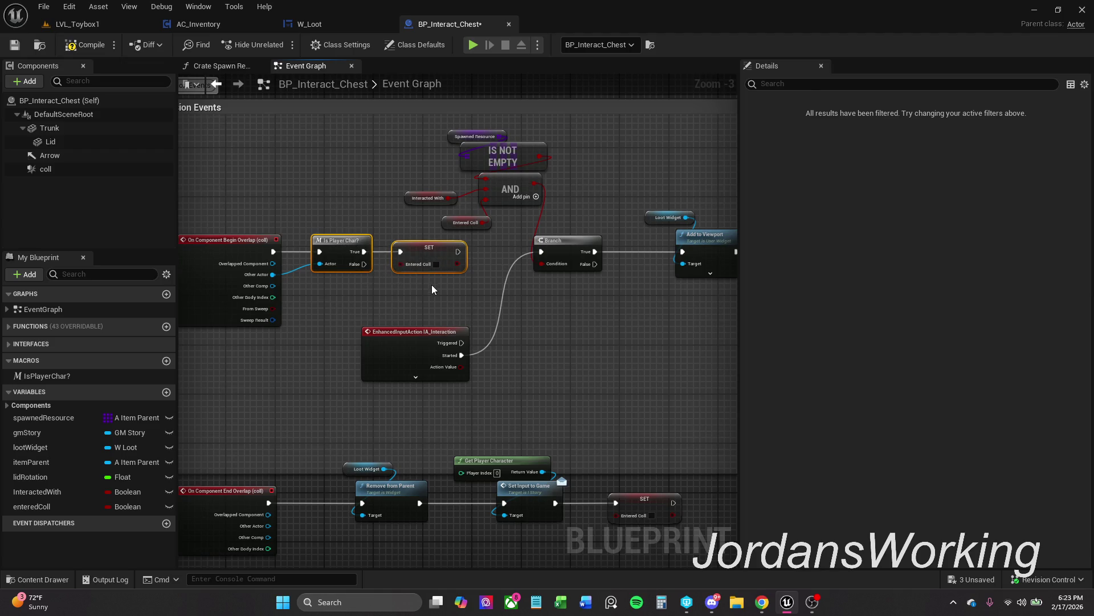
click(436, 264)
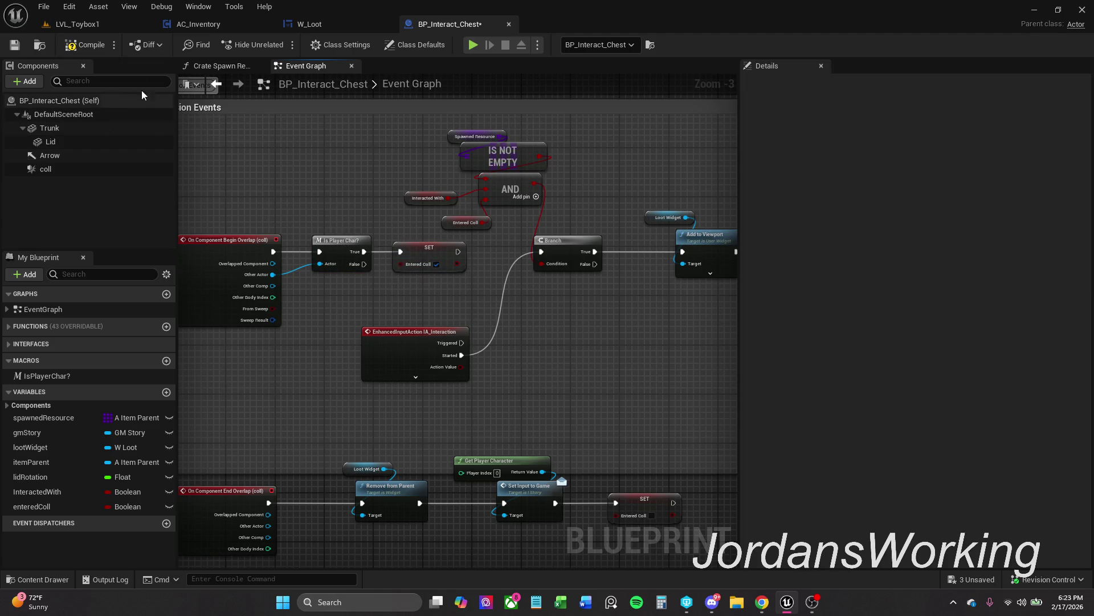
click(105, 27)
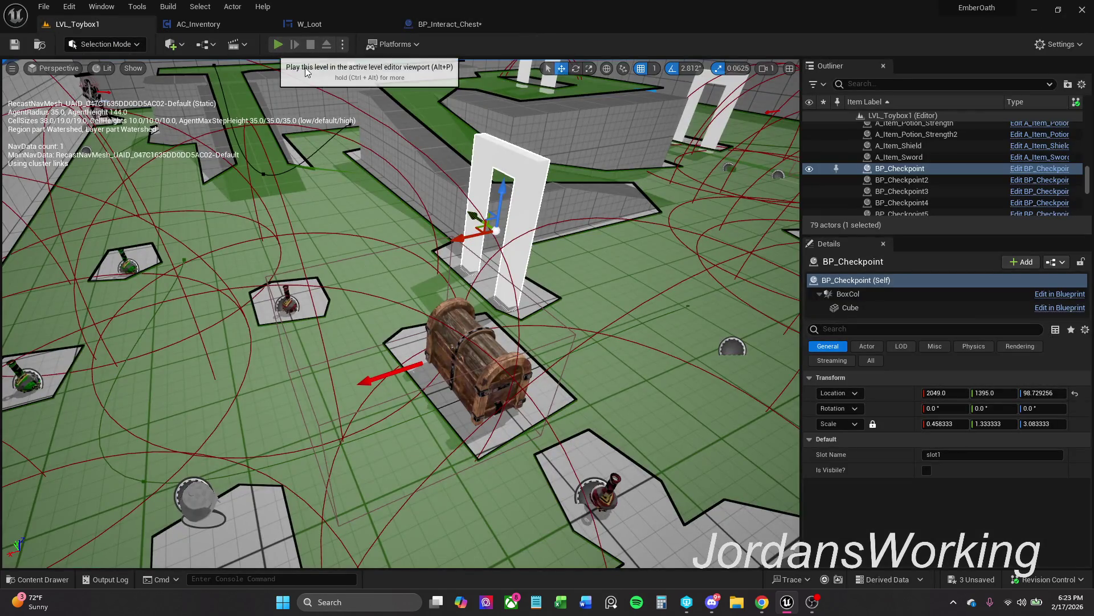
click(264, 44)
key(w)
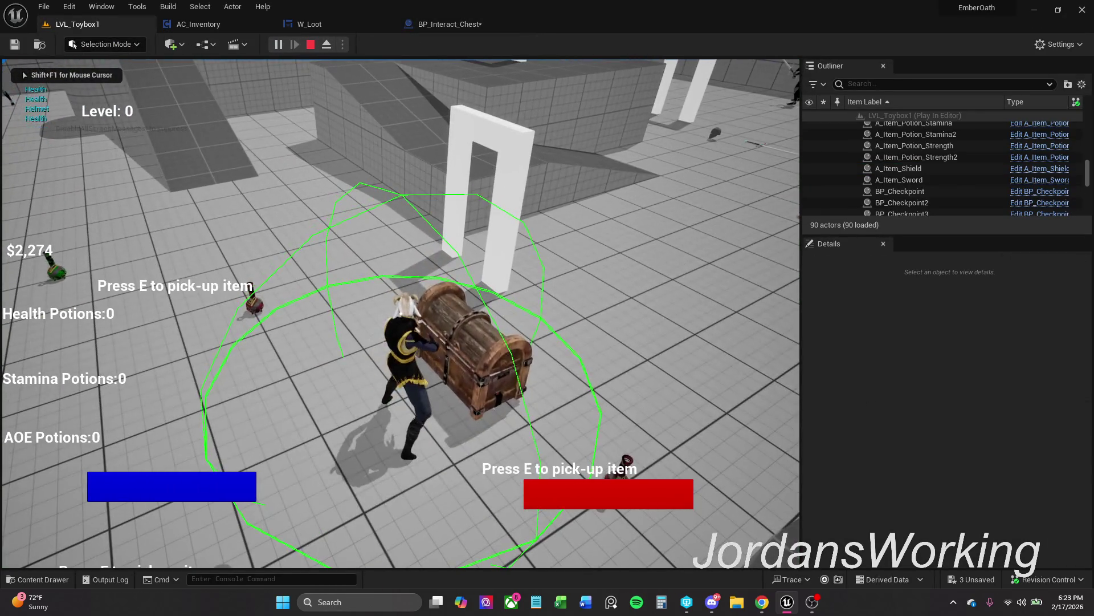
key(e)
click(504, 456)
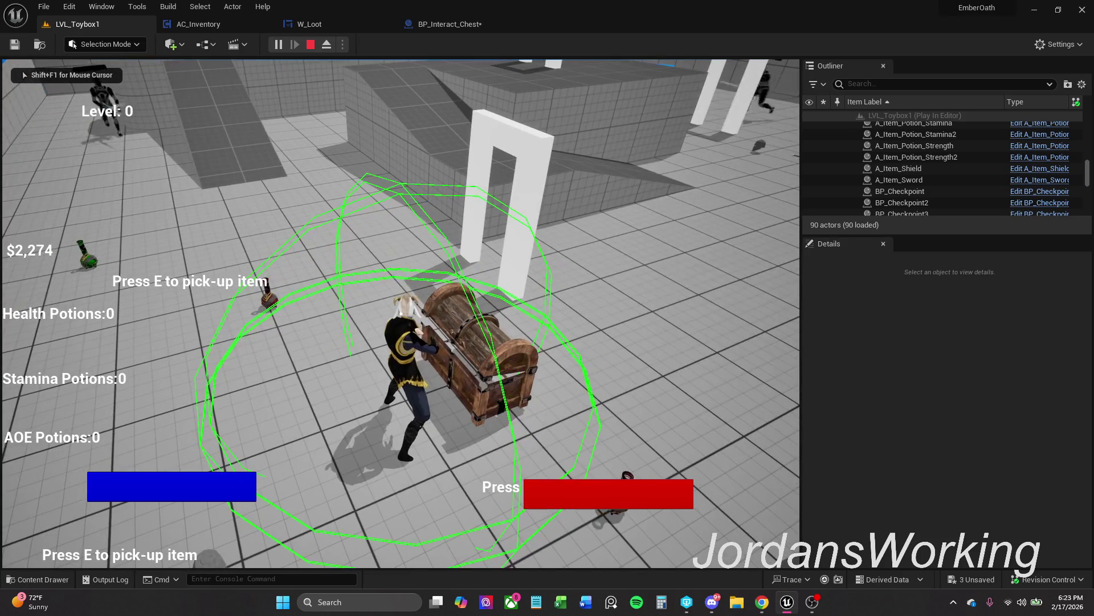
key(s)
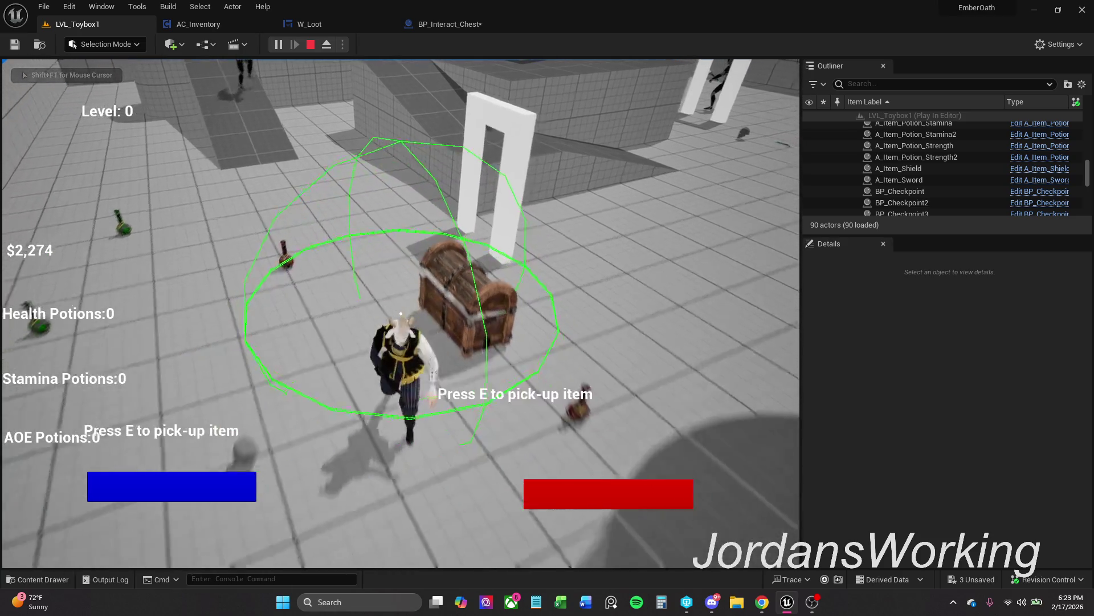
key(w)
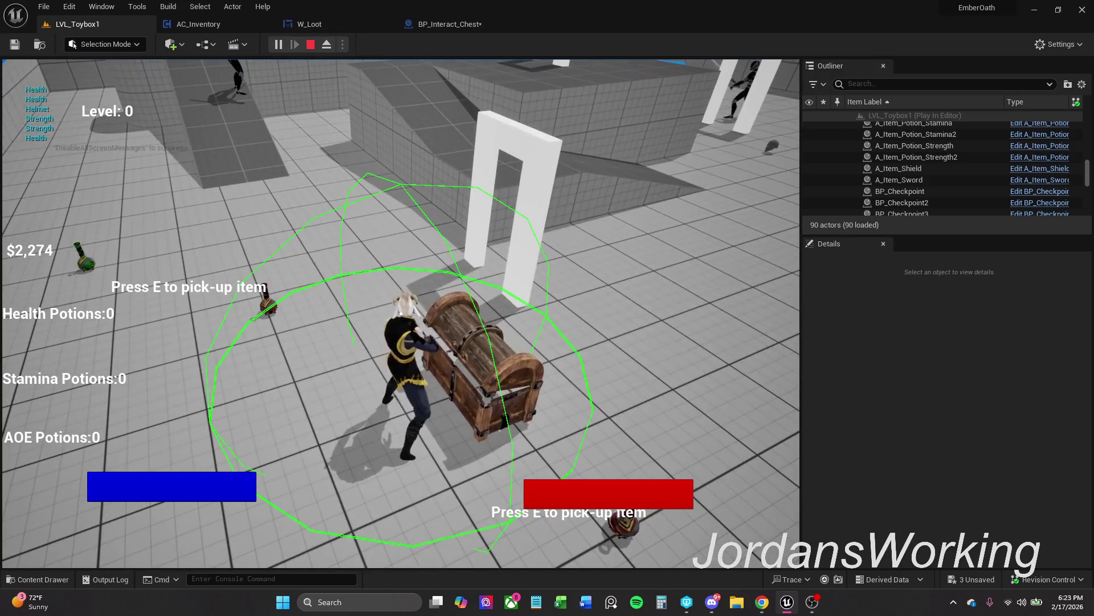
key(Escape)
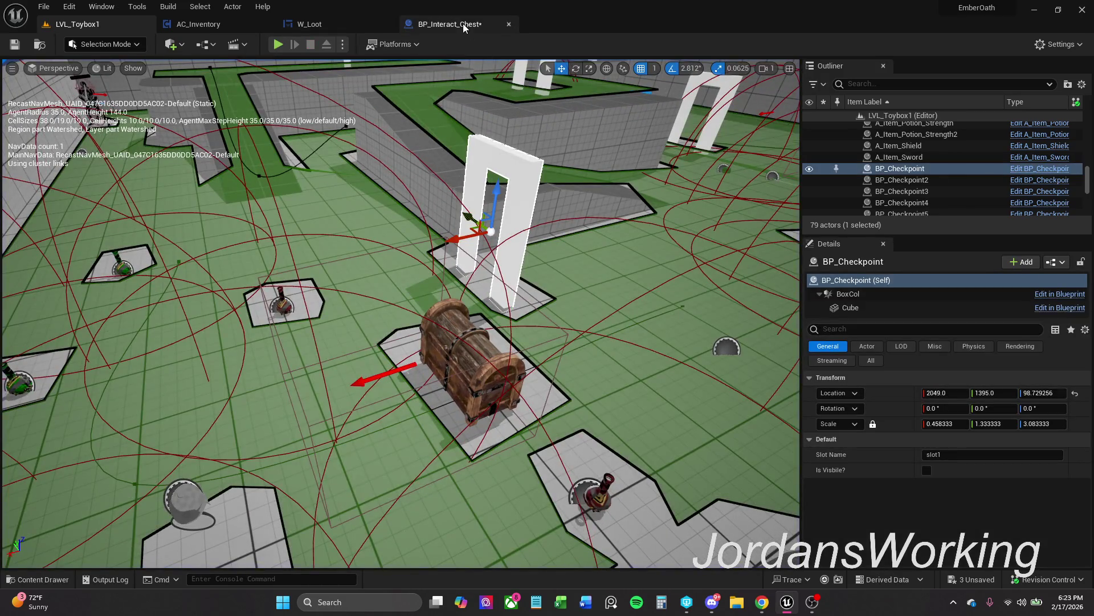
click(463, 23)
Delete the IA_Interaction input event node
click(422, 360)
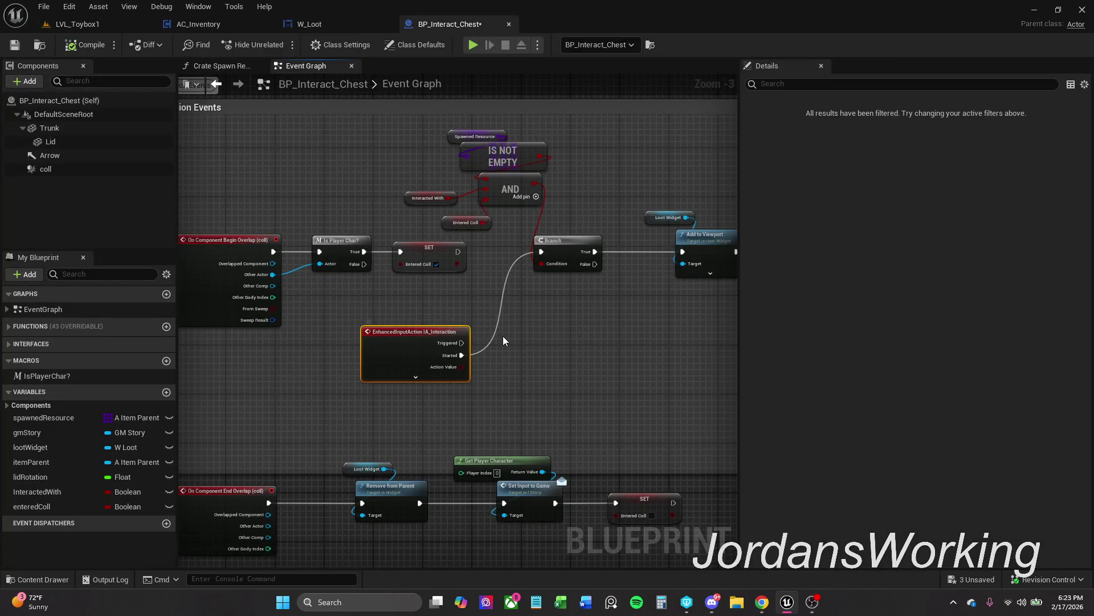
drag(504, 330, 473, 351)
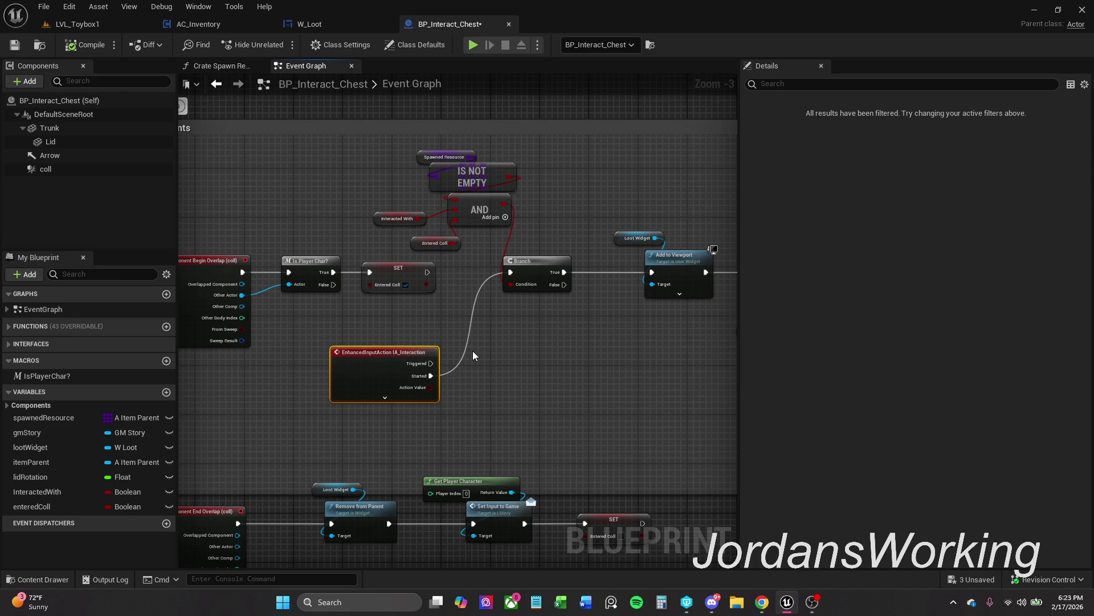
key(Delete)
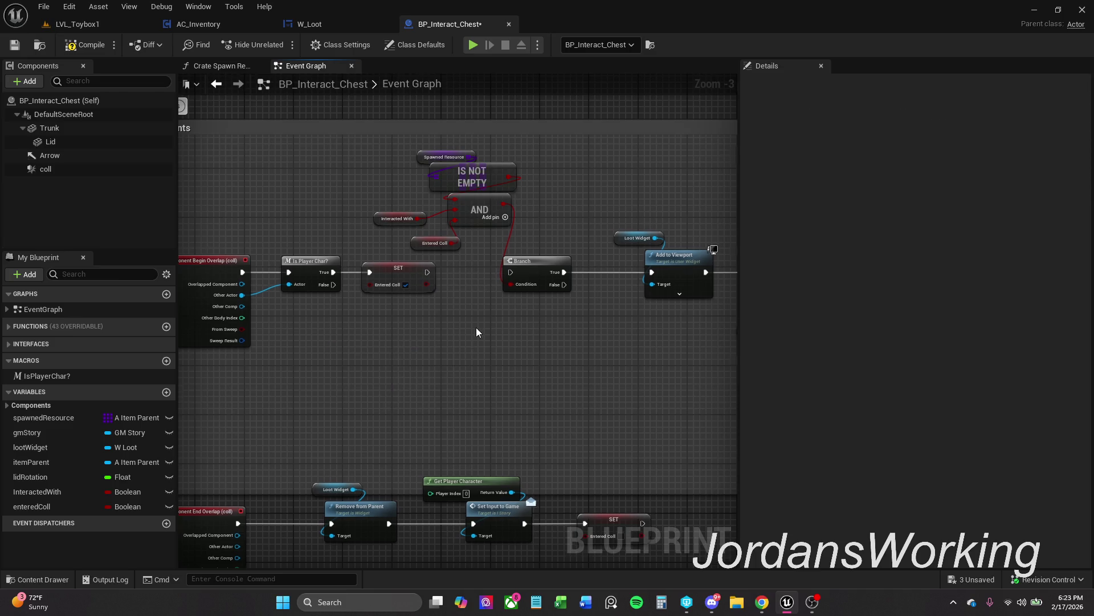
Connect the Open Chest Branch's False output to the Save Interaction exec input
mouse_move(477, 327)
mouse_down()
mouse_move(469, 384)
mouse_move(523, 528)
mouse_up()
scroll(470, 385, down, 1)
mouse_move(450, 274)
mouse_down()
mouse_move(454, 395)
mouse_move(445, 242)
mouse_move(439, 330)
mouse_up()
scroll(424, 271, up, 2)
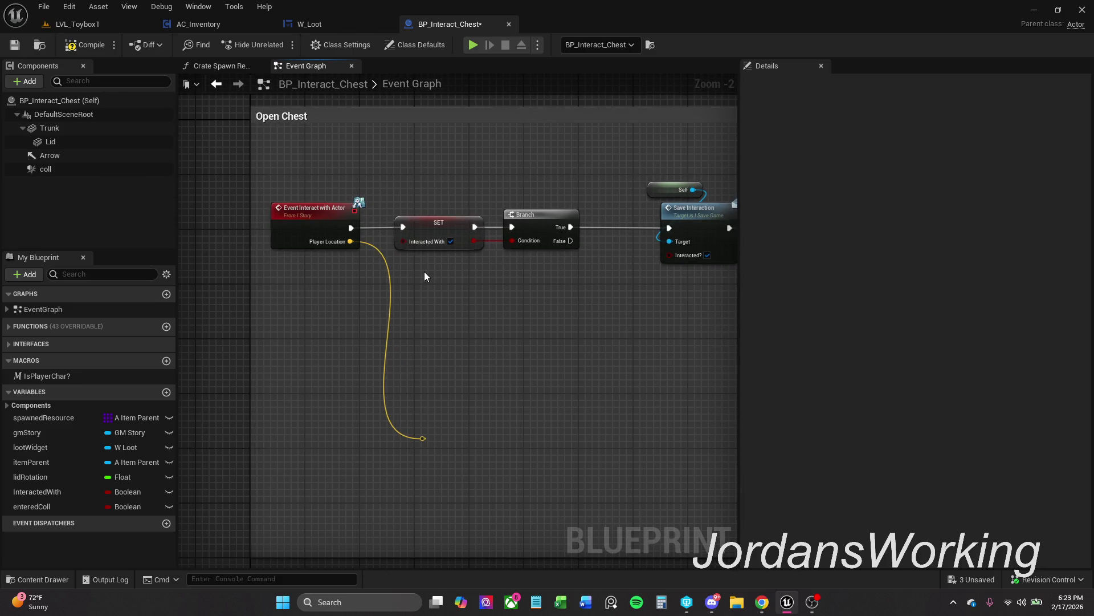
drag(481, 366, 447, 313)
scroll(447, 316, down, 1)
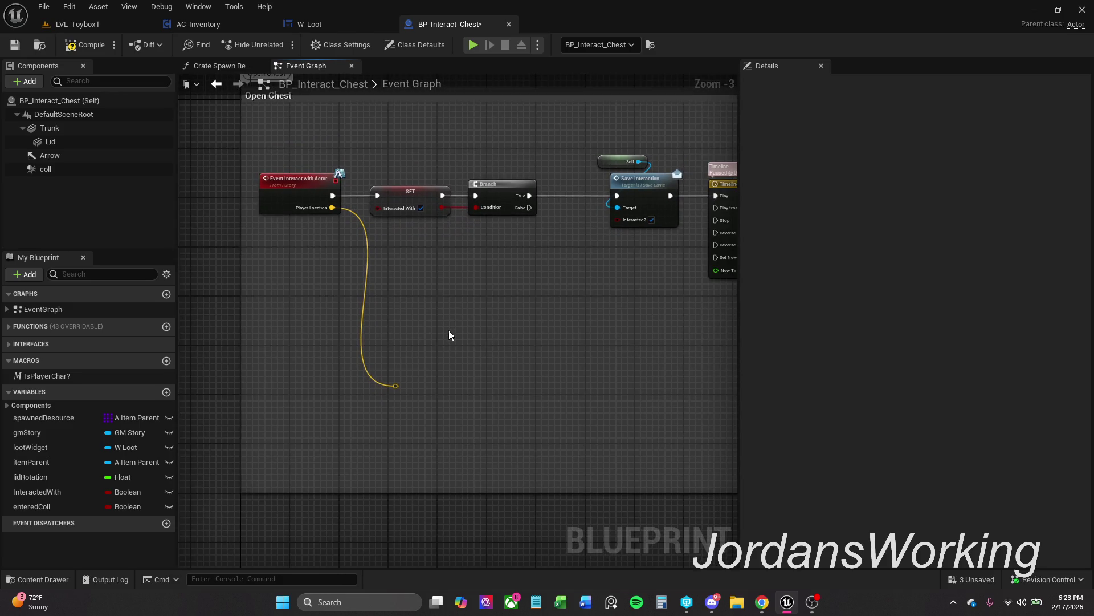
mouse_move(494, 403)
mouse_down()
mouse_move(466, 366)
mouse_move(288, 361)
mouse_move(227, 320)
mouse_move(142, 296)
mouse_up()
scroll(450, 388, down, 1)
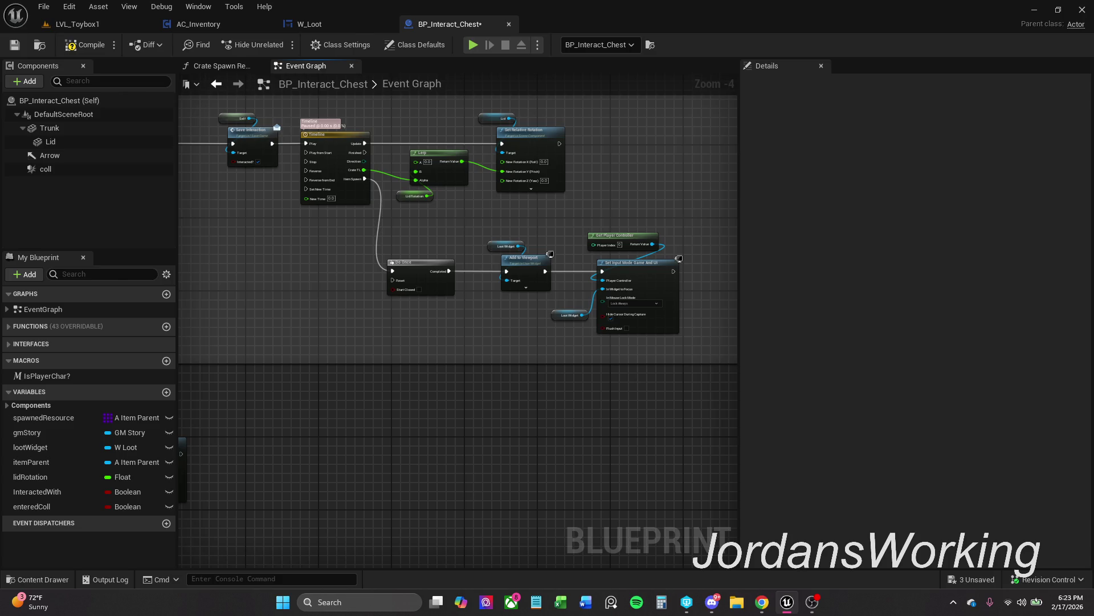
scroll(215, 283, down, 1)
mouse_move(215, 284)
mouse_down()
mouse_move(387, 288)
mouse_move(386, 271)
mouse_up()
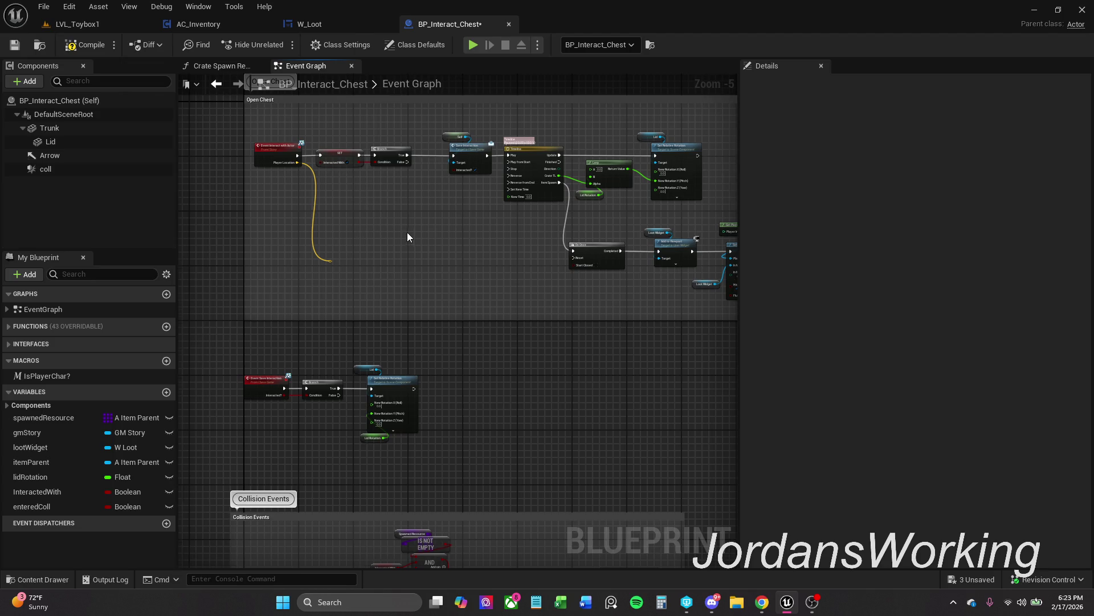
drag(409, 233, 367, 274)
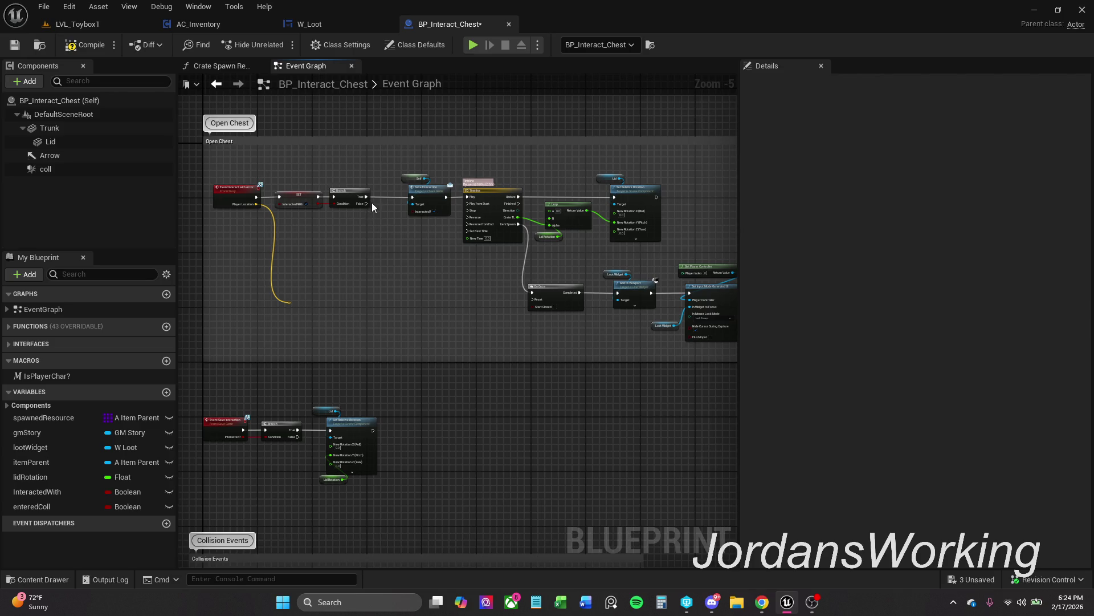
scroll(371, 203, up, 1)
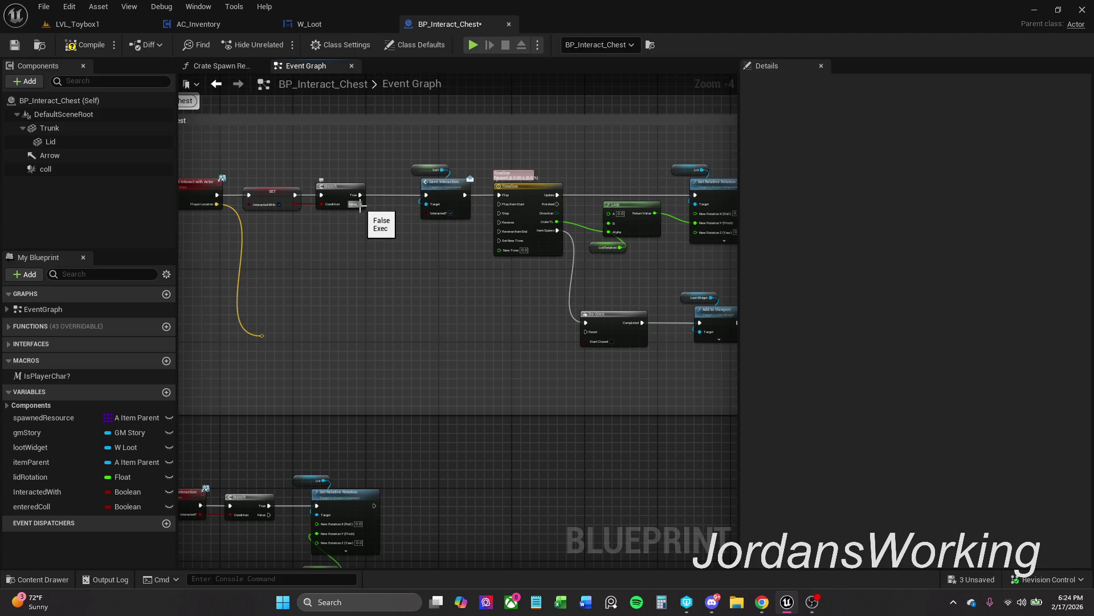
drag(360, 204, 426, 195)
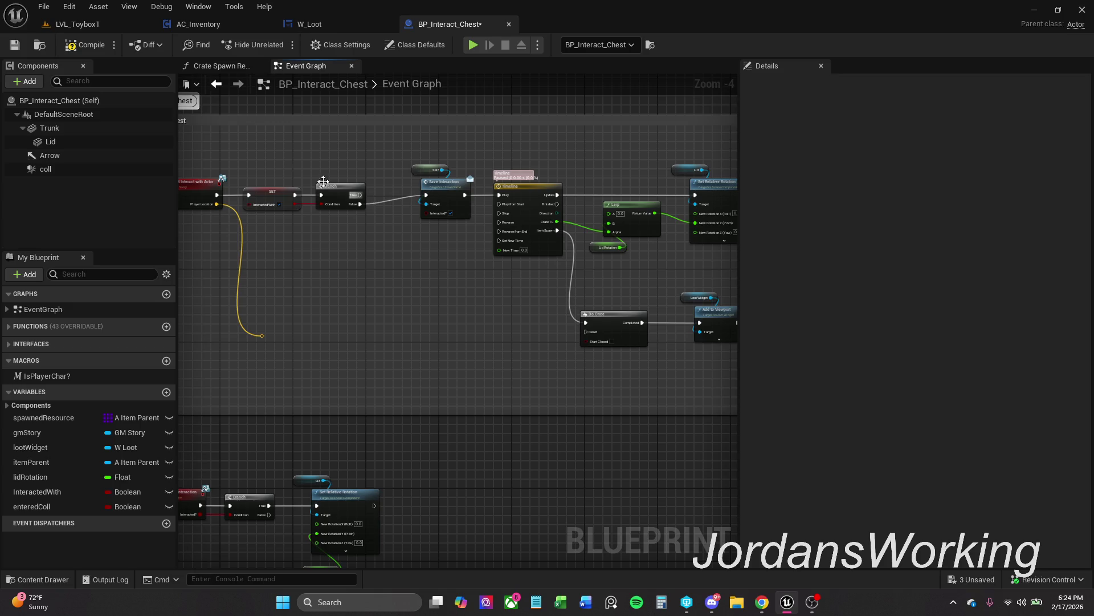
Play-test the level at the chest, then stop and go back to the chest graph
click(112, 22)
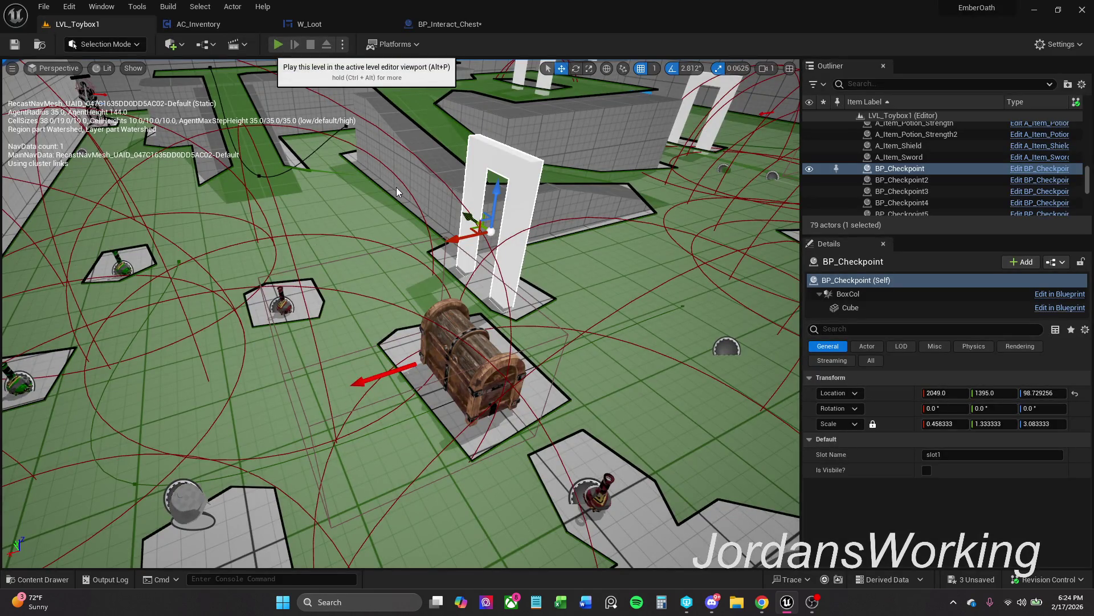
key(alt+p)
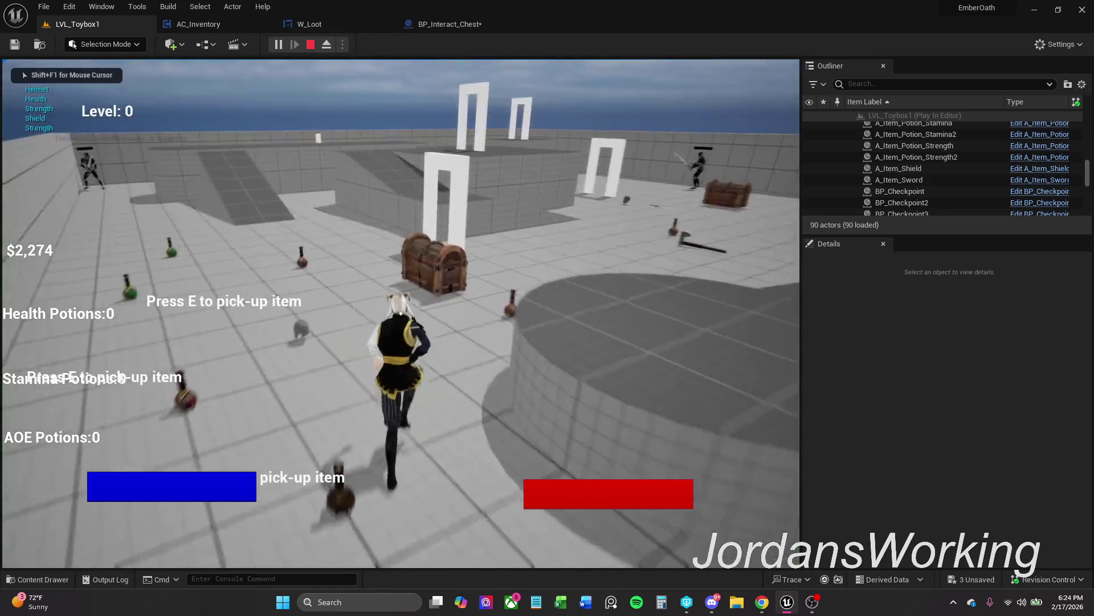
key(e)
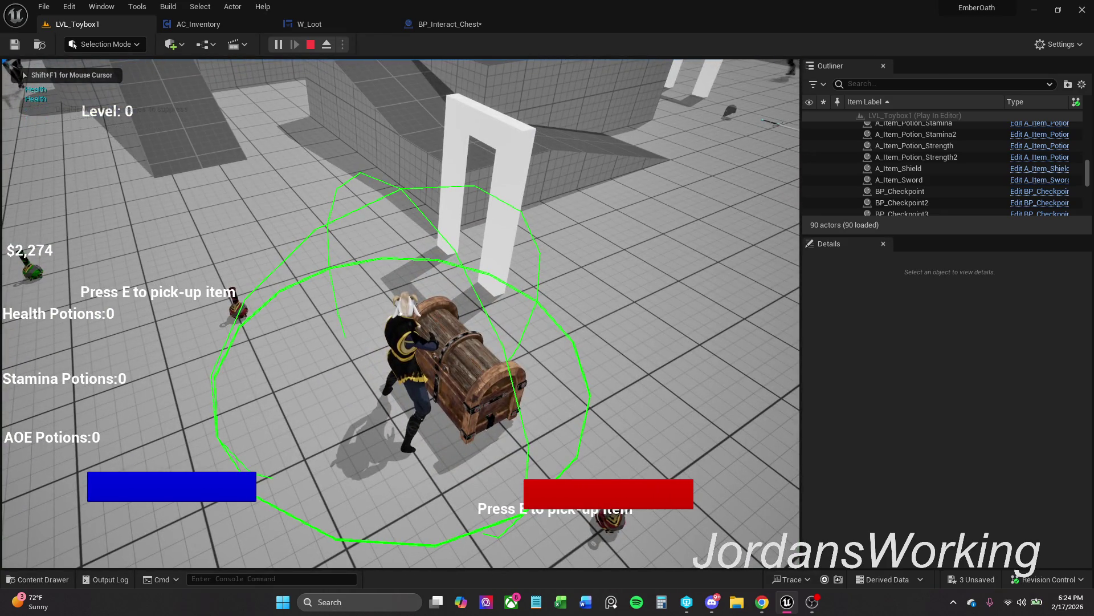
key(Escape)
click(474, 26)
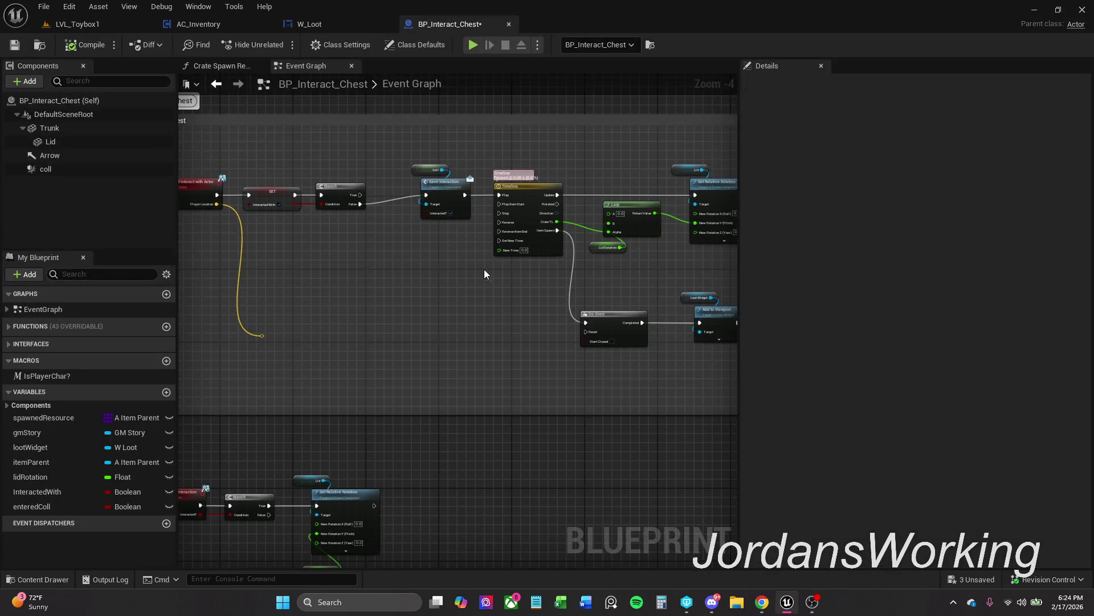
Delete the old AND, Interacted With and Entered Coll condition nodes
mouse_move(399, 151)
mouse_down()
mouse_move(465, 244)
mouse_move(696, 369)
mouse_move(703, 396)
mouse_move(675, 377)
mouse_up()
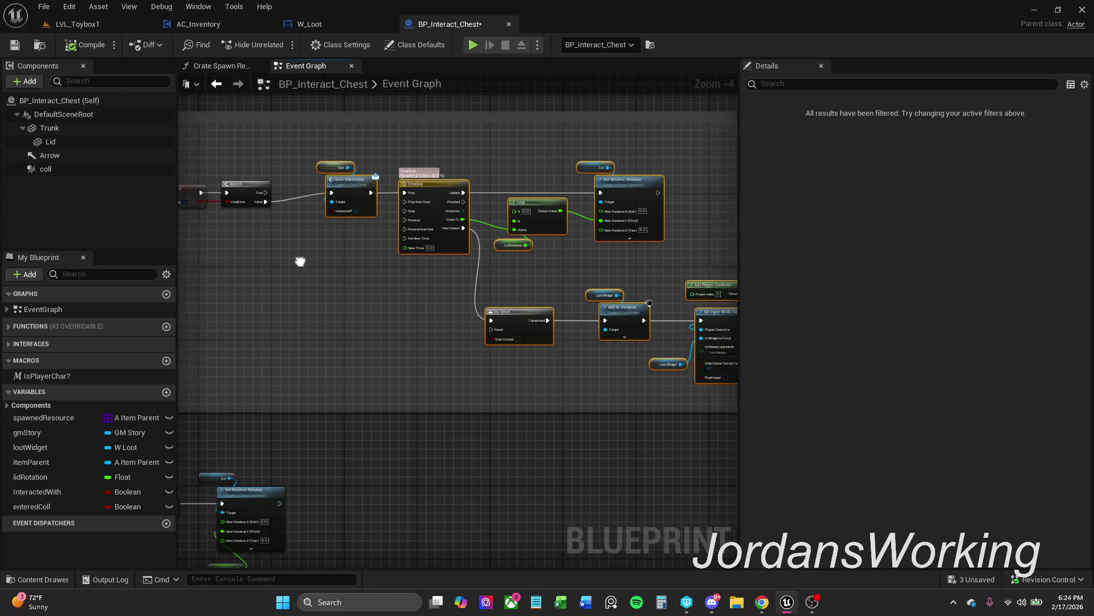
scroll(337, 198, up, 3)
mouse_move(297, 191)
mouse_down()
mouse_move(355, 229)
mouse_move(386, 227)
mouse_up()
scroll(381, 228, down, 1)
scroll(397, 217, down, 1)
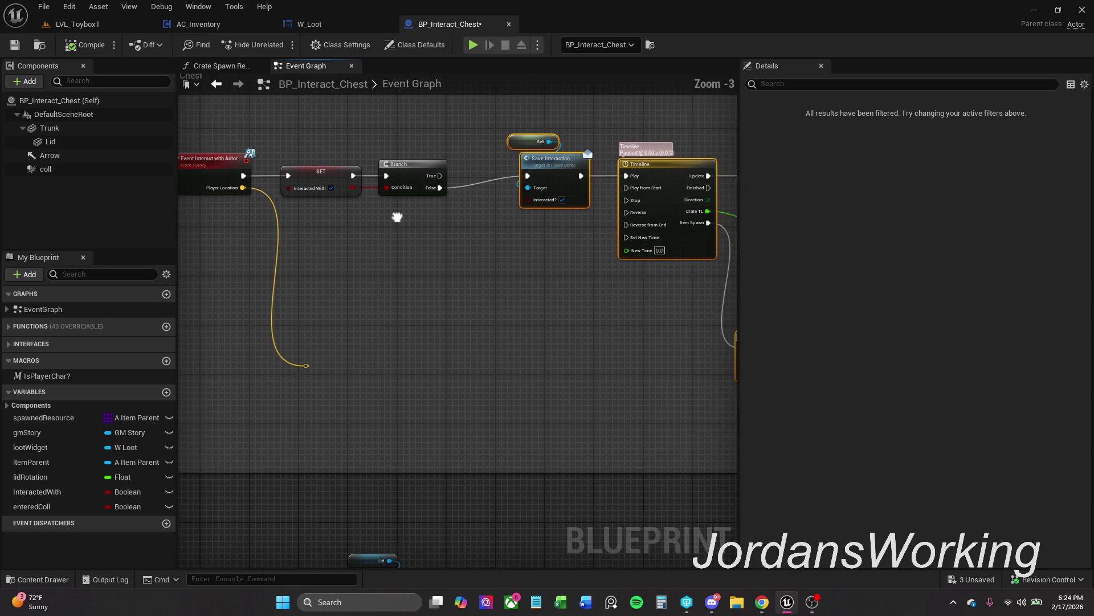
scroll(450, 315, down, 2)
drag(450, 316, 437, 212)
drag(432, 276, 440, 166)
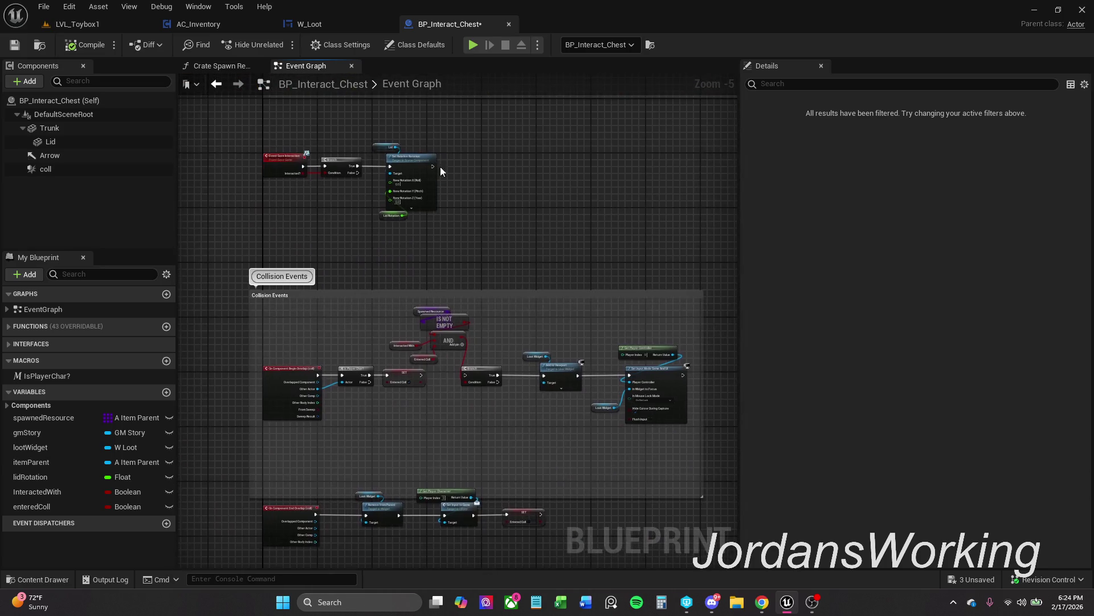
scroll(450, 371, up, 2)
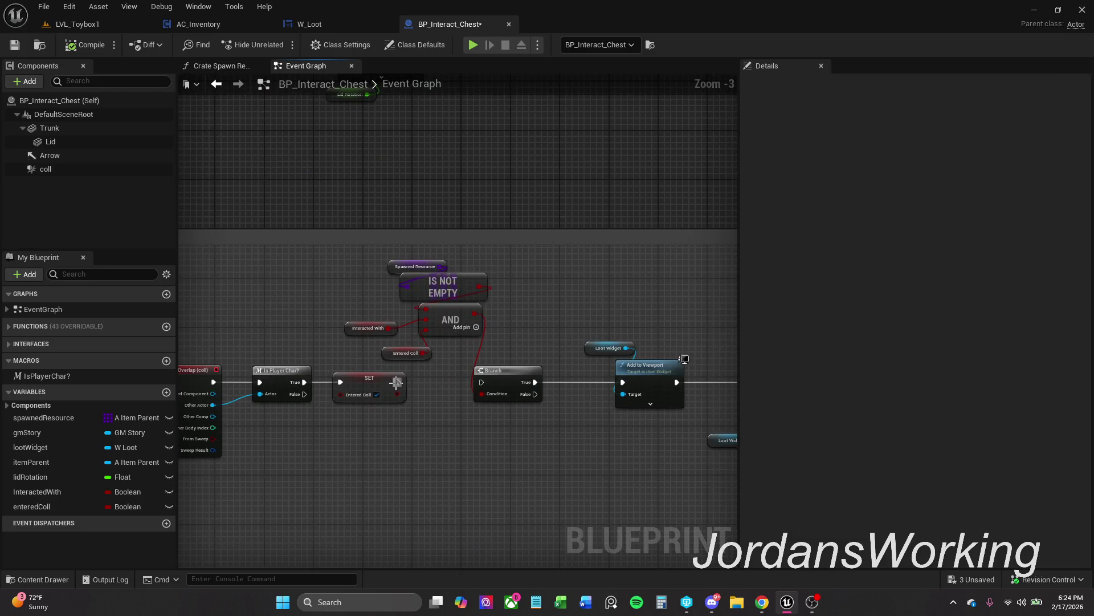
mouse_move(398, 381)
mouse_down()
mouse_move(482, 383)
mouse_move(438, 339)
mouse_move(382, 329)
mouse_up()
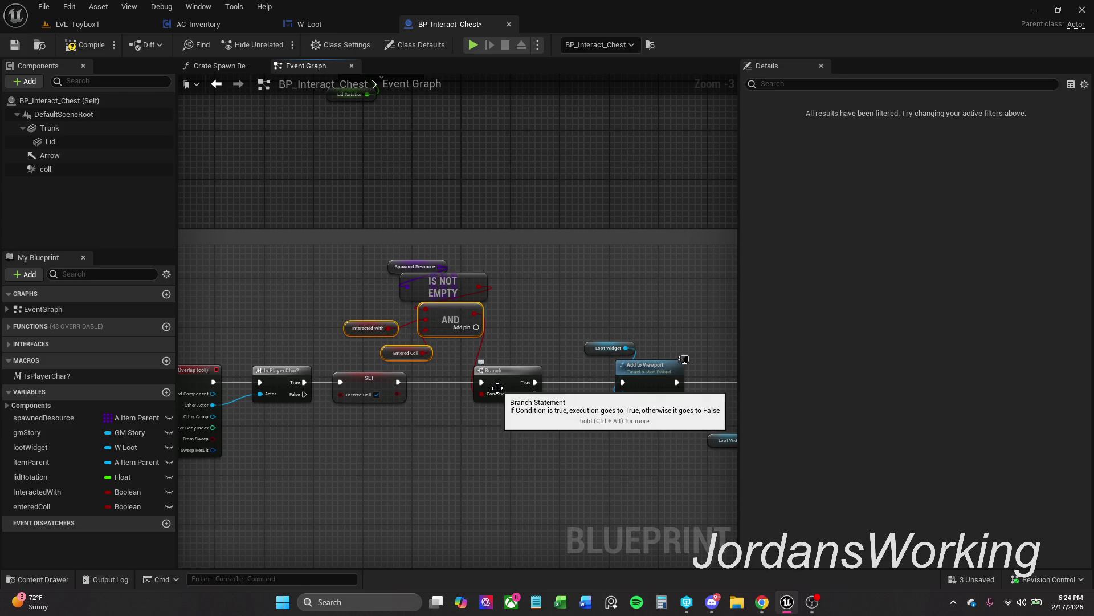
key(Delete)
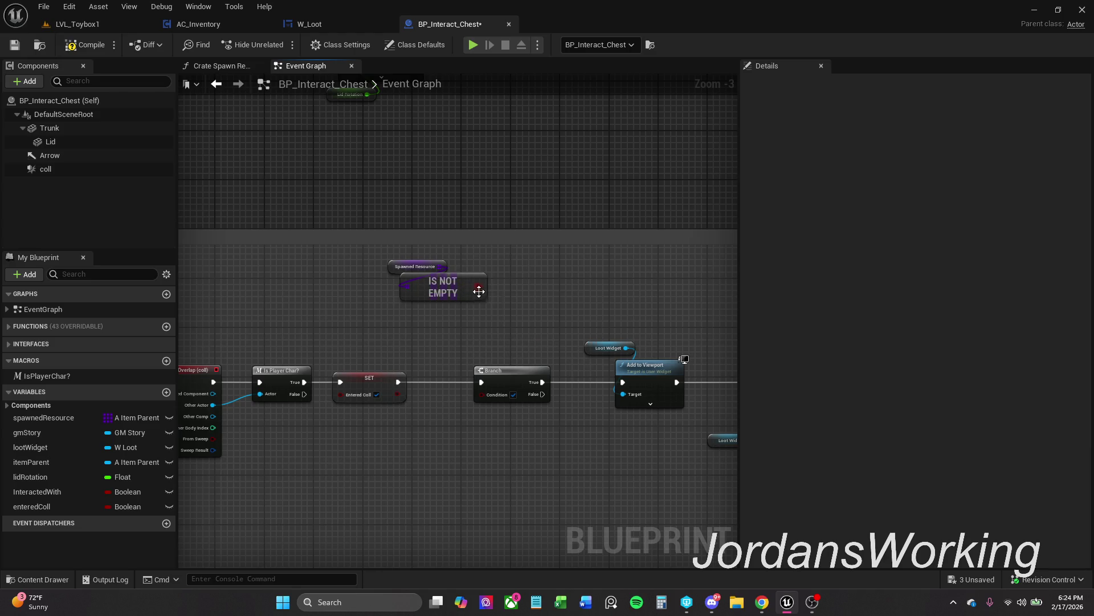
Wire Is Not Empty into the Branch condition and place an Interacted With getter below it
drag(479, 286, 483, 394)
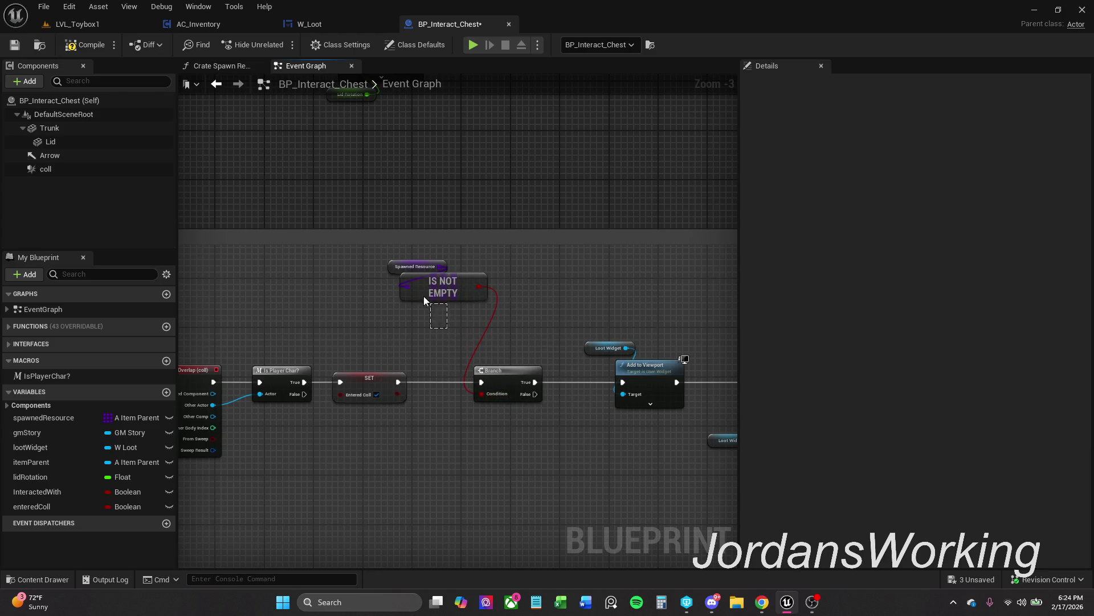
mouse_move(424, 300)
mouse_down()
mouse_move(417, 268)
mouse_move(485, 313)
mouse_move(479, 326)
mouse_move(436, 302)
mouse_up()
click(508, 278)
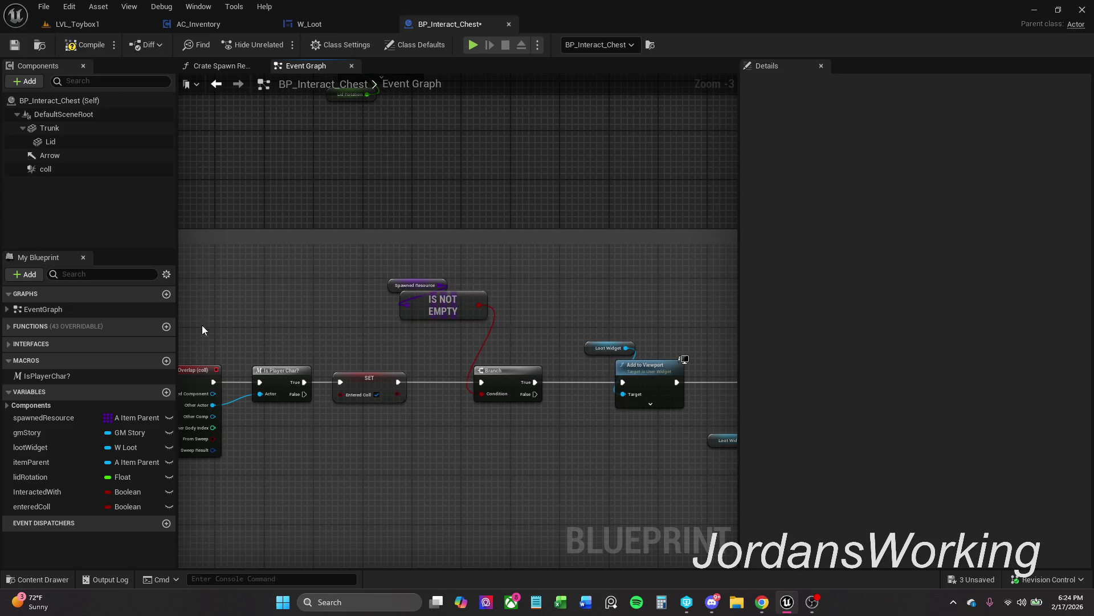
click(46, 491)
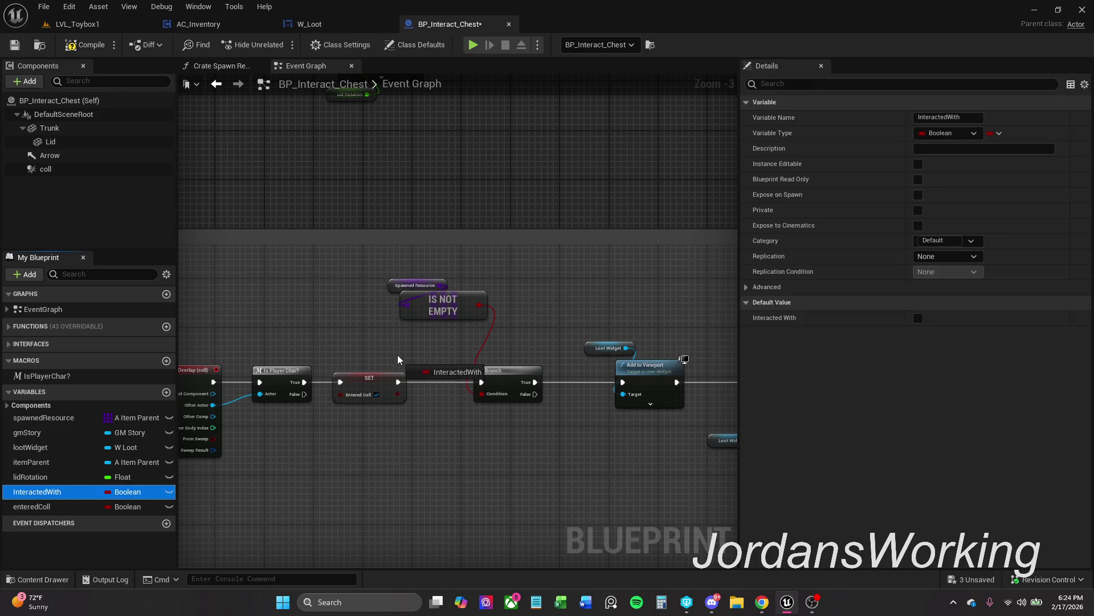
click(408, 342)
mouse_move(40, 491)
mouse_down()
mouse_move(453, 364)
mouse_move(410, 337)
mouse_up()
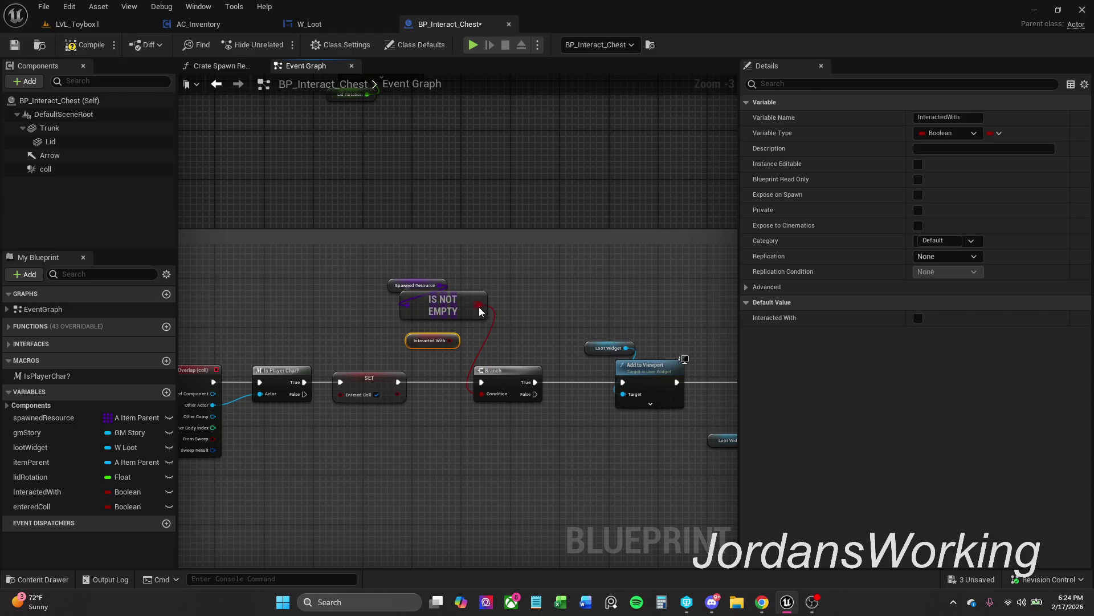
Add an AND node combining Is Not Empty with Interacted With
mouse_move(479, 310)
mouse_down()
mouse_move(488, 379)
mouse_move(476, 388)
mouse_up()
text(and)
key(Return)
drag(422, 345, 433, 364)
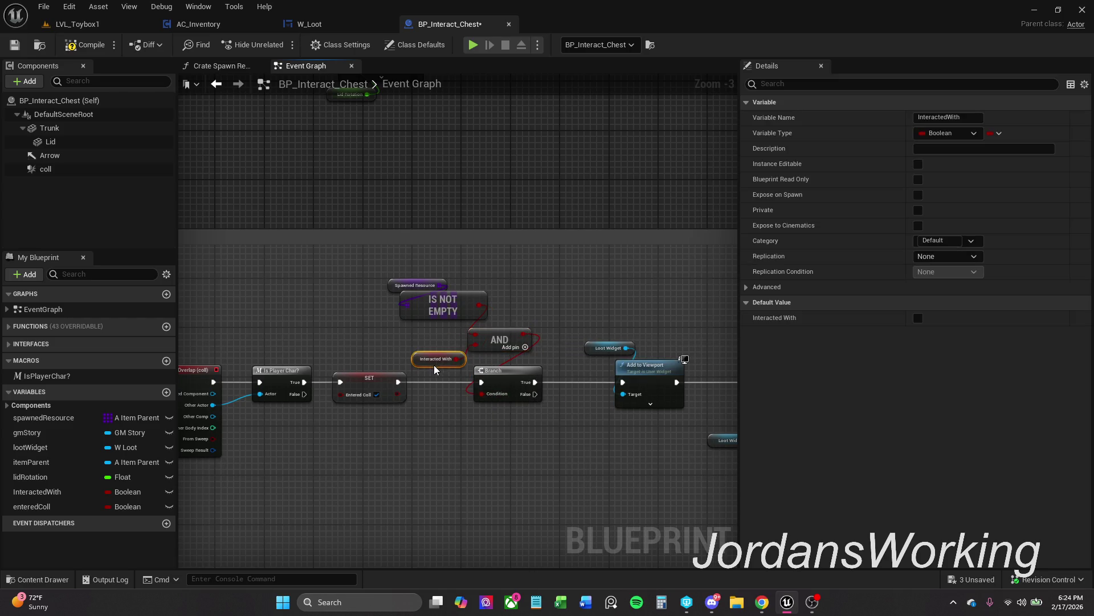
mouse_move(492, 345)
mouse_down()
mouse_move(436, 339)
mouse_move(424, 357)
mouse_up()
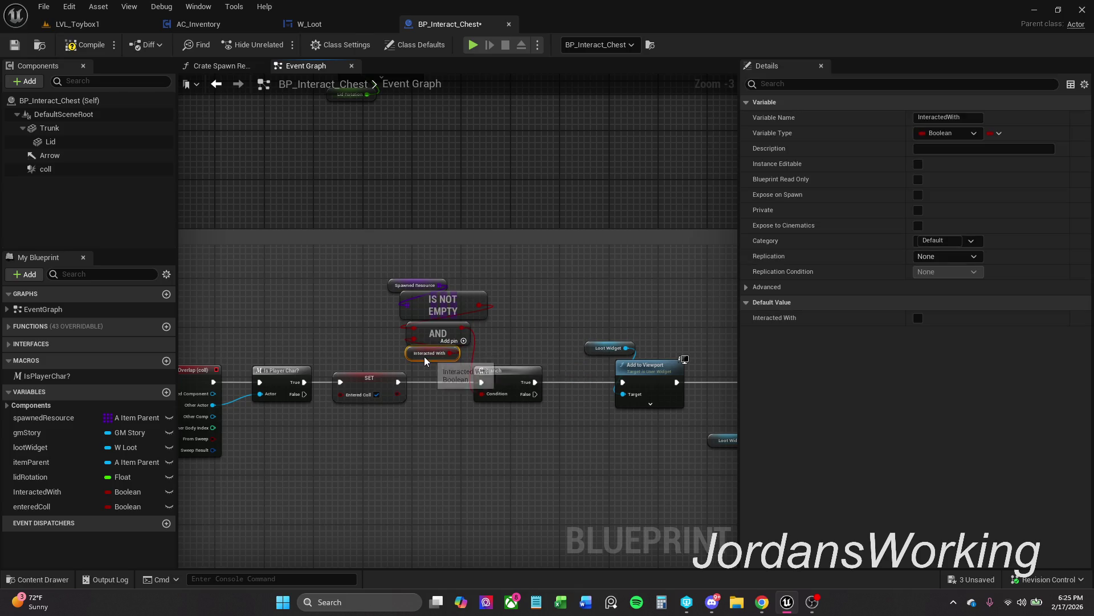
click(523, 330)
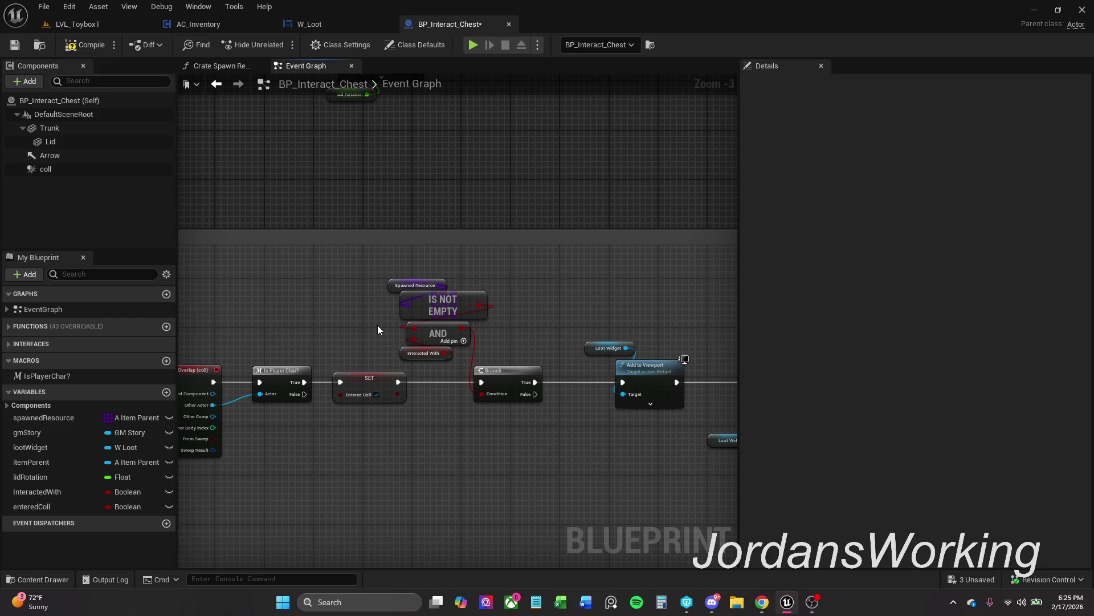
drag(378, 324, 403, 402)
scroll(403, 402, down, 1)
drag(391, 262, 413, 477)
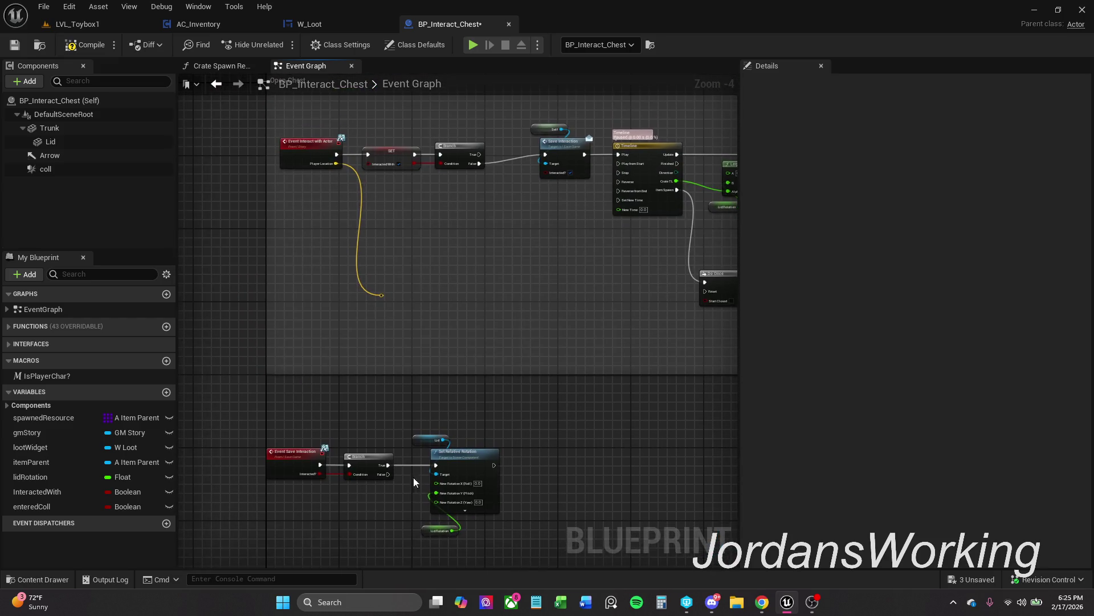
scroll(459, 268, up, 2)
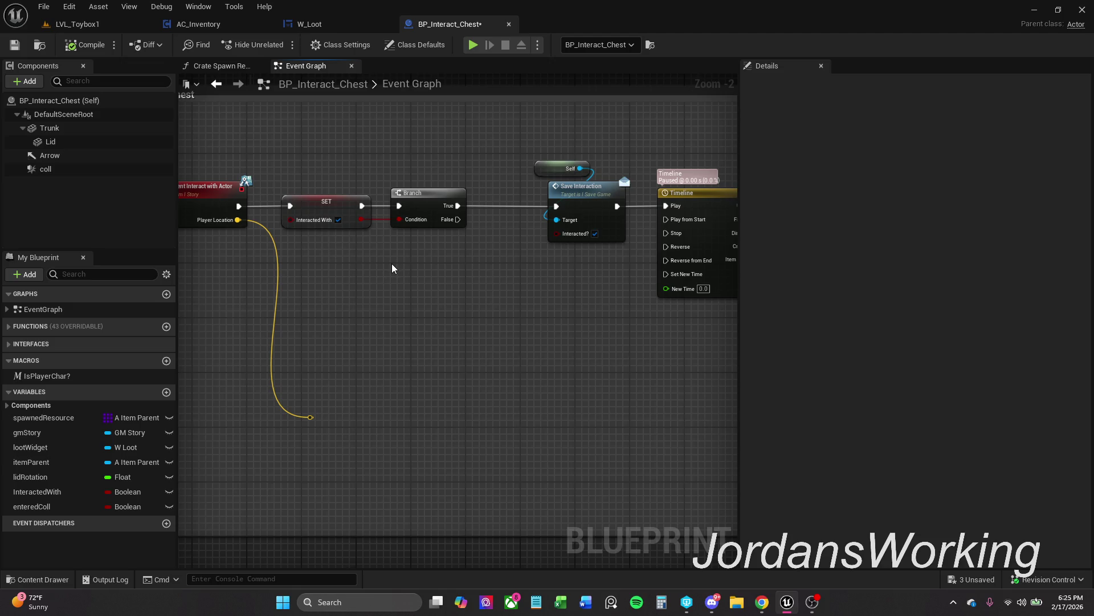
scroll(422, 256, down, 1)
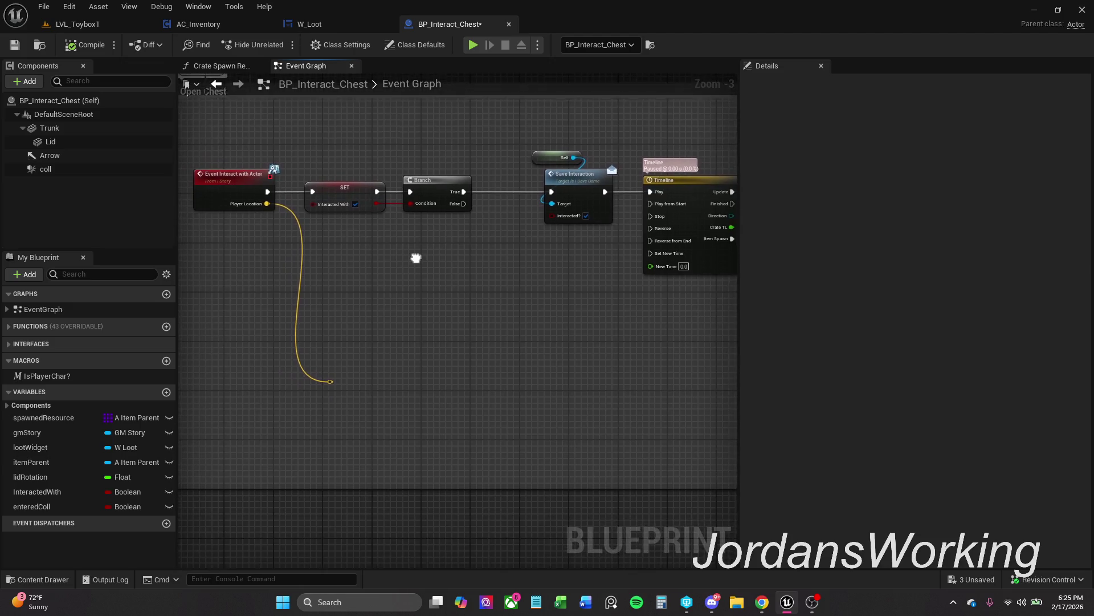
scroll(416, 258, down, 1)
mouse_move(454, 371)
mouse_down()
mouse_move(447, 320)
mouse_move(494, 246)
mouse_move(507, 579)
mouse_up()
scroll(502, 527, up, 1)
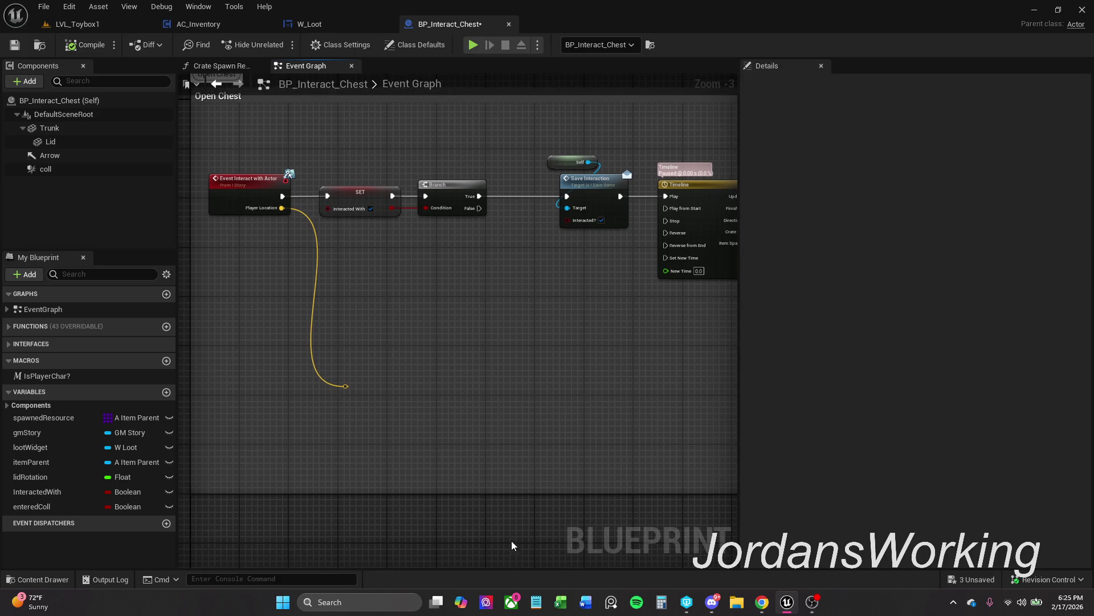
mouse_move(624, 403)
mouse_down()
mouse_move(519, 327)
mouse_move(682, 401)
mouse_move(446, 190)
mouse_up()
mouse_move(515, 433)
mouse_down()
mouse_move(502, 291)
mouse_move(509, 196)
mouse_up()
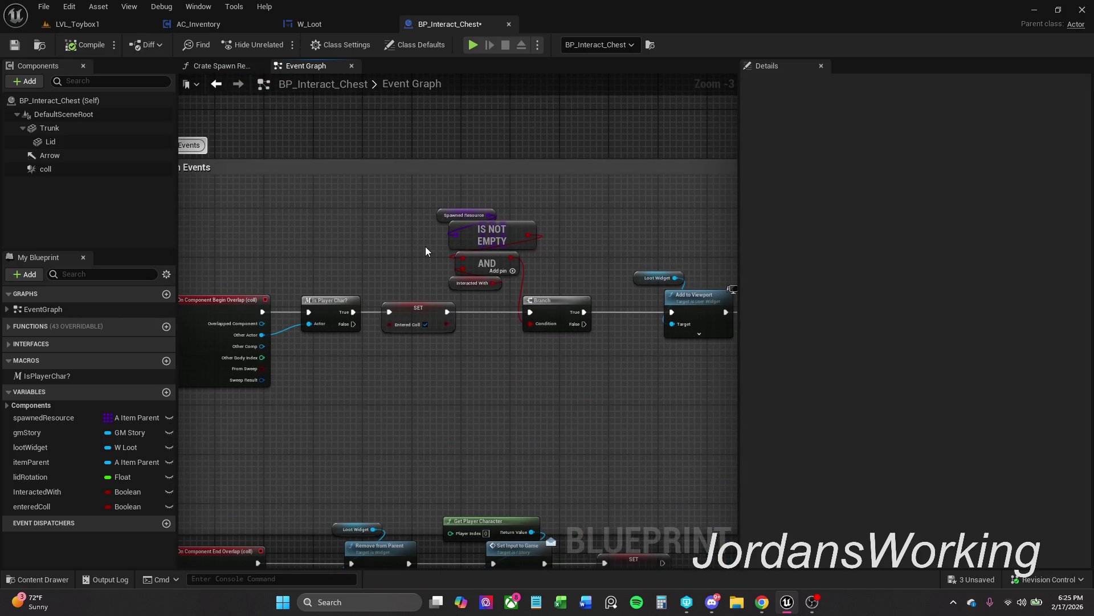
drag(439, 194, 505, 288)
drag(498, 250, 523, 256)
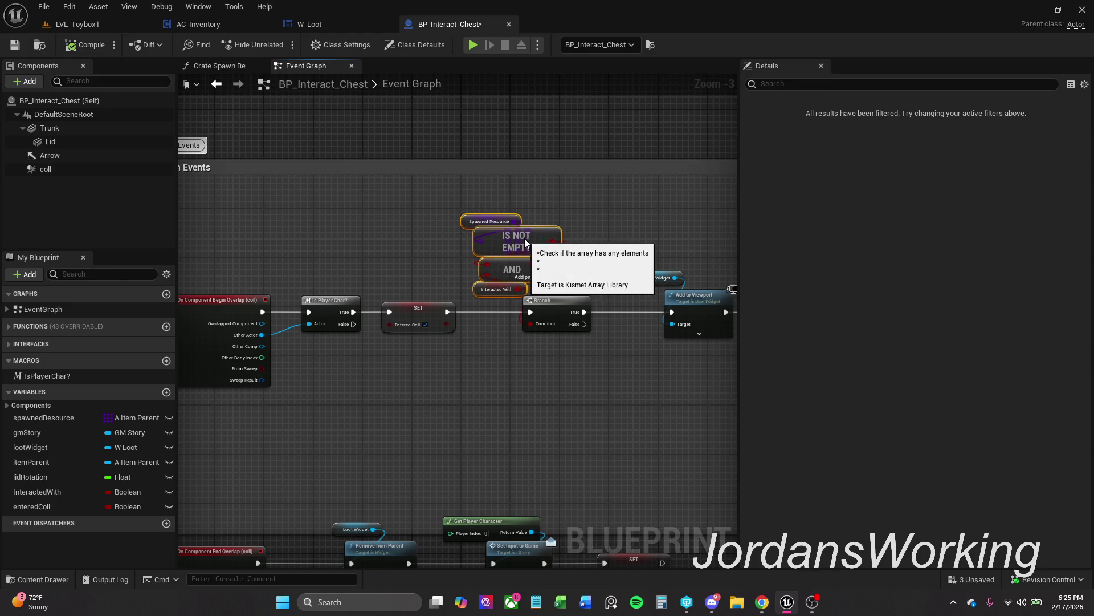
drag(465, 179, 529, 307)
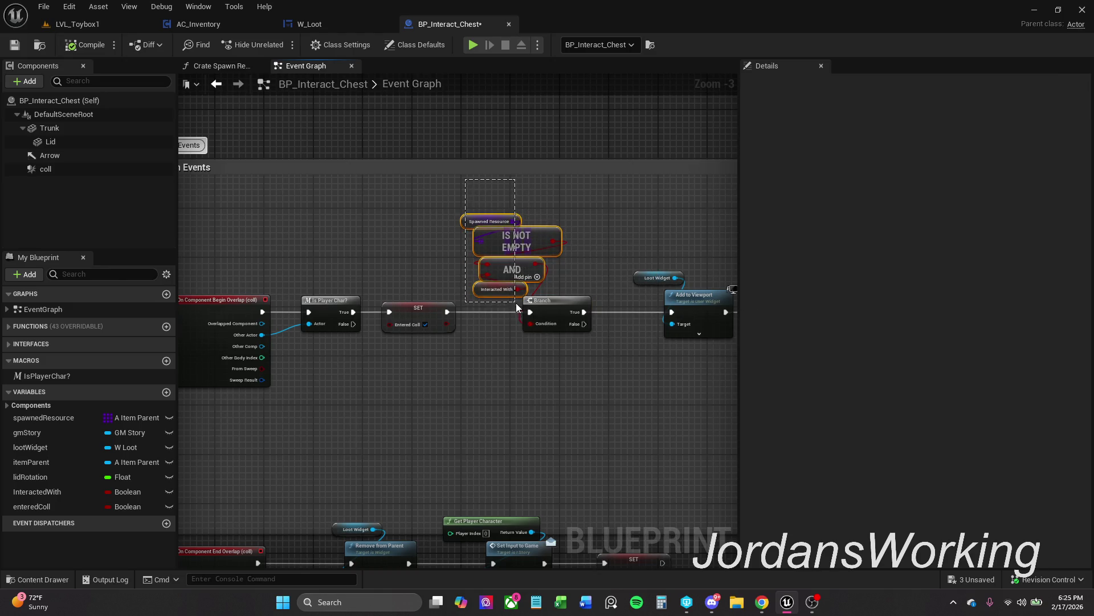
key(ctrl+z)
key(ctrl+z)
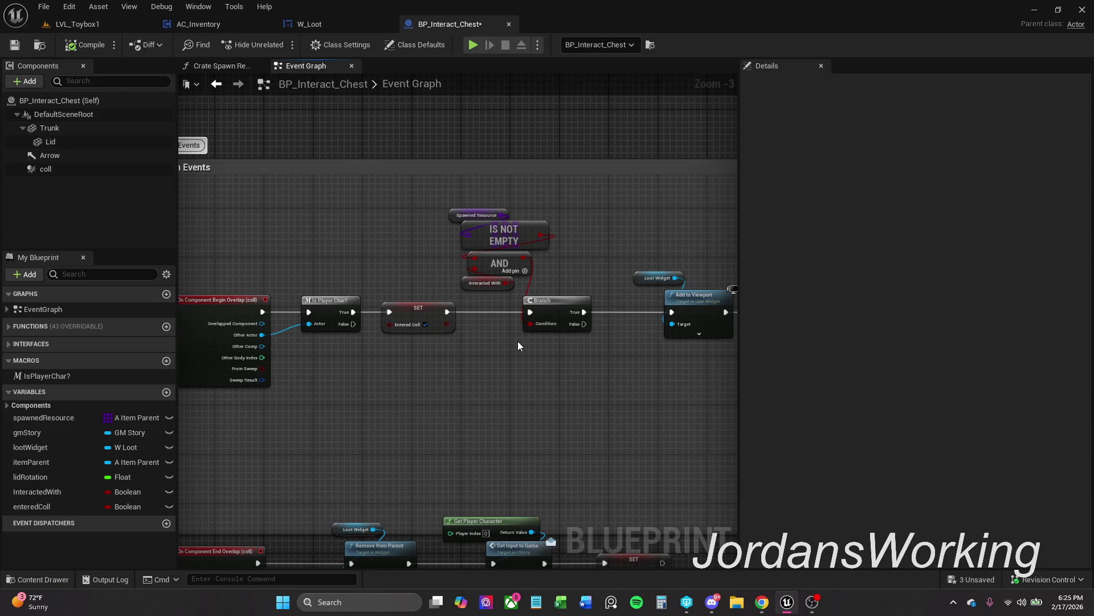
drag(502, 293, 453, 210)
click(493, 338)
mouse_move(518, 357)
mouse_down()
mouse_move(410, 358)
mouse_move(368, 342)
mouse_up()
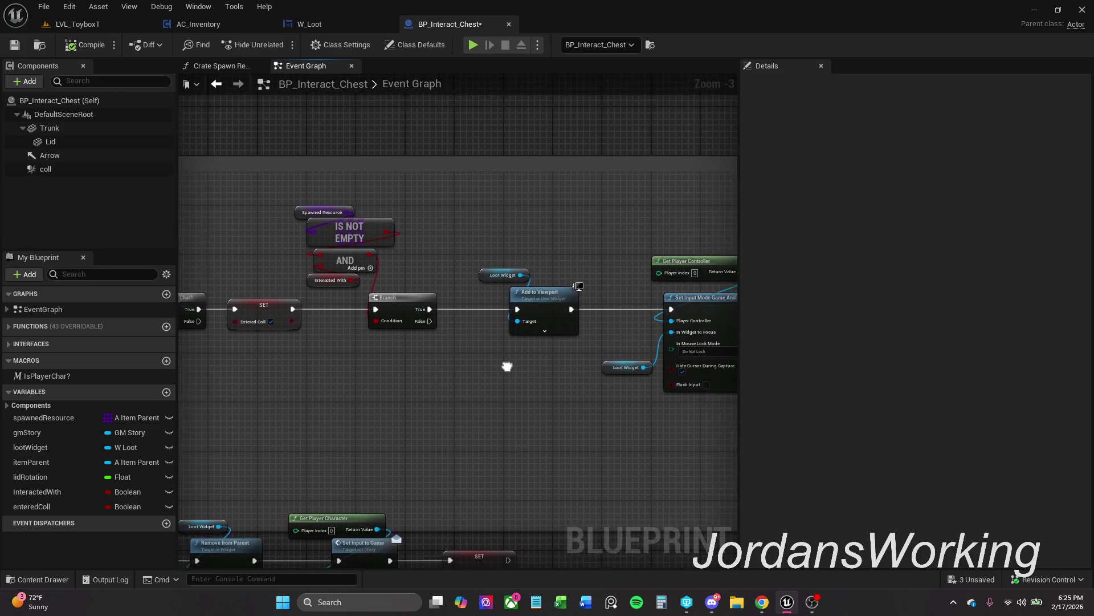
mouse_move(398, 220)
mouse_down()
mouse_move(447, 232)
mouse_move(462, 249)
mouse_move(483, 301)
mouse_move(470, 299)
mouse_up()
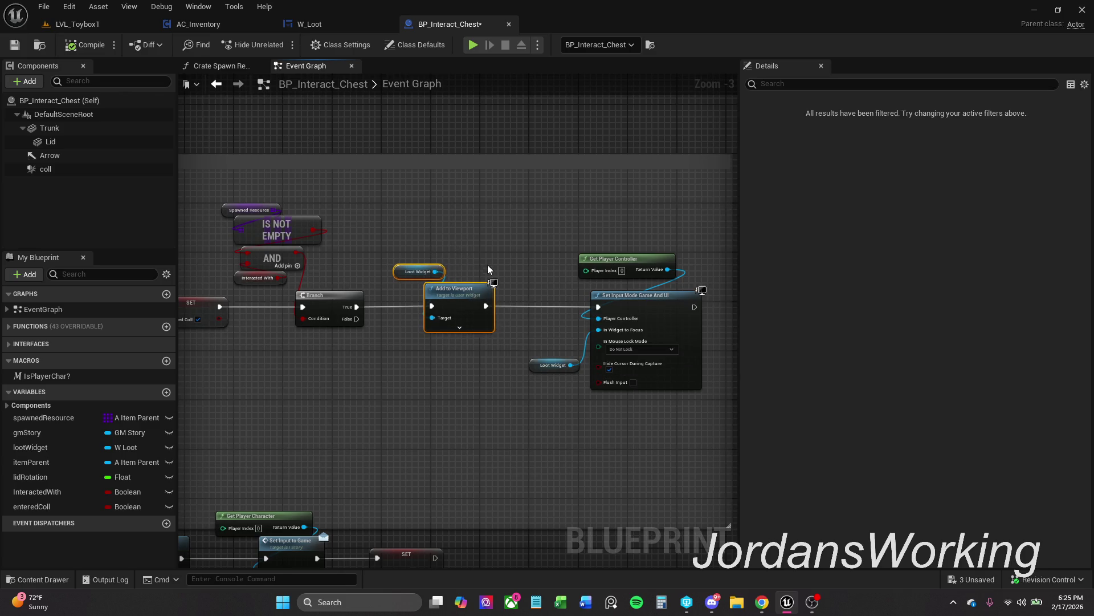
click(491, 292)
ctrl+click(342, 310)
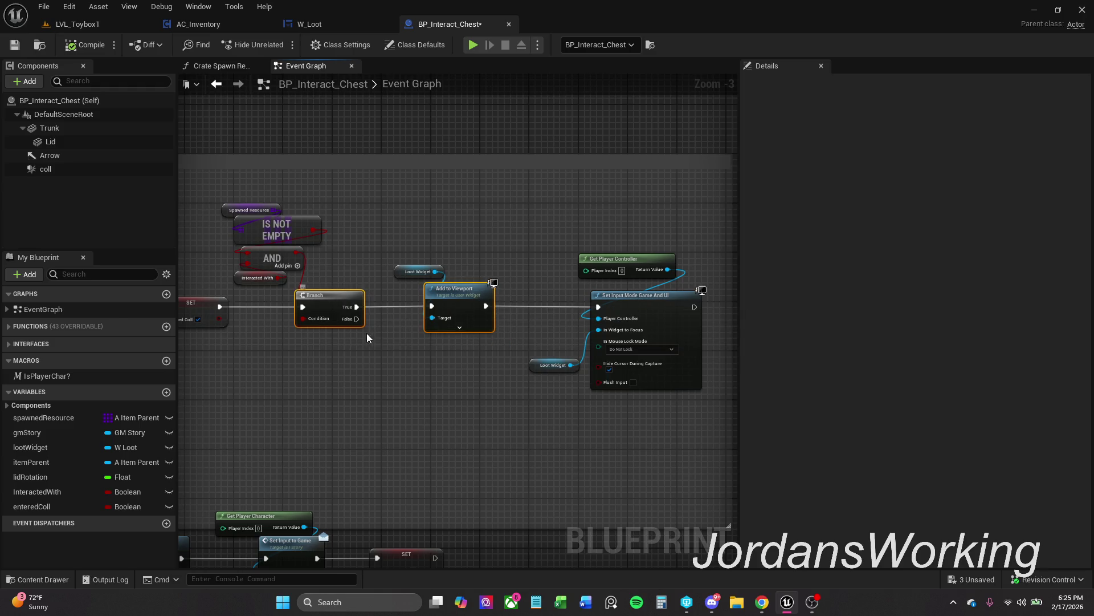
click(431, 349)
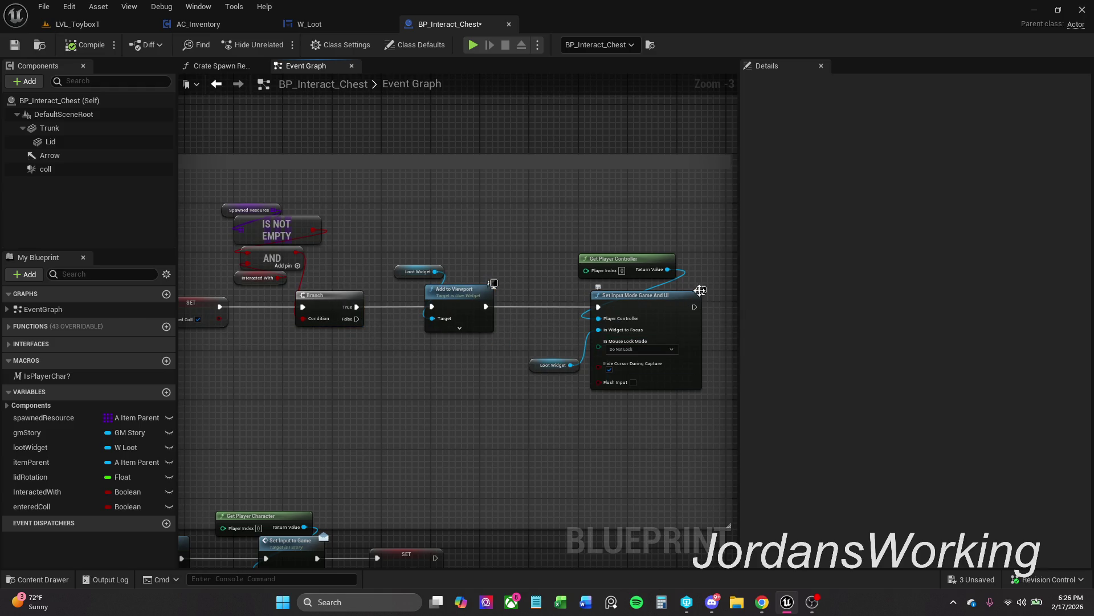
click(700, 291)
ctrl+click(485, 328)
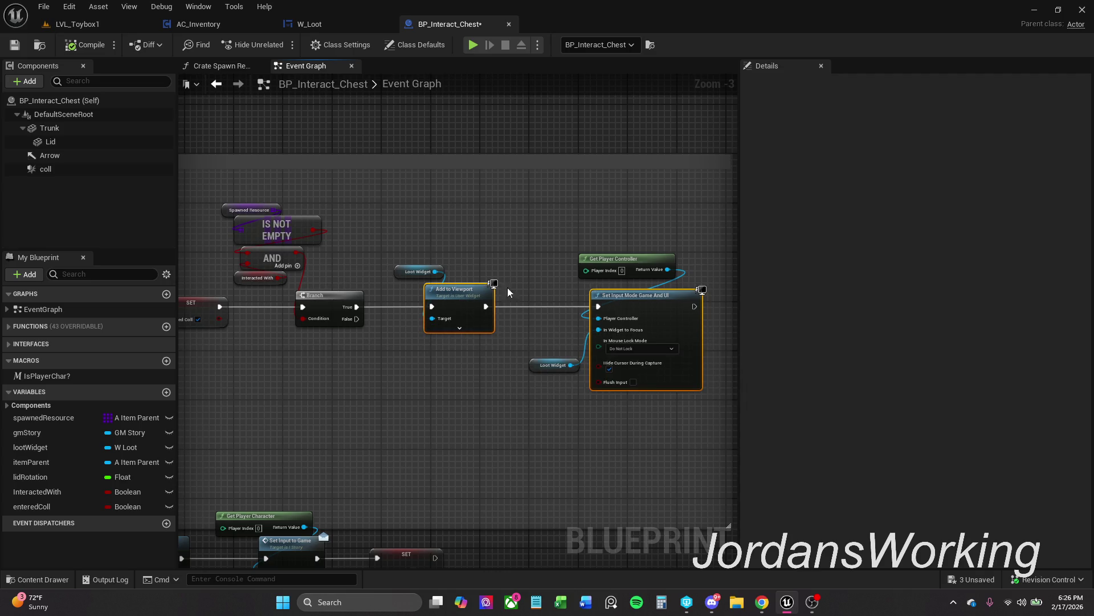
click(464, 276)
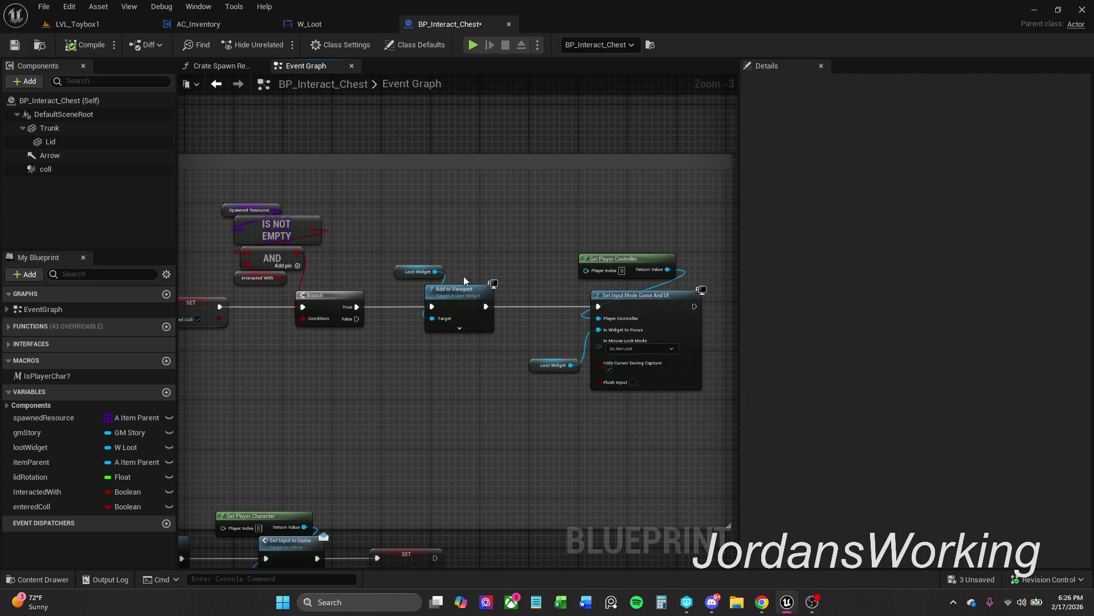
Save the BP_Interact_Chest blueprint with Ctrl+S
click(20, 45)
key(ctrl+s)
click(415, 272)
Play-test the chest, picking an Axe from the loot panel, then reopening and closing it
click(77, 24)
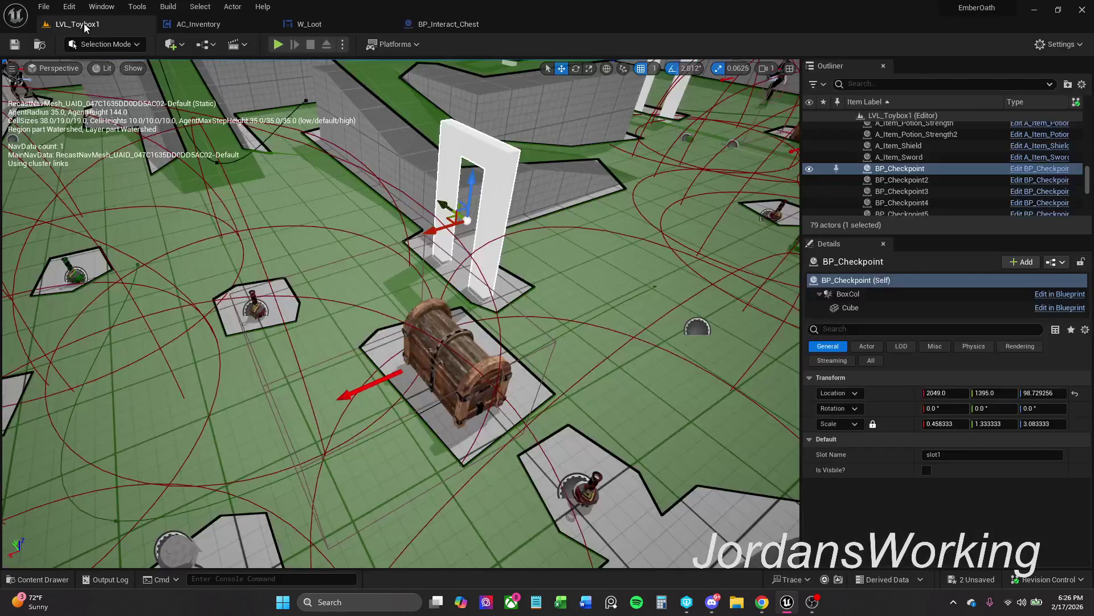
click(278, 46)
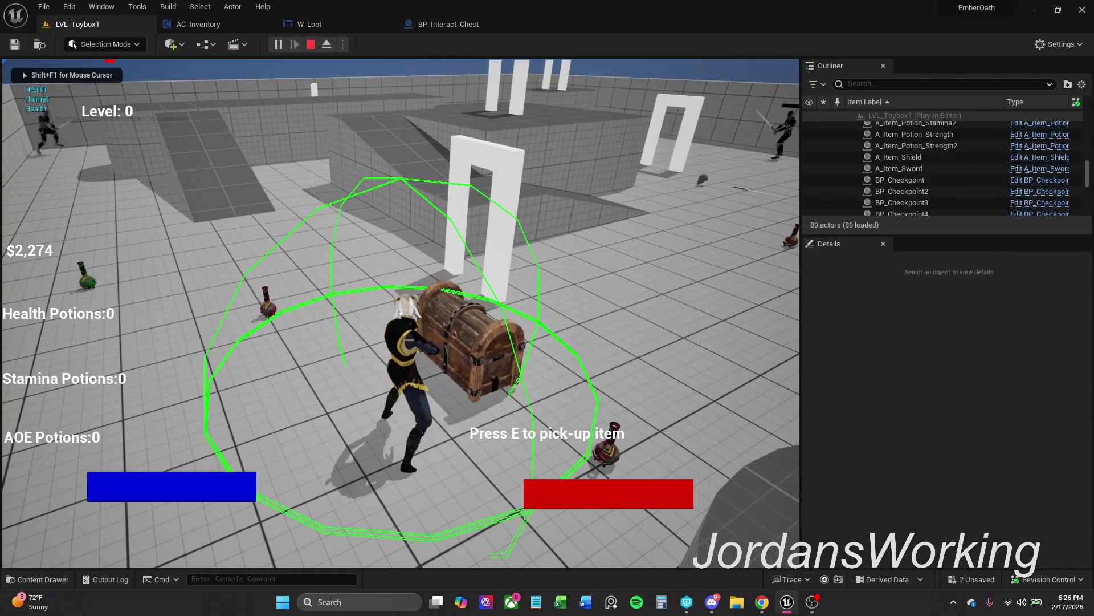
key(e)
click(399, 313)
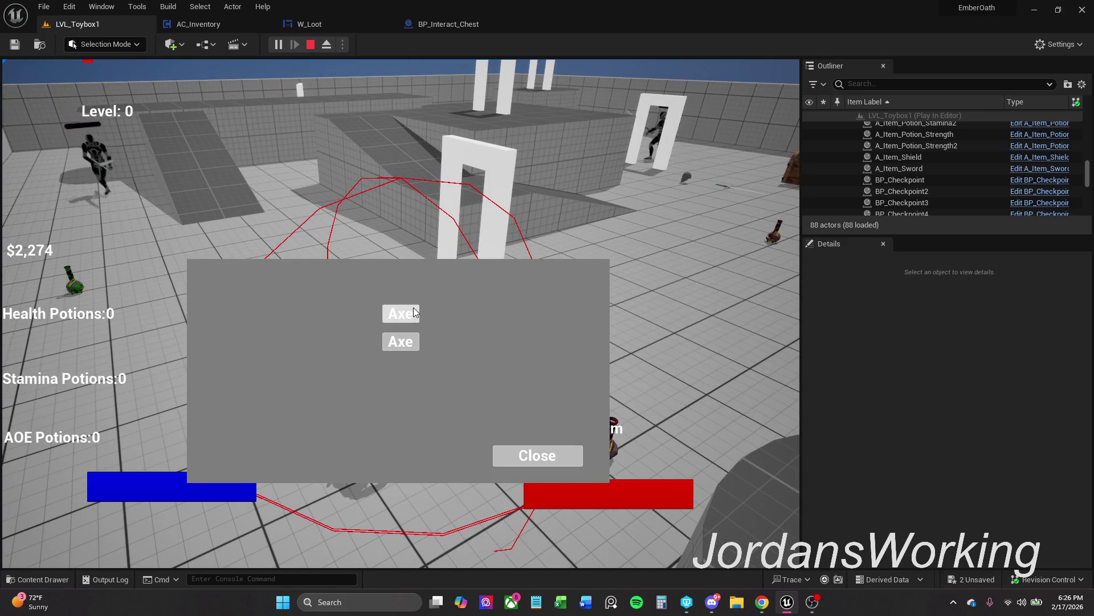
click(507, 456)
key(s)
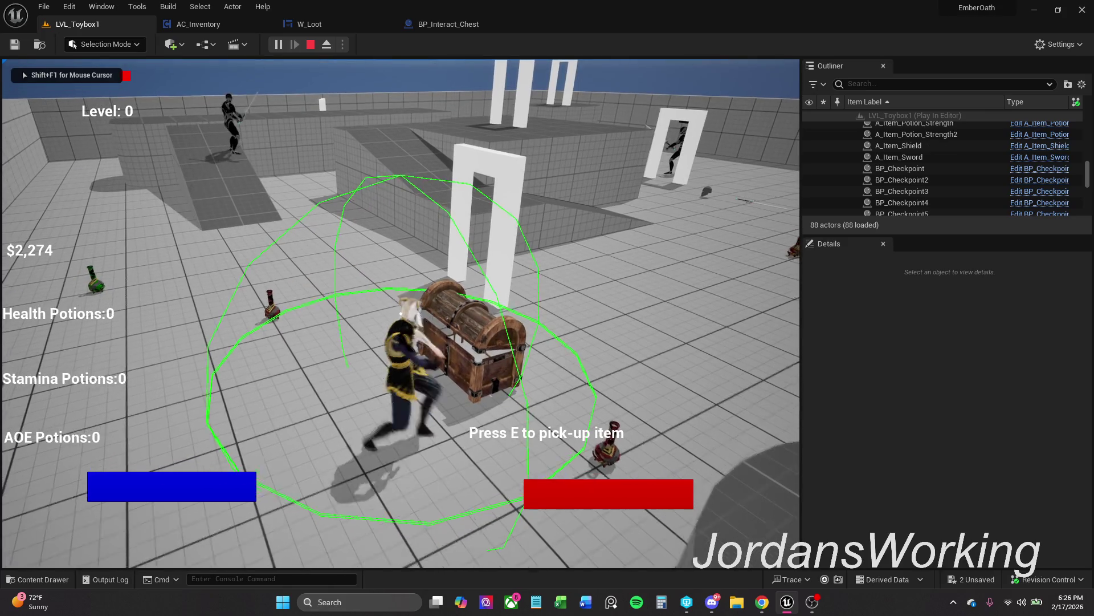
key(w)
key(e)
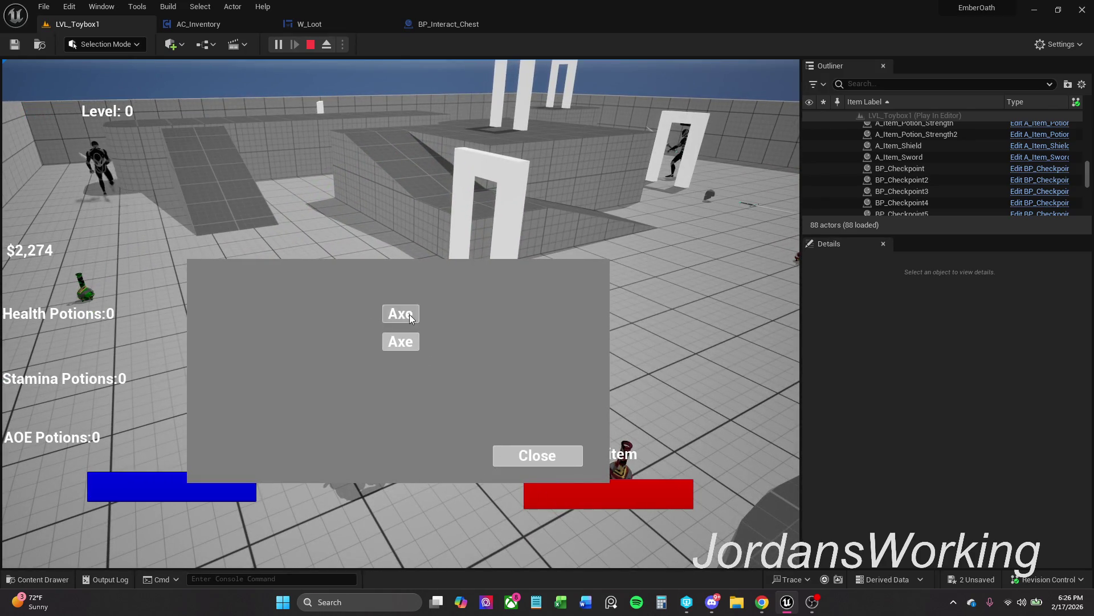
click(528, 454)
Stop the play session with F8 and go back to BP_Interact_Chest's graph
key(F8)
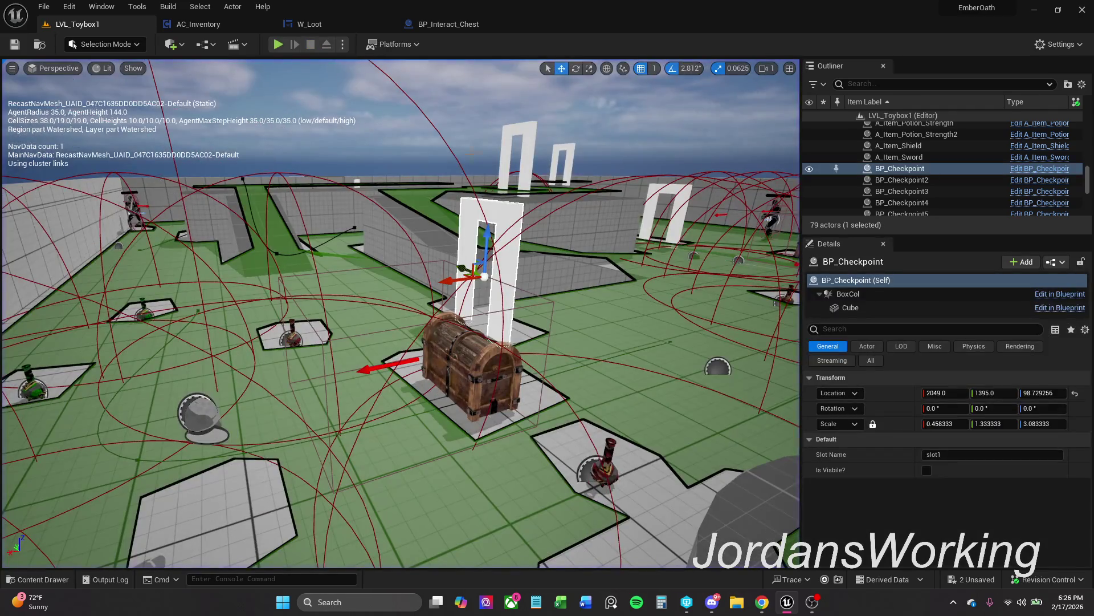
click(475, 24)
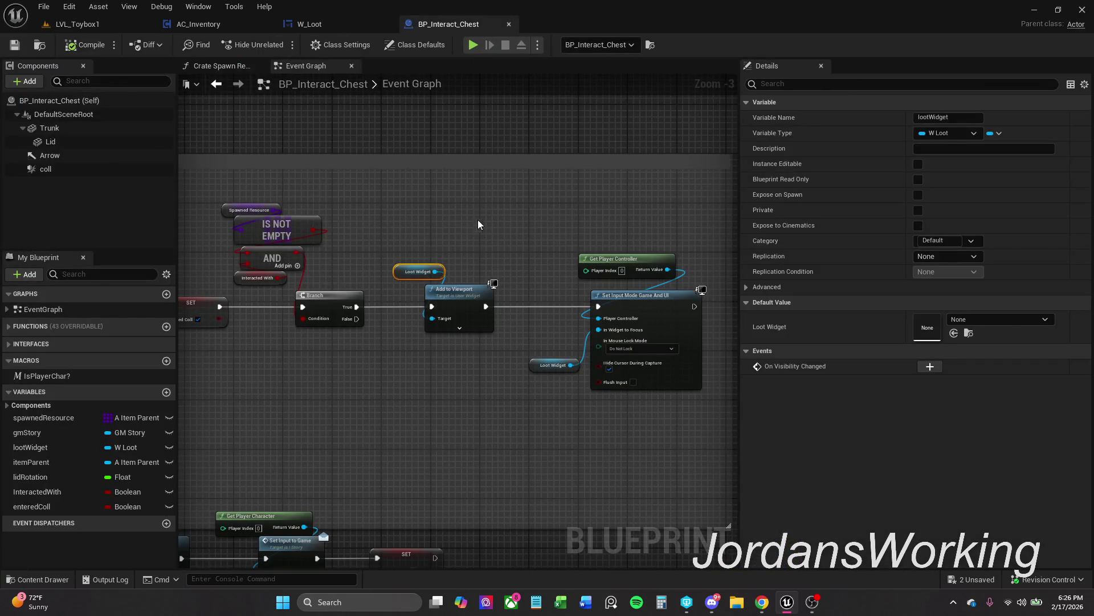
scroll(463, 216, down, 1)
mouse_move(498, 222)
mouse_down()
mouse_move(504, 249)
mouse_move(547, 237)
mouse_up()
Stretch the Collision Events comment to enclose the End Overlap nodes
drag(470, 274, 462, 195)
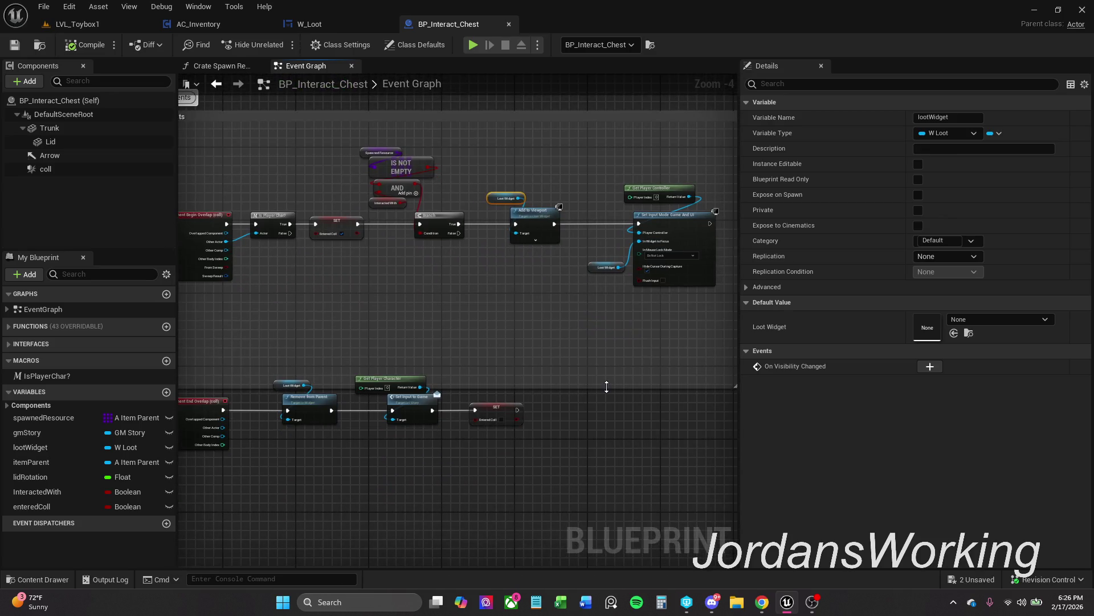
drag(607, 386, 609, 498)
mouse_move(565, 448)
mouse_down()
mouse_move(641, 457)
mouse_move(624, 344)
mouse_move(640, 416)
mouse_up()
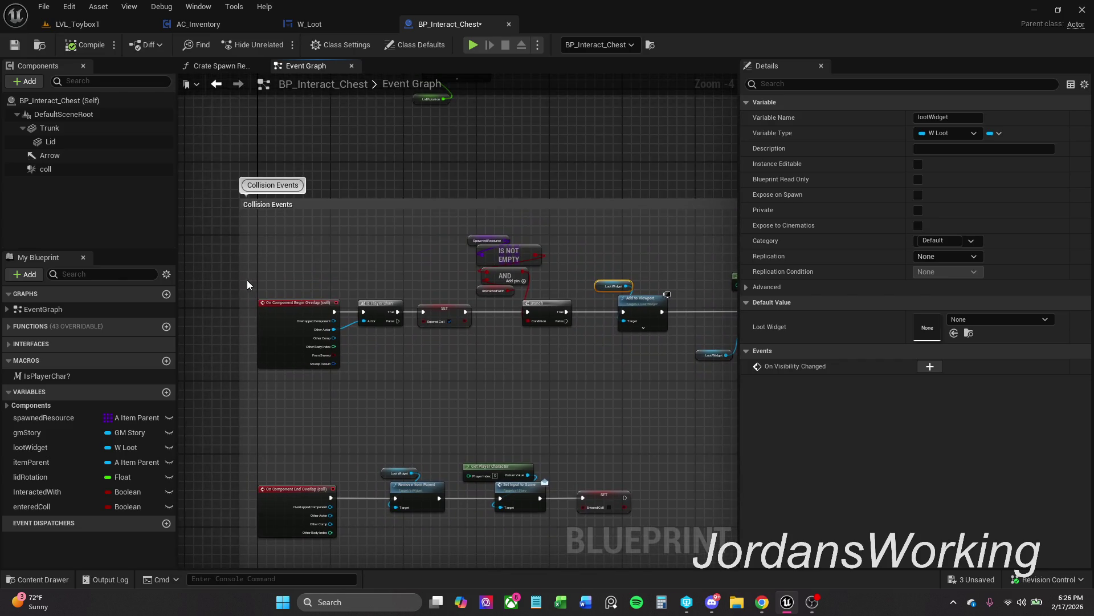
drag(239, 280, 229, 279)
Review the BeginPlay Create W Loot Widget and SET Loot Widget nodes, then save
scroll(290, 271, down, 1)
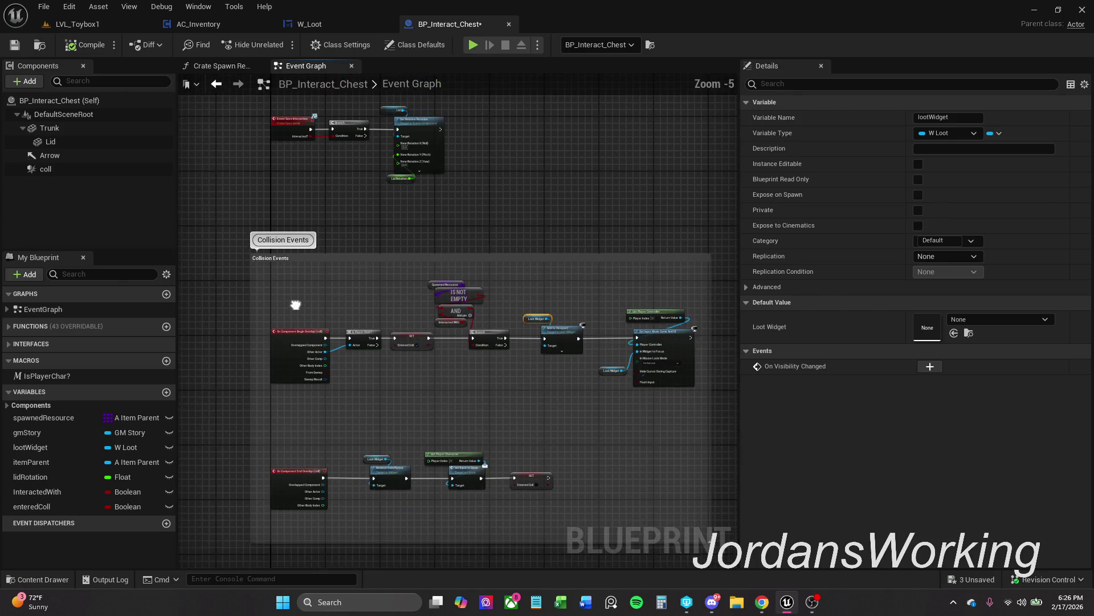
drag(398, 268, 402, 409)
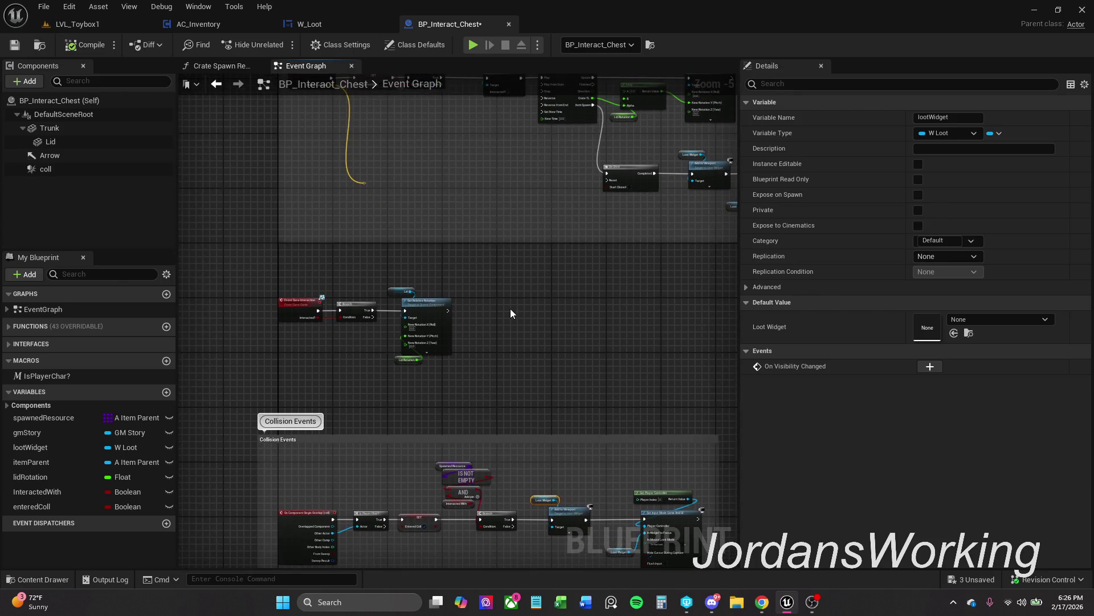
drag(511, 309, 513, 433)
scroll(471, 469, down, 1)
mouse_move(472, 469)
mouse_down()
mouse_move(410, 423)
mouse_move(410, 330)
mouse_up()
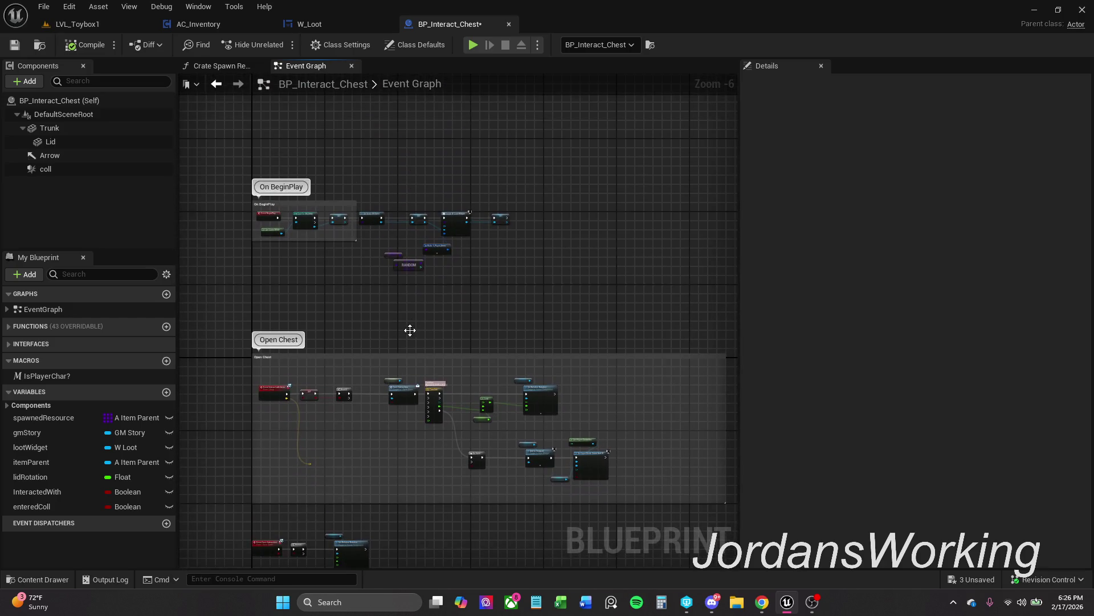
scroll(296, 254, up, 4)
drag(363, 247, 223, 263)
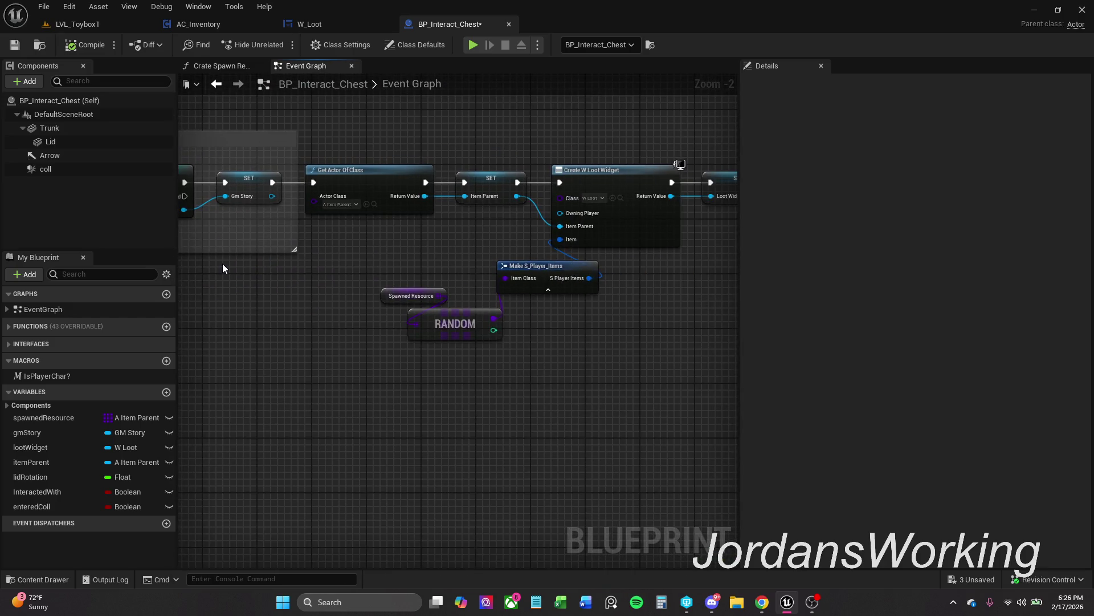
drag(377, 263, 547, 384)
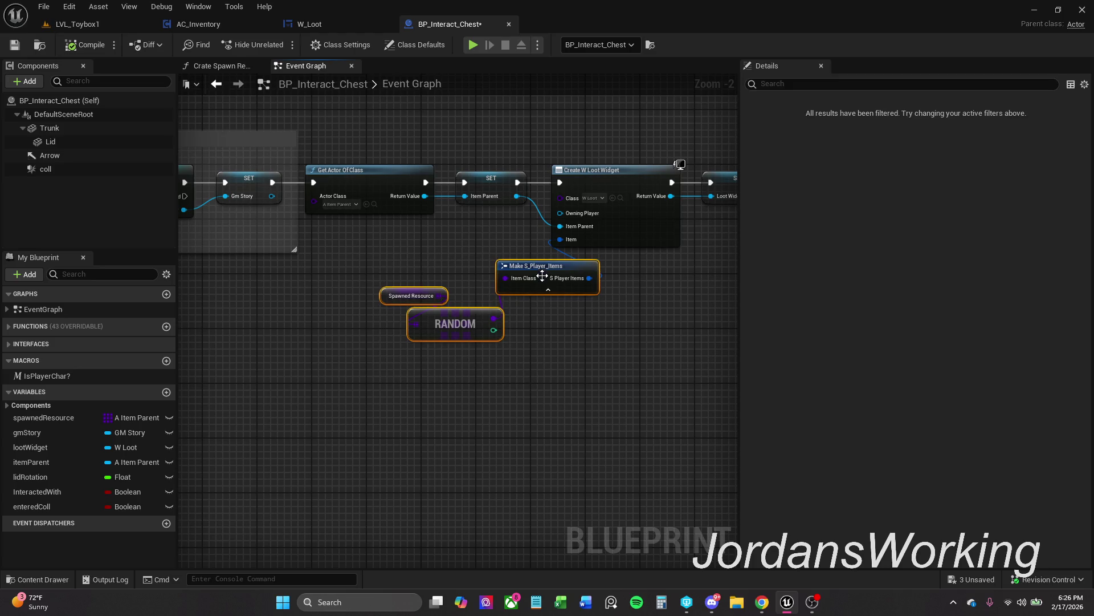
click(405, 283)
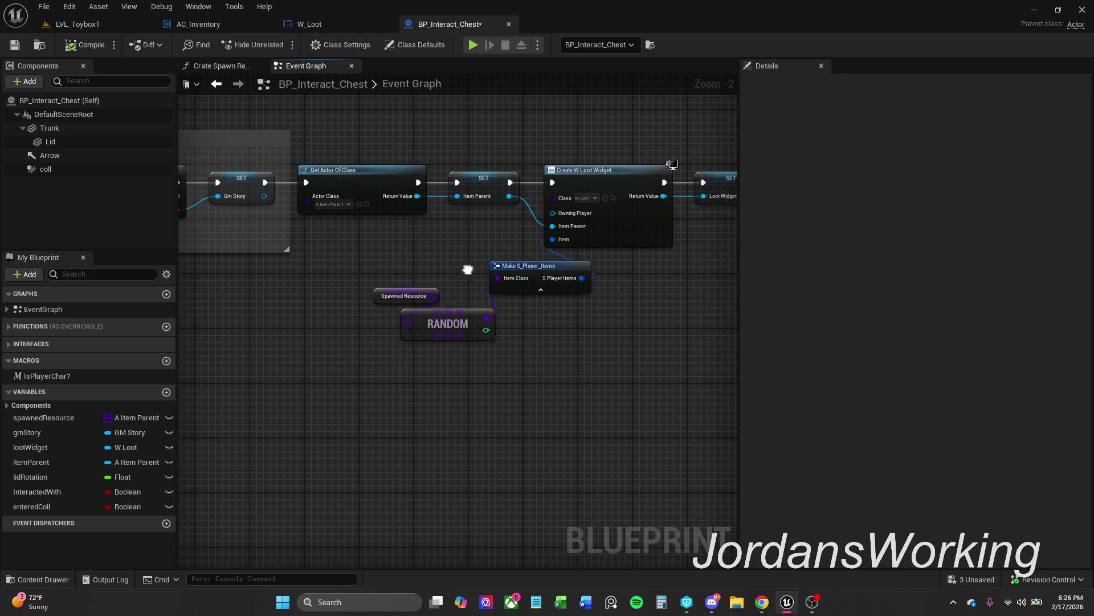
mouse_move(473, 269)
mouse_down()
mouse_move(374, 271)
mouse_move(416, 267)
mouse_up()
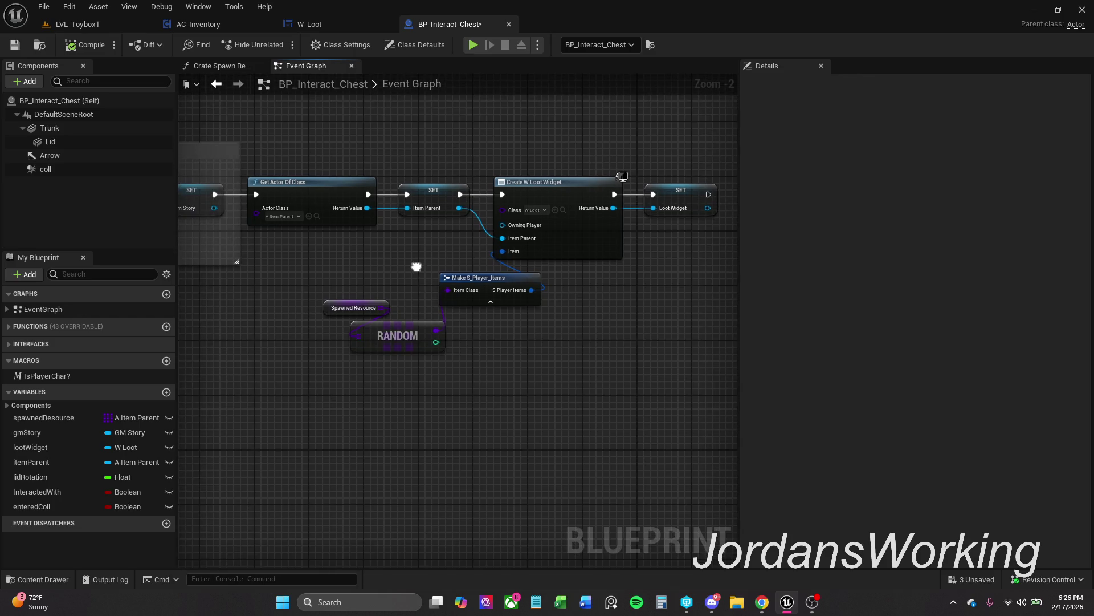
scroll(415, 268, down, 1)
click(15, 44)
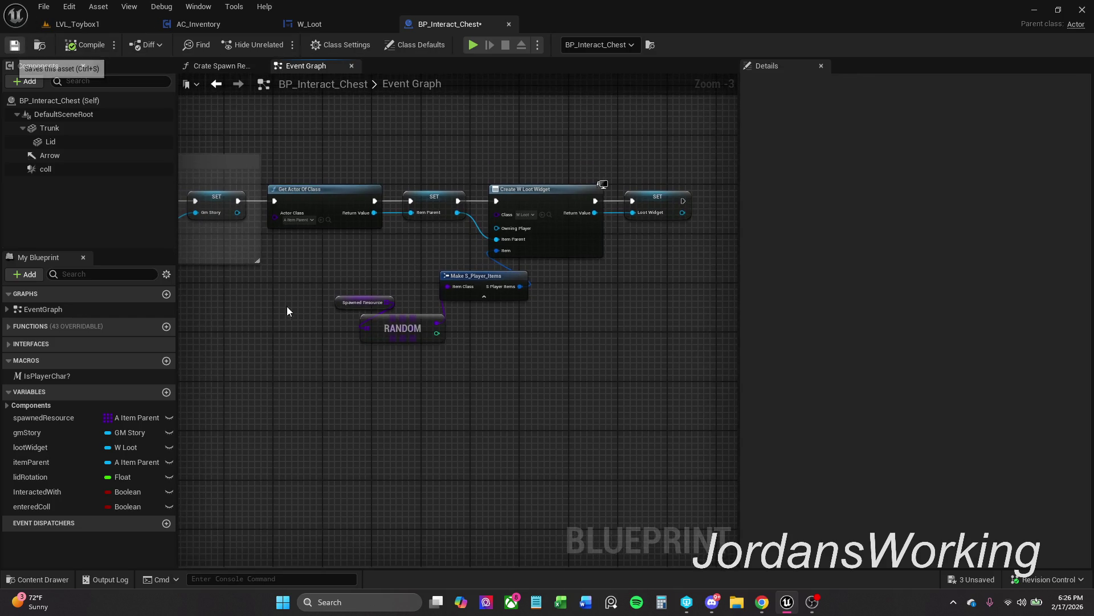
Inspect W_Loot's button click events, then return to BP_Interact_Chest
scroll(336, 401, down, 1)
mouse_move(336, 402)
mouse_down()
mouse_move(421, 208)
mouse_move(414, 134)
mouse_up()
click(317, 23)
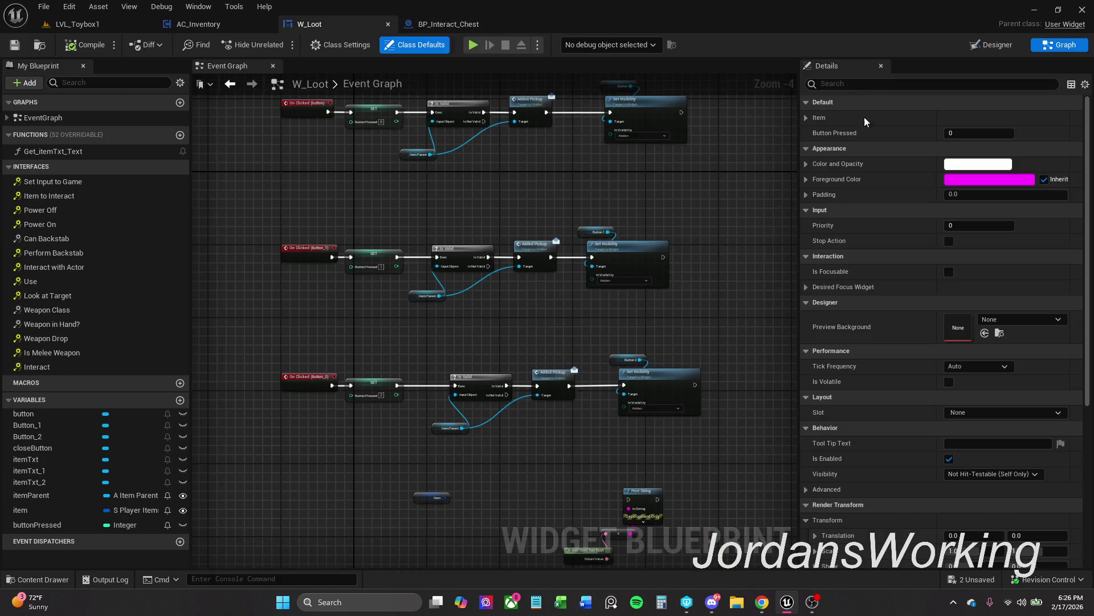
mouse_move(351, 244)
mouse_down()
mouse_move(415, 318)
mouse_move(409, 354)
mouse_up()
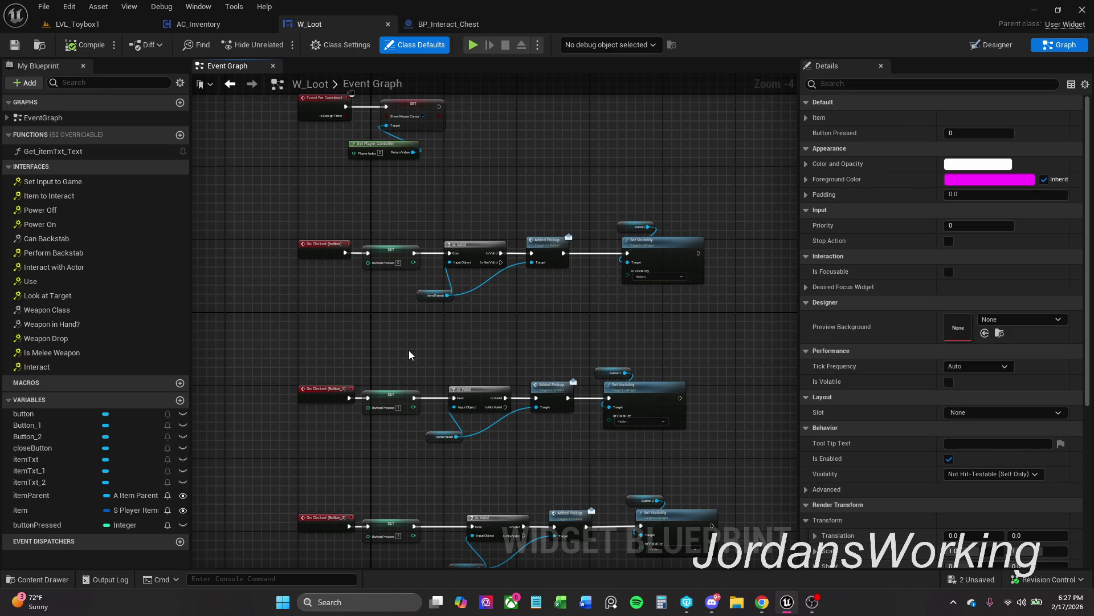
click(450, 24)
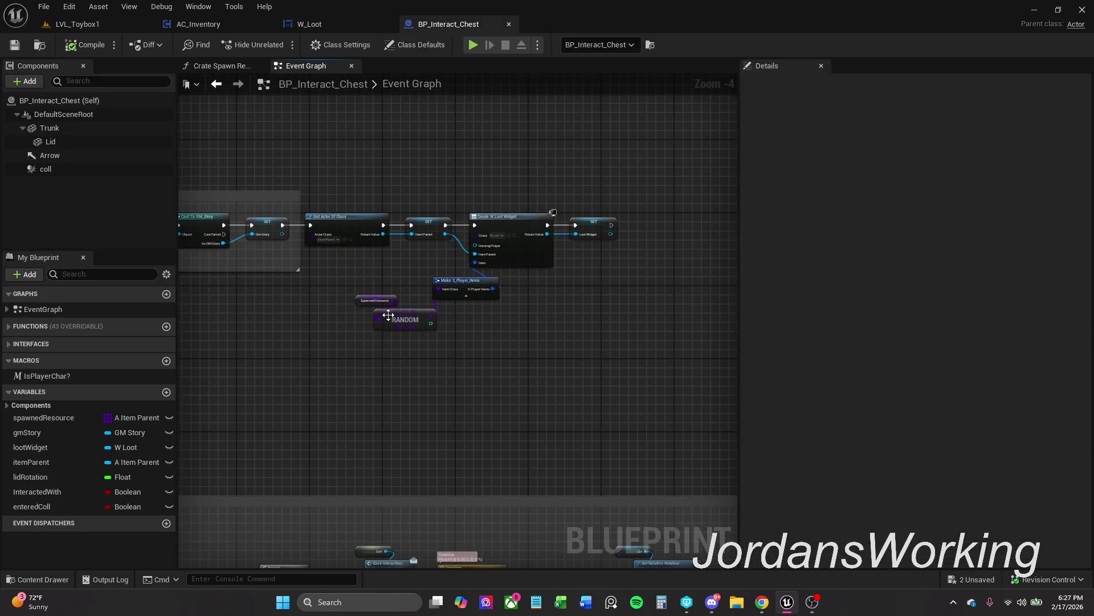
Add a trial variable to the chest Blueprint, then delete it
scroll(405, 286, up, 1)
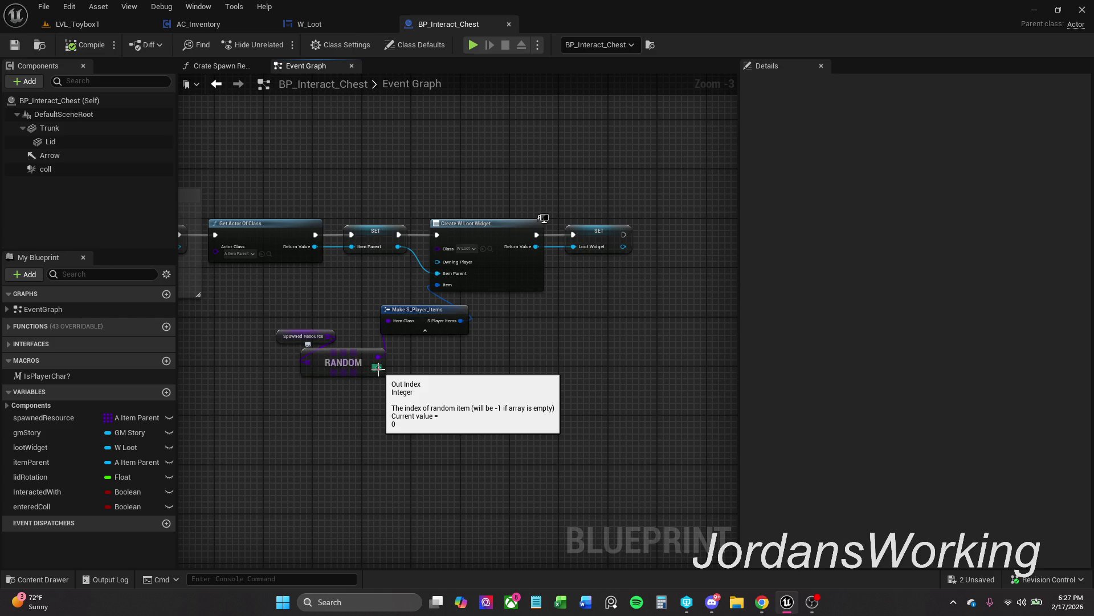
click(166, 392)
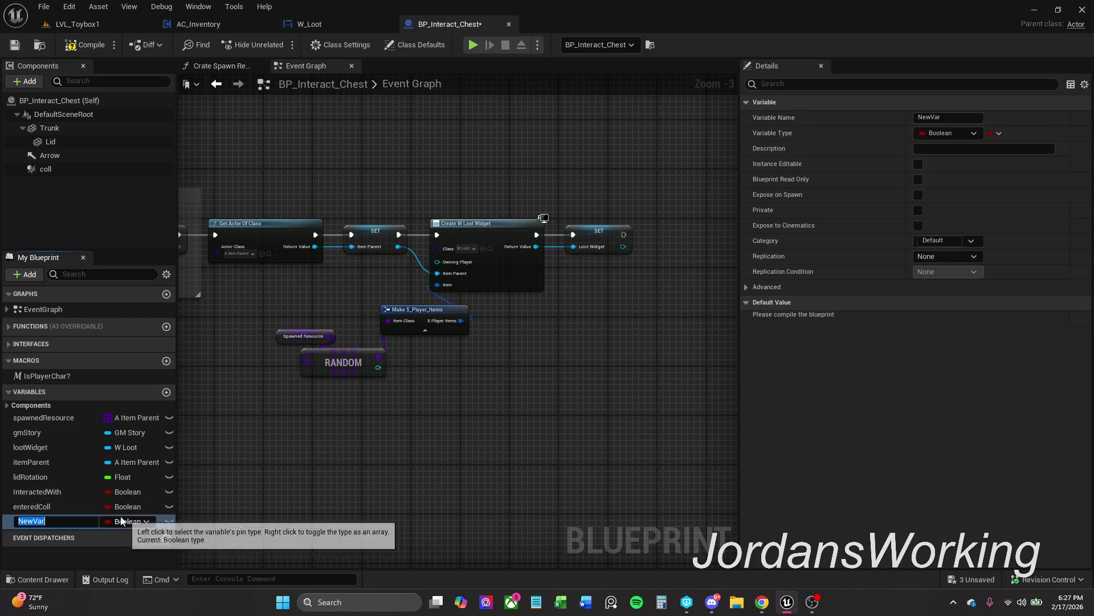
click(117, 521)
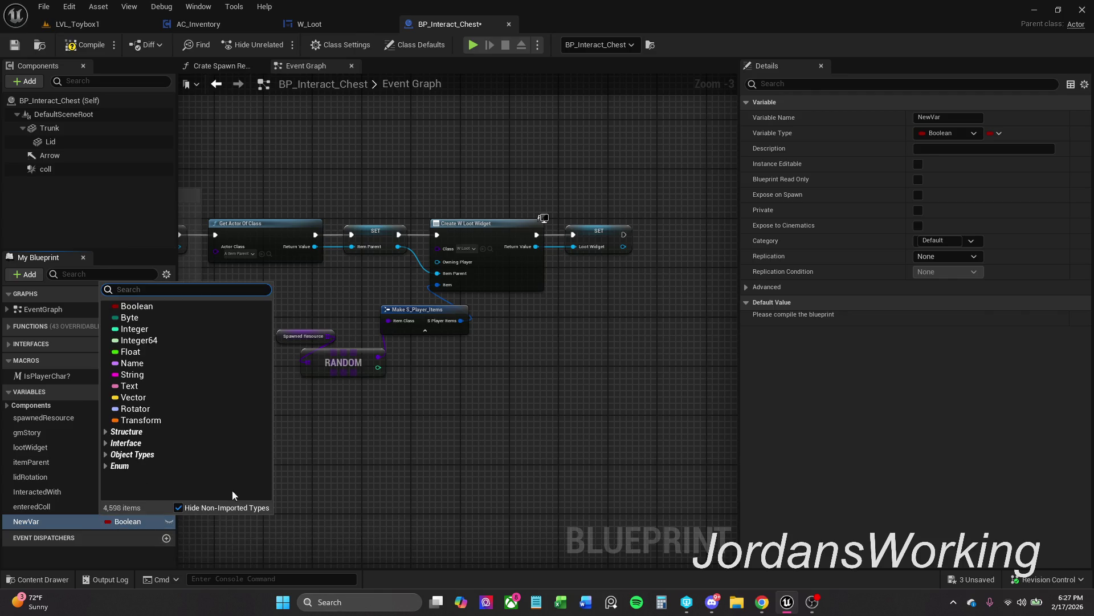
click(390, 489)
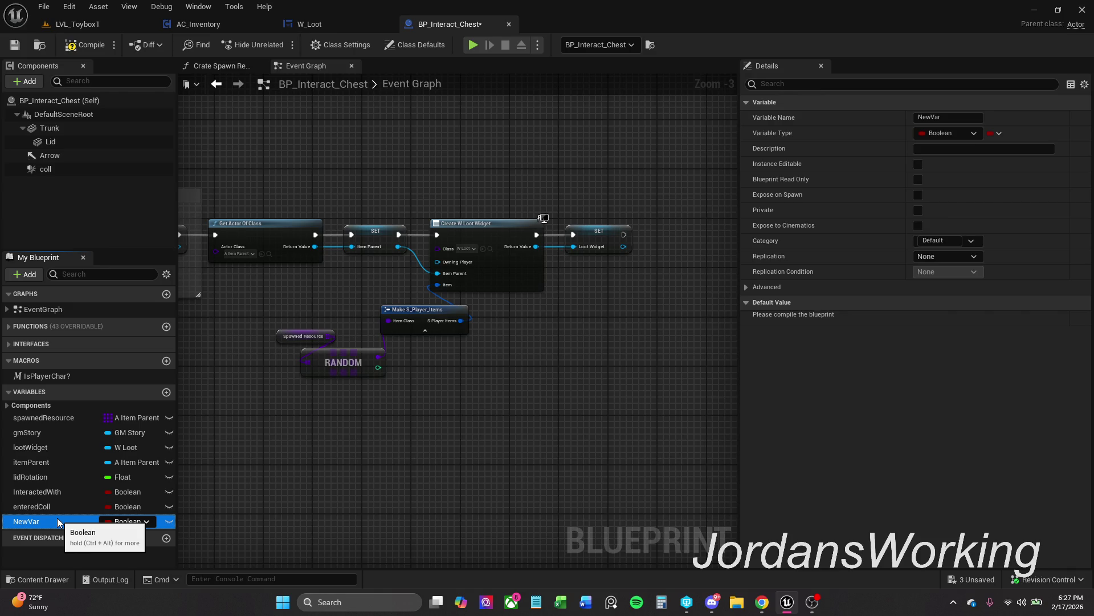
key(Delete)
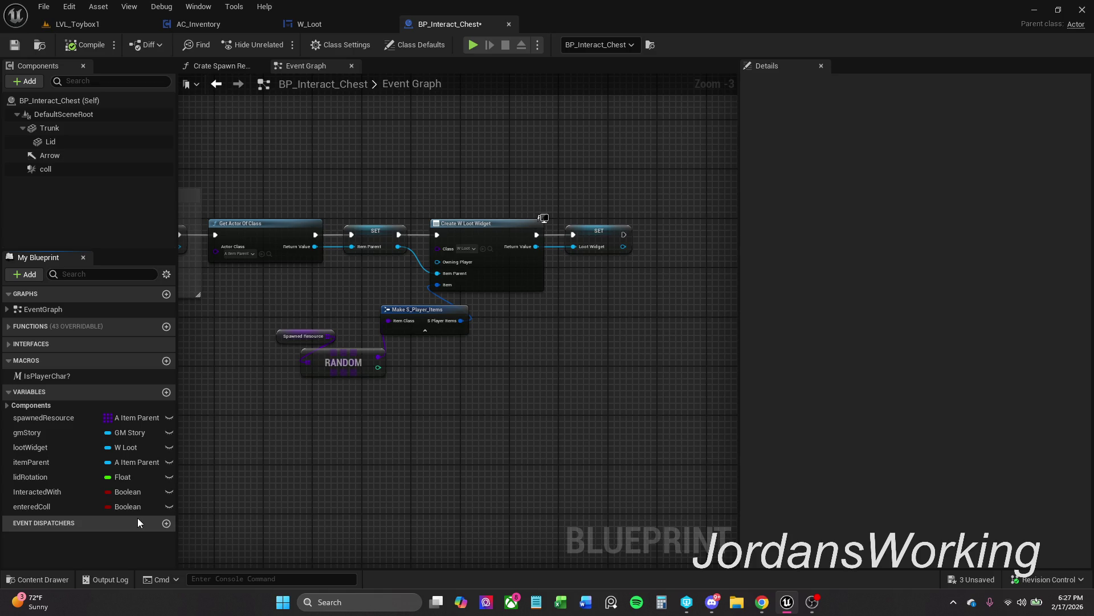
Create an 'items' variable below enteredColl as an S Player Items array and compile
click(68, 506)
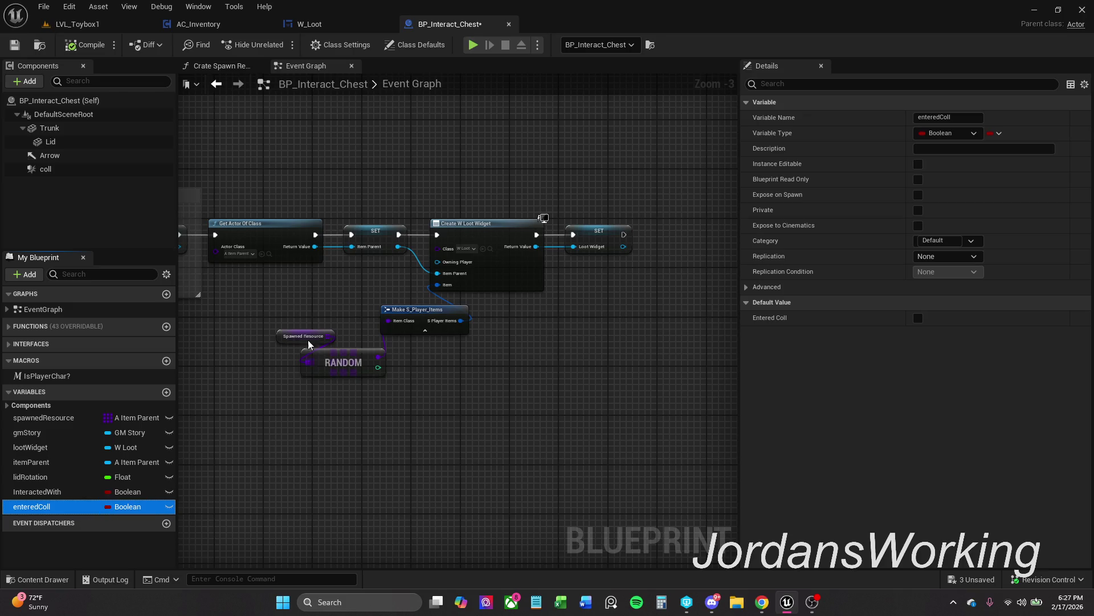
click(166, 392)
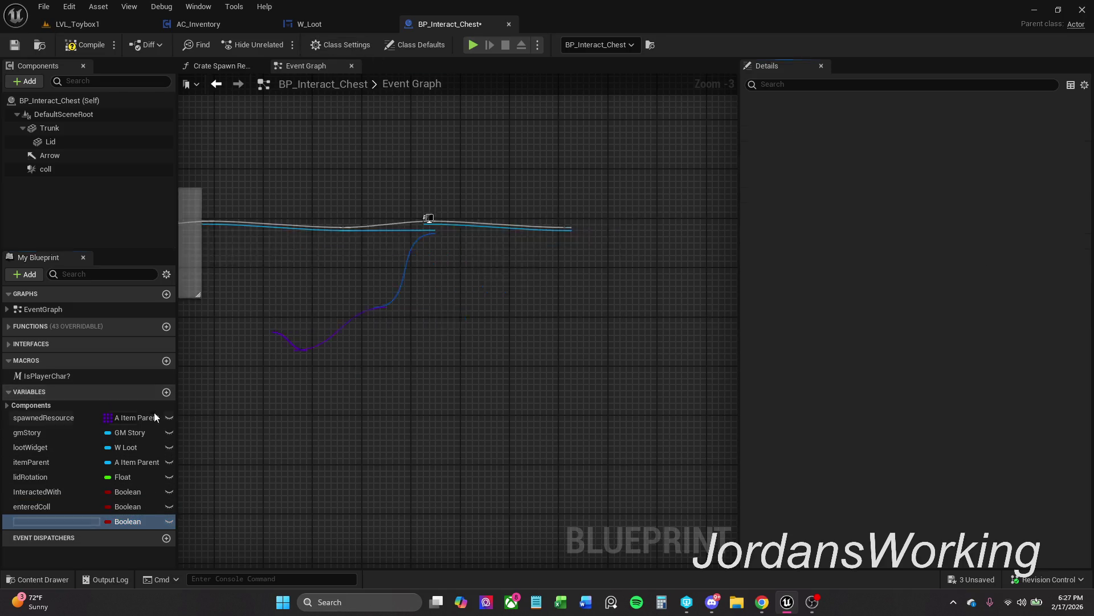
key(Return)
click(119, 522)
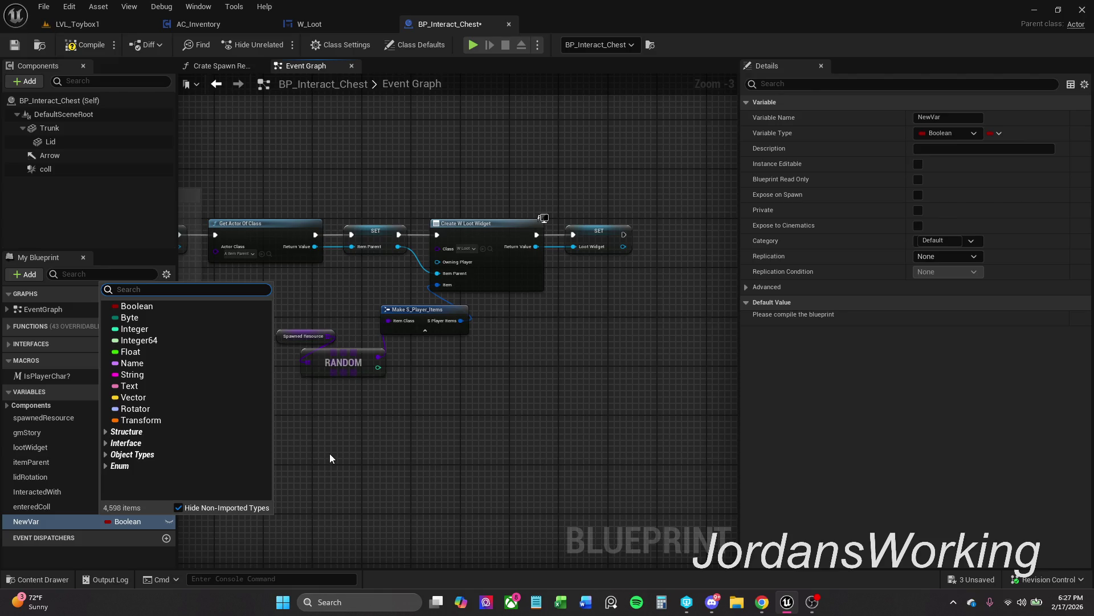
text(s pl)
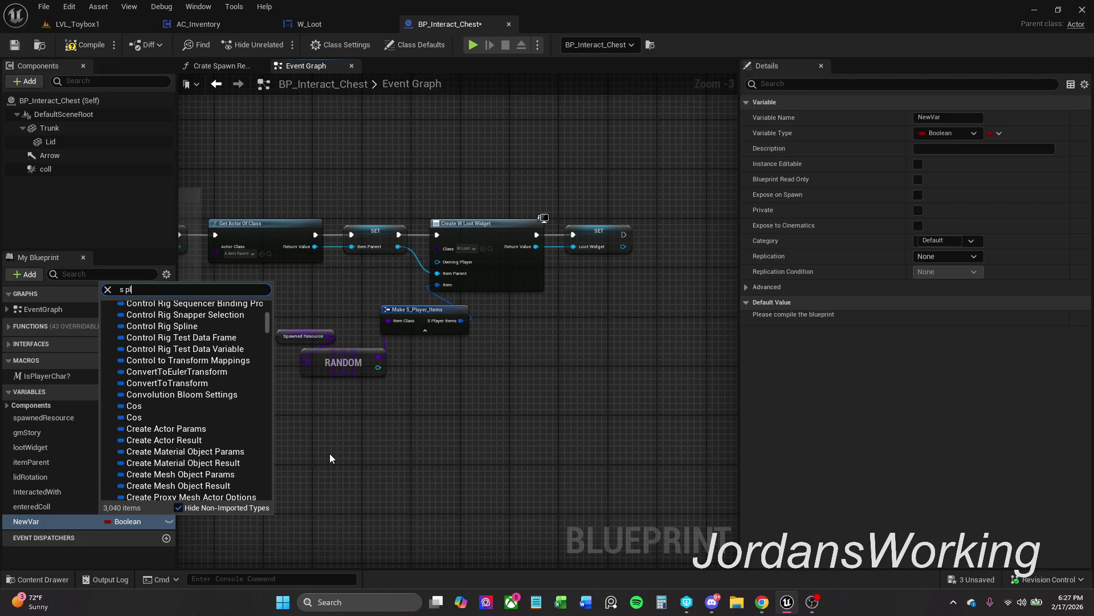
text(ayer)
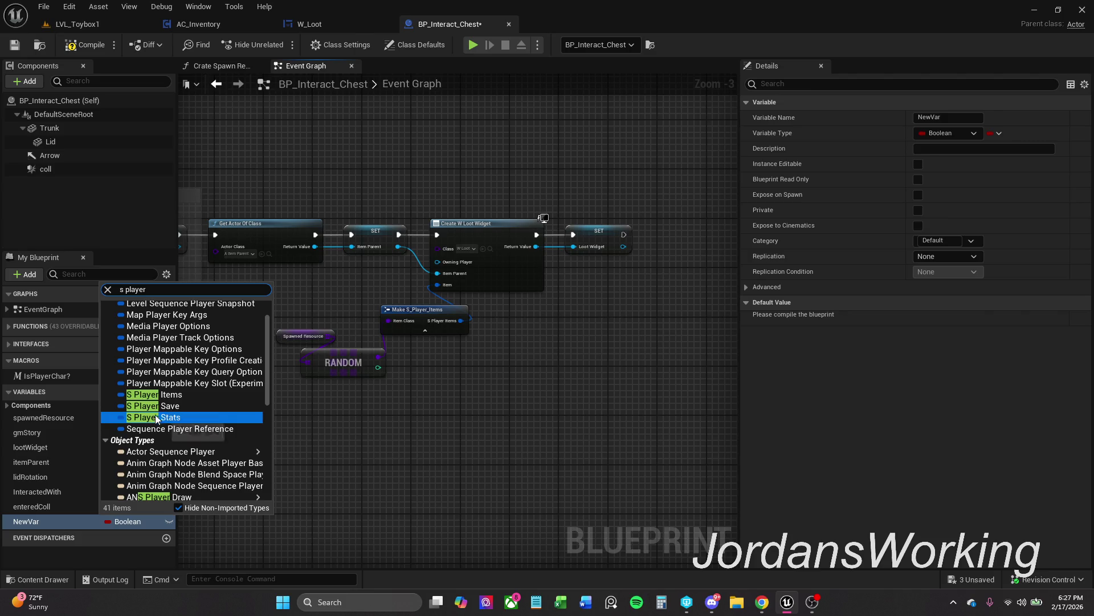
click(181, 395)
right_click(141, 522)
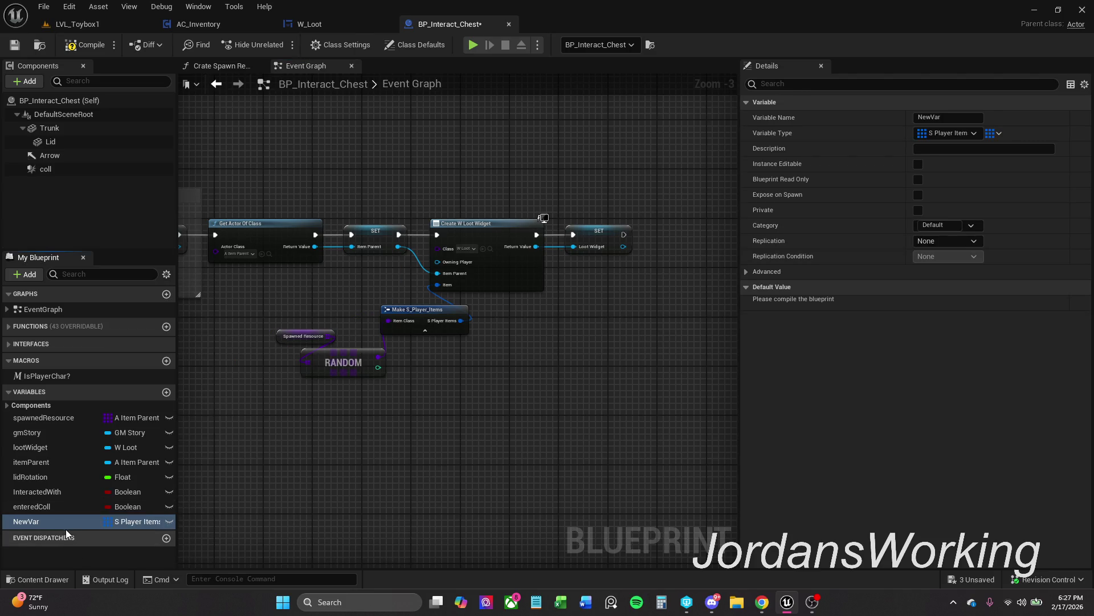
double_click(74, 525)
text(it)
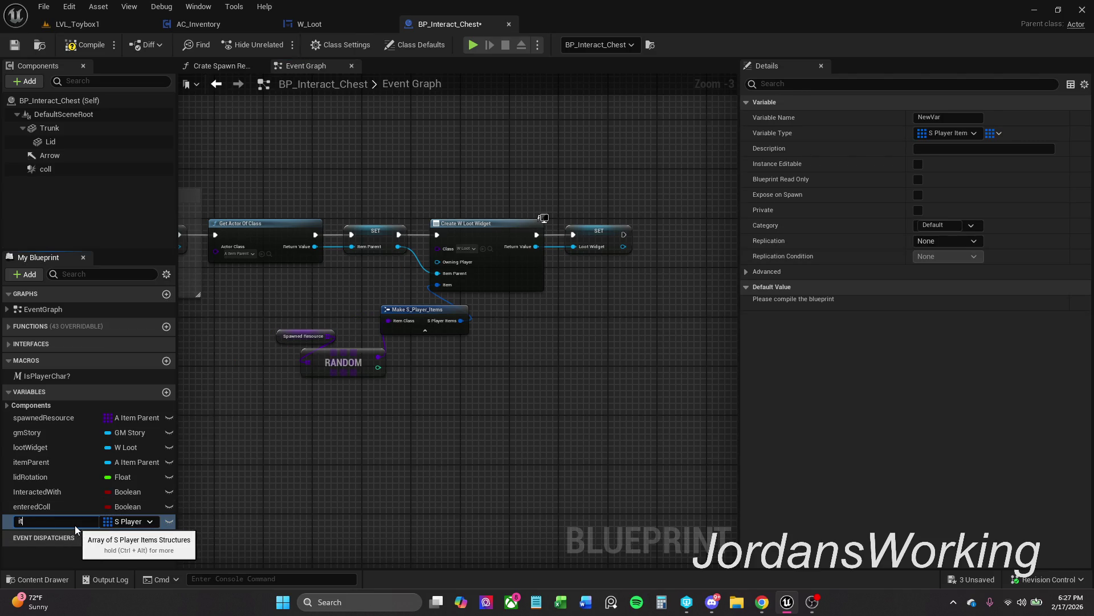
text(ems)
key(Return)
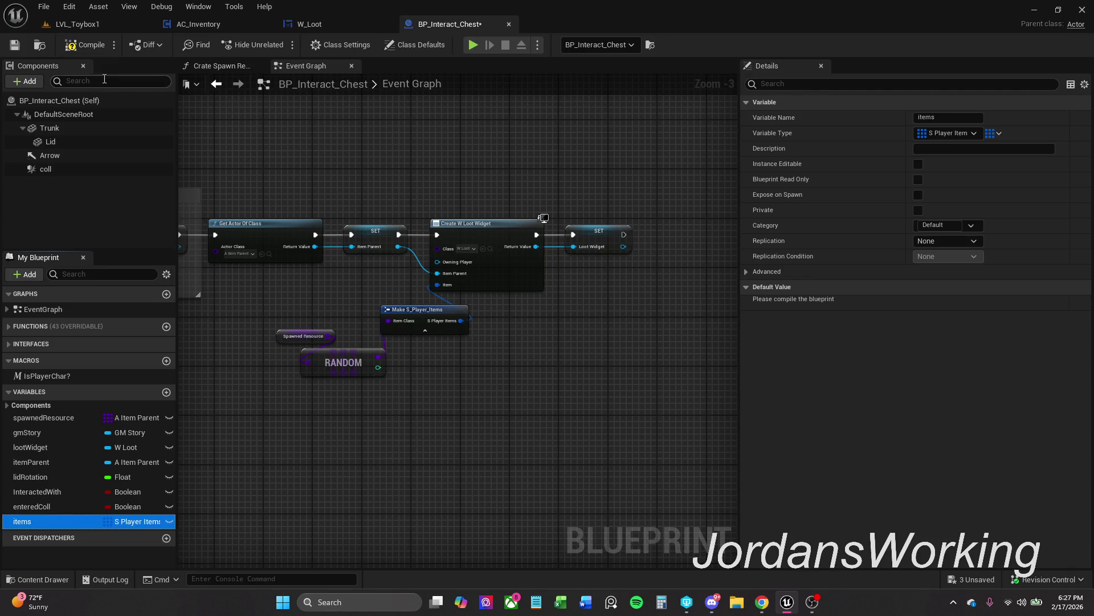
click(86, 50)
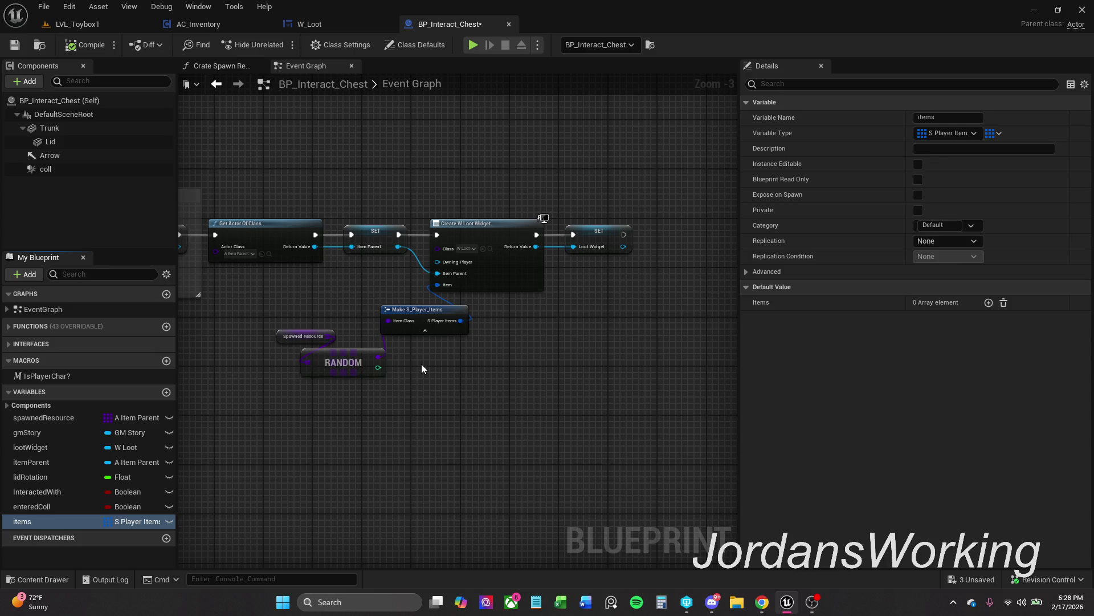
Add three default elements to the items array and drop an items getter into the Event Graph
drag(637, 356, 582, 366)
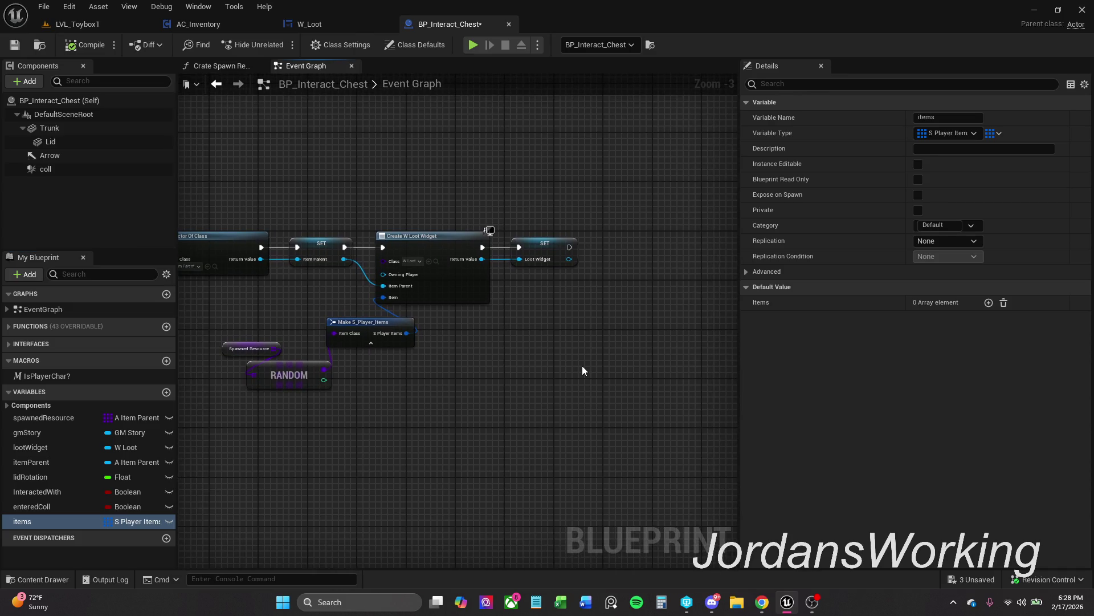
mouse_move(582, 365)
mouse_down()
mouse_move(734, 367)
mouse_move(616, 365)
mouse_up()
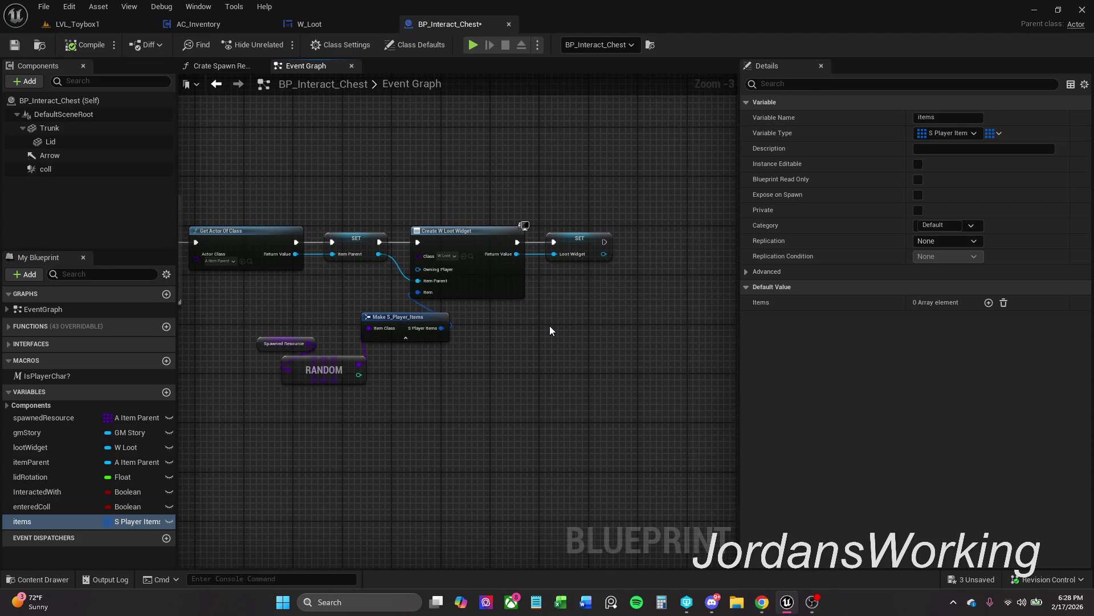
drag(550, 327, 493, 334)
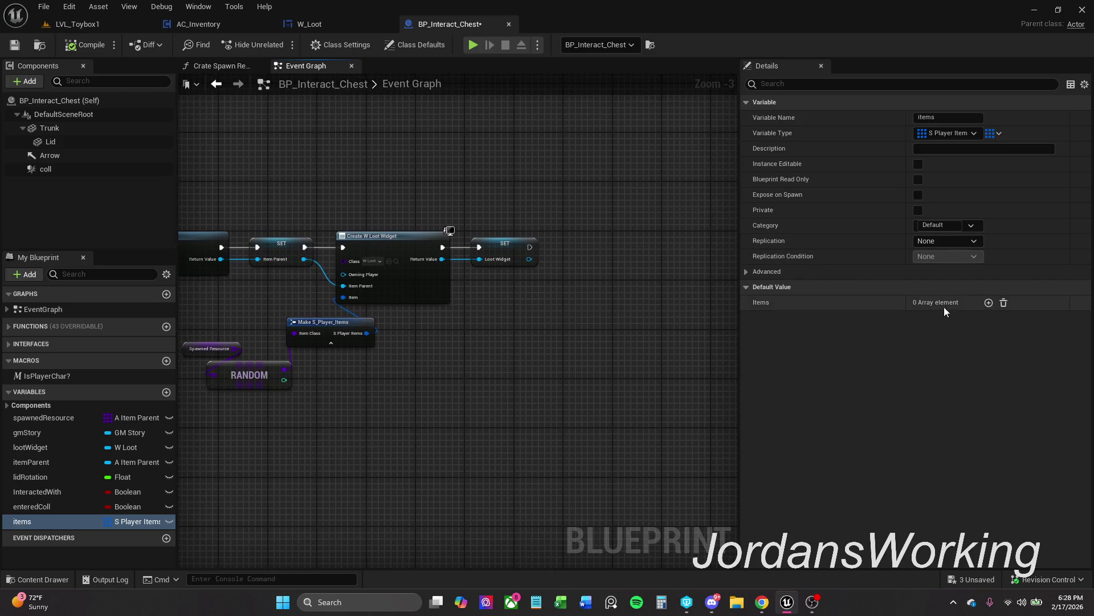
click(989, 302)
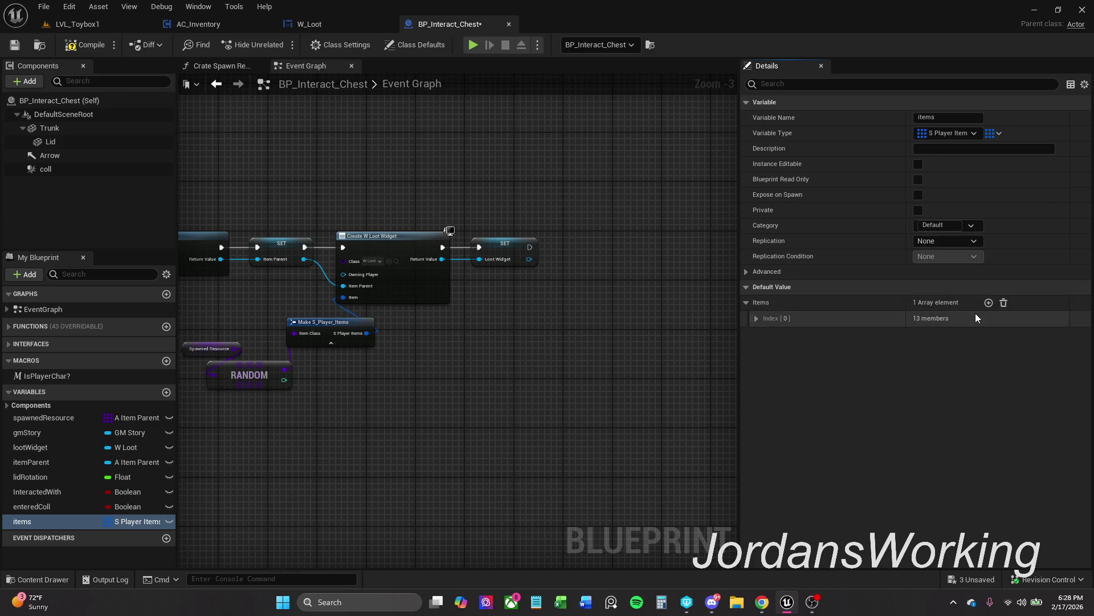
click(988, 302)
click(989, 302)
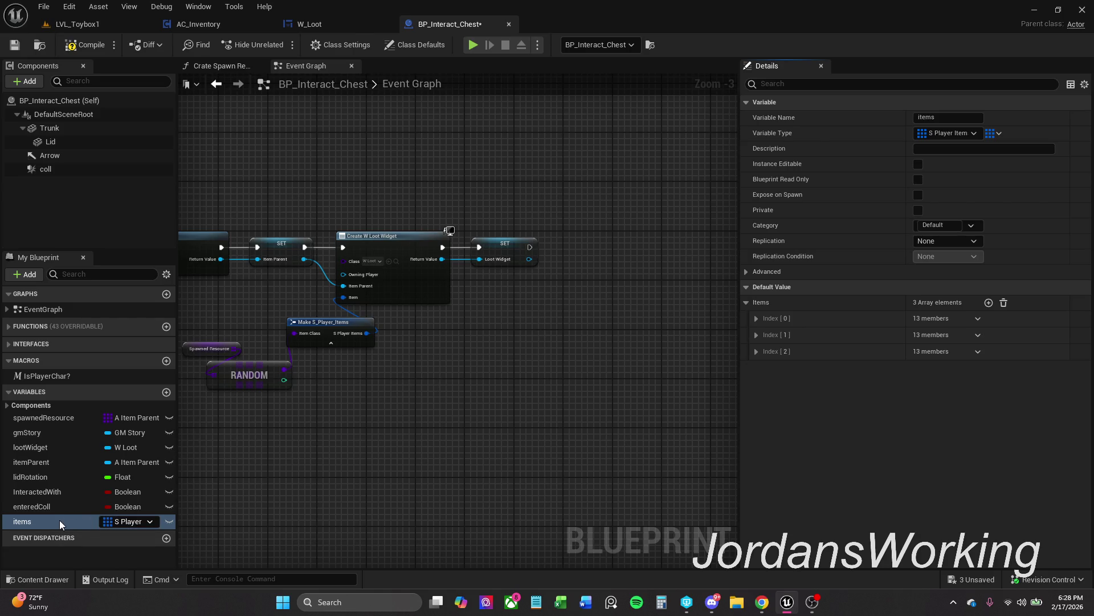
mouse_move(60, 520)
mouse_down()
mouse_move(310, 511)
mouse_move(428, 350)
mouse_move(457, 378)
mouse_up()
Add a Length node on items and print its value after SET Loot Widget
text(ge)
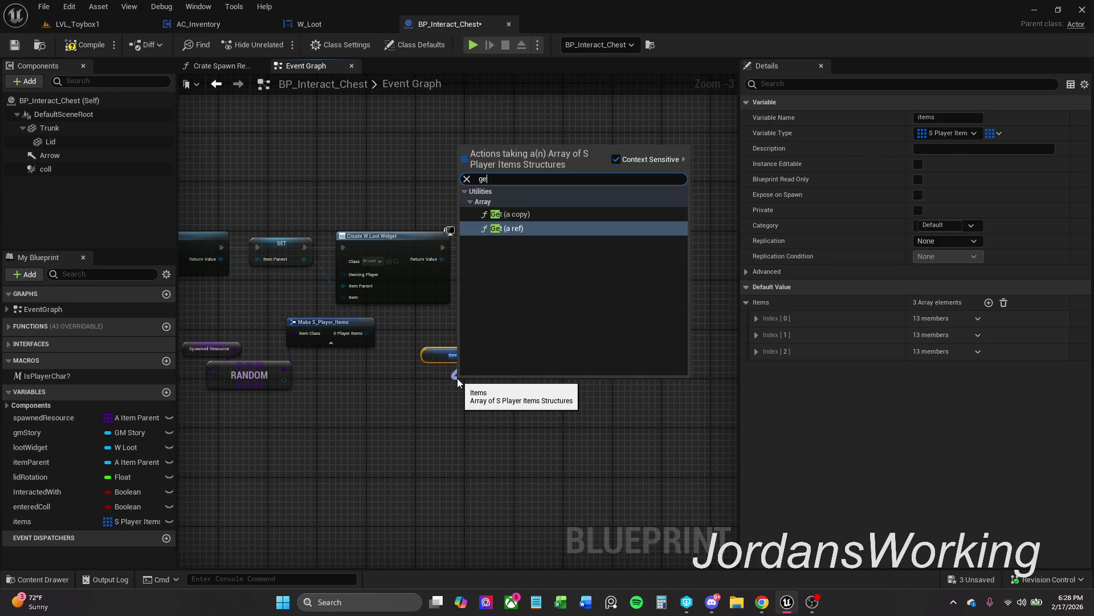
text(t)
key(BackSpace)
key(BackSpace)
key(BackSpace)
text(le)
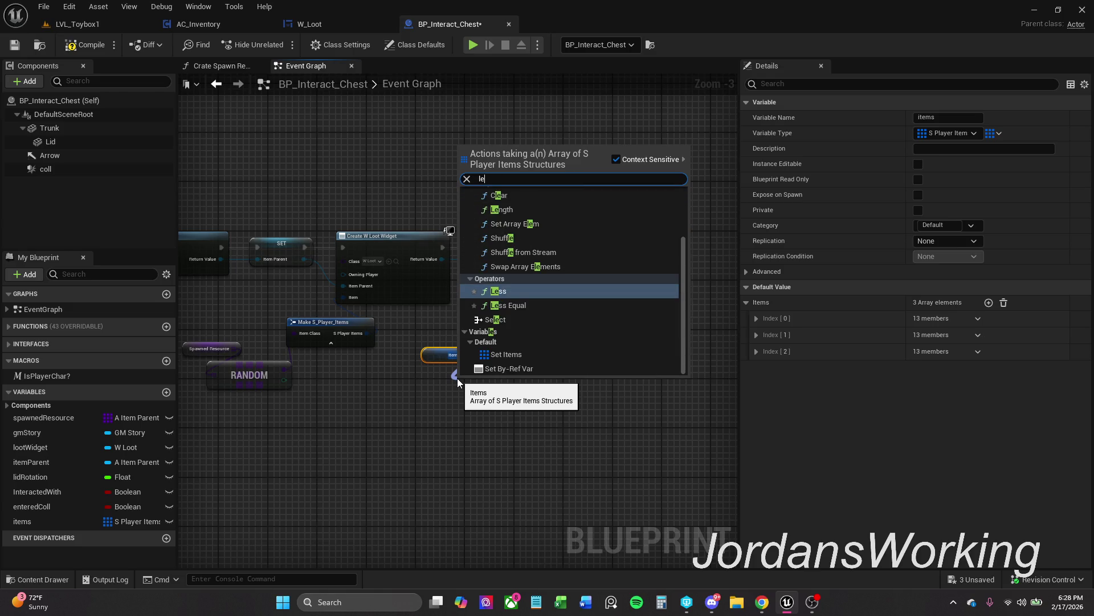
text(ng)
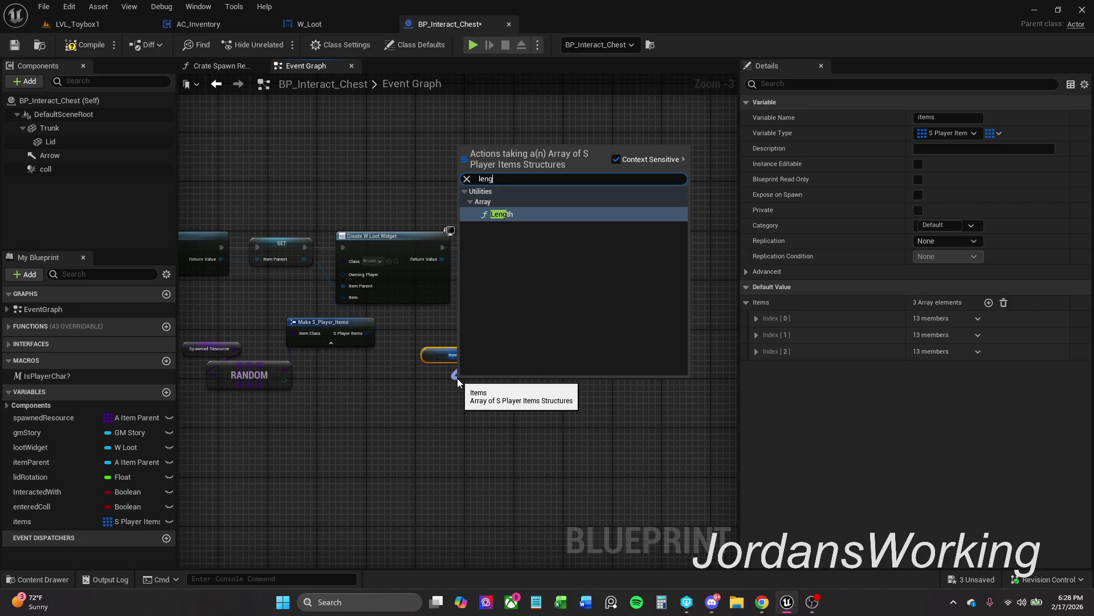
key(Return)
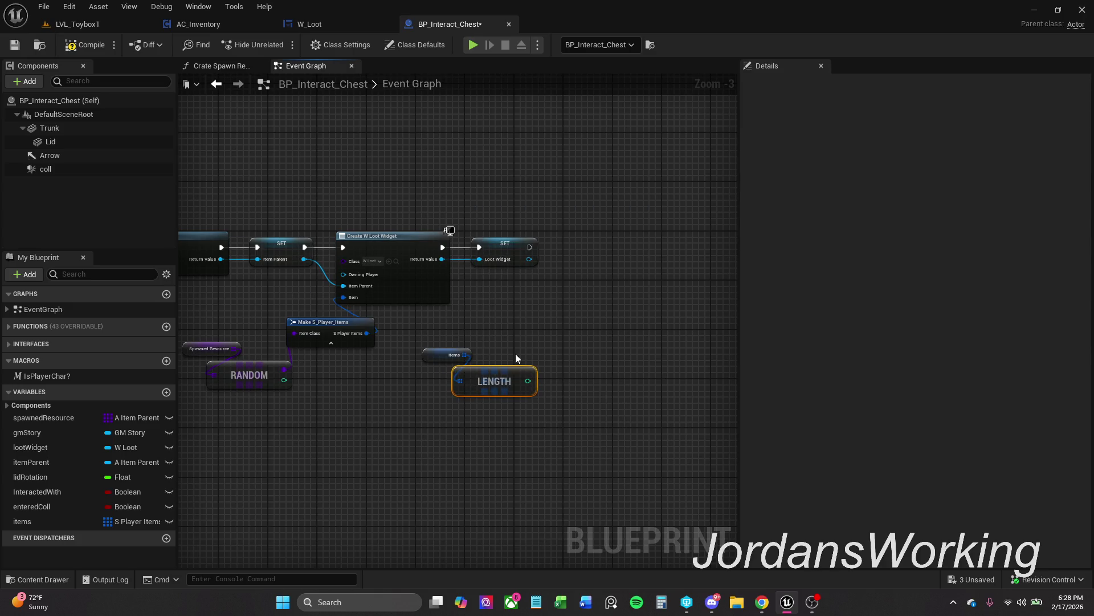
drag(530, 247, 600, 244)
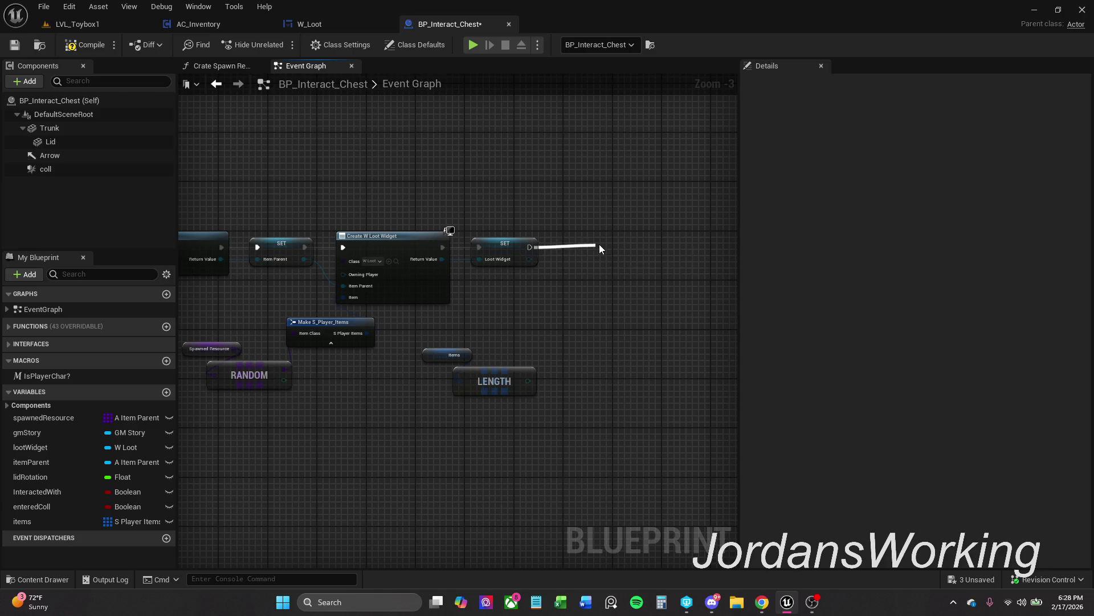
text(prin)
key(Return)
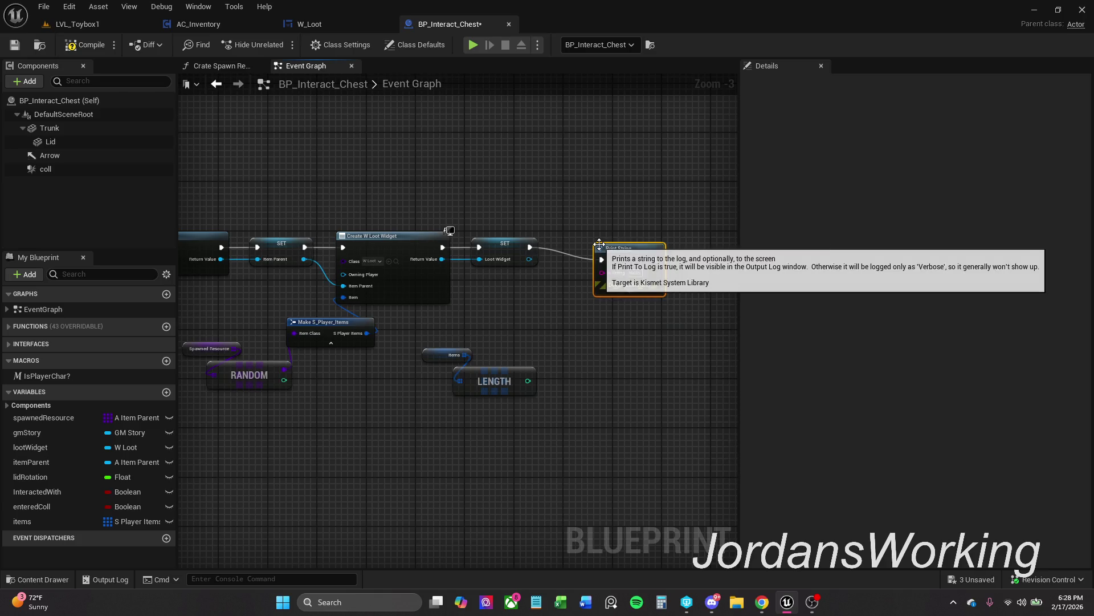
drag(626, 261, 527, 381)
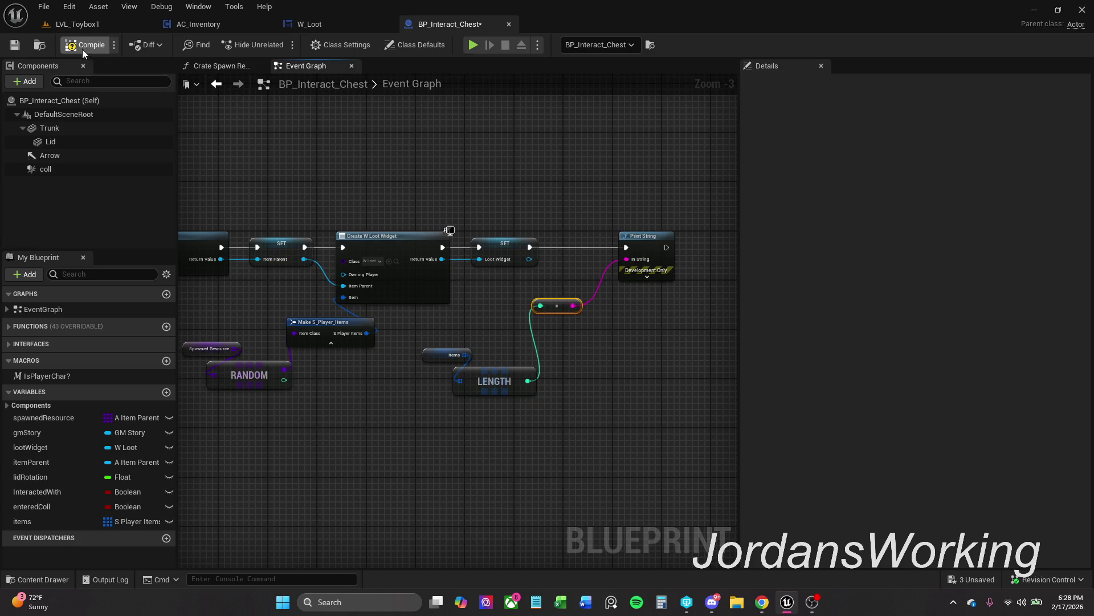
Briefly play-test LVL_Toybox1, then return to the chest Event Graph
click(98, 25)
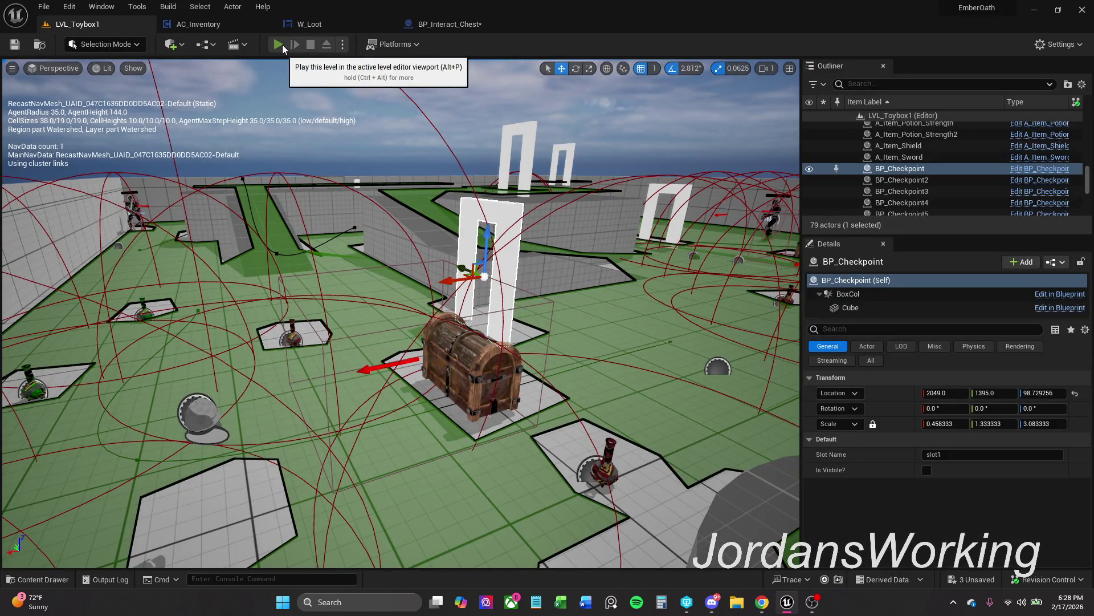
click(279, 45)
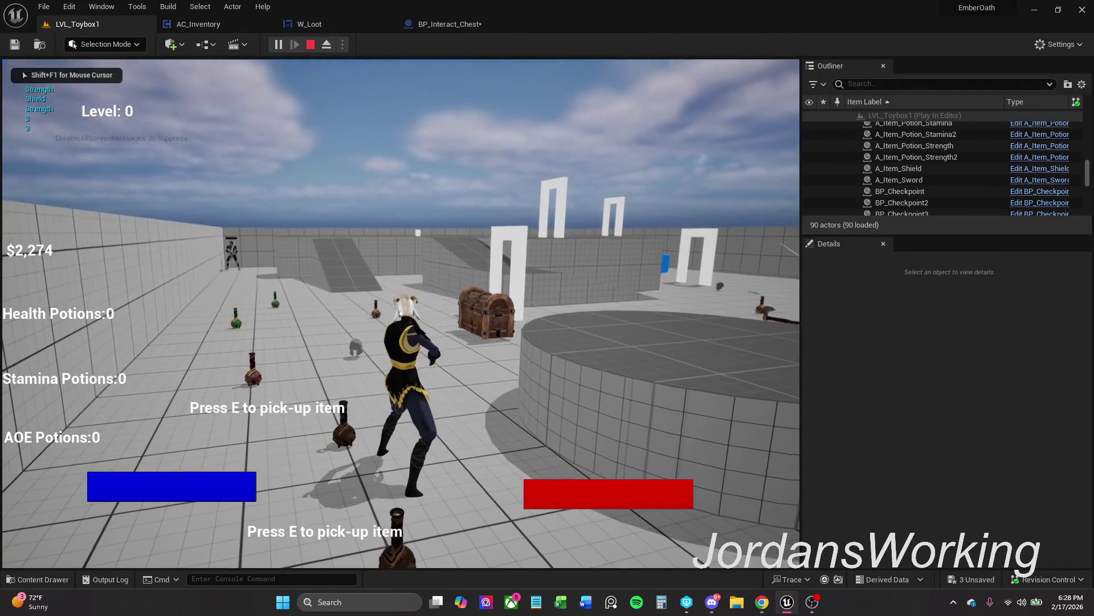
key(Escape)
click(484, 24)
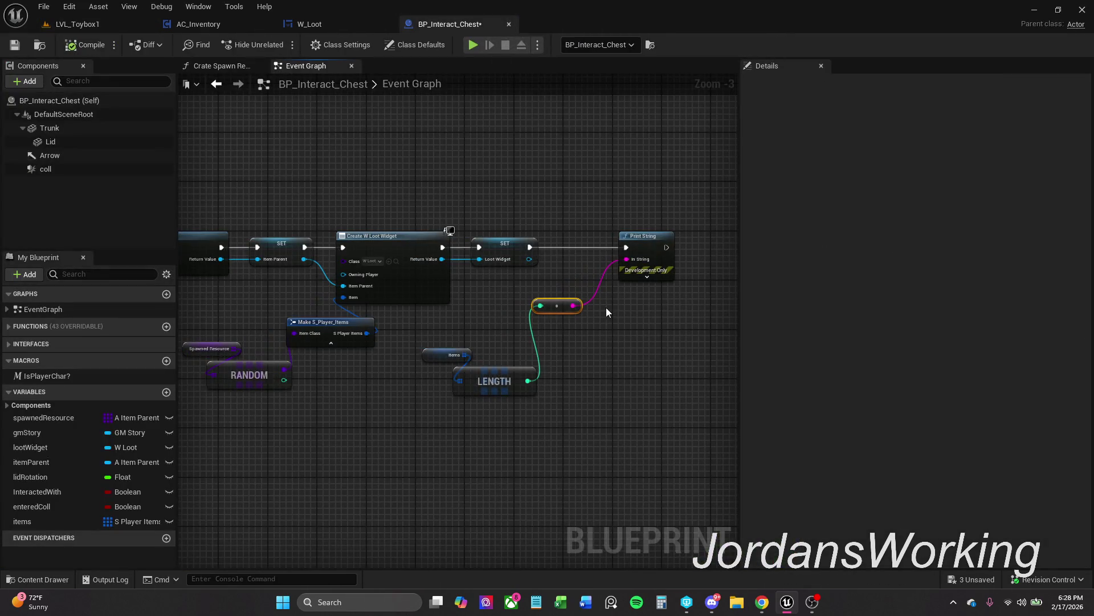
Delete the Print String and conversion nodes and shift the items and Length nodes under RANDOM
ctrl+click(669, 271)
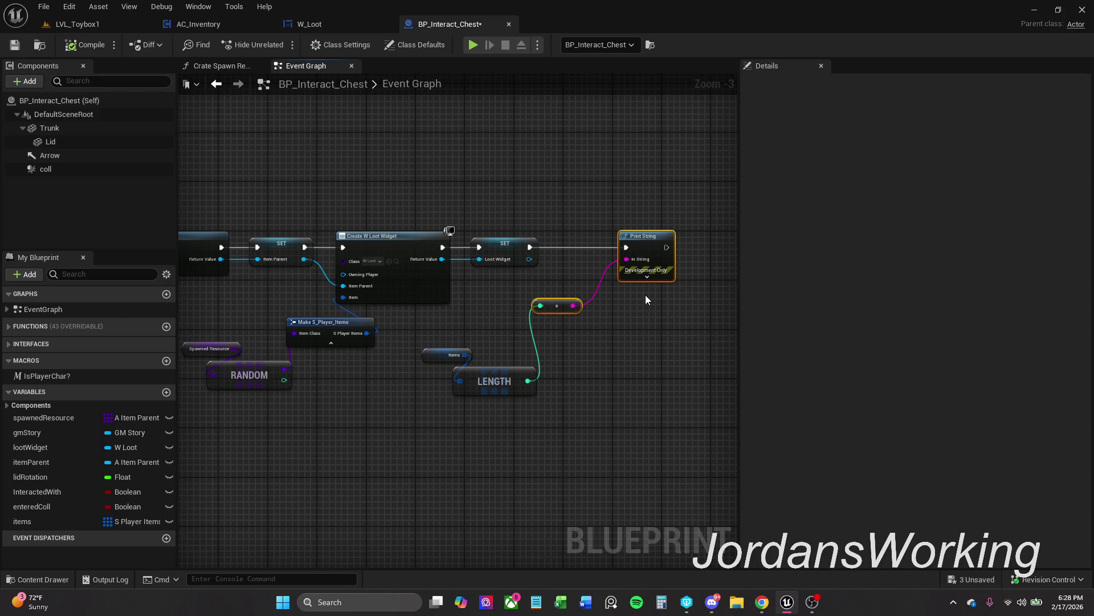
key(Delete)
drag(558, 320, 595, 289)
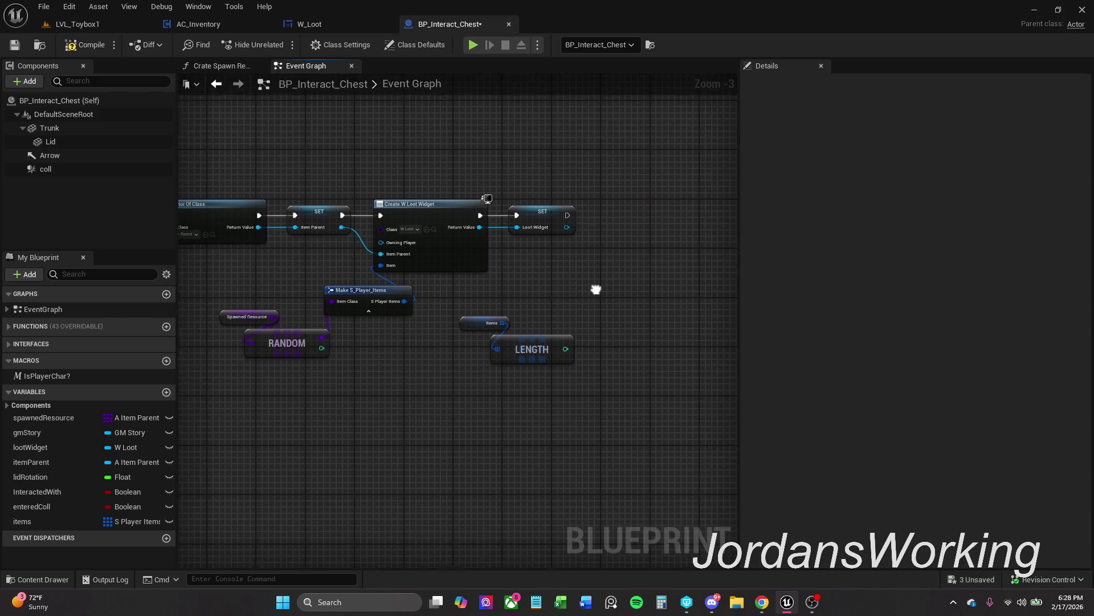
mouse_move(516, 292)
mouse_down()
mouse_move(505, 362)
mouse_move(287, 448)
mouse_move(408, 385)
mouse_up()
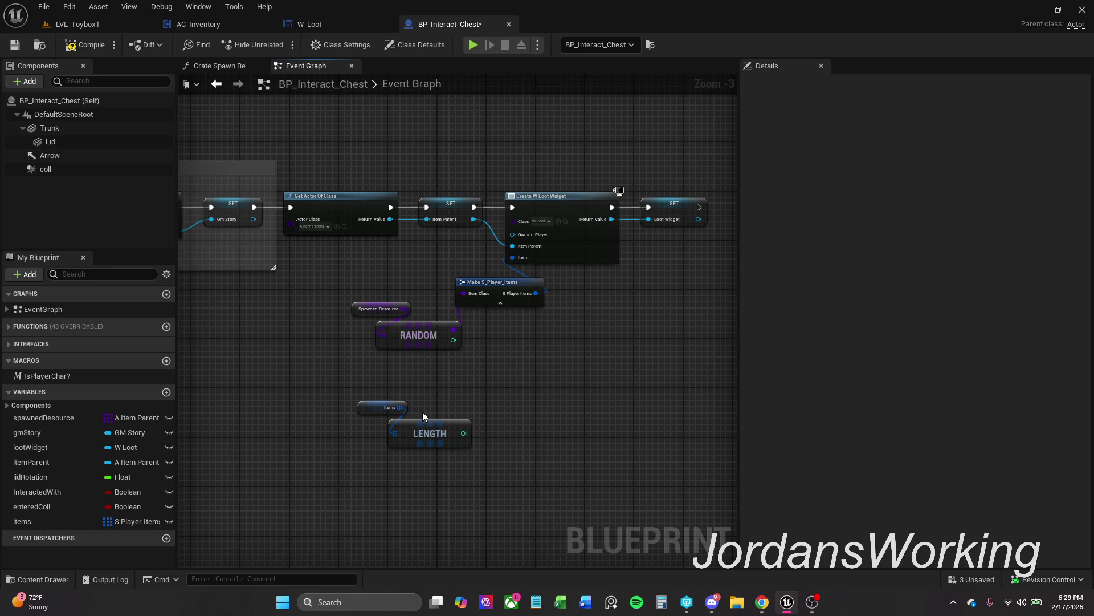
click(22, 521)
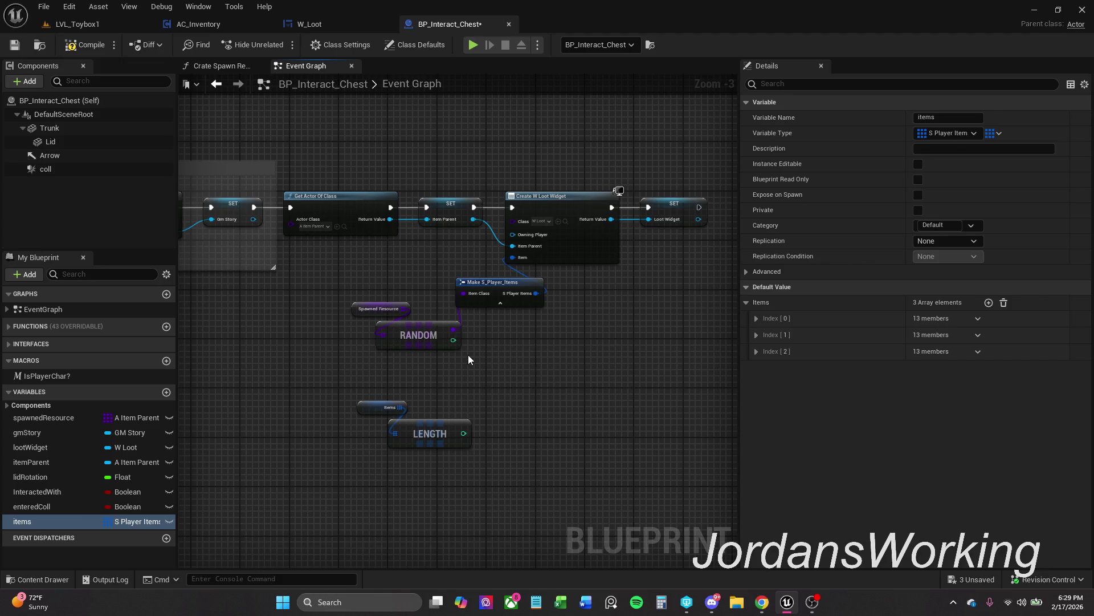
mouse_move(466, 380)
mouse_down()
mouse_move(385, 446)
mouse_move(413, 433)
mouse_up()
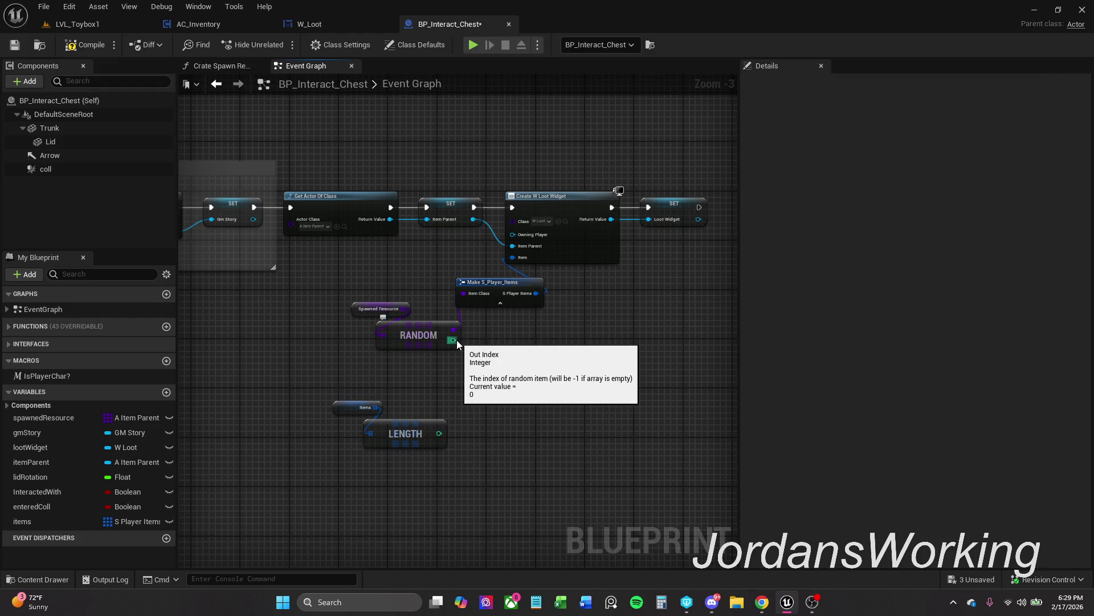
Add an array Add node off Length, then delete the mistaken node
drag(440, 438, 480, 407)
text(add)
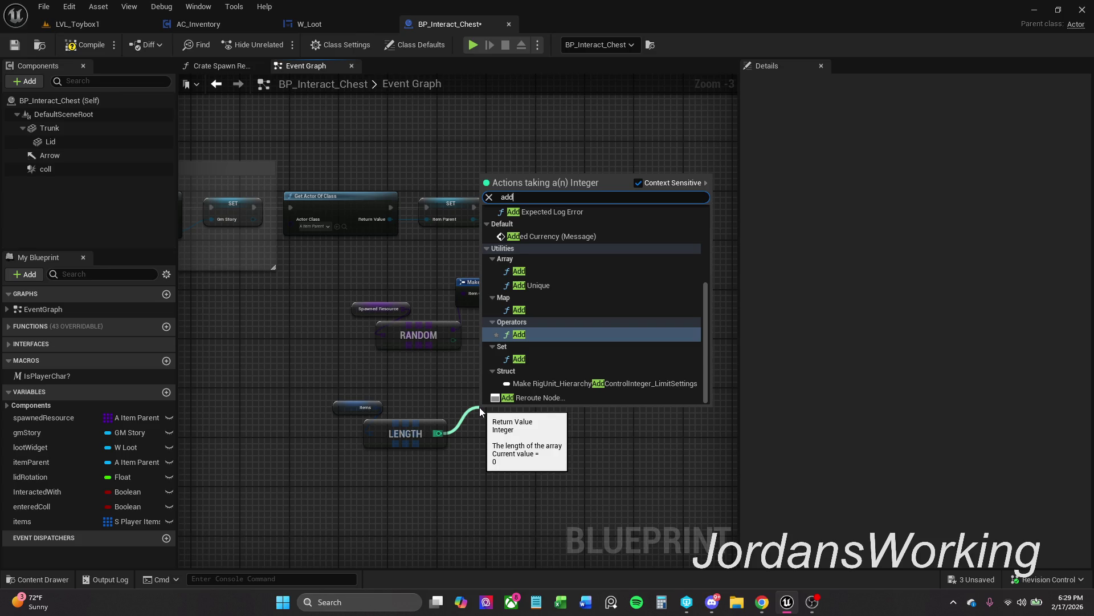
click(519, 271)
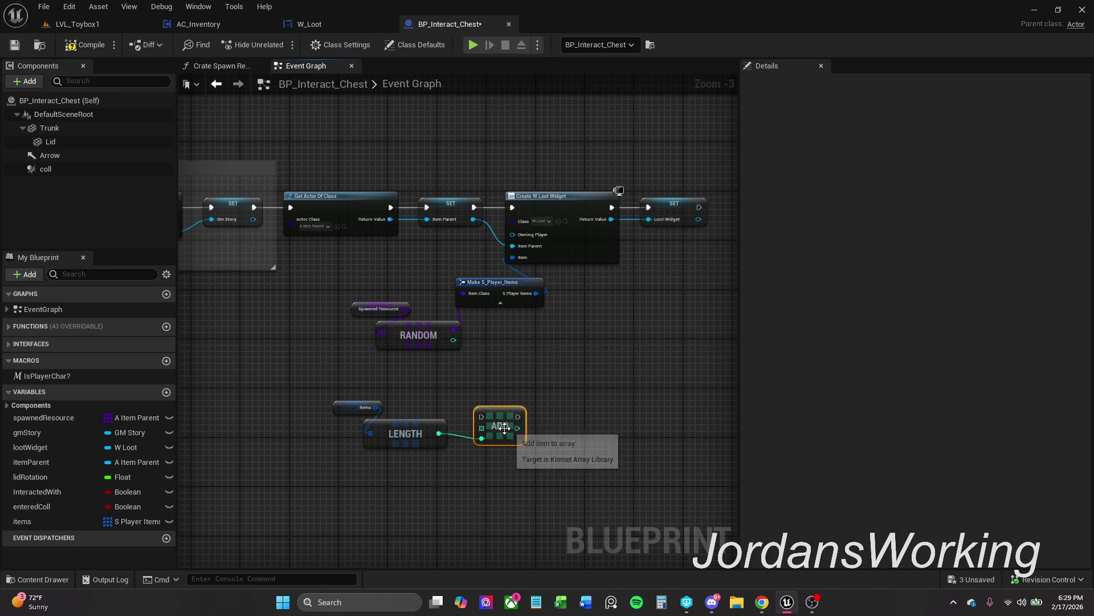
key(Delete)
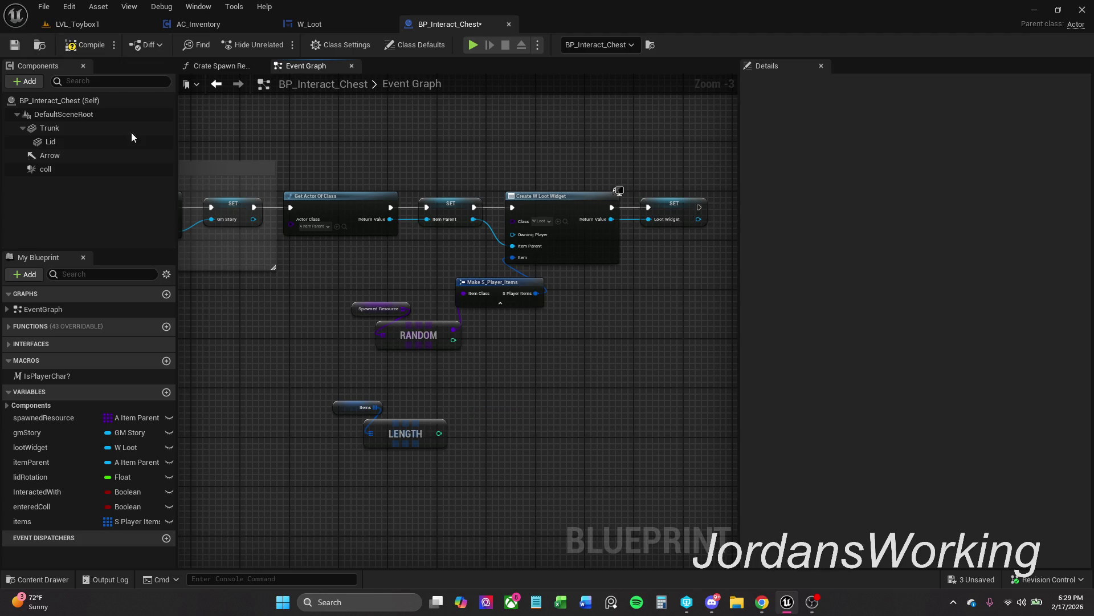
Compile and save BP_Interact_Chest
click(85, 45)
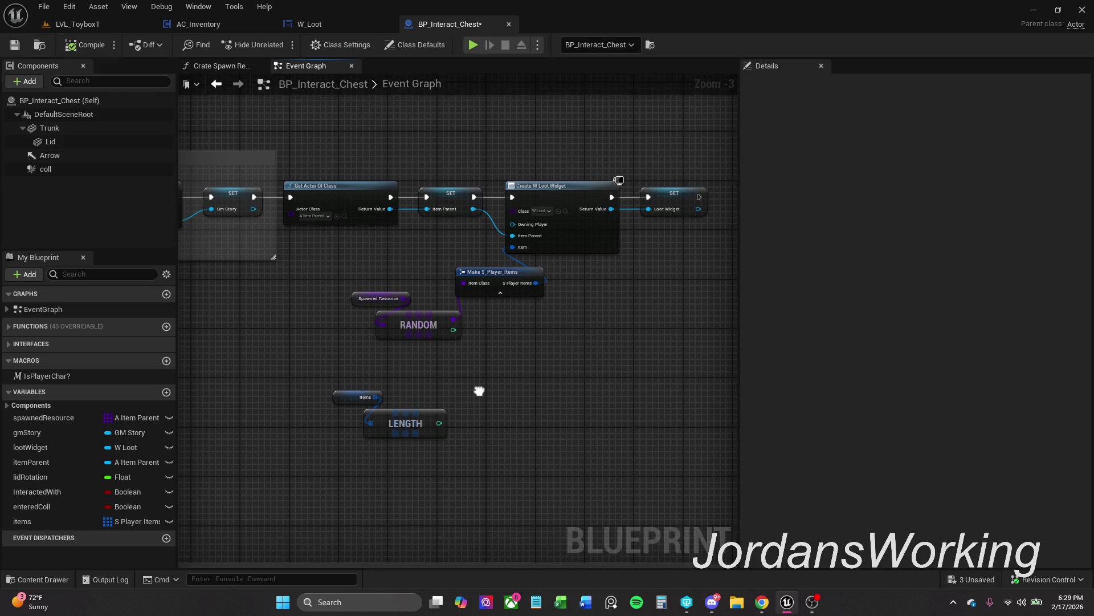
scroll(478, 406, down, 1)
mouse_move(473, 374)
mouse_down()
mouse_move(365, 439)
mouse_move(628, 406)
mouse_move(508, 354)
mouse_move(381, 319)
mouse_up()
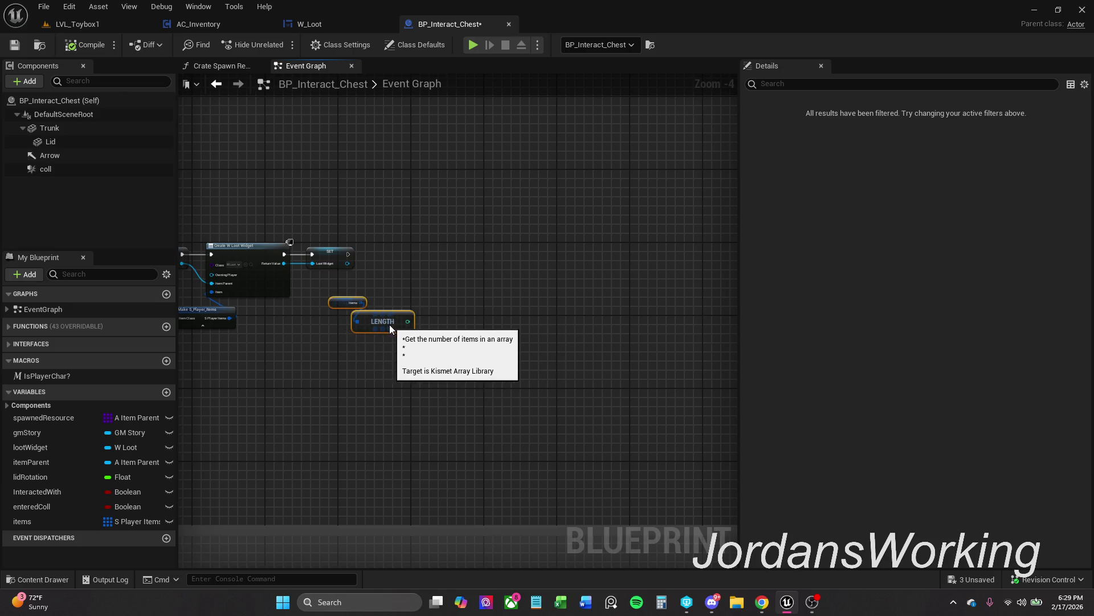
scroll(381, 320, up, 1)
mouse_move(423, 288)
mouse_down()
mouse_move(410, 293)
mouse_move(475, 287)
mouse_up()
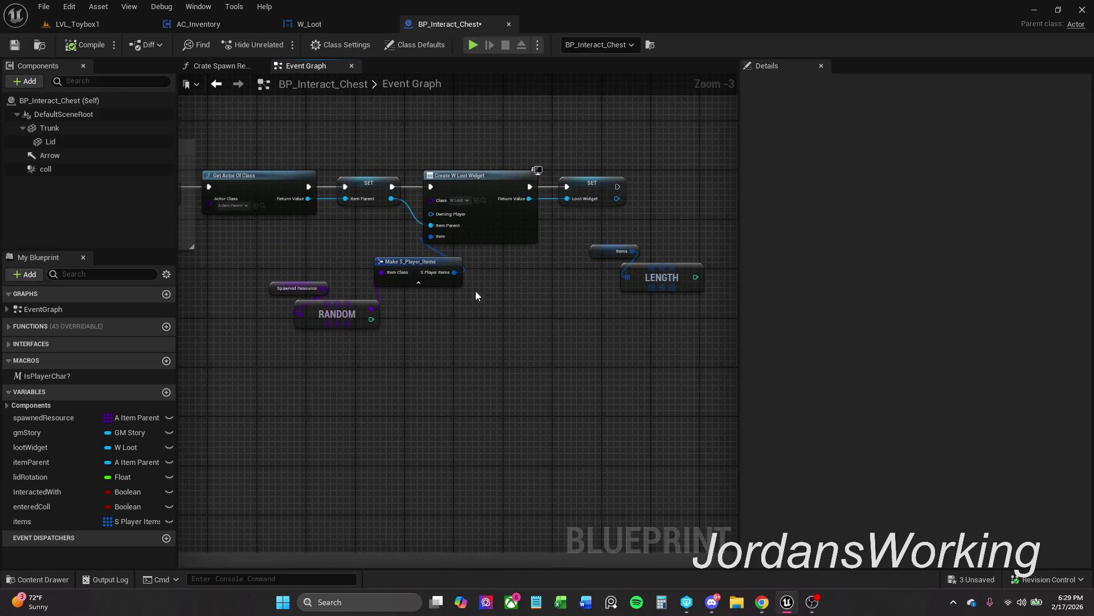
click(15, 44)
Connect the items array output to the LENGTH node's input
drag(662, 350, 585, 386)
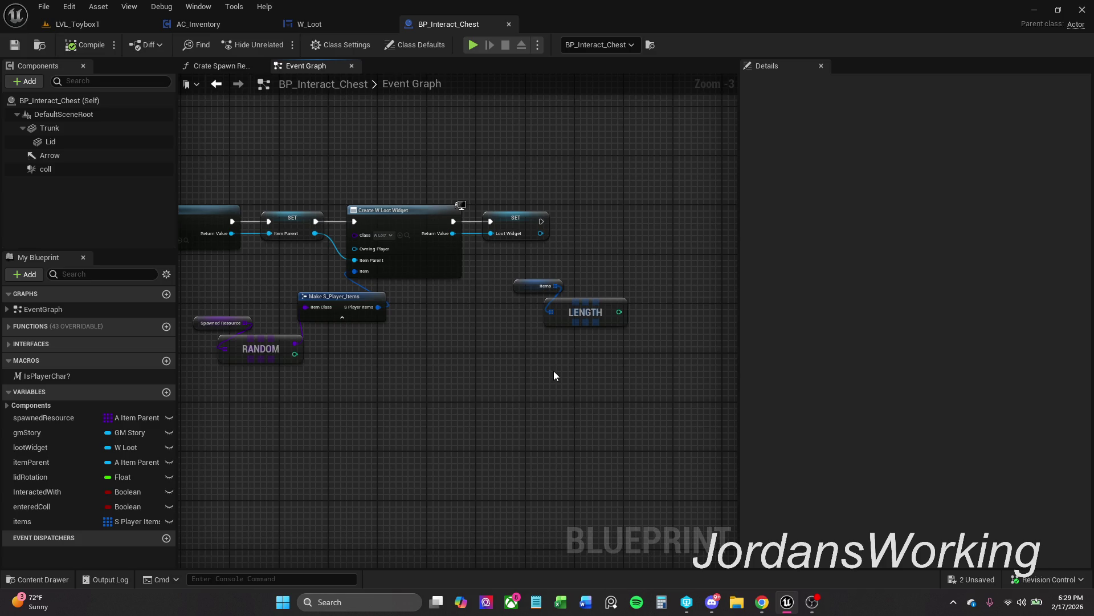
drag(556, 288, 556, 287)
click(576, 307)
click(590, 276)
Add a For Each Loop driven by the items array
drag(552, 286, 579, 243)
text(for)
key(Return)
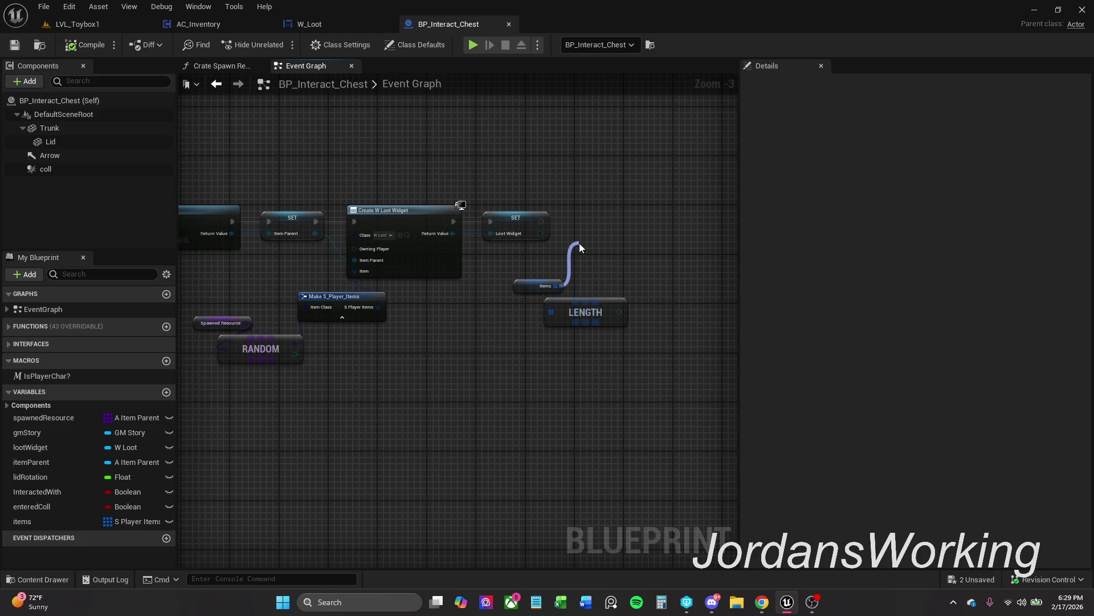
mouse_move(590, 292)
mouse_down()
mouse_move(609, 248)
mouse_move(578, 219)
mouse_move(542, 221)
mouse_up()
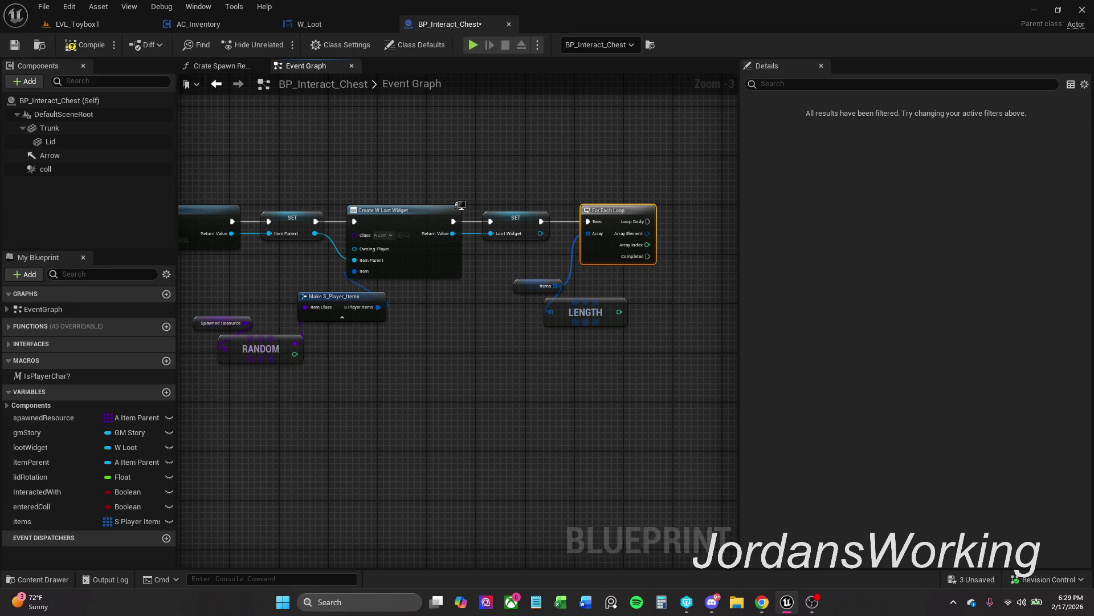
Break the Item Parent and Loot Widget setter links to the widget creation nodes
scroll(587, 245, up, 2)
drag(387, 311, 423, 301)
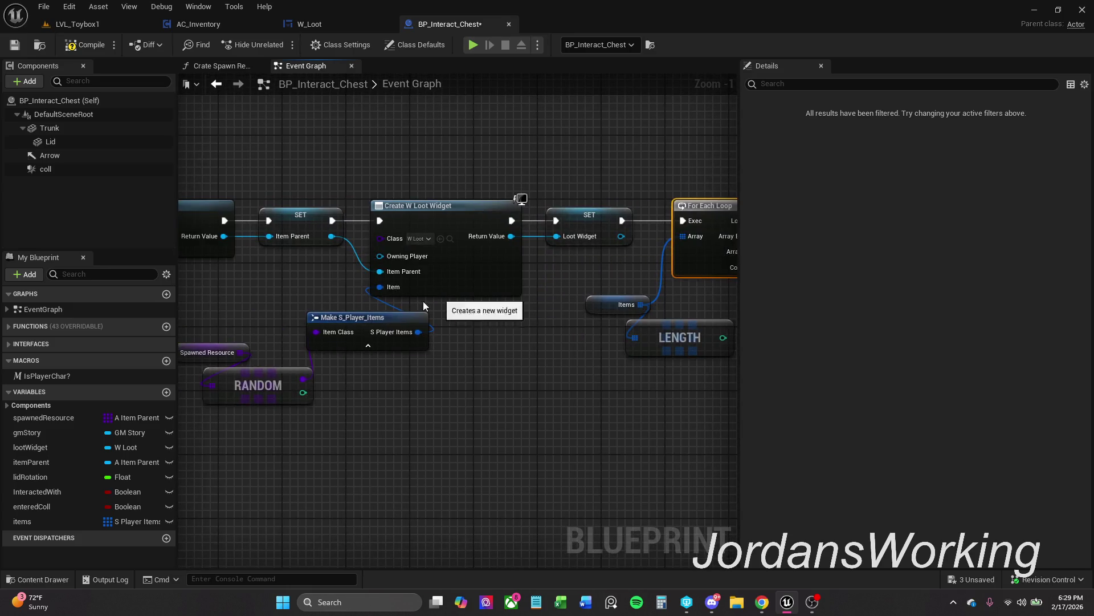
drag(337, 221, 300, 242)
scroll(301, 243, down, 2)
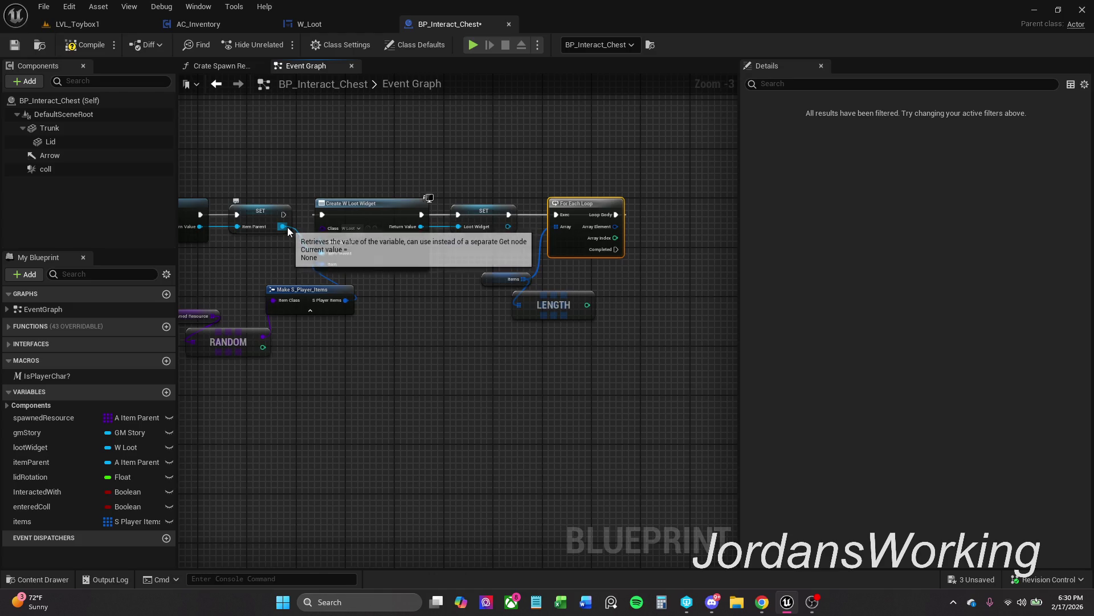
alt+click(283, 226)
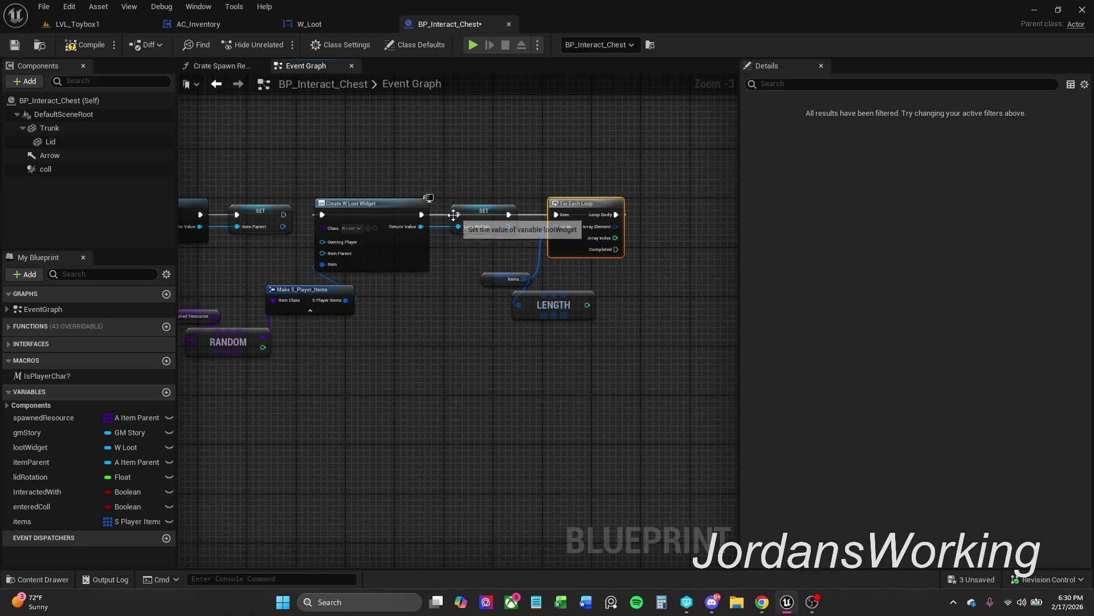
alt+click(421, 226)
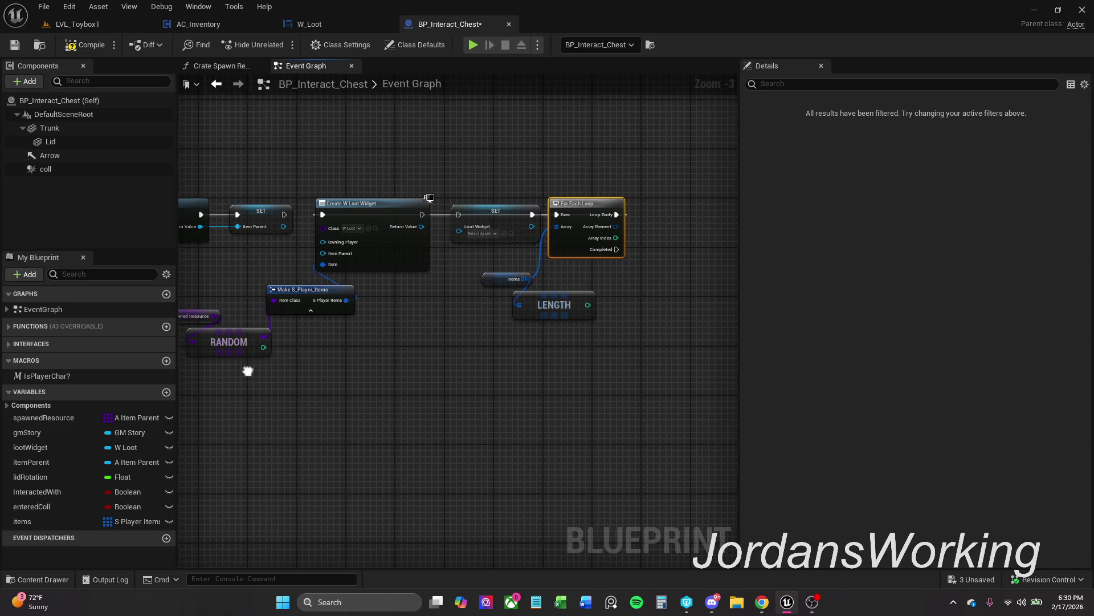
Move the widget-creation nodes after the loop and chain the Item Parent setter into the Loot Widget setter
mouse_move(274, 362)
mouse_down()
mouse_move(436, 269)
mouse_move(459, 242)
mouse_up()
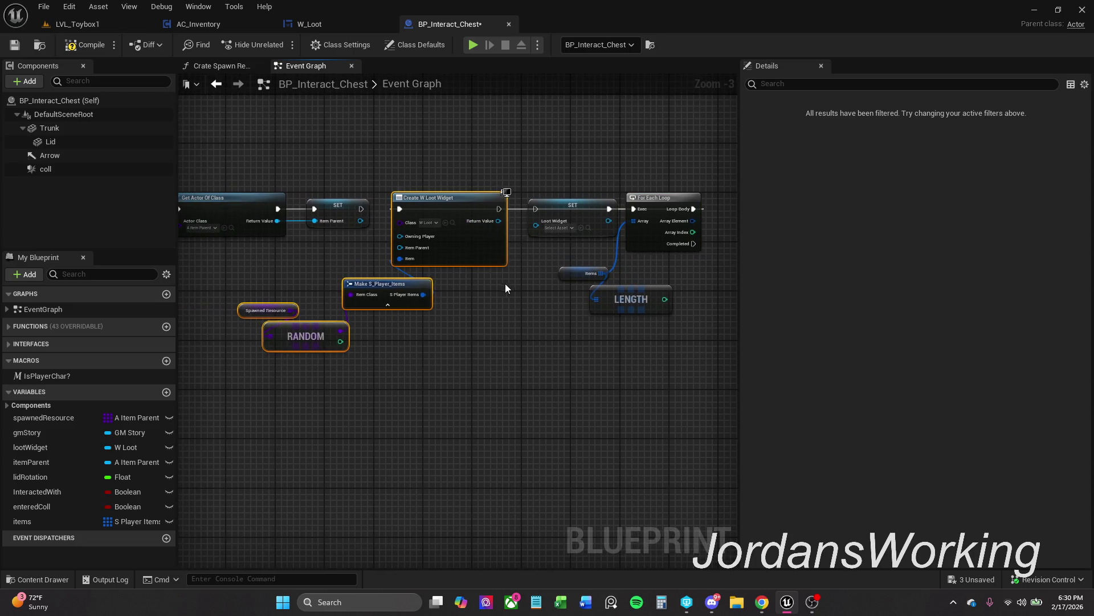
scroll(492, 282, down, 1)
mouse_move(492, 283)
mouse_down()
mouse_move(681, 289)
mouse_move(751, 254)
mouse_move(634, 254)
mouse_move(648, 252)
mouse_up()
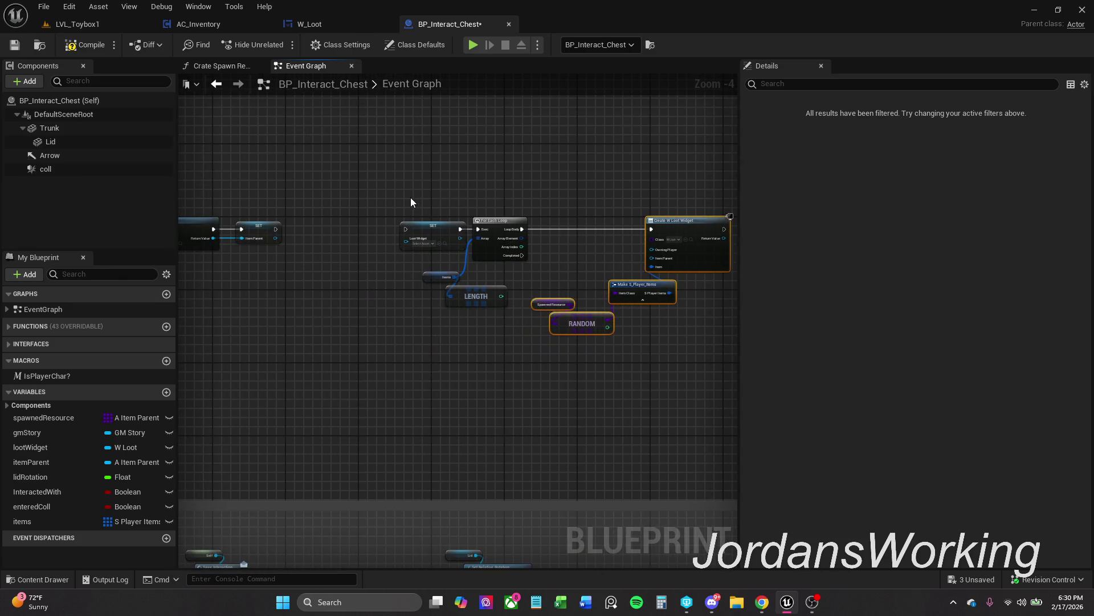
drag(410, 198, 495, 316)
drag(412, 230, 336, 228)
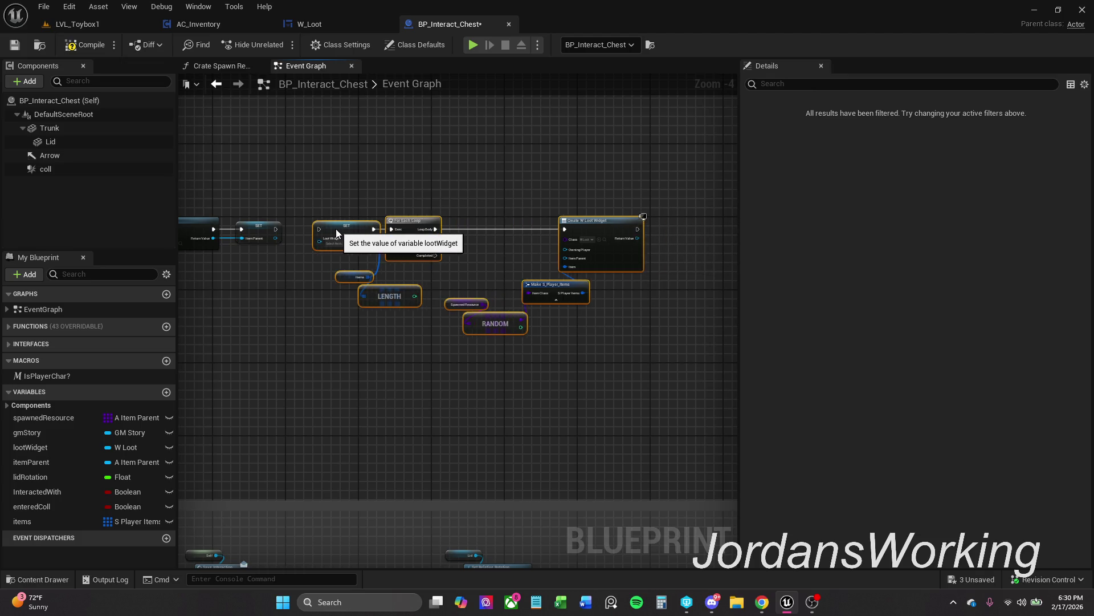
scroll(296, 231, up, 5)
click(301, 231)
drag(257, 227, 325, 228)
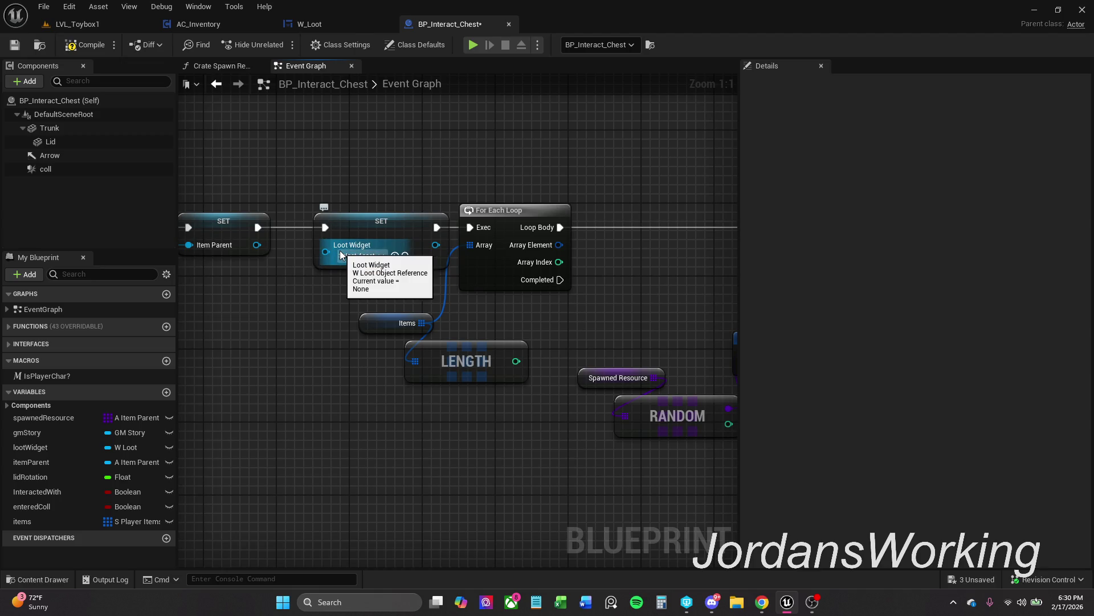
scroll(340, 255, down, 3)
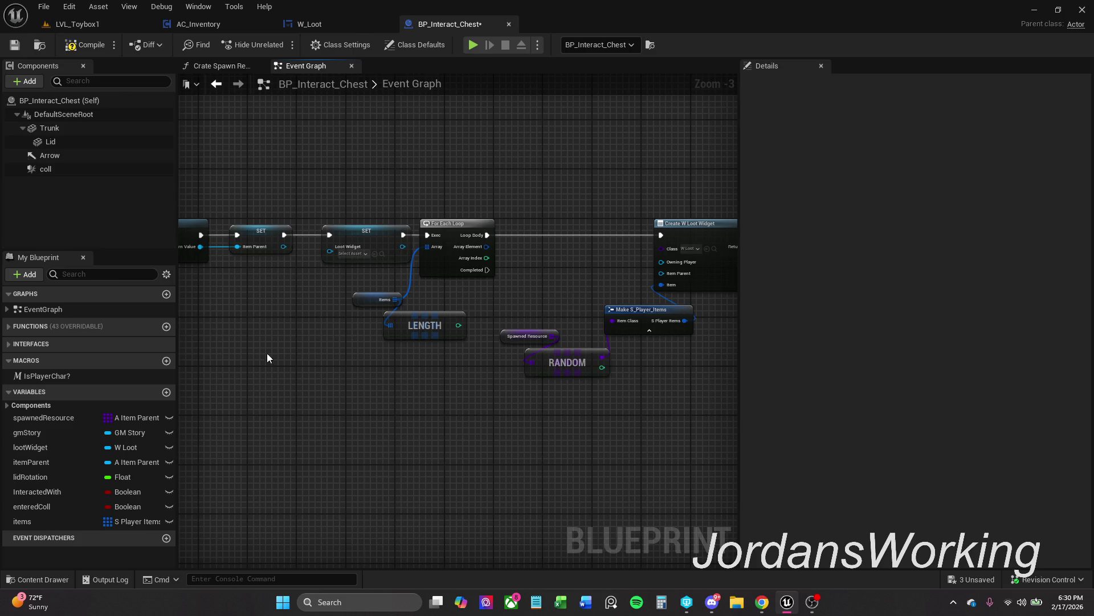
Place a lootWidget setter after Create W Loot Widget and wire the new widget into it
click(49, 449)
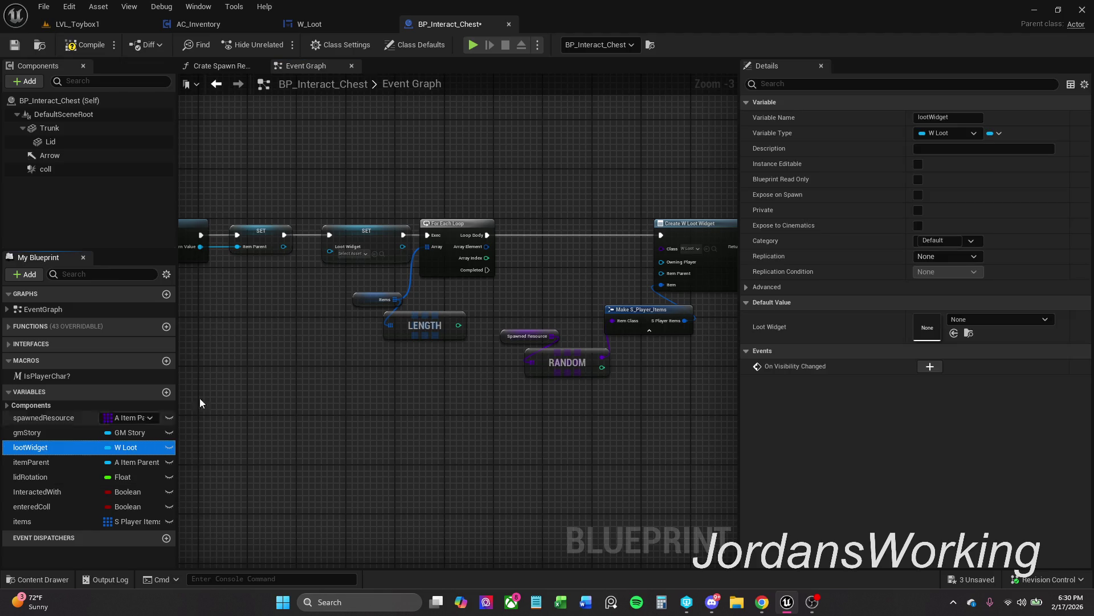
click(310, 309)
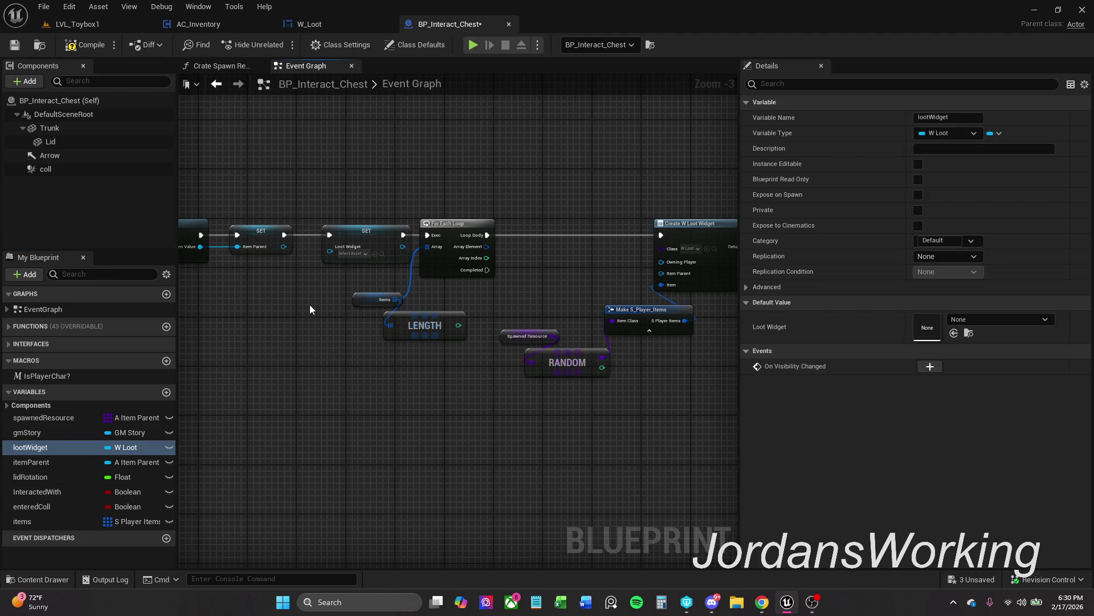
scroll(243, 318, down, 1)
drag(311, 306, 242, 318)
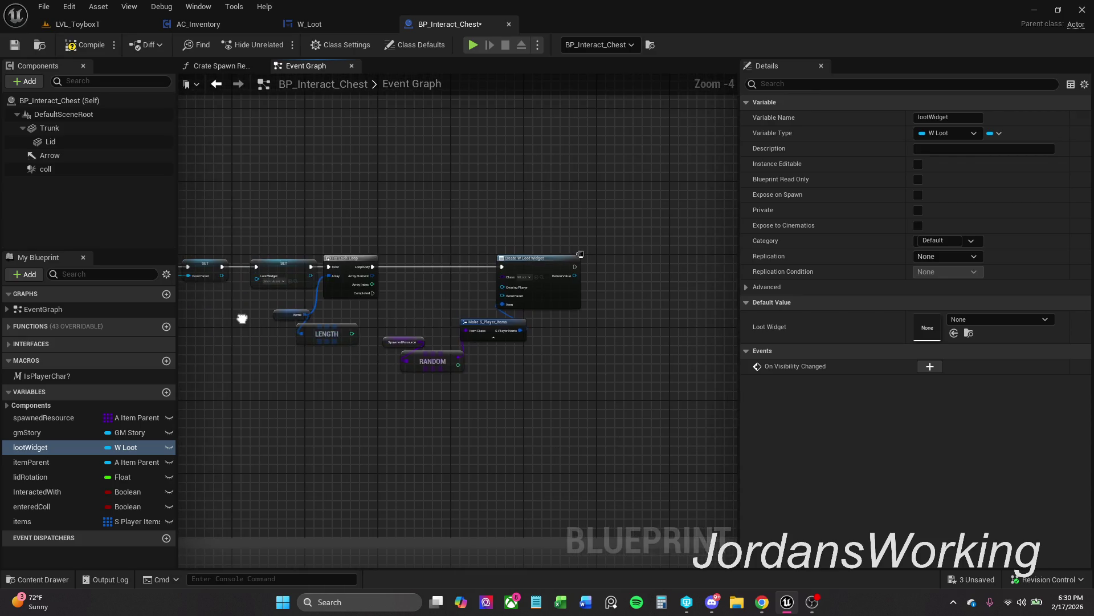
scroll(243, 319, up, 1)
click(281, 254)
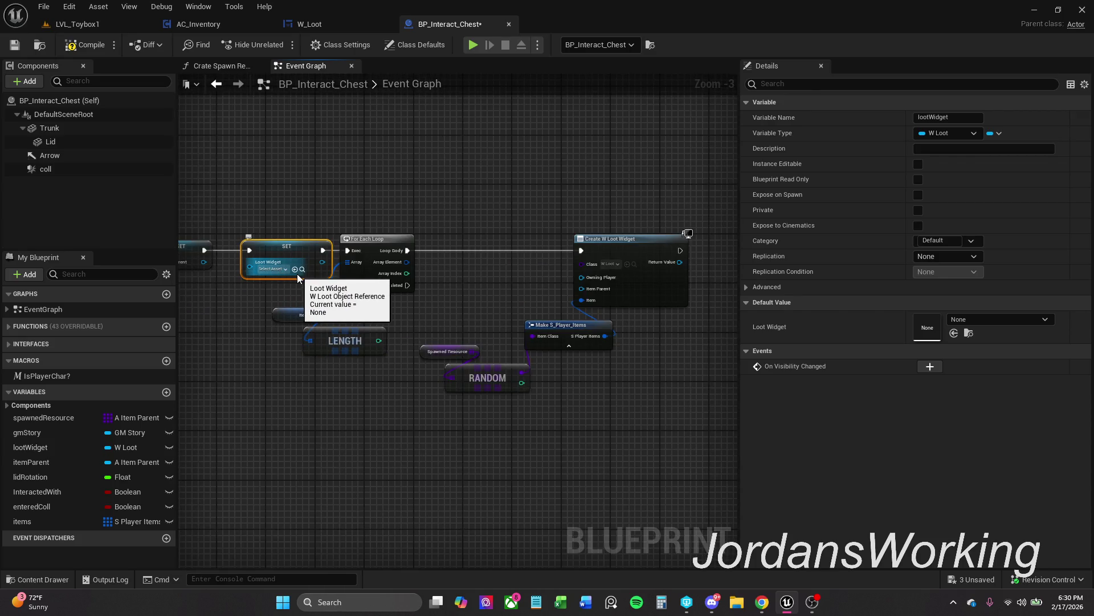
click(305, 274)
drag(304, 274, 330, 252)
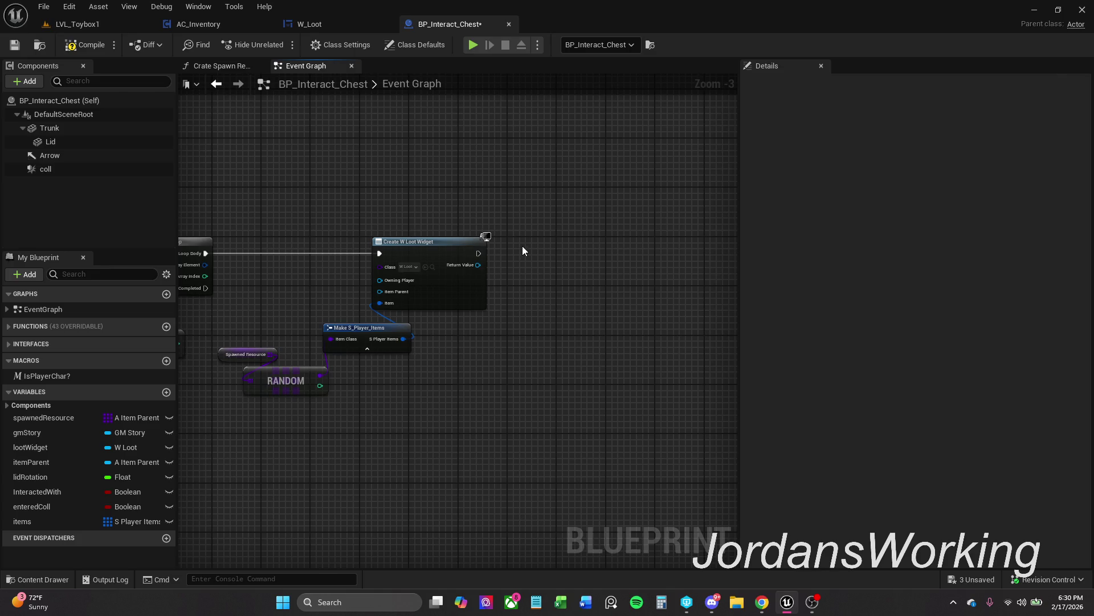
key(ctrl+v)
mouse_move(478, 265)
mouse_down()
mouse_move(530, 265)
mouse_move(462, 257)
mouse_move(526, 252)
mouse_up()
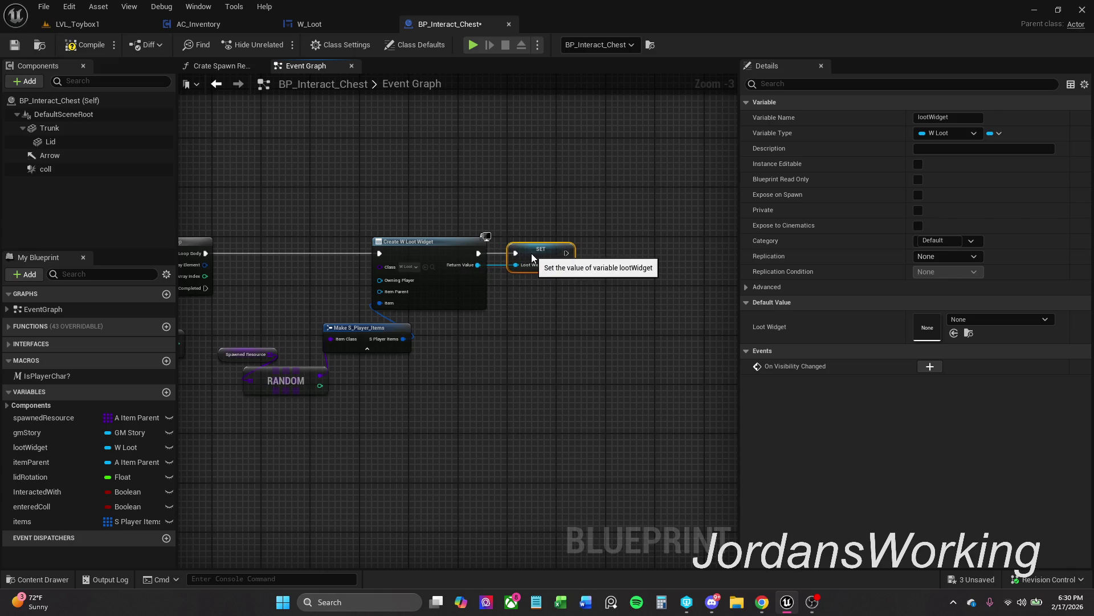
Group-select the loop and widget nodes and reposition them for a tidier layout
shift+click(450, 240)
scroll(501, 198, down, 1)
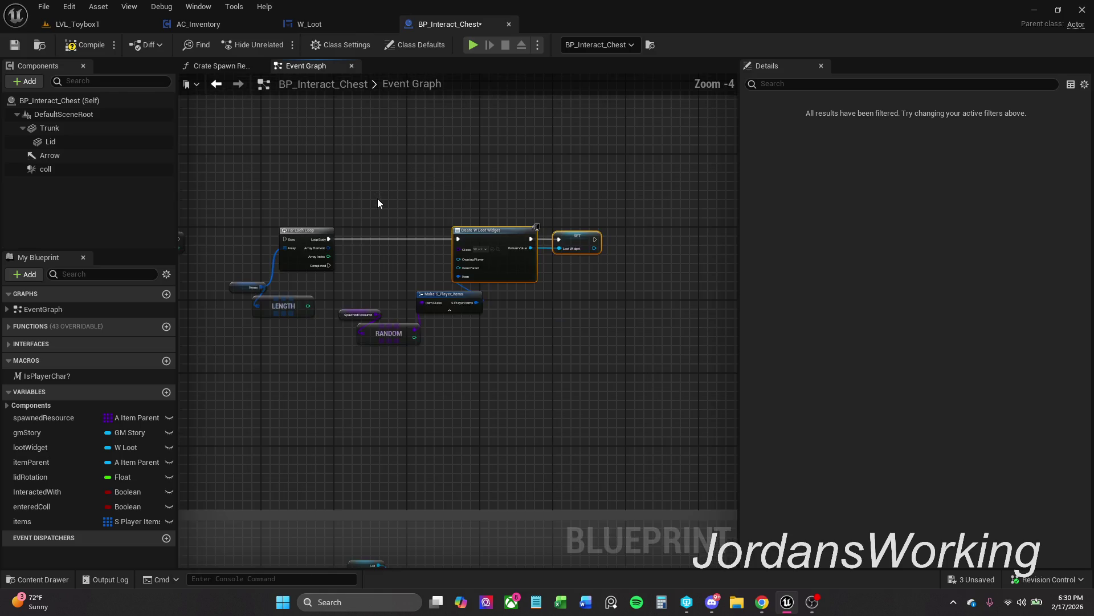
mouse_move(306, 196)
mouse_down()
mouse_move(579, 340)
mouse_move(614, 332)
mouse_up()
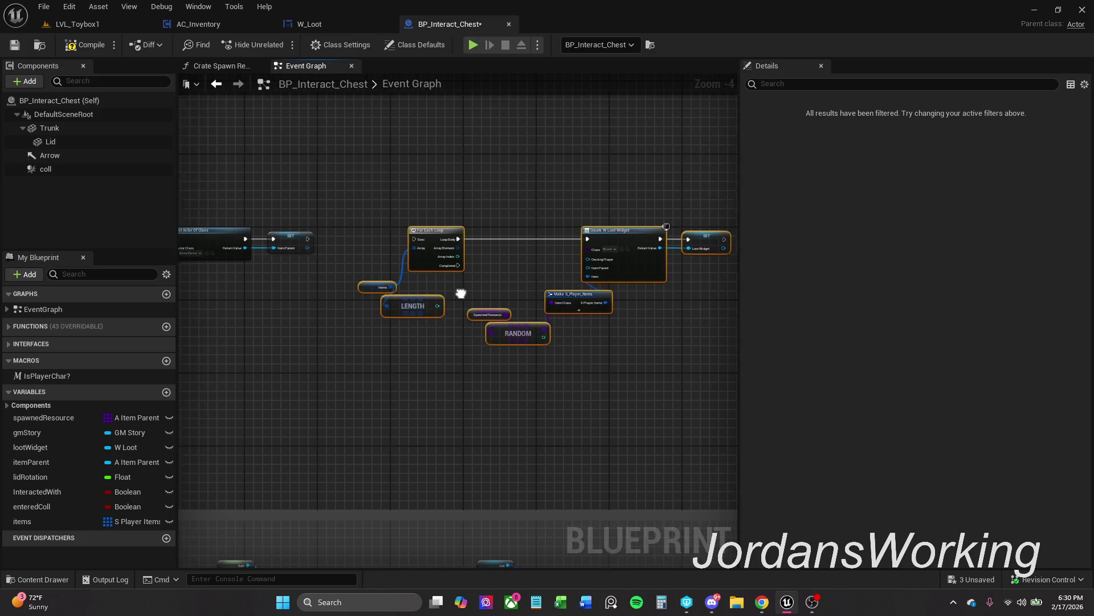
scroll(460, 294, up, 1)
mouse_move(416, 238)
mouse_down()
mouse_move(539, 241)
mouse_move(483, 232)
mouse_up()
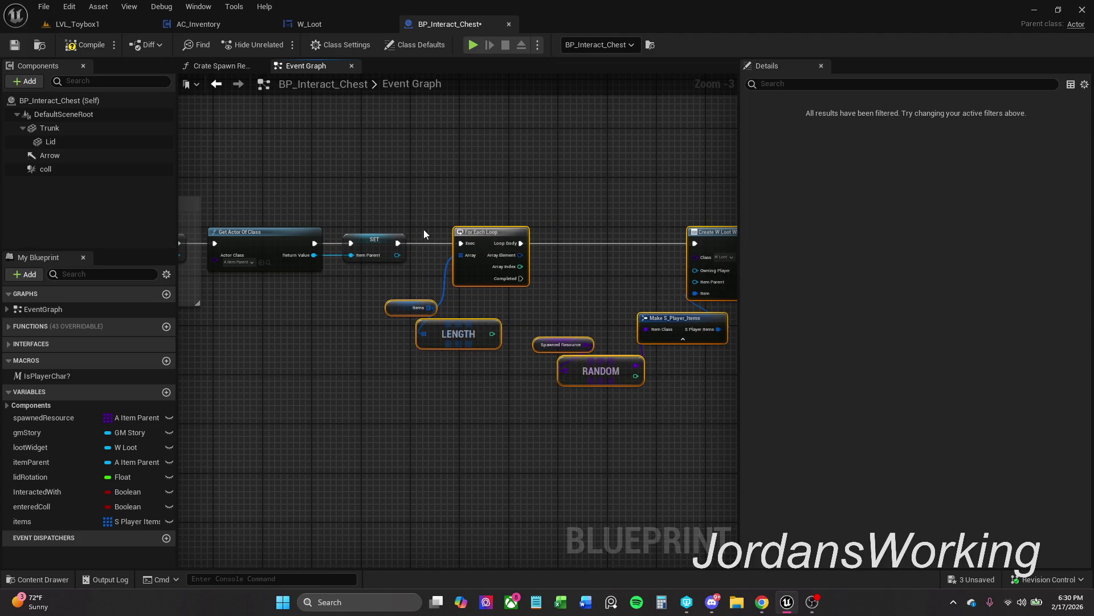
click(434, 215)
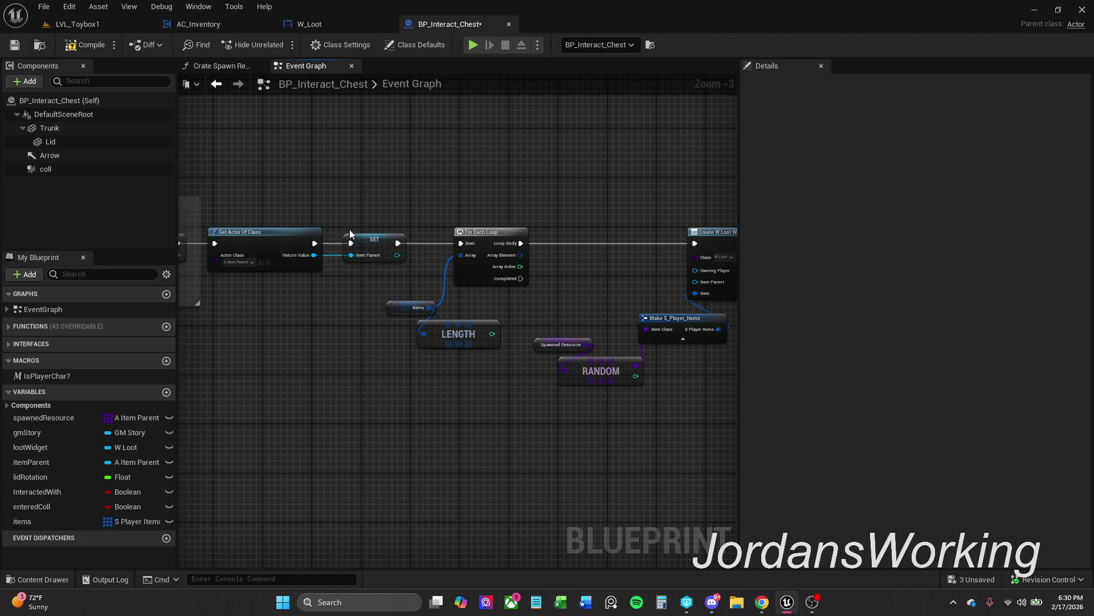
drag(448, 231, 390, 219)
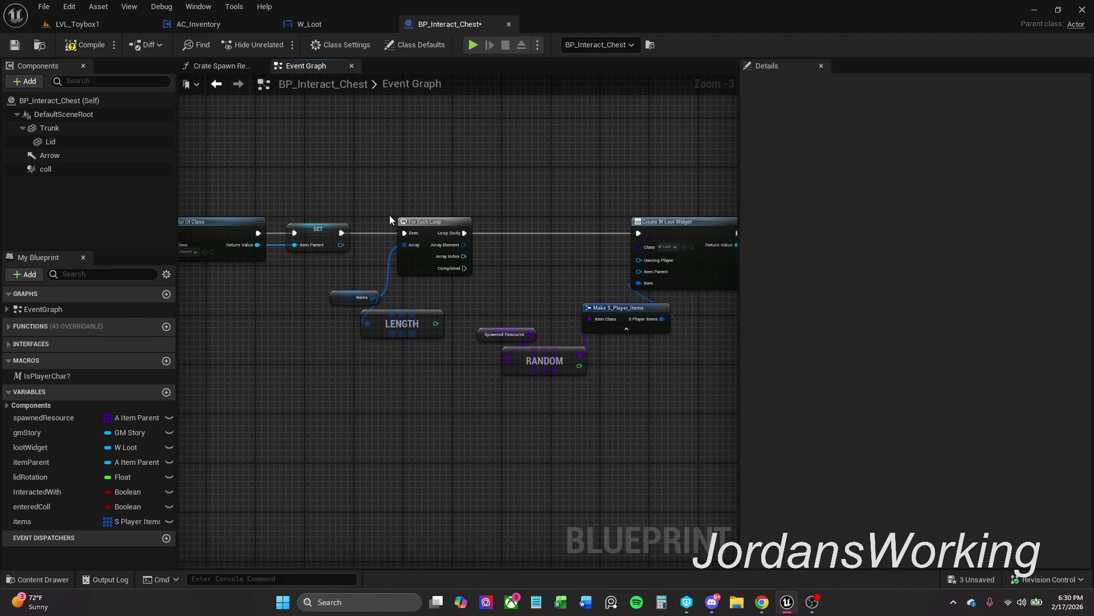
scroll(479, 257, up, 2)
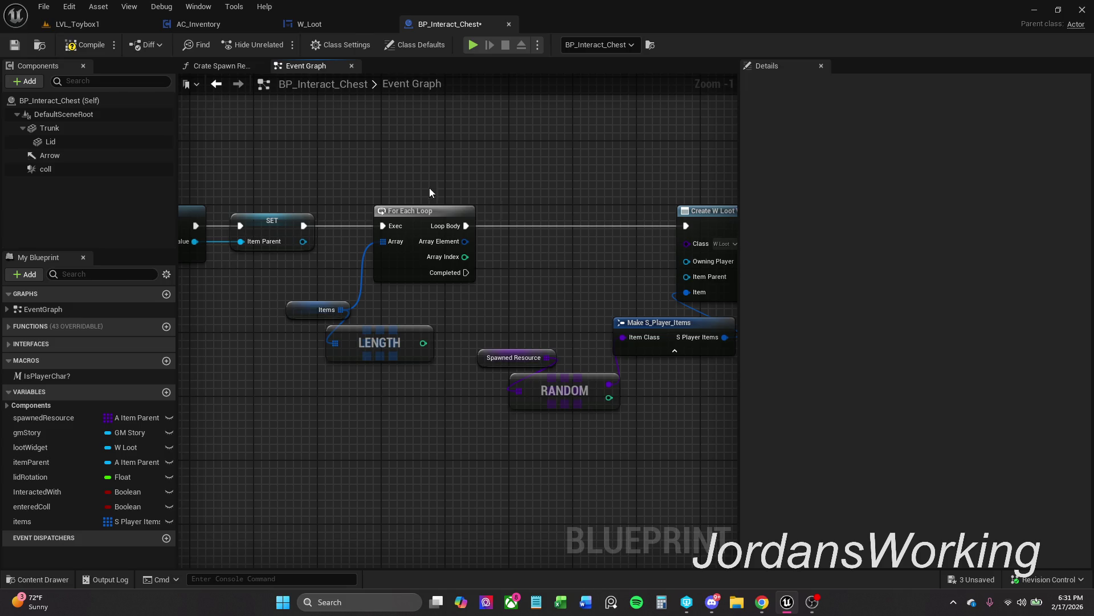
scroll(433, 261, down, 1)
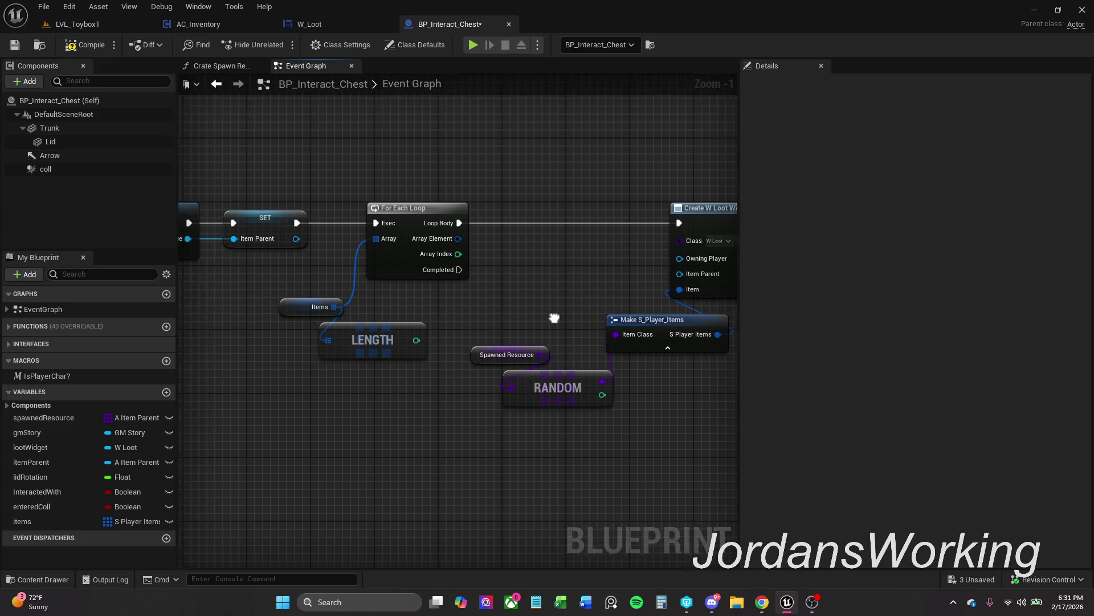
drag(483, 314, 743, 422)
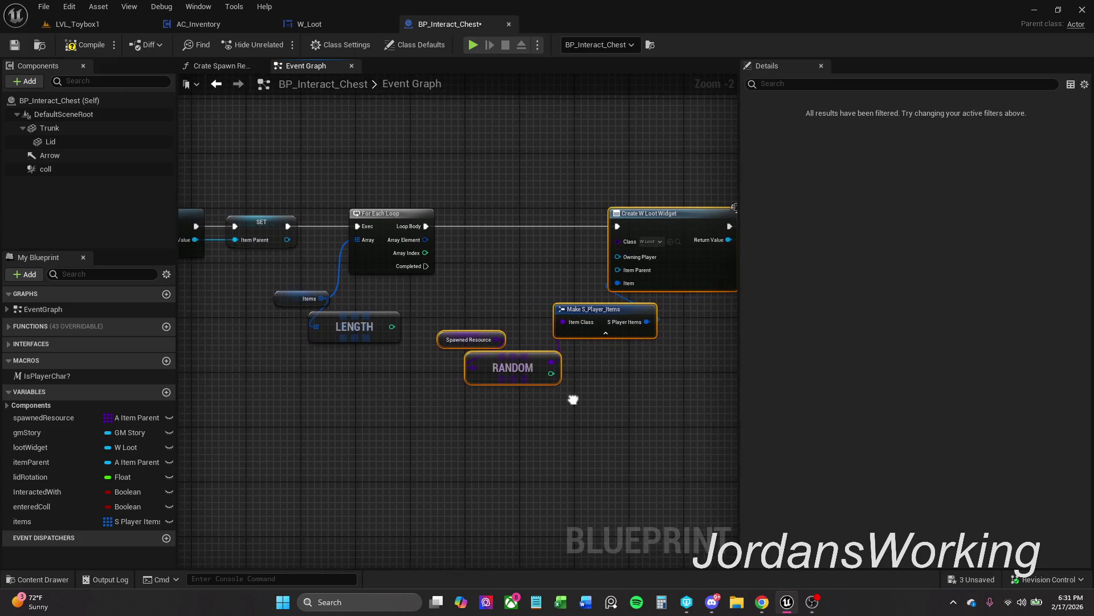
Rearrange the Spawned Resource, RANDOM and Items nodes around the widget nodes
drag(674, 229, 714, 228)
mouse_move(570, 325)
mouse_down()
mouse_move(496, 354)
mouse_move(554, 416)
mouse_up()
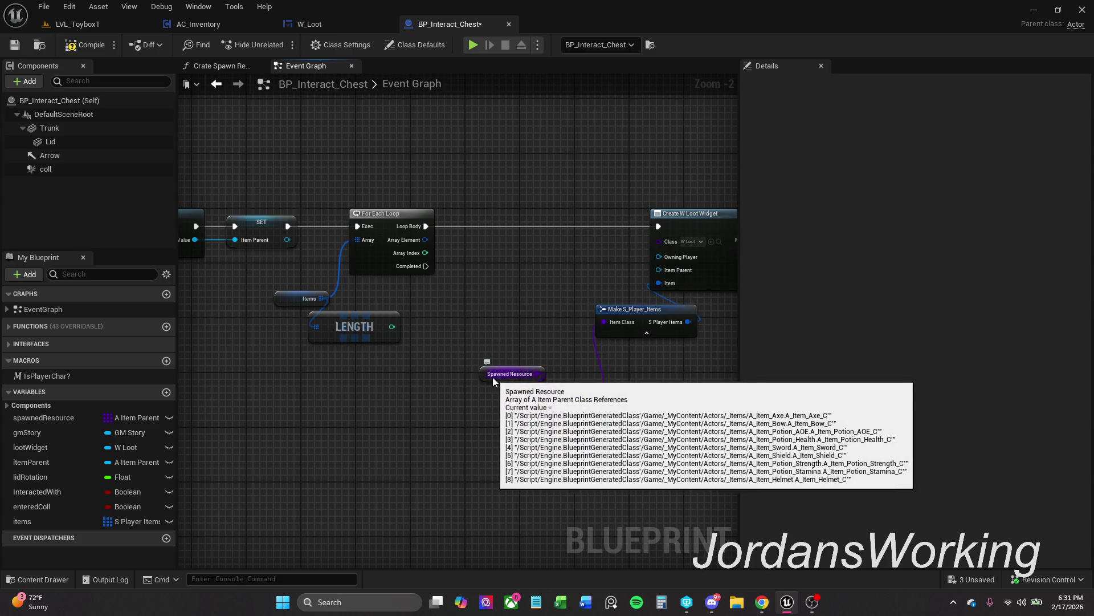
drag(492, 377, 476, 440)
drag(467, 386, 544, 459)
mouse_move(549, 397)
mouse_down()
mouse_move(572, 368)
mouse_move(612, 351)
mouse_up()
click(526, 318)
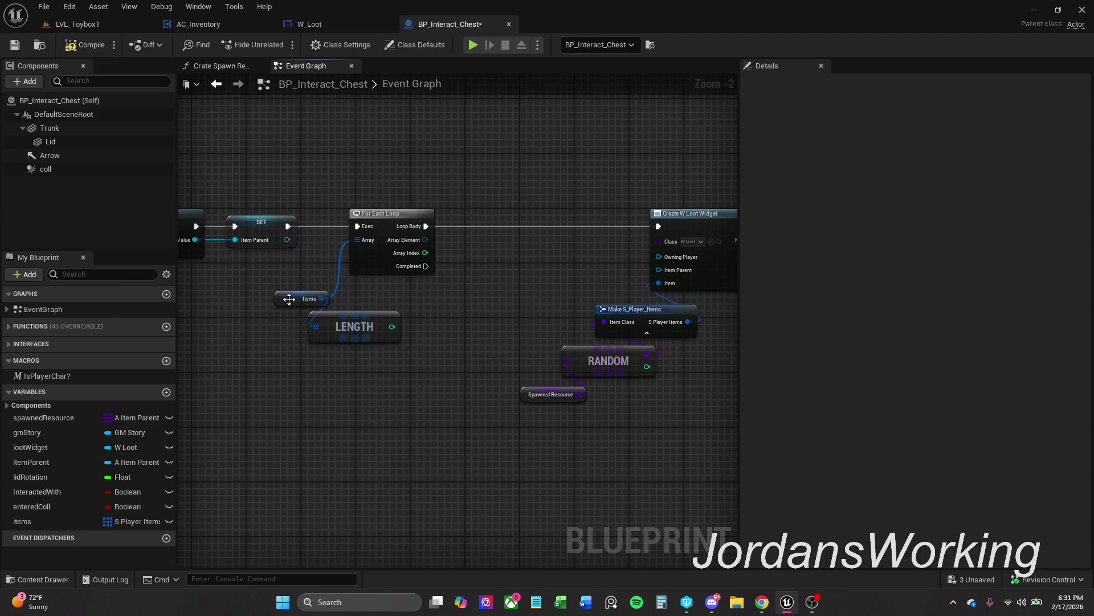
drag(289, 299, 262, 292)
click(343, 294)
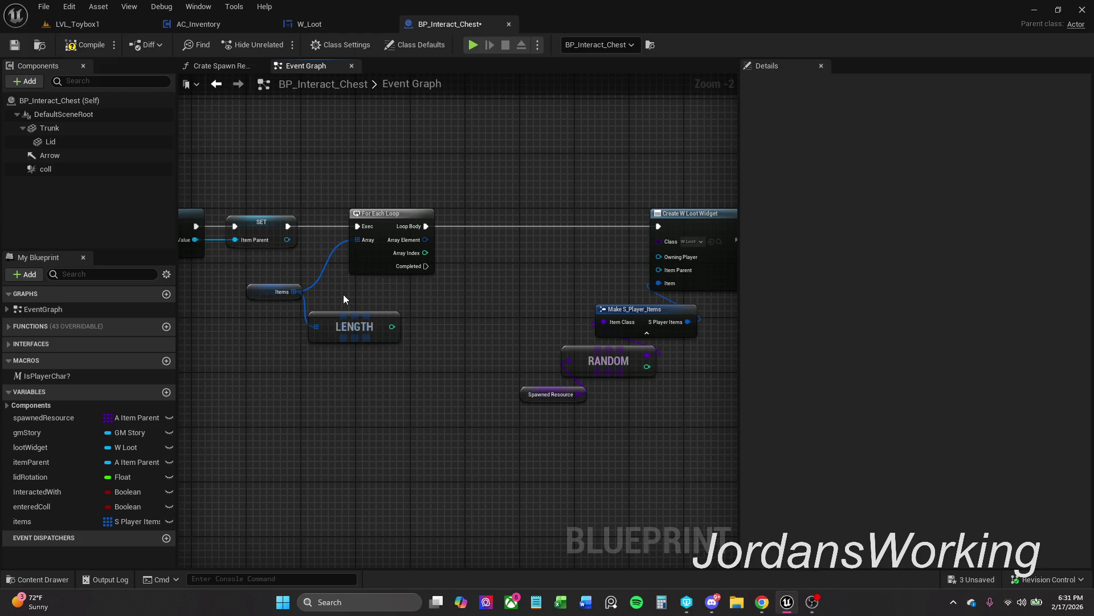
drag(436, 280, 398, 277)
mouse_move(506, 273)
mouse_down()
mouse_move(580, 268)
mouse_move(526, 282)
mouse_up()
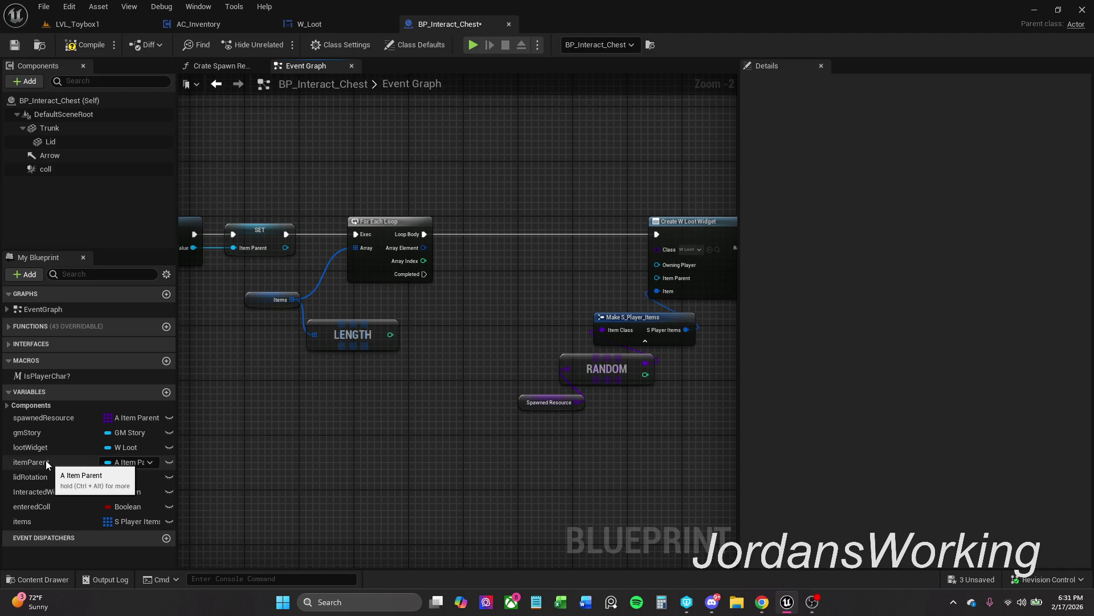
Wire an itemParent getter into Create W Loot Widget's Item Parent input
mouse_move(46, 461)
mouse_down()
mouse_move(641, 318)
mouse_move(657, 278)
mouse_up()
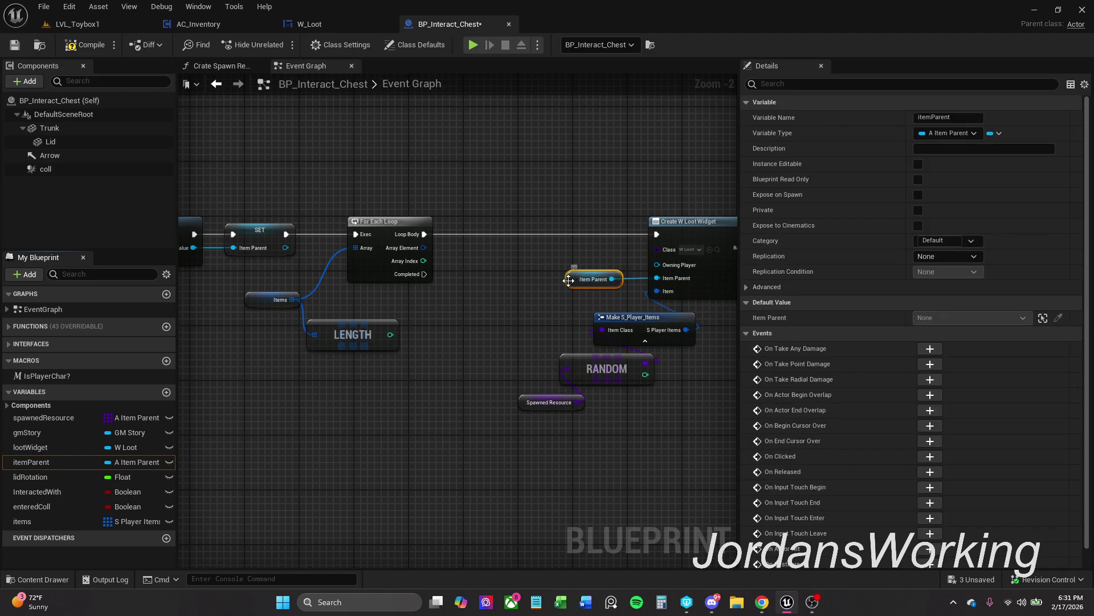
mouse_move(569, 280)
mouse_down()
mouse_move(622, 214)
mouse_move(651, 206)
mouse_move(638, 205)
mouse_up()
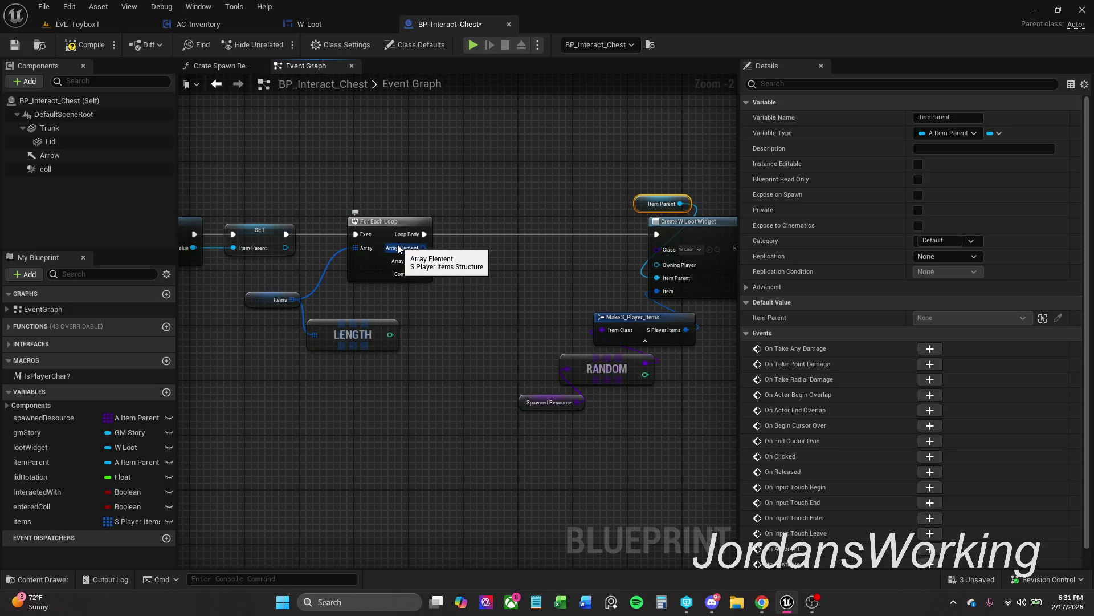
drag(380, 228, 364, 227)
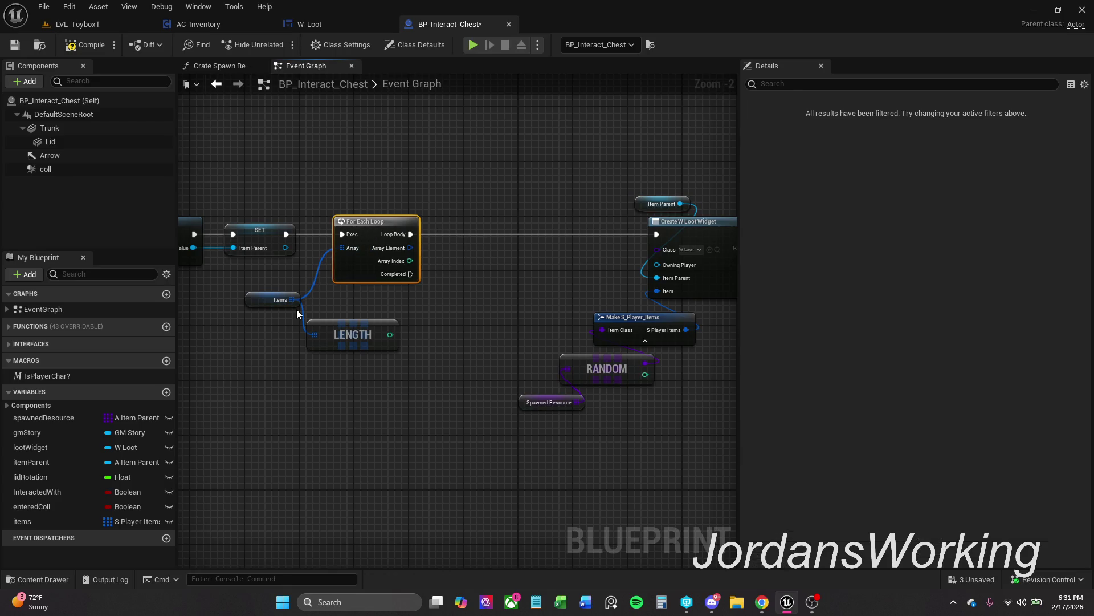
click(414, 321)
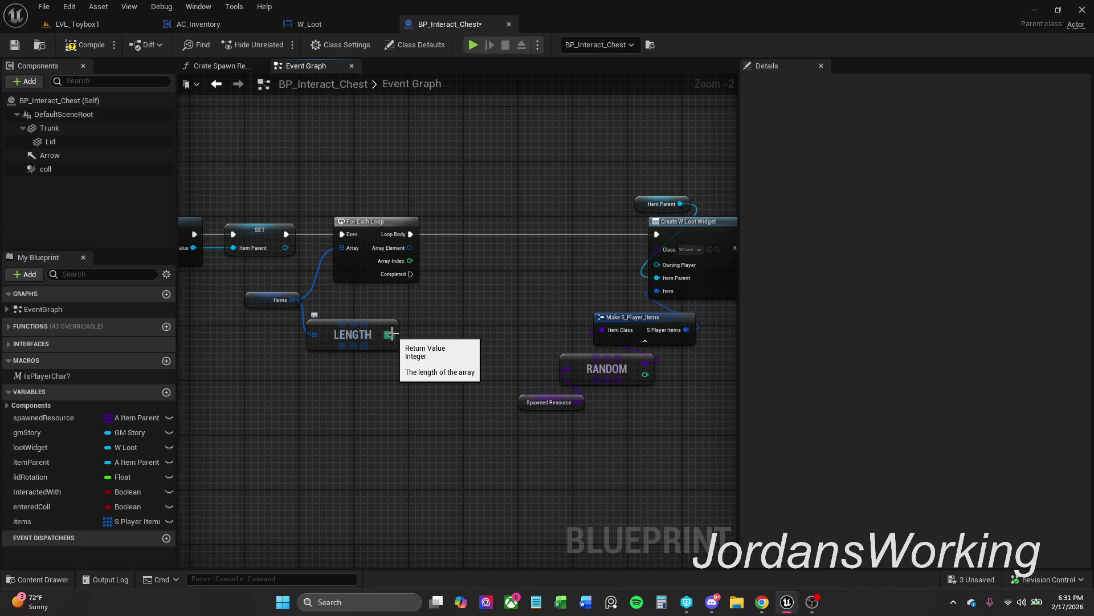
Nudge the LENGTH node and browse the actions available for the Items array
drag(391, 334, 455, 301)
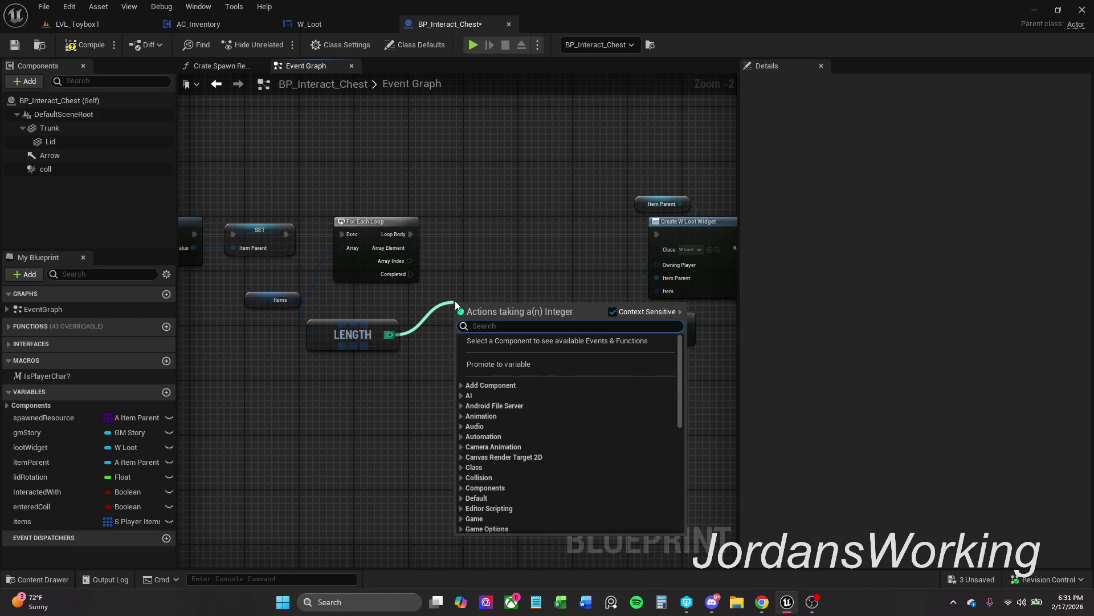
click(480, 274)
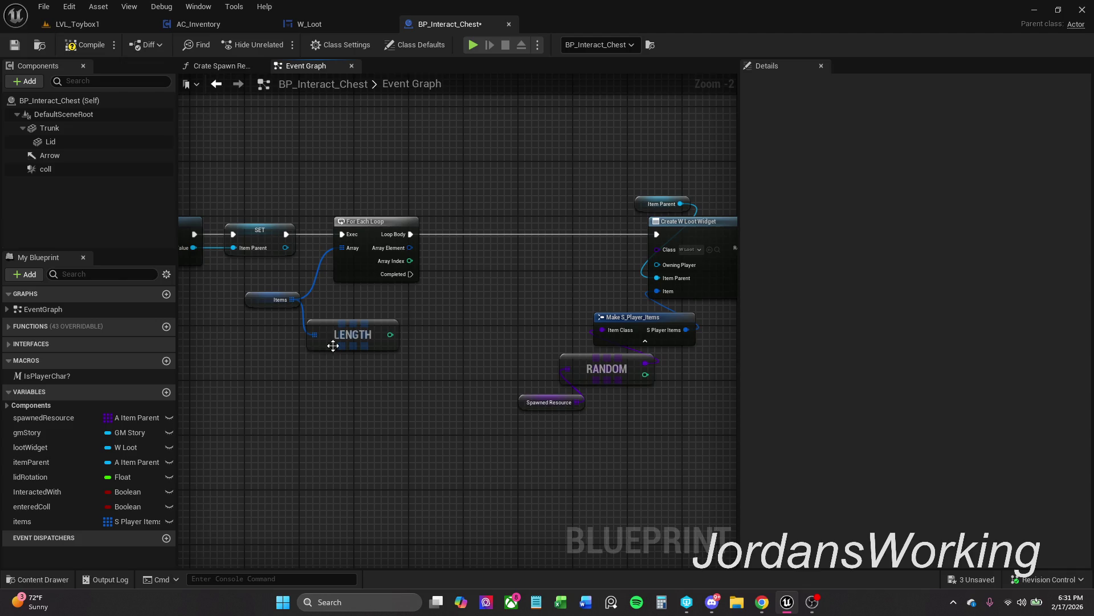
drag(349, 334, 362, 333)
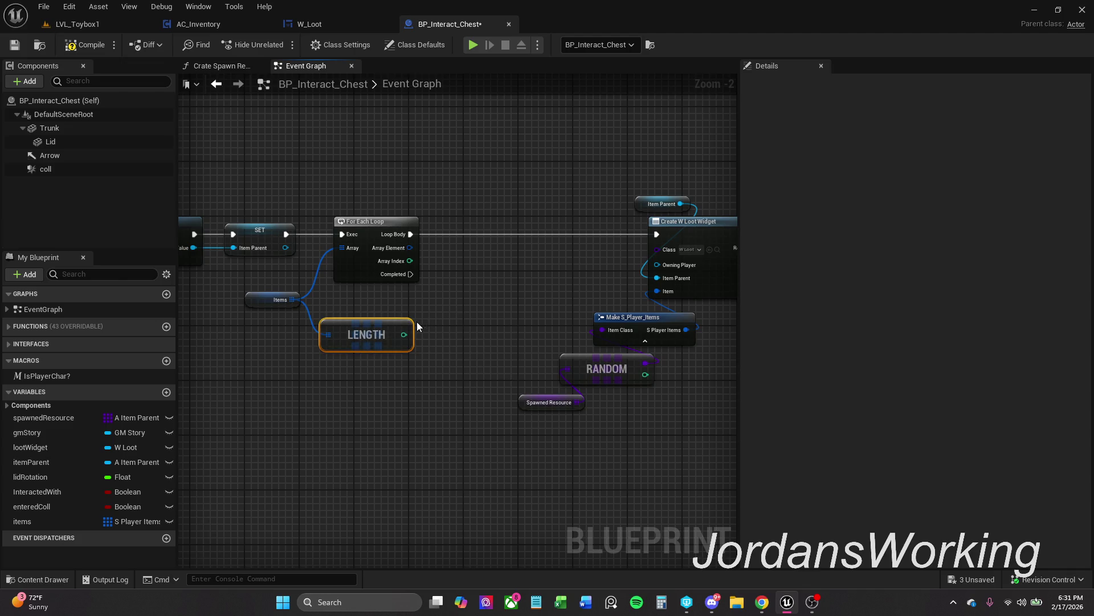
click(444, 301)
drag(296, 300, 443, 298)
scroll(513, 447, down, 2)
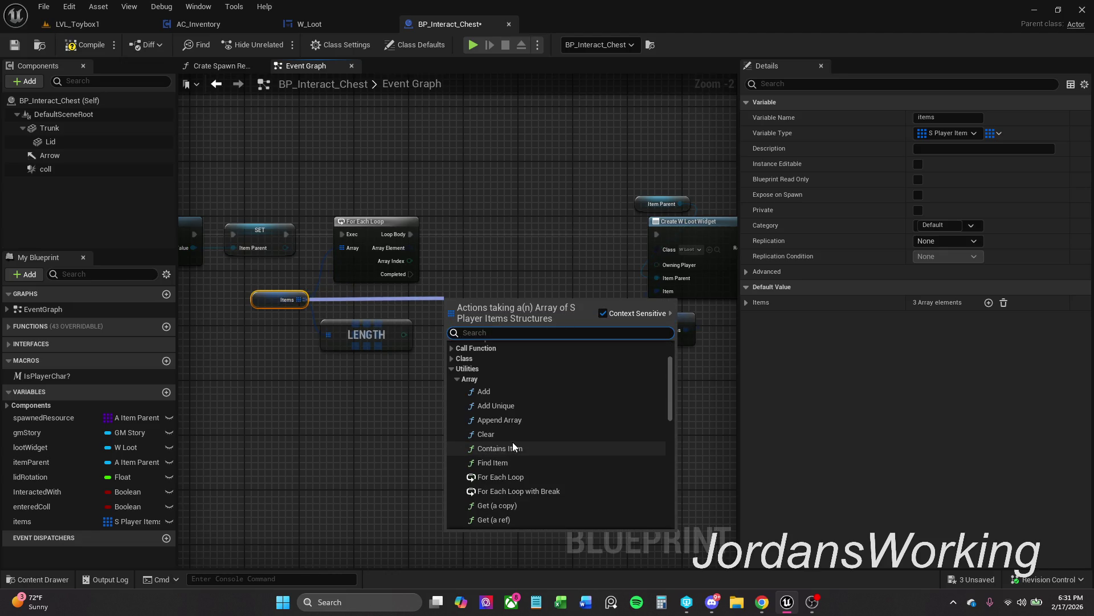
scroll(512, 442, down, 2)
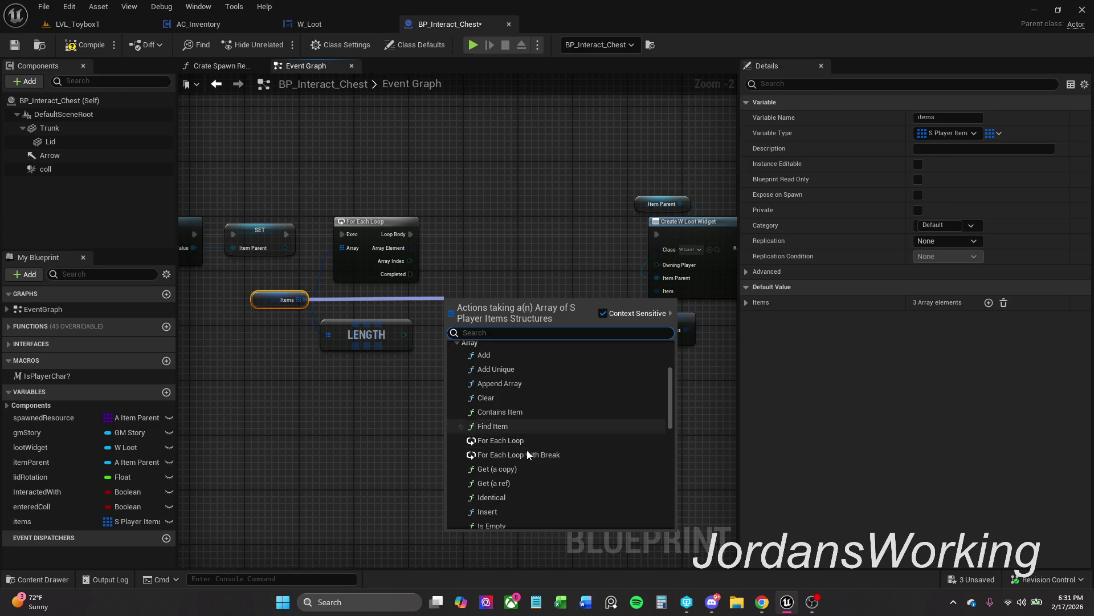
scroll(535, 449, down, 3)
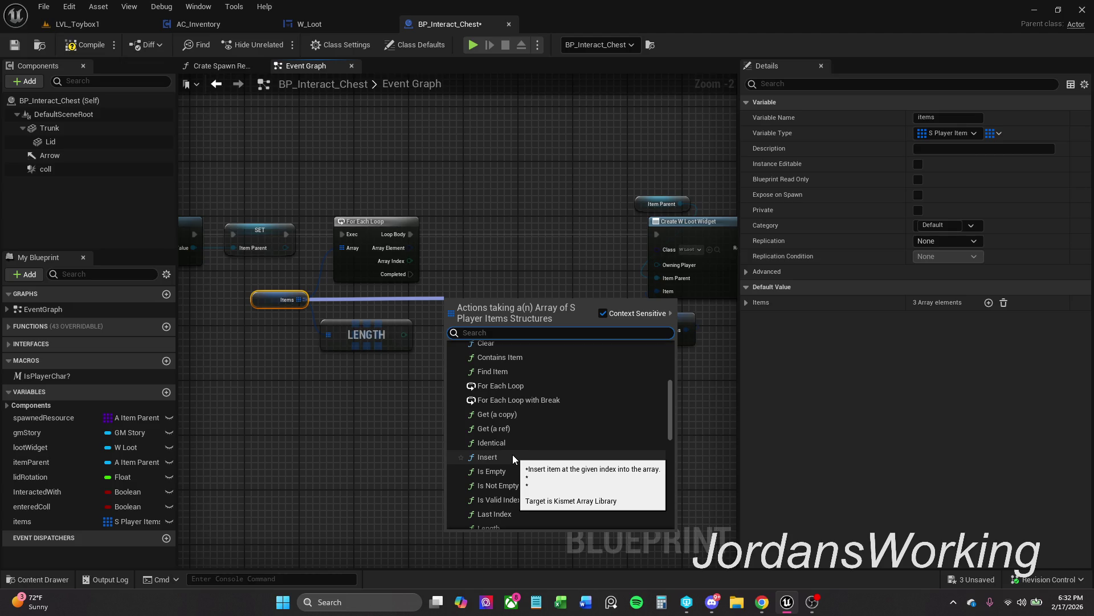
scroll(512, 455, down, 3)
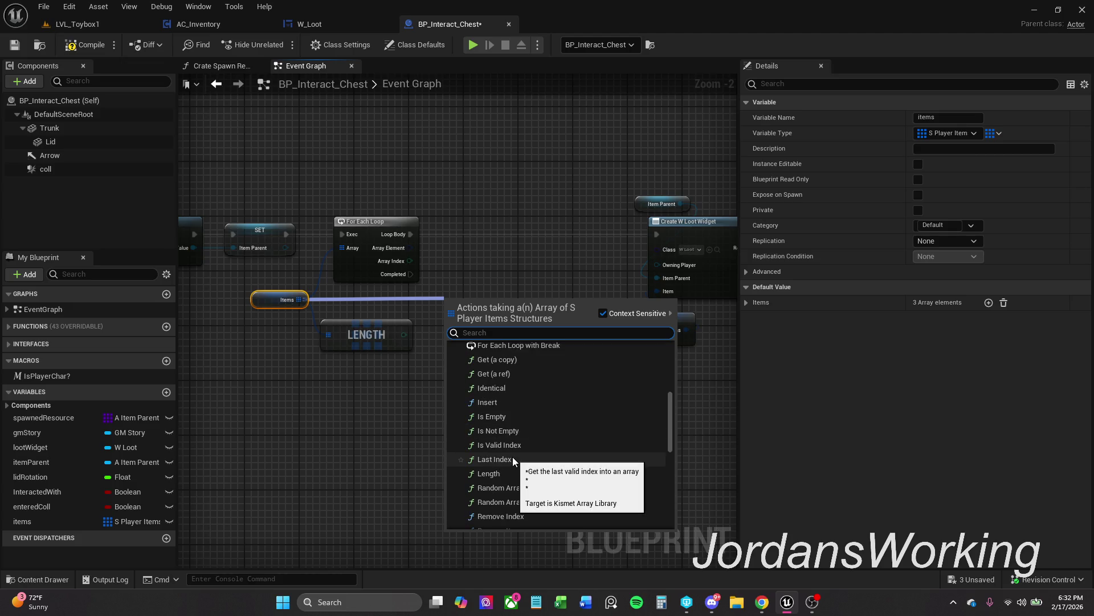
scroll(512, 457, down, 3)
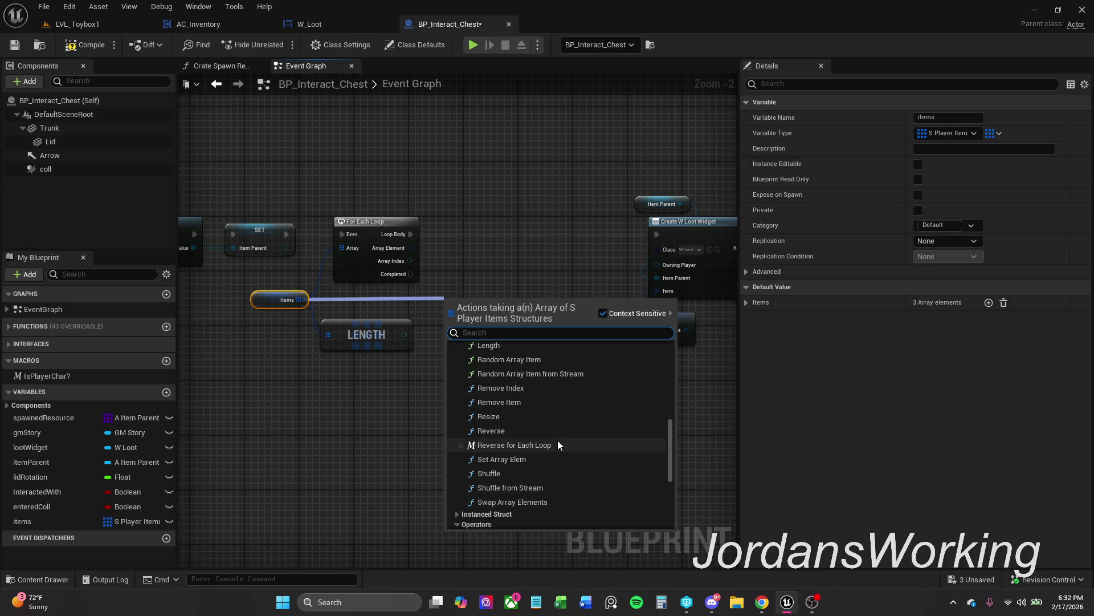
scroll(556, 432, up, 3)
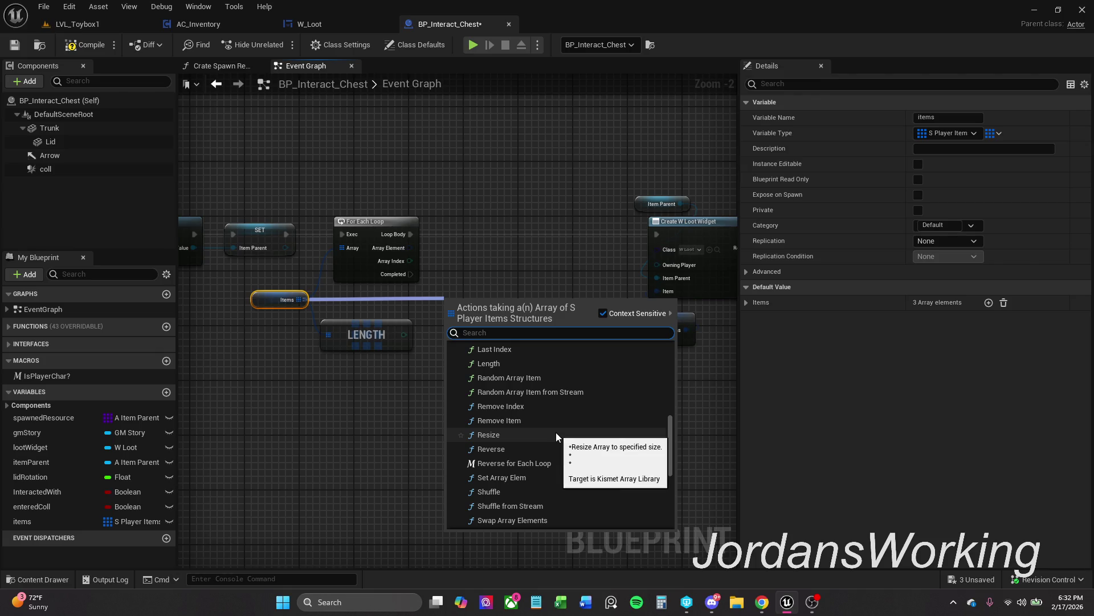
scroll(555, 433, up, 2)
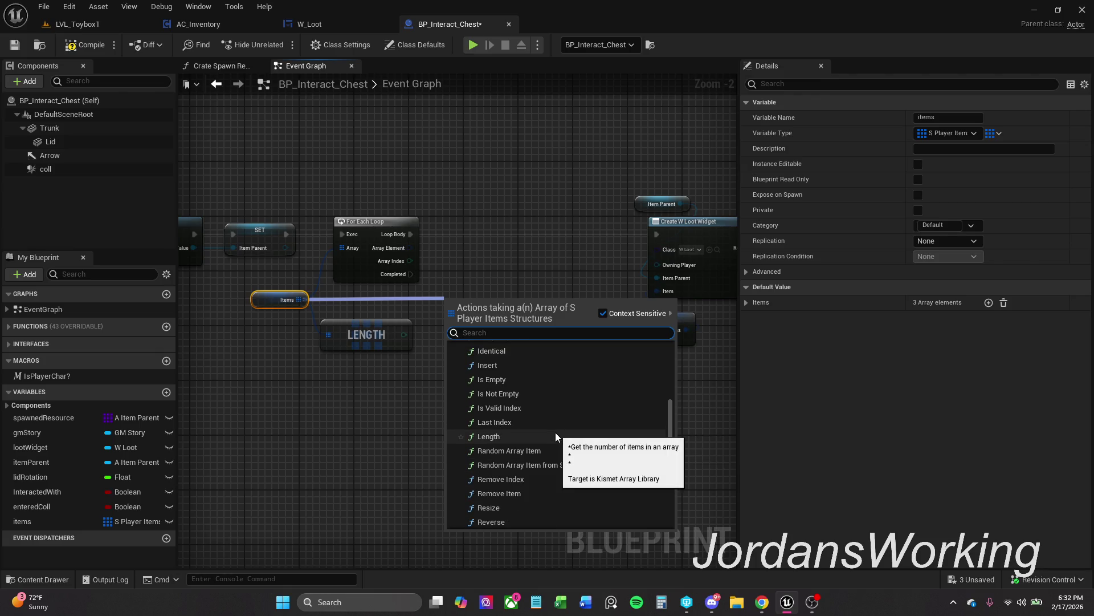
scroll(557, 427, up, 1)
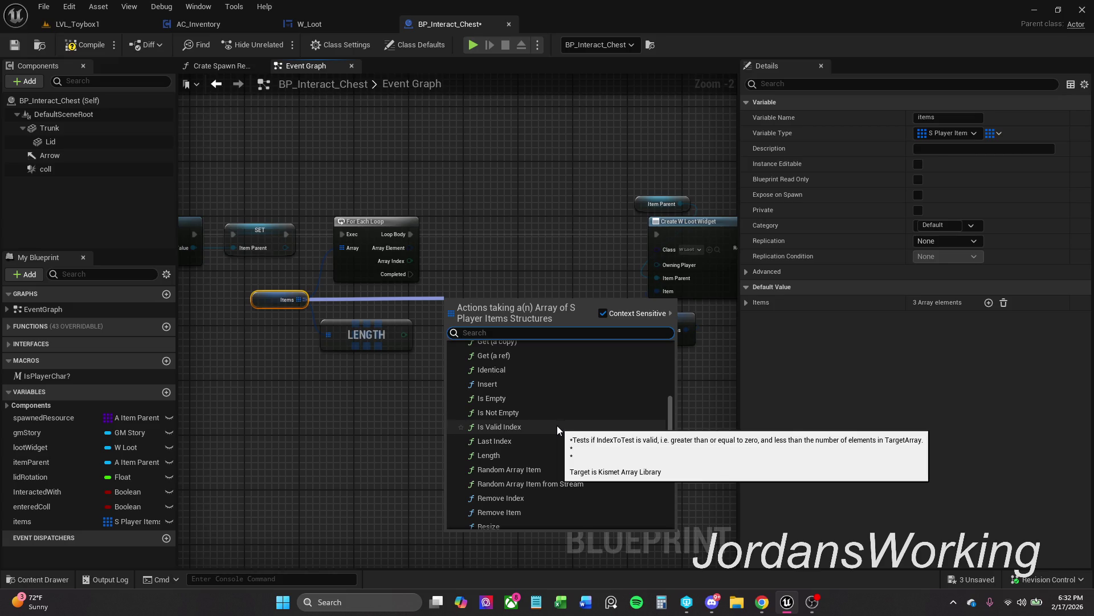
scroll(557, 428, up, 4)
scroll(557, 431, up, 3)
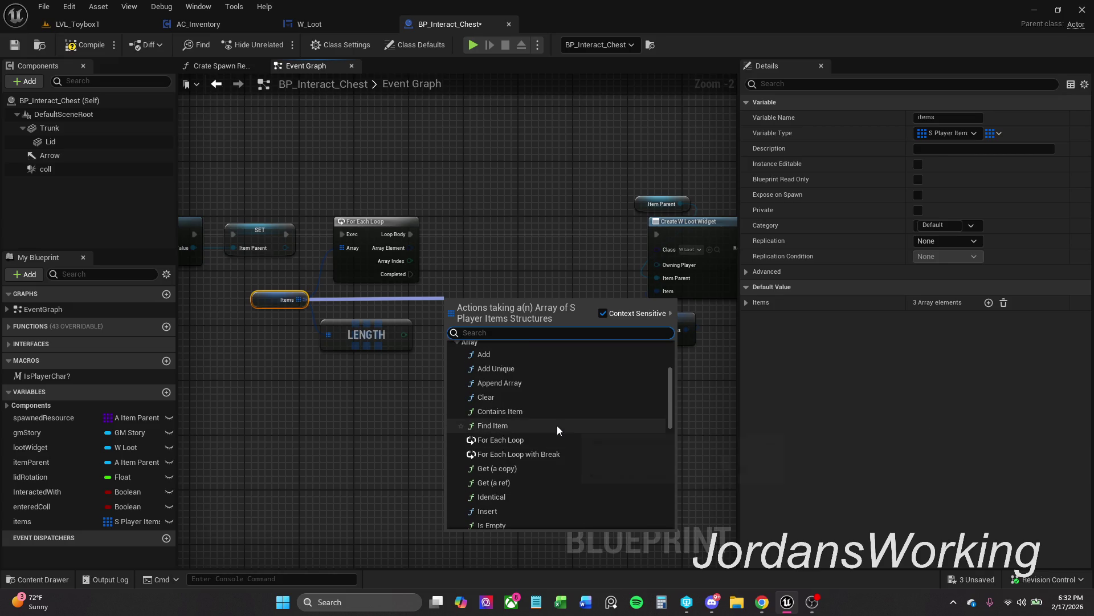
Wire For Each Loop's Array Element into Create W Loot Widget's Item pin, then save
click(419, 461)
drag(434, 385, 388, 399)
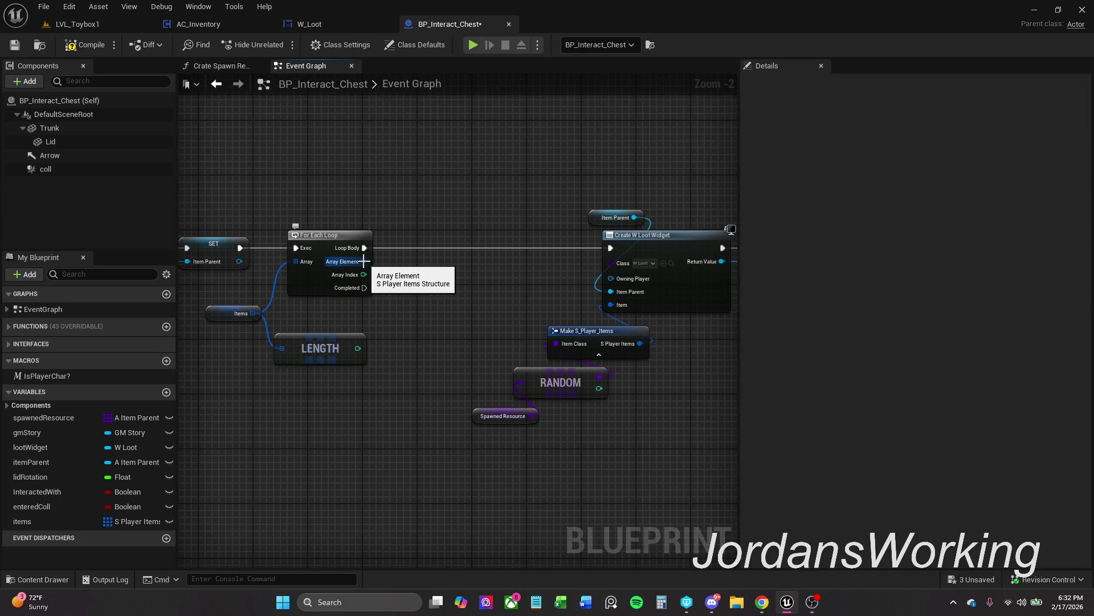
drag(363, 262, 611, 305)
drag(492, 319, 472, 316)
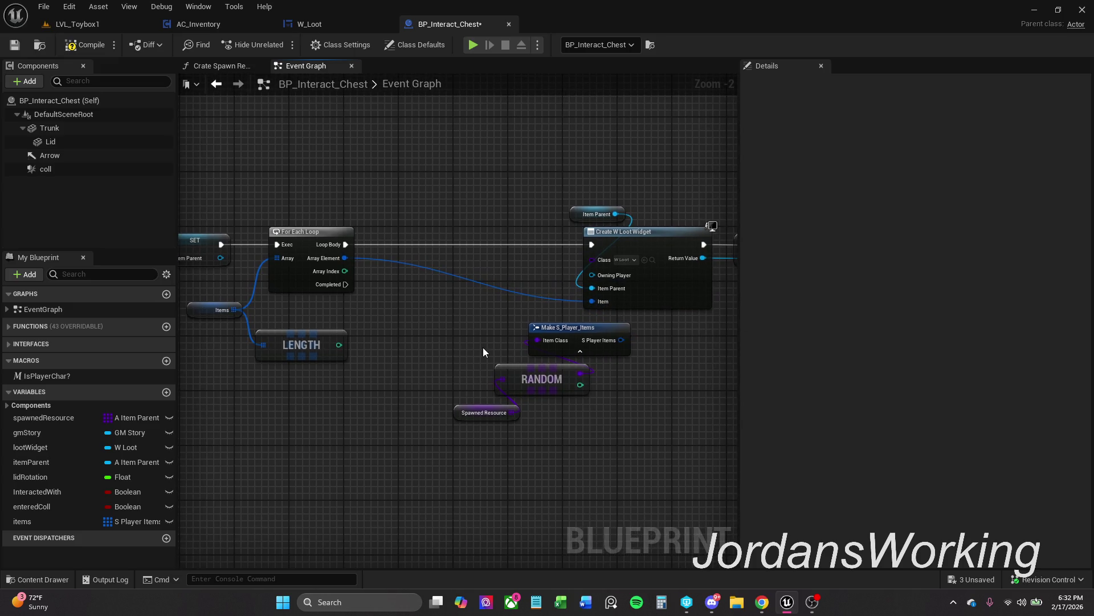
drag(485, 307, 366, 310)
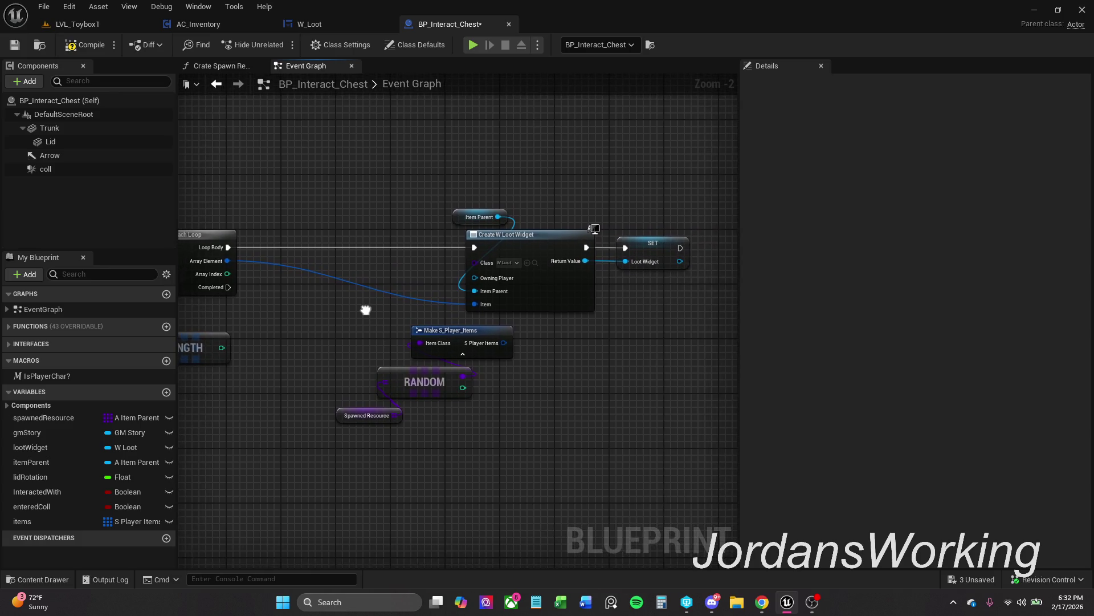
drag(356, 221, 474, 227)
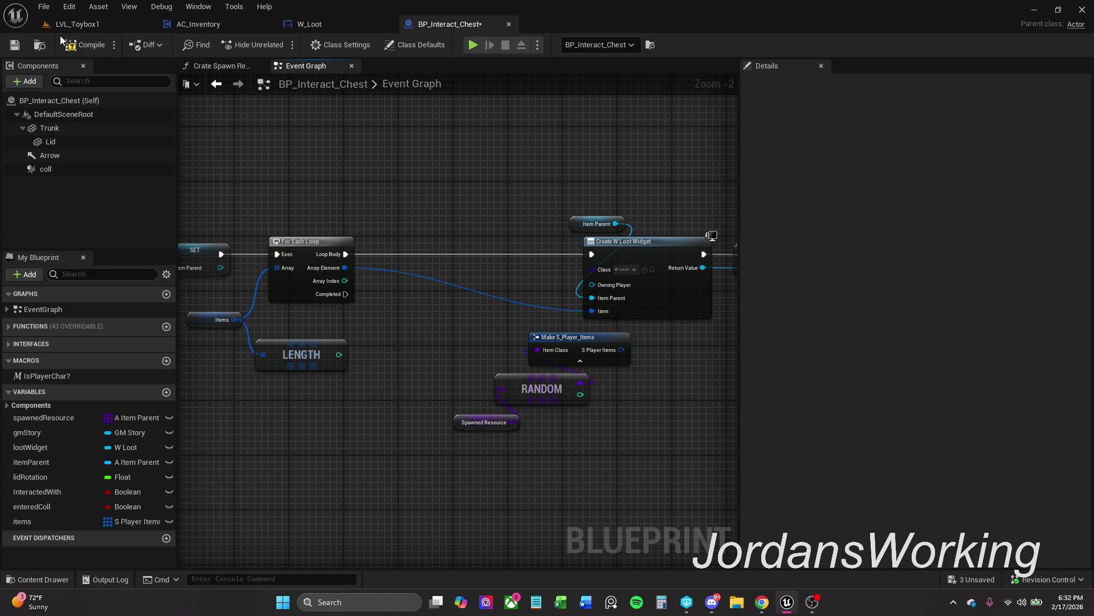
click(14, 45)
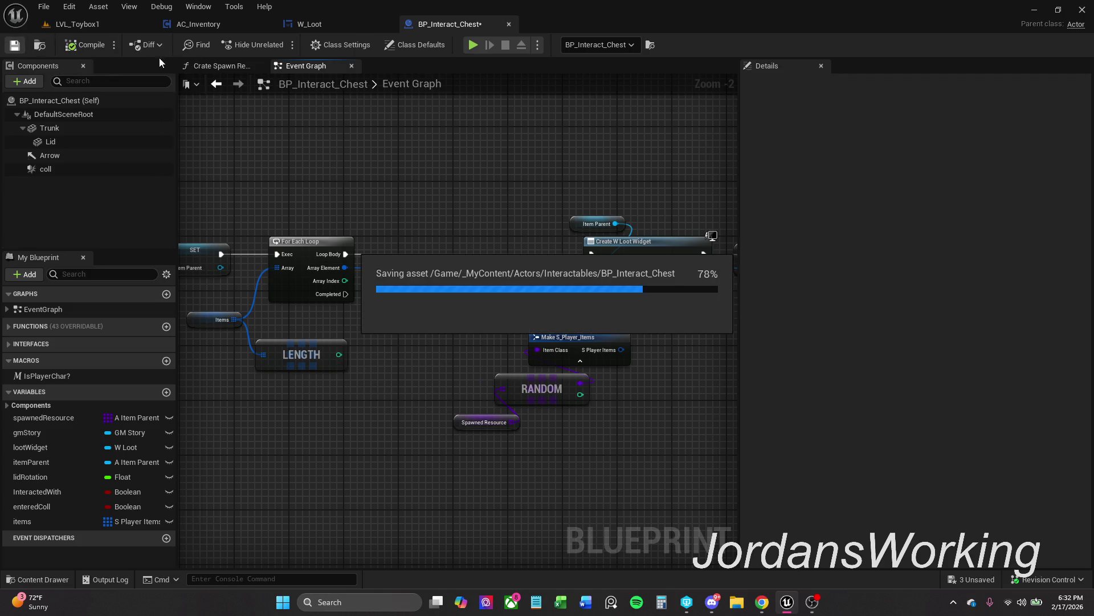
Open the Crate Spawn Resources function graph and survey its nodes
click(210, 66)
mouse_move(523, 201)
mouse_down()
mouse_move(388, 194)
mouse_move(518, 192)
mouse_up()
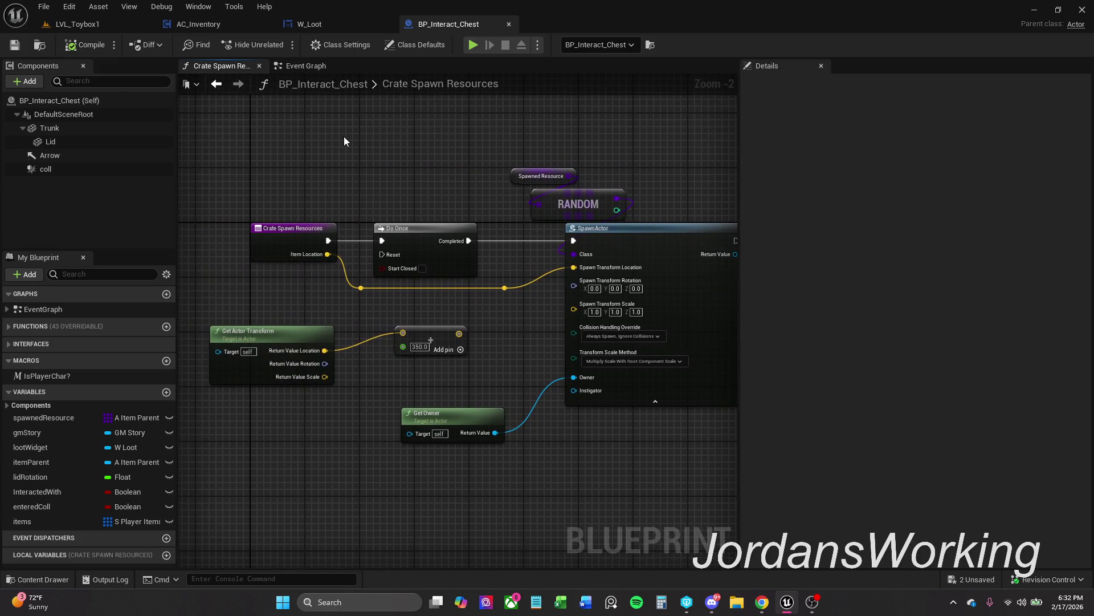
drag(525, 145, 392, 136)
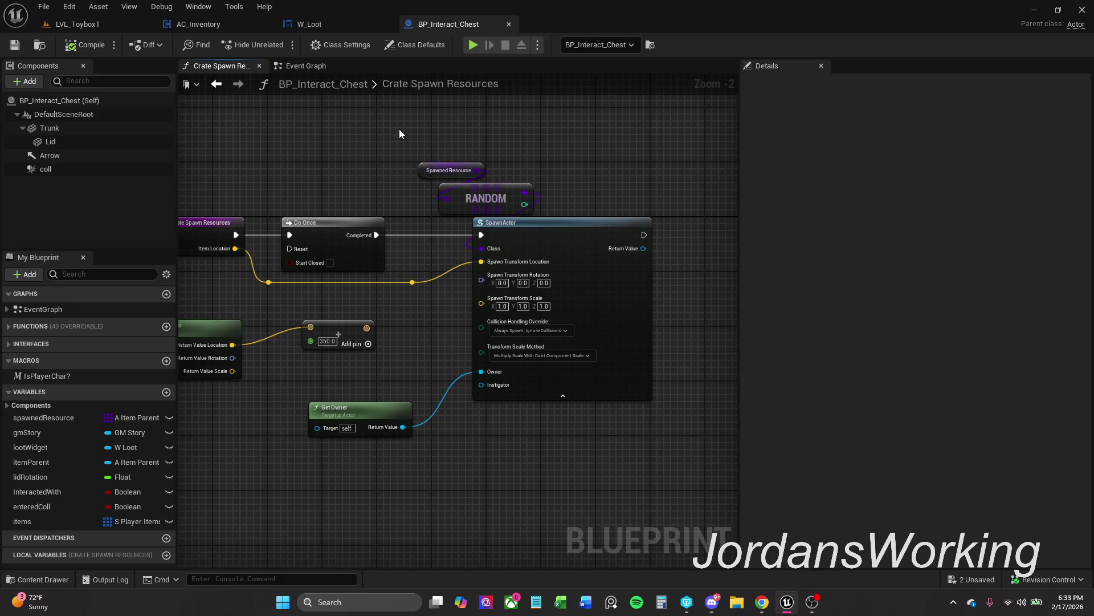
scroll(399, 134, down, 1)
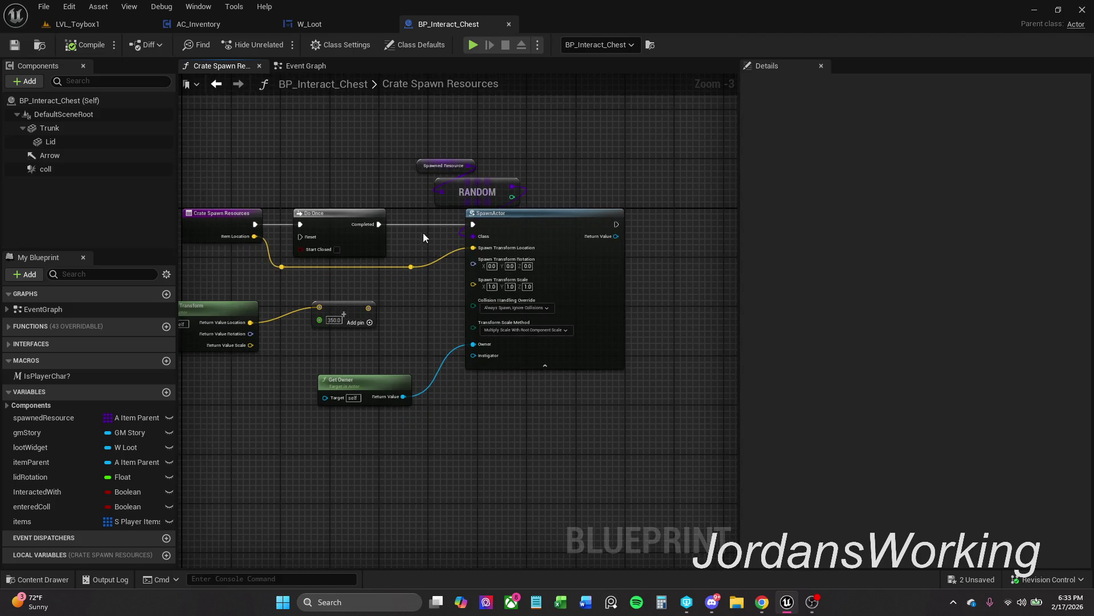
drag(293, 199, 371, 208)
mouse_move(271, 171)
mouse_down()
mouse_move(430, 245)
mouse_move(681, 445)
mouse_up()
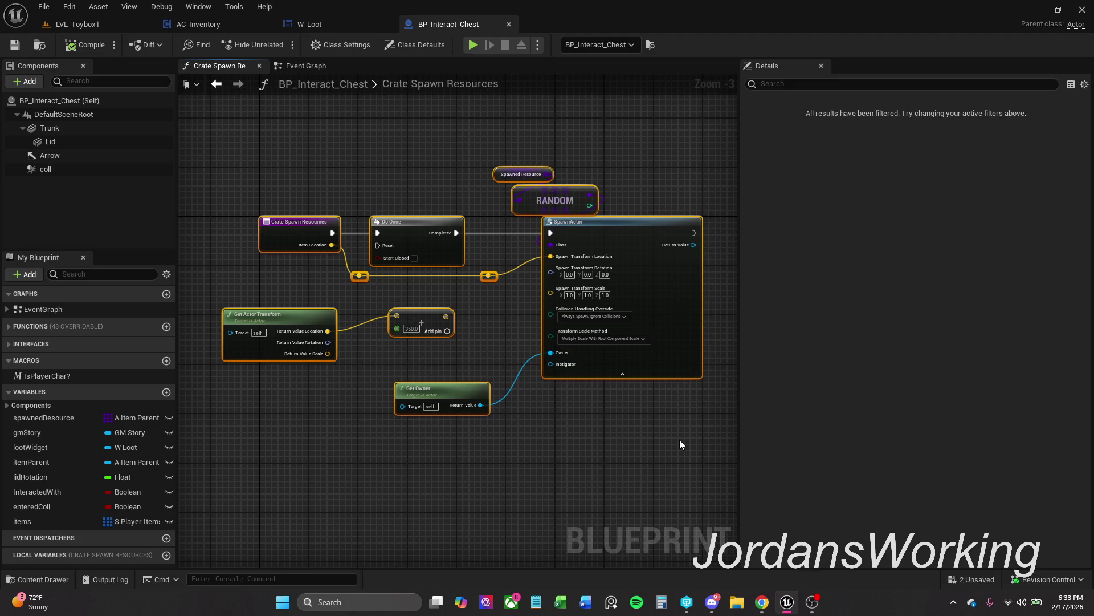
click(662, 431)
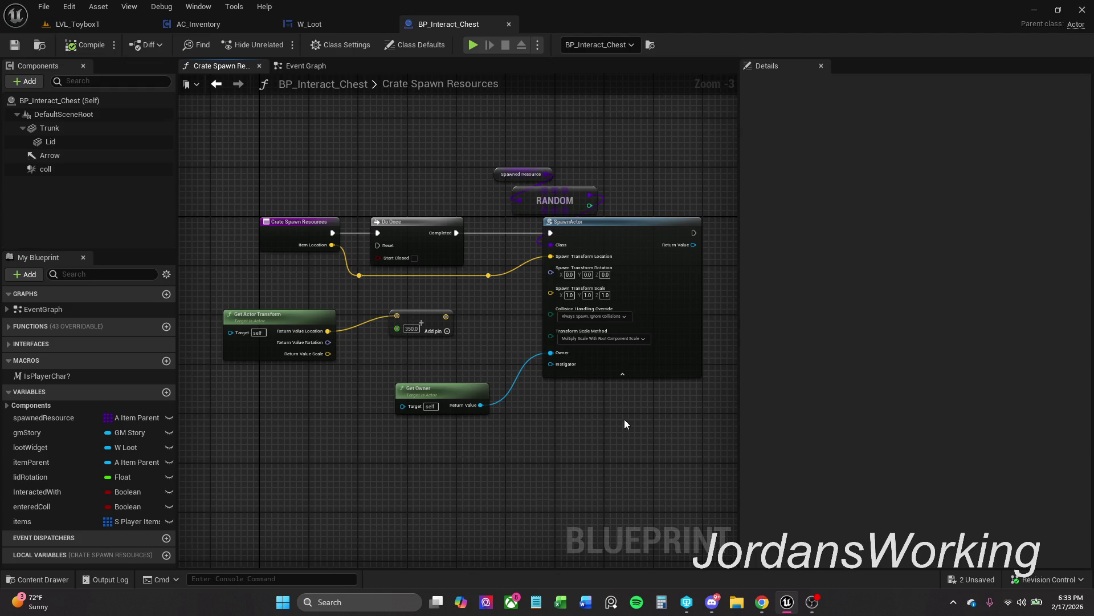
scroll(262, 314, up, 1)
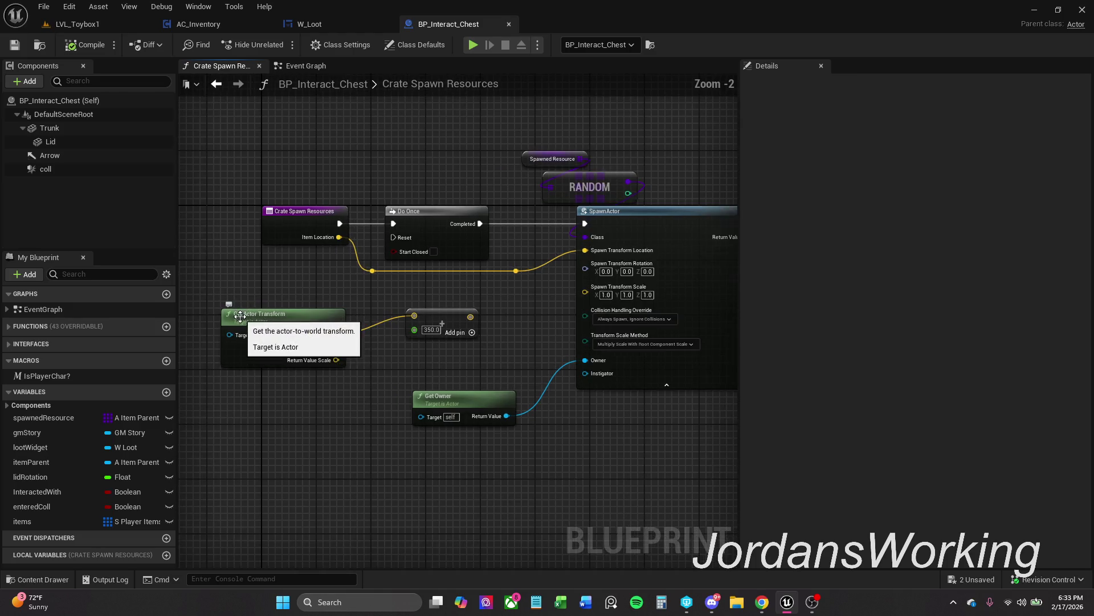
Try connecting the Arrow component as Get Actor Transform's target
drag(250, 315, 303, 315)
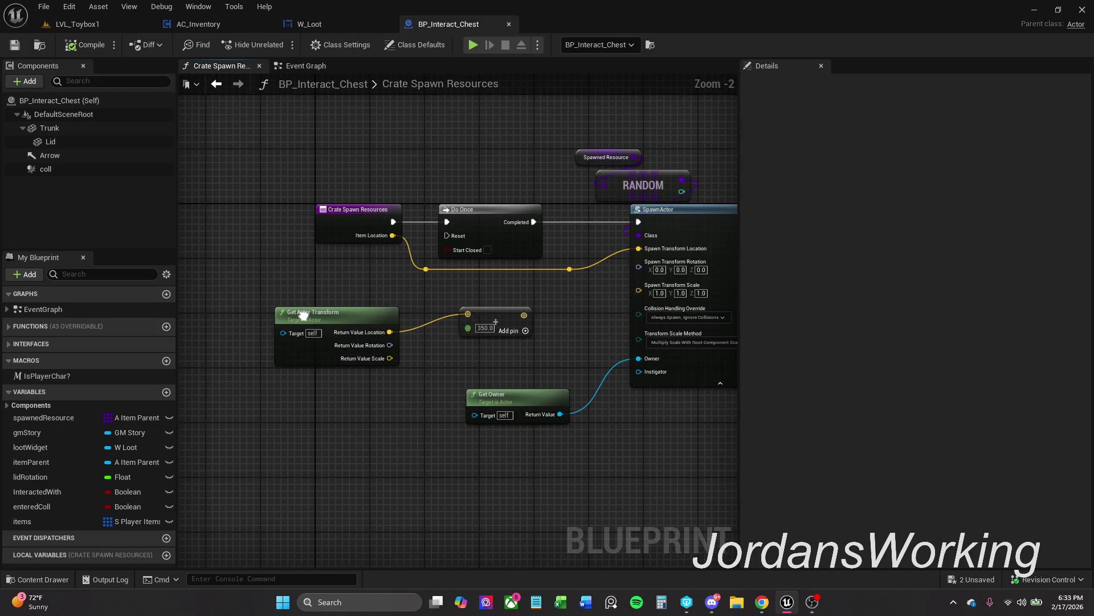
click(56, 154)
mouse_move(63, 156)
mouse_down()
mouse_move(303, 350)
mouse_move(123, 163)
mouse_move(297, 341)
mouse_move(286, 337)
mouse_up()
drag(326, 272, 297, 281)
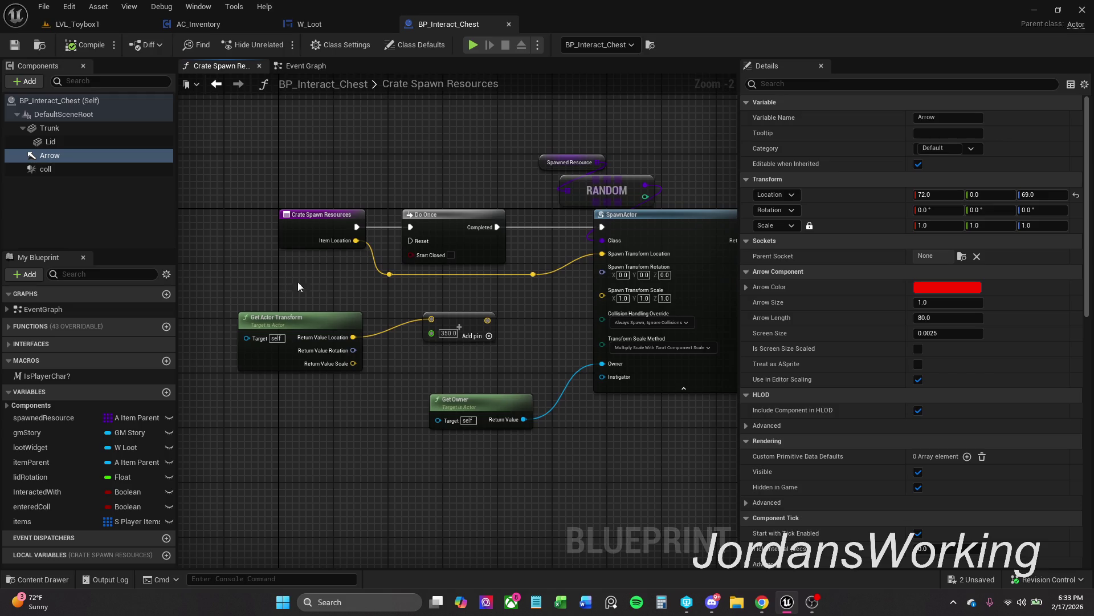
drag(363, 299, 299, 292)
Close the Crate Spawn Resources tab to return to the Event Graph
scroll(298, 292, down, 1)
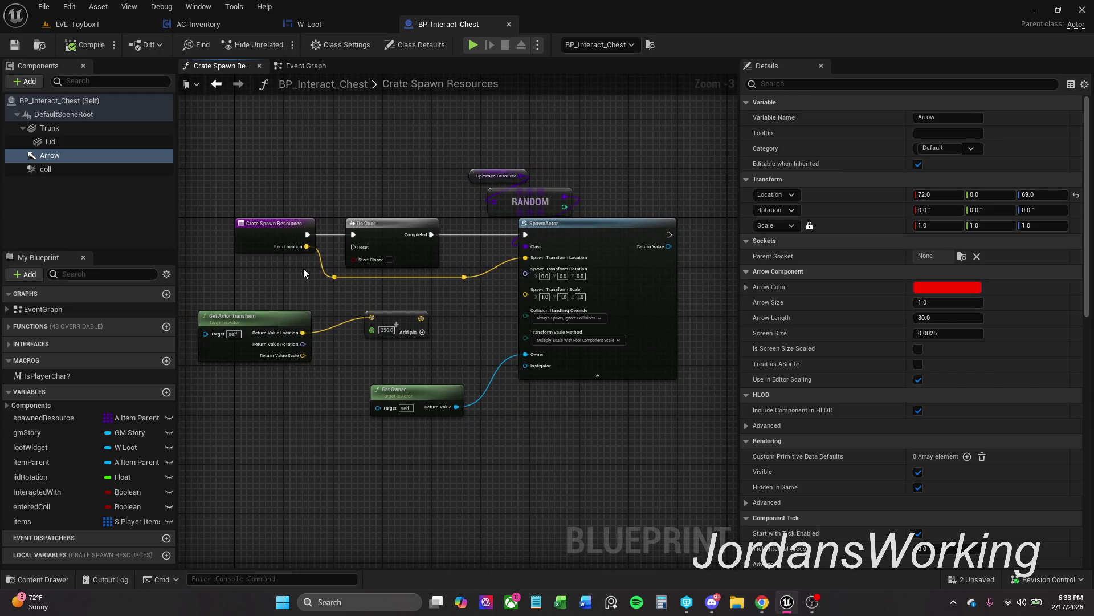
scroll(294, 267, up, 1)
drag(294, 267, 241, 264)
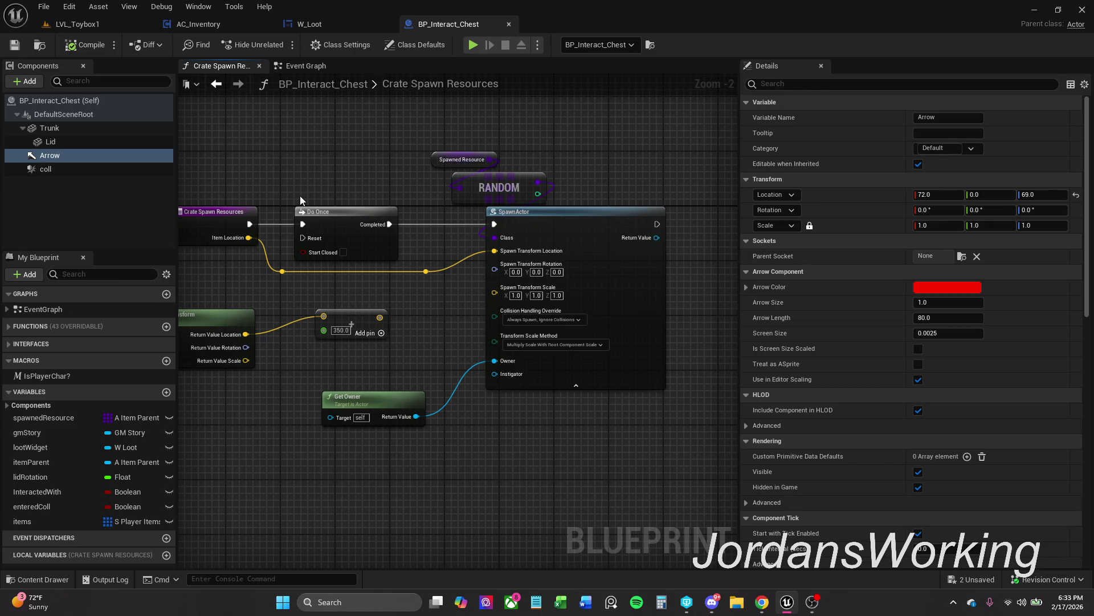
click(260, 66)
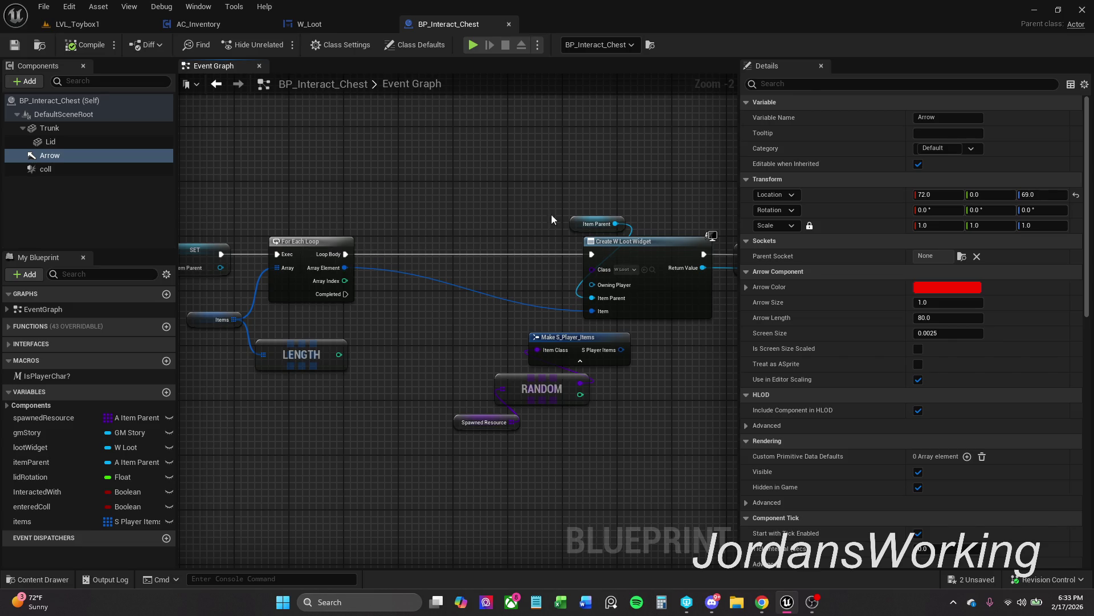
Nudge the Item Parent getter node slightly left and return to the LVL_Toybox1 level editor
drag(596, 224, 589, 224)
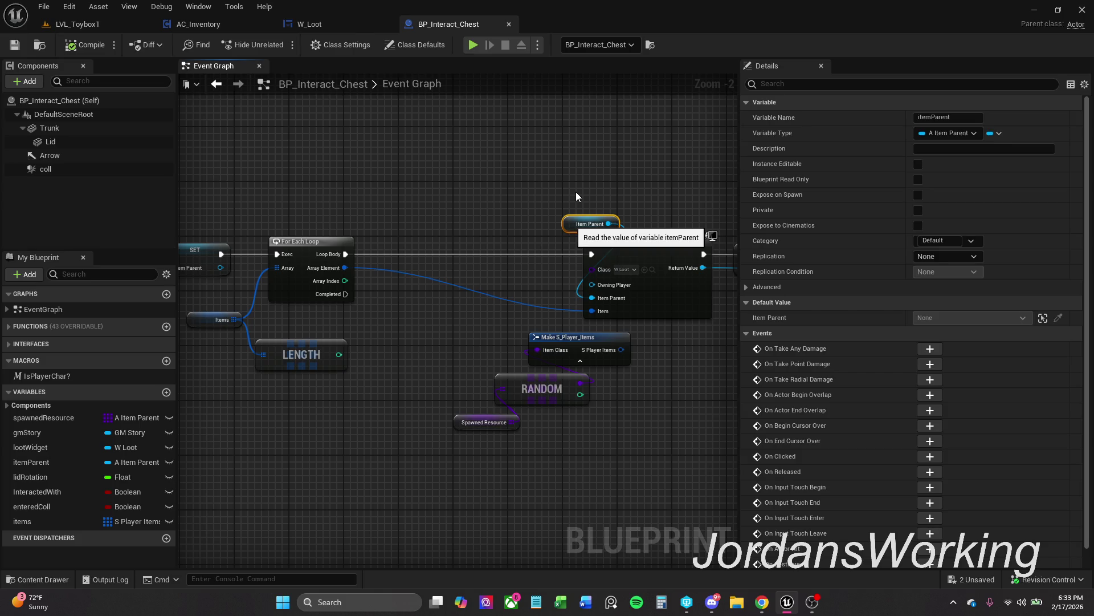
click(98, 26)
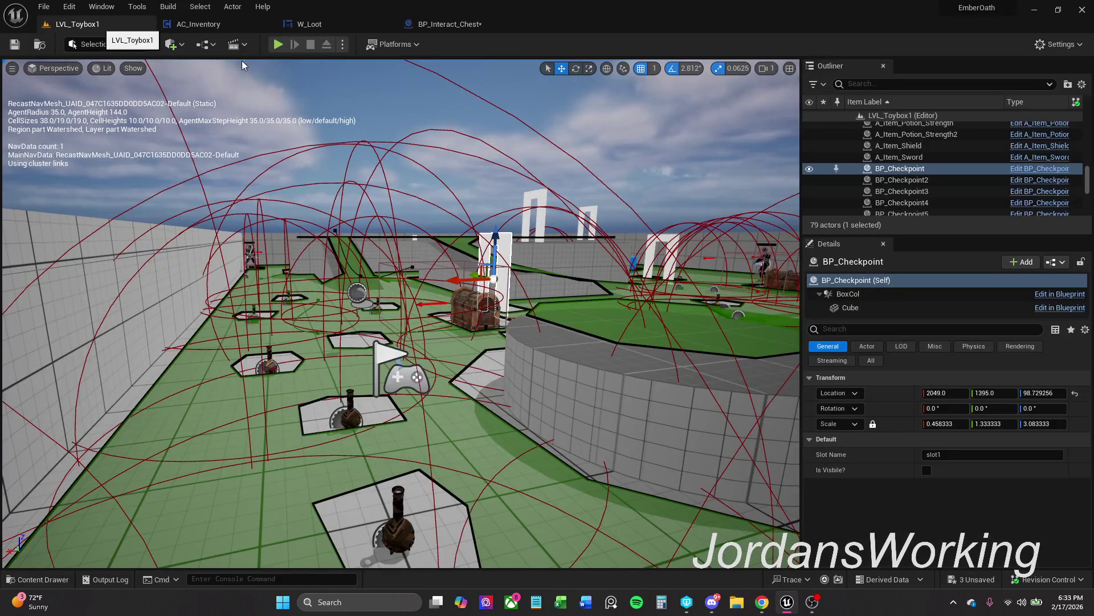
Start a play test and take an Axe item from the chest's loot panel
click(286, 46)
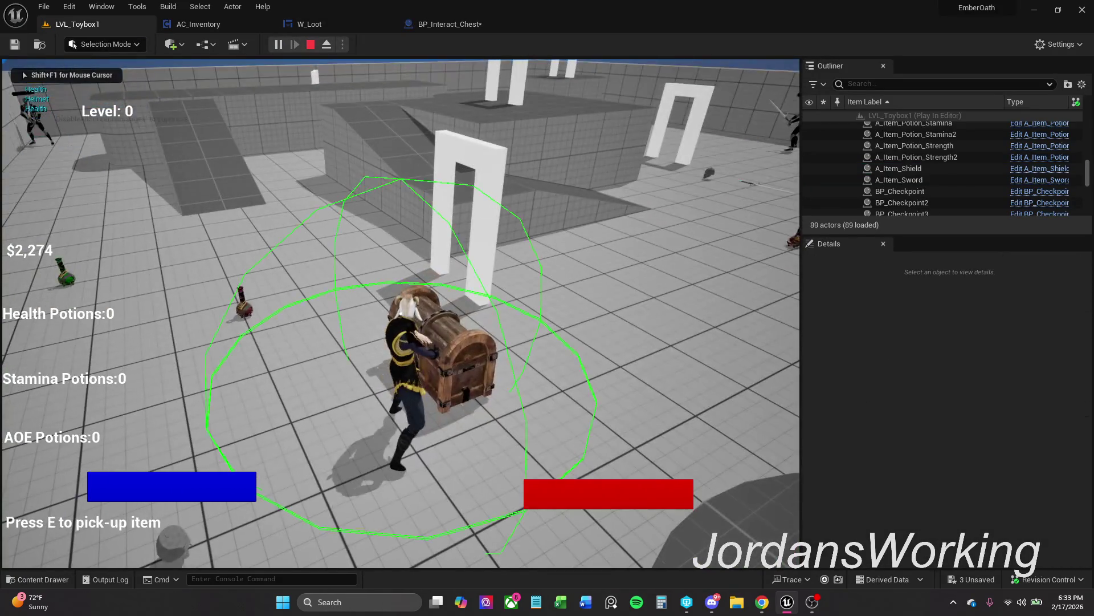
key(e)
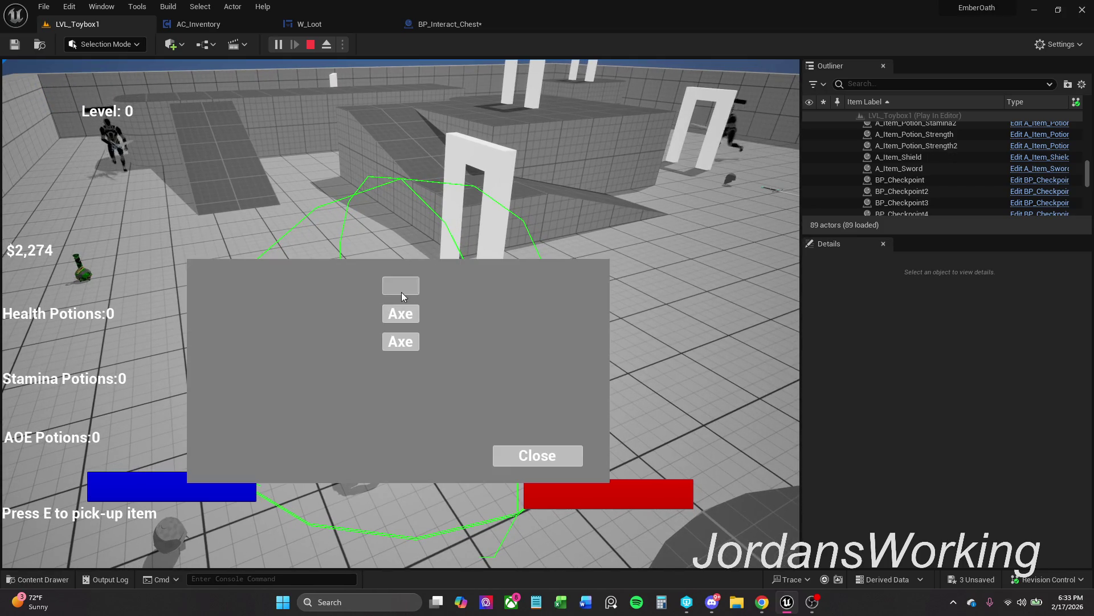
click(401, 286)
click(537, 456)
Equip the axe from the inventory, then reopen and close the chest loot panel
key(i)
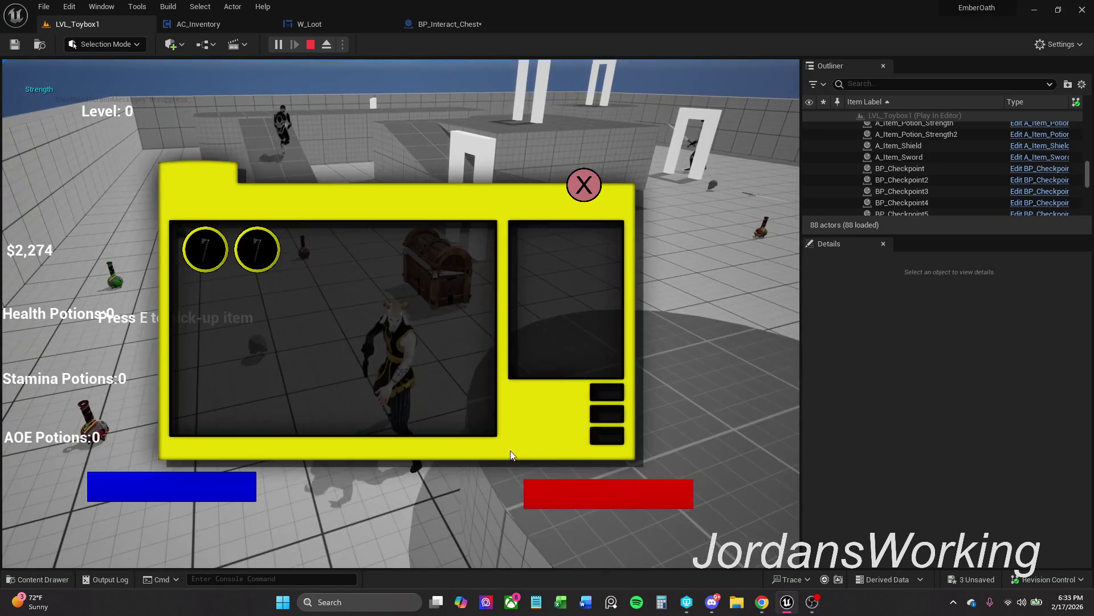
click(250, 245)
click(569, 193)
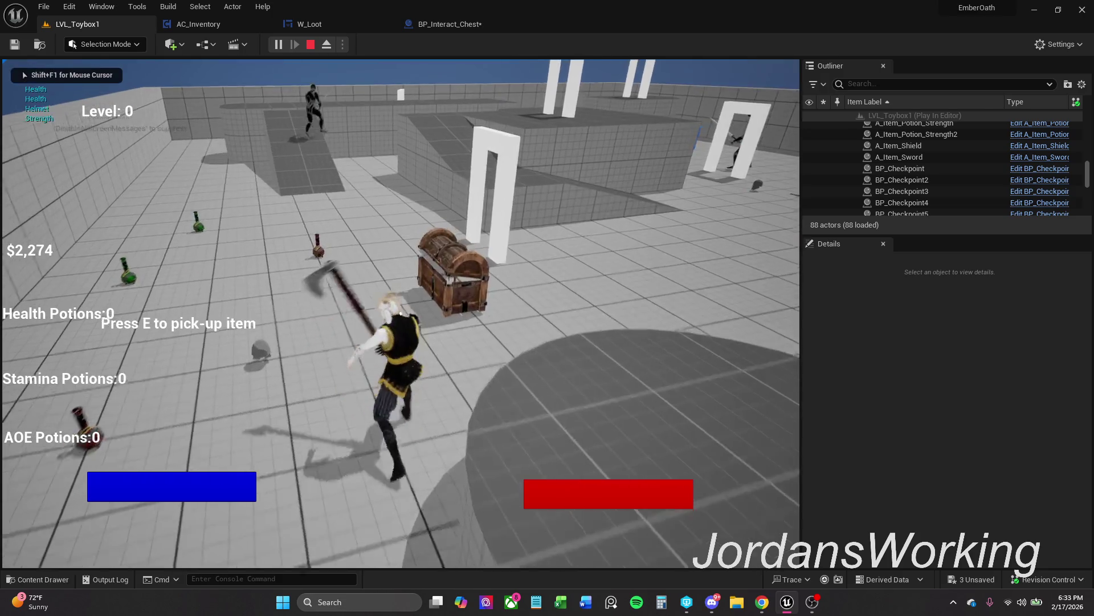
key(e)
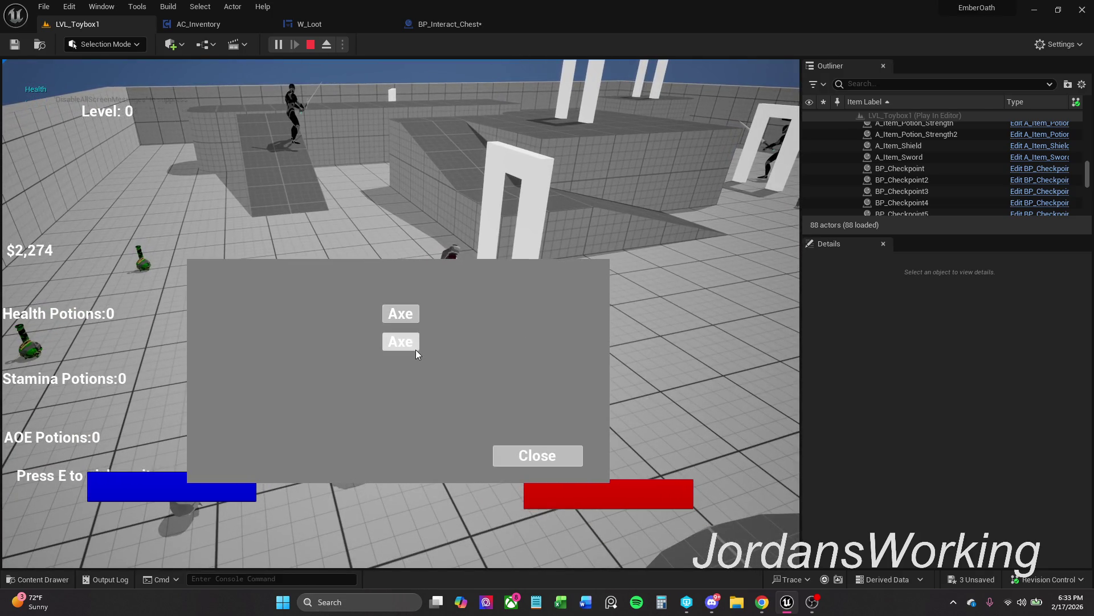
click(528, 457)
Sprint through the white arch, end the play session, and go back to BP_Interact_Chest
key(i)
key(i)
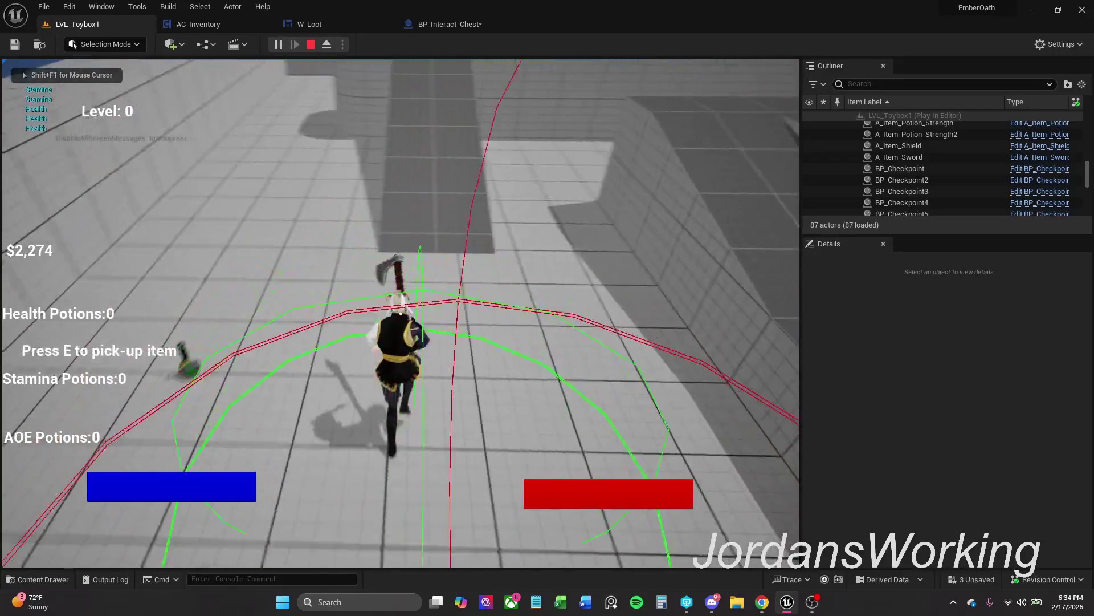
key(i)
click(581, 184)
key(shift+w)
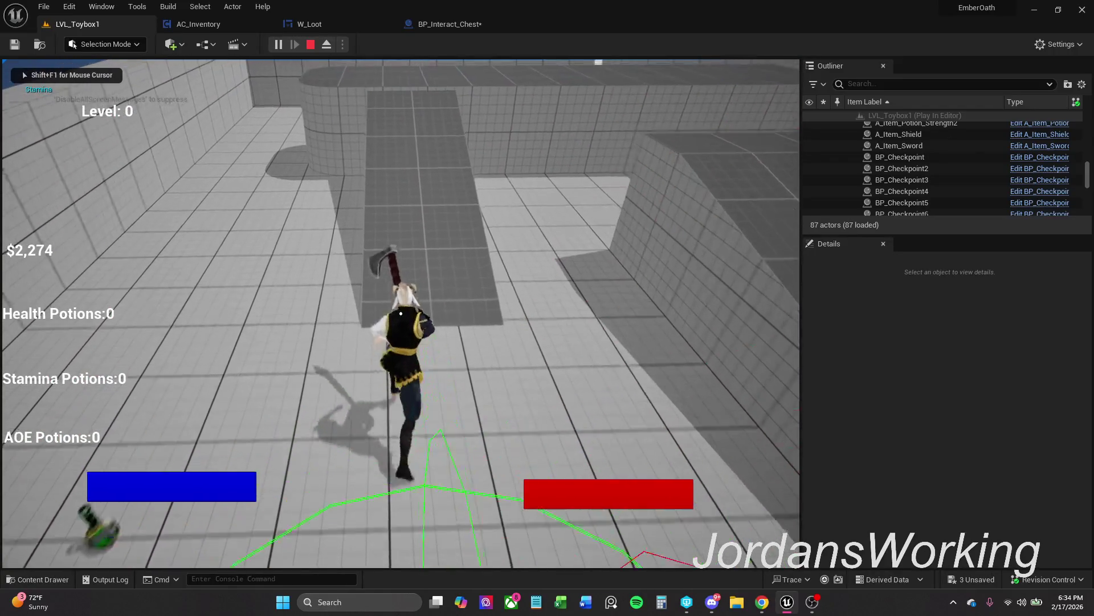
key(shift+w)
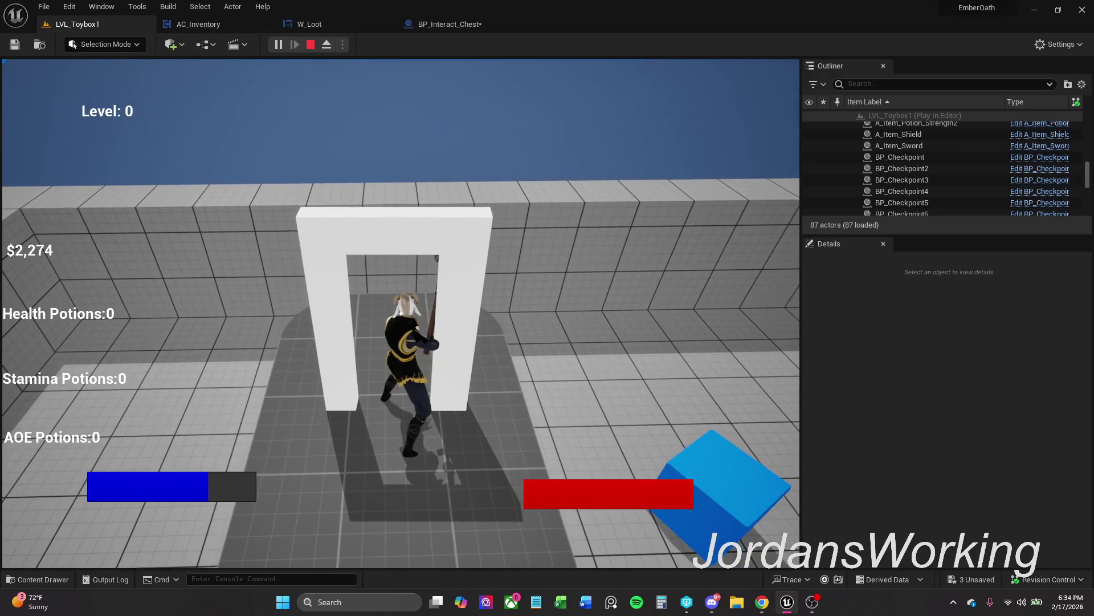
key(Escape)
click(439, 24)
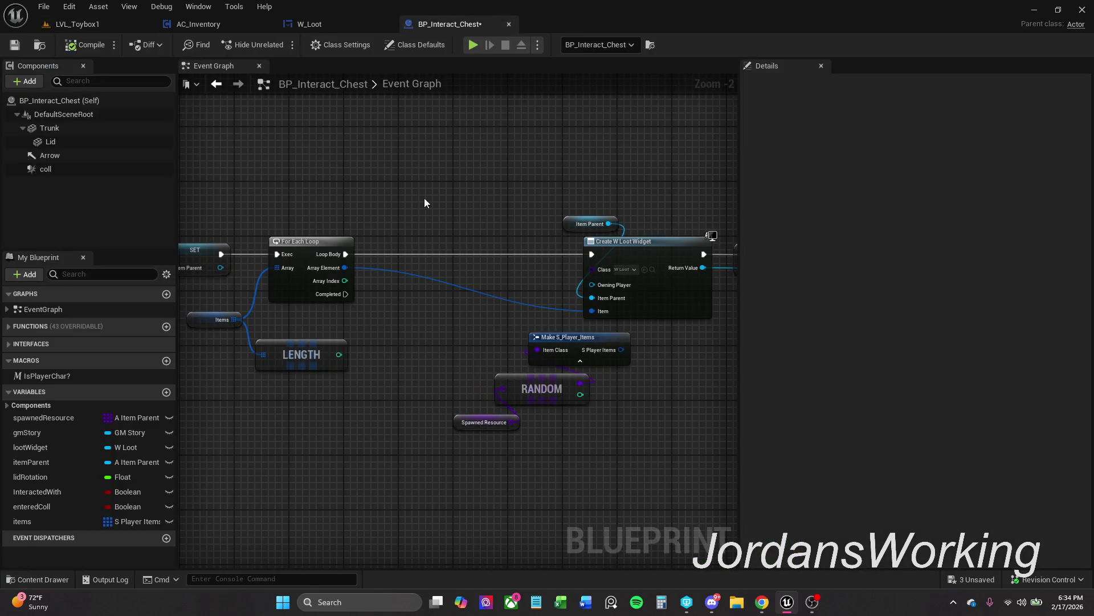
Save the chest blueprint and bring the earlier BeginPlay nodes into view
drag(424, 202, 378, 174)
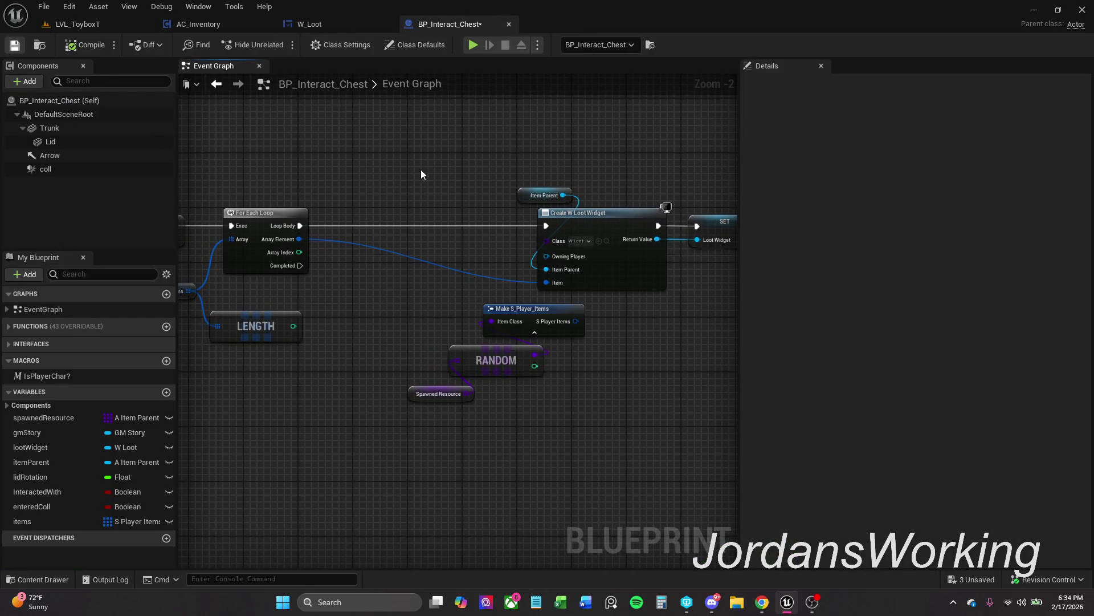
key(ctrl+s)
scroll(461, 178, down, 1)
mouse_move(354, 151)
mouse_down()
mouse_move(478, 159)
mouse_move(415, 162)
mouse_up()
scroll(416, 161, down, 1)
mouse_move(496, 191)
mouse_down()
mouse_move(666, 188)
mouse_move(616, 142)
mouse_move(459, 153)
mouse_up()
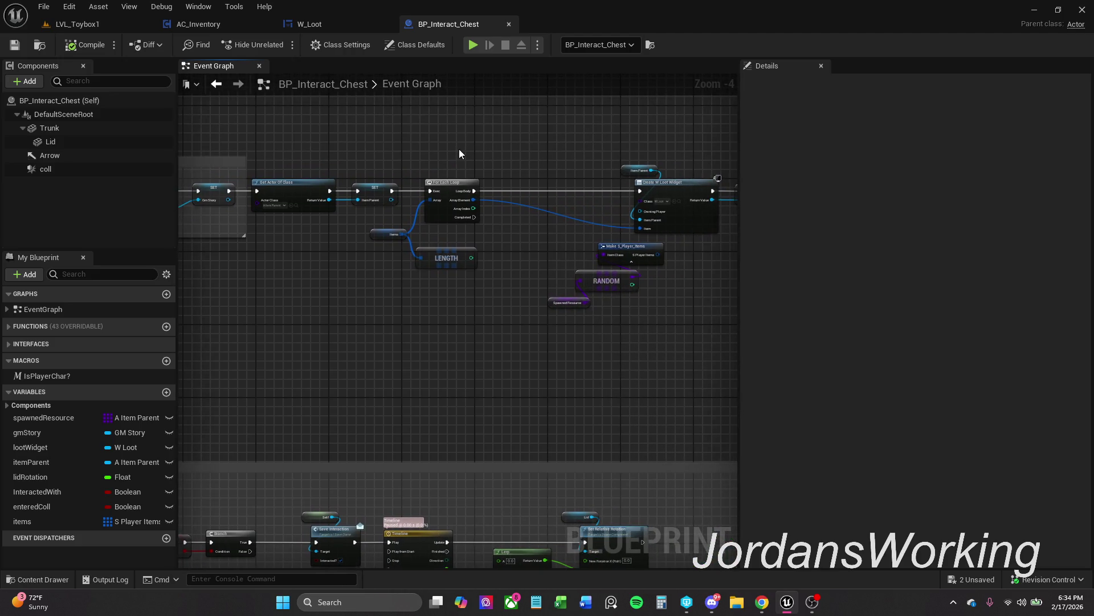
Shift the loot-loop nodes slightly left, select the loot widget nodes, and save BP_Interact_Chest
mouse_move(540, 154)
mouse_down()
mouse_move(405, 152)
mouse_move(666, 325)
mouse_up()
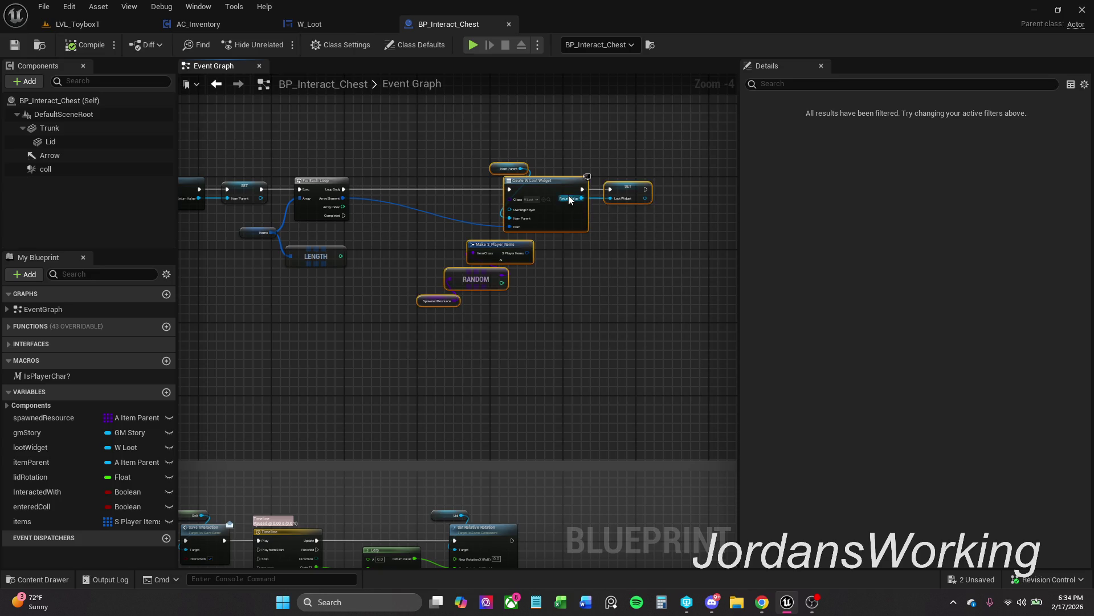
drag(569, 195, 535, 190)
click(422, 204)
mouse_move(380, 375)
mouse_down()
mouse_move(449, 328)
mouse_move(519, 251)
mouse_move(508, 259)
mouse_up()
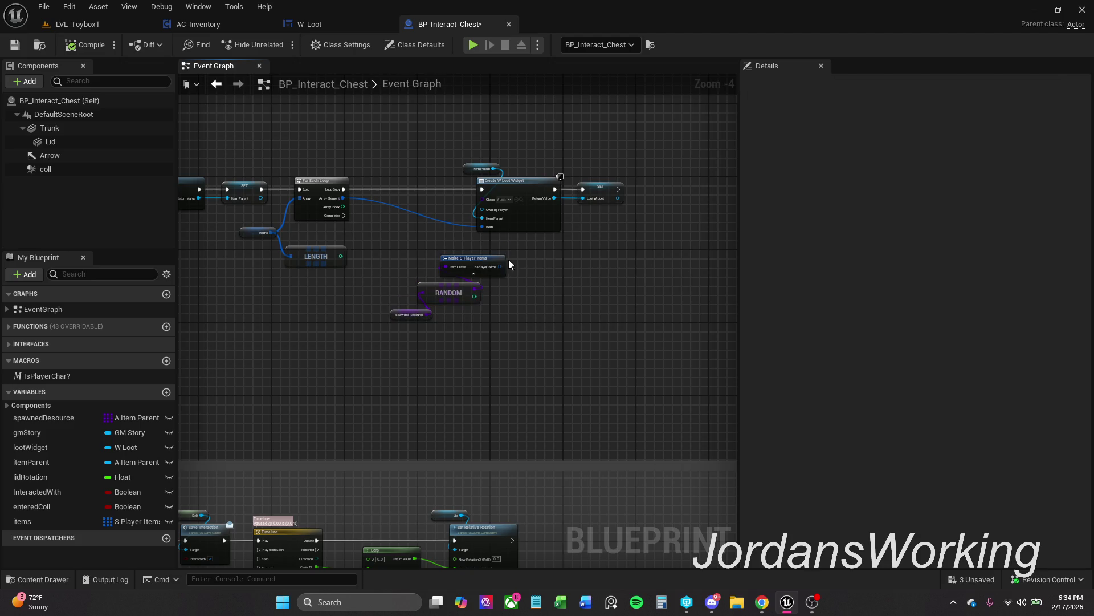
click(15, 44)
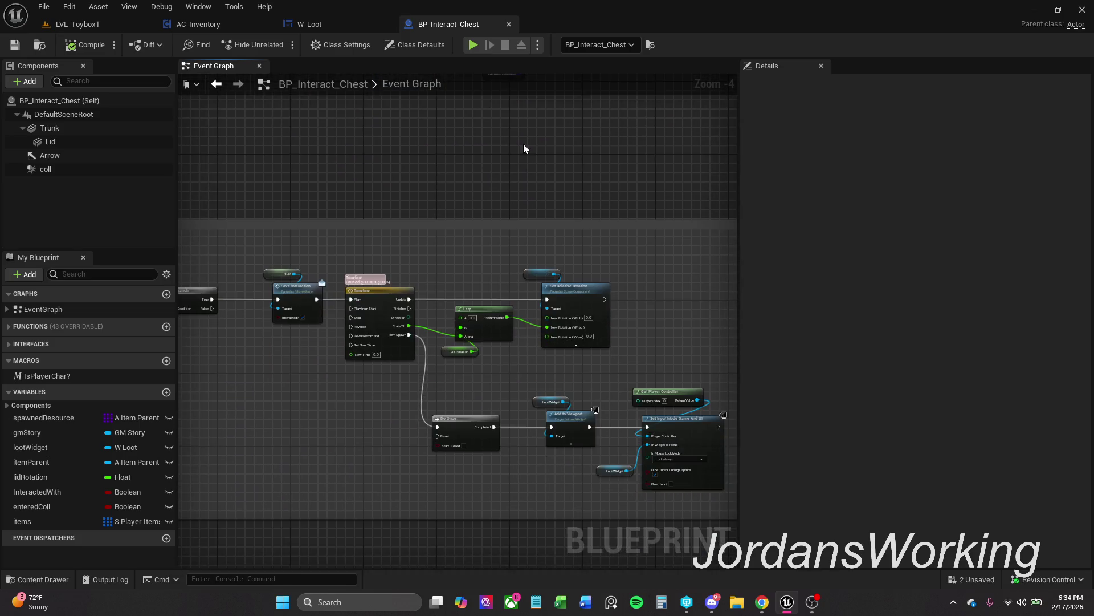
Pan to the Collision Events comment and nudge it with its overlap nodes rightward
scroll(509, 235, down, 2)
drag(509, 235, 627, 150)
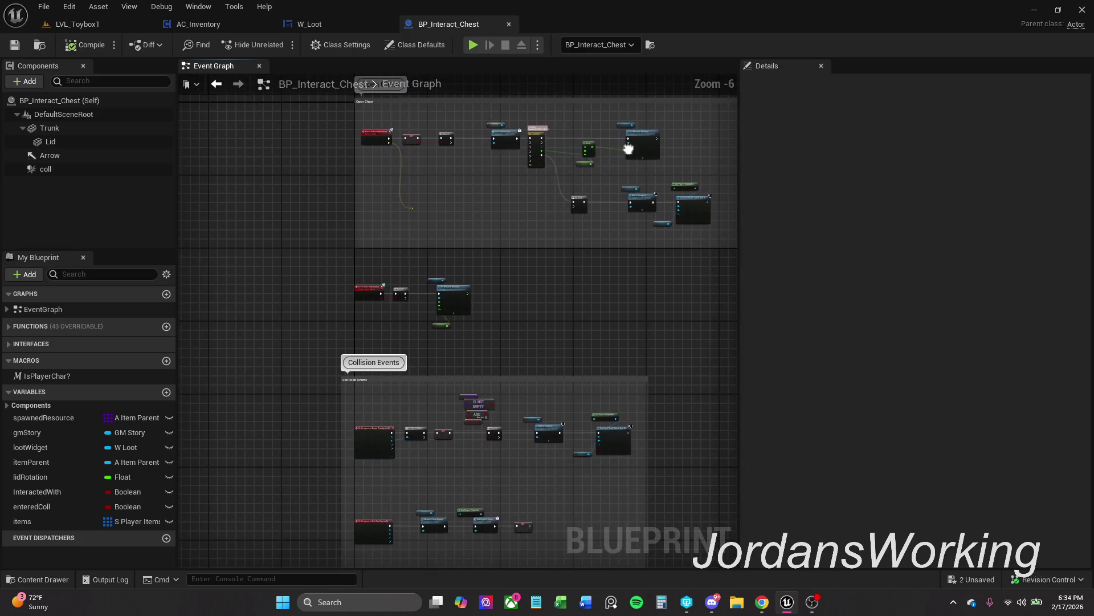
scroll(436, 265, up, 2)
mouse_move(370, 296)
mouse_down()
mouse_move(370, 264)
mouse_move(418, 224)
mouse_up()
scroll(371, 252, up, 2)
scroll(395, 254, down, 1)
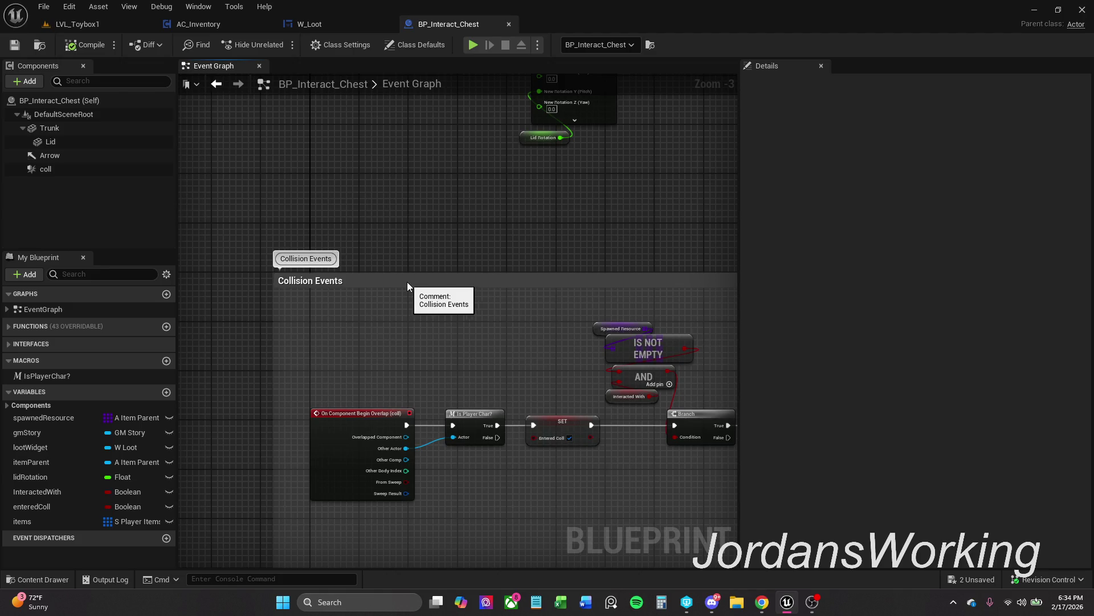
drag(407, 281, 440, 283)
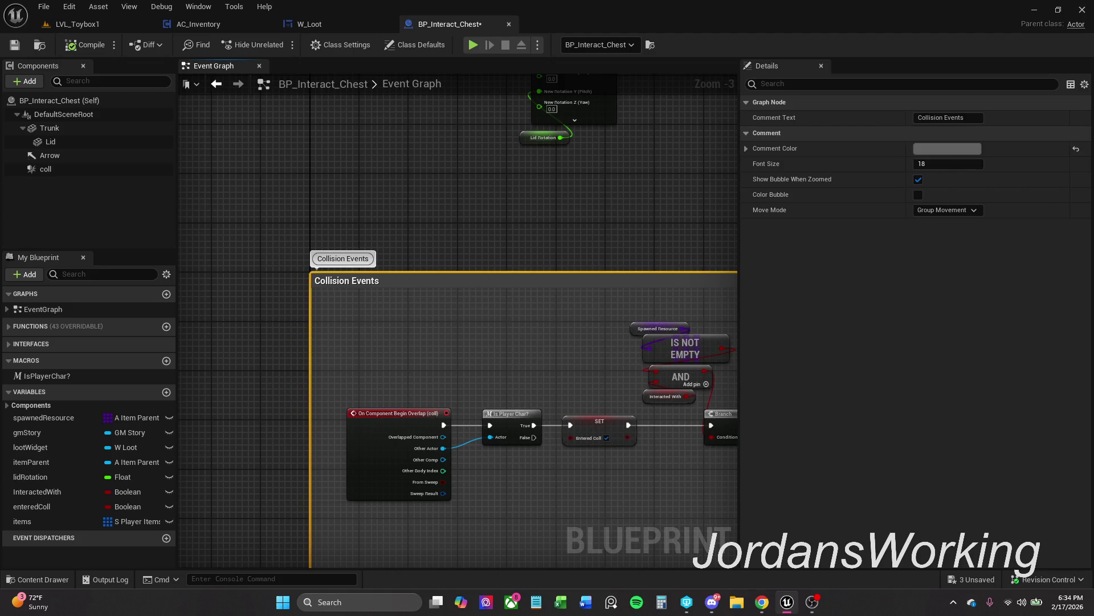